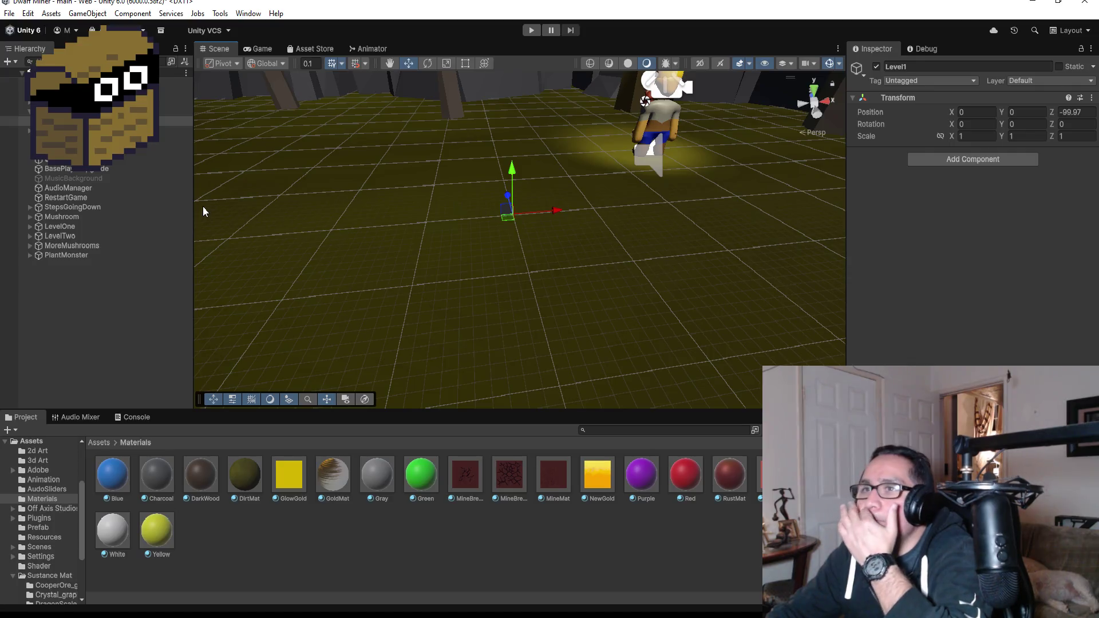
# Move the DwarfMiner player to X 0.073, Z -99.985 near the Level1 origin
pyautogui.click(86, 101)
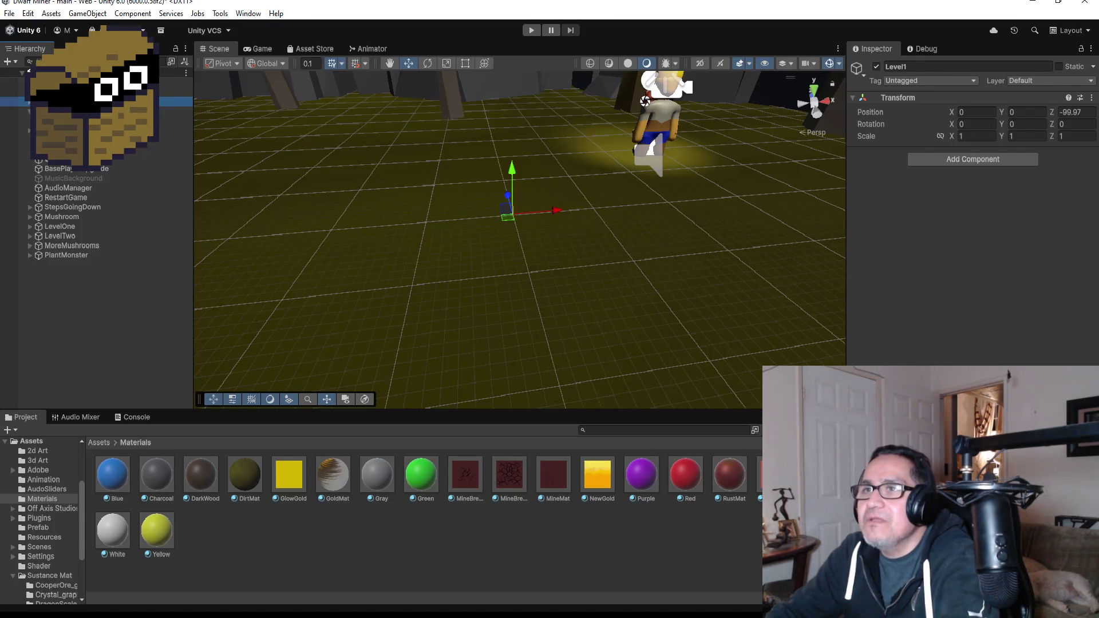
pyautogui.moveTo(691, 155); pyautogui.dragTo(548, 163)
pyautogui.moveTo(664, 149)
pyautogui.mouseDown()
pyautogui.moveTo(400, 194)
pyautogui.moveTo(781, 268)
pyautogui.mouseUp()
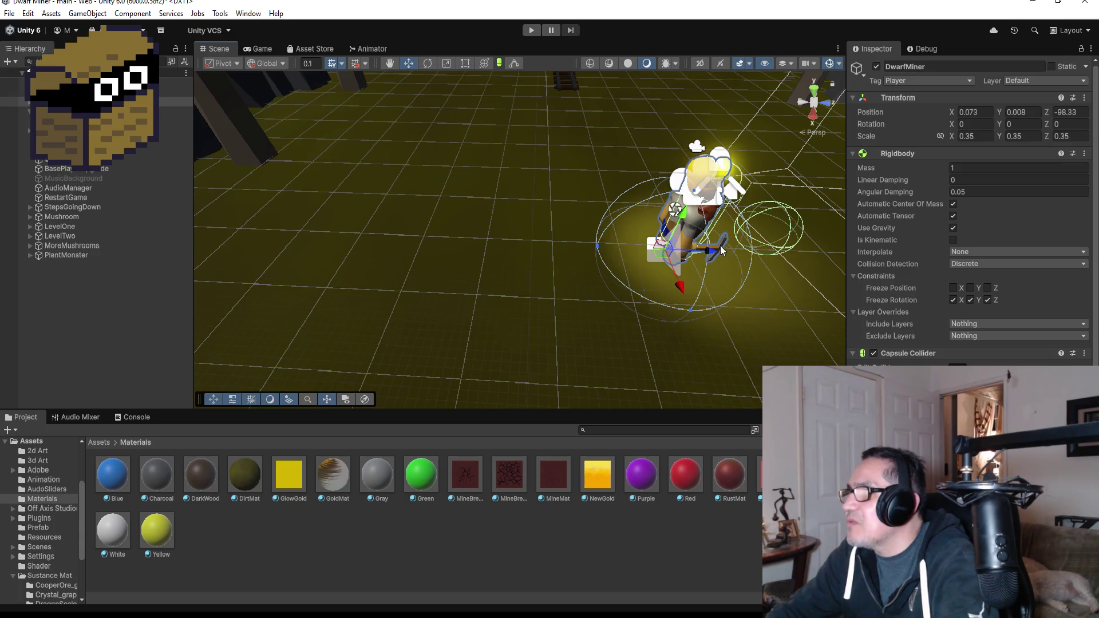
pyautogui.moveTo(711, 252); pyautogui.dragTo(600, 245)
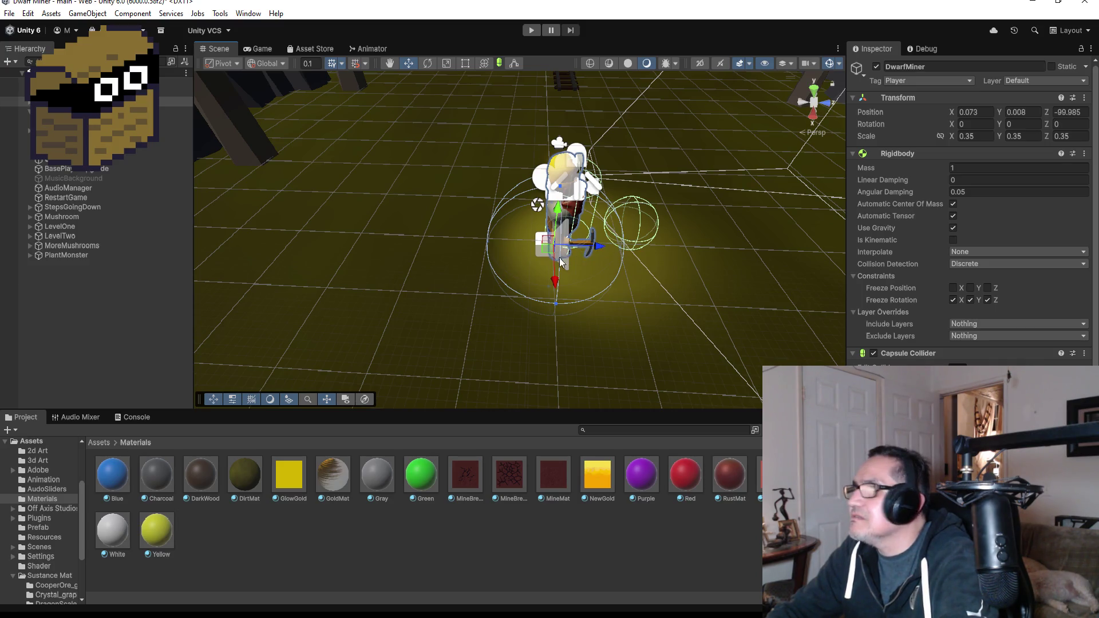
pyautogui.scroll(-5, 511, 262)
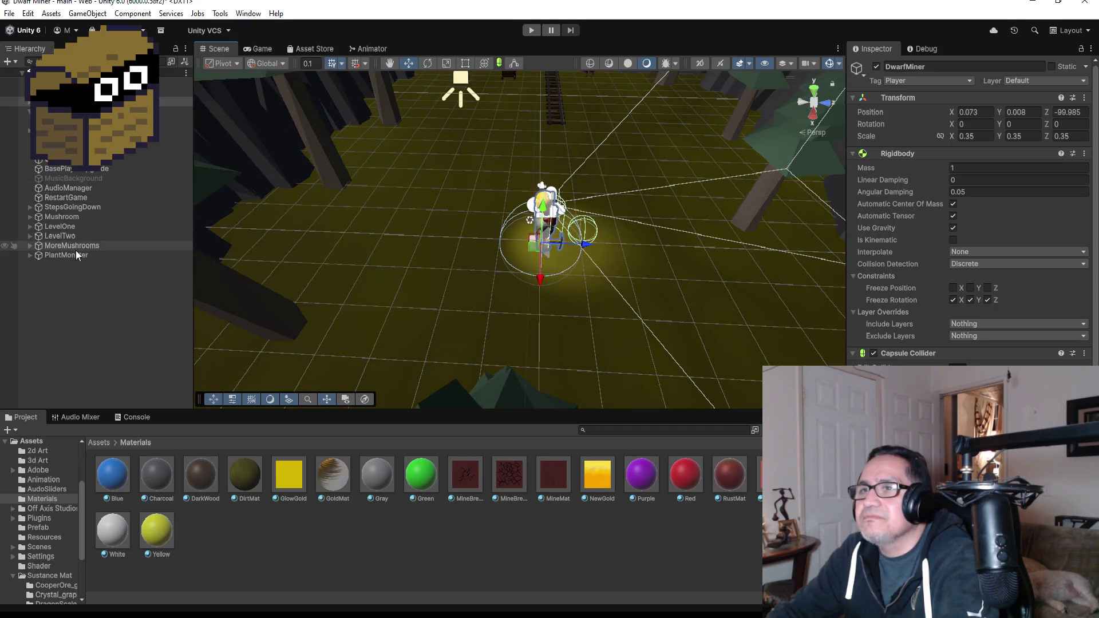
# Frame Level1 and nudge it to Z -99.93, raised to Y 0.07 beneath the player
pyautogui.click(69, 121)
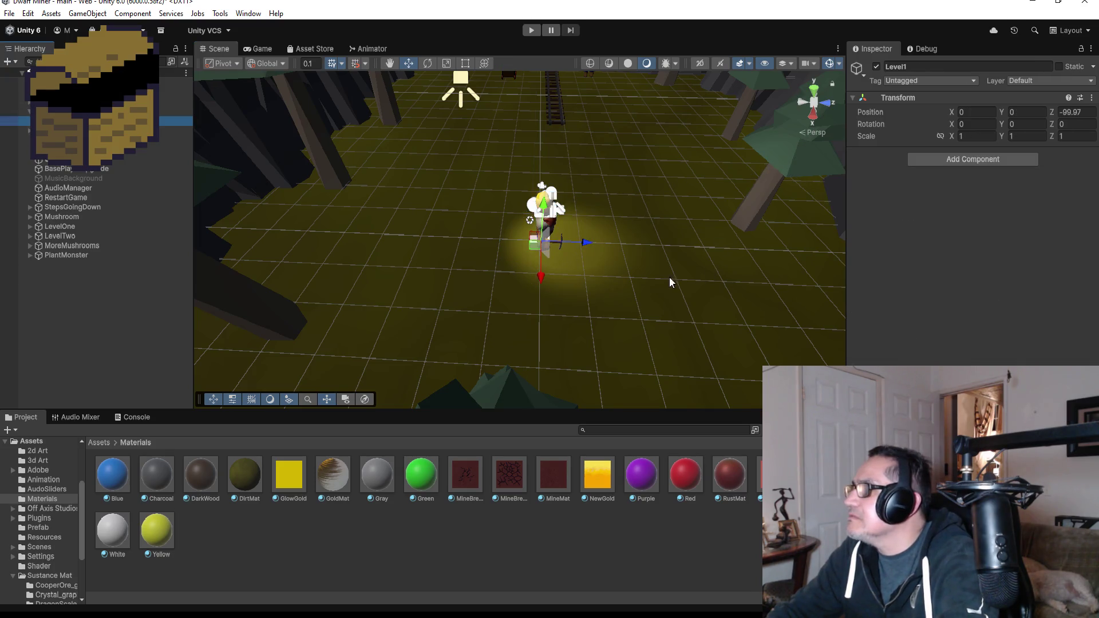
pyautogui.press('f')
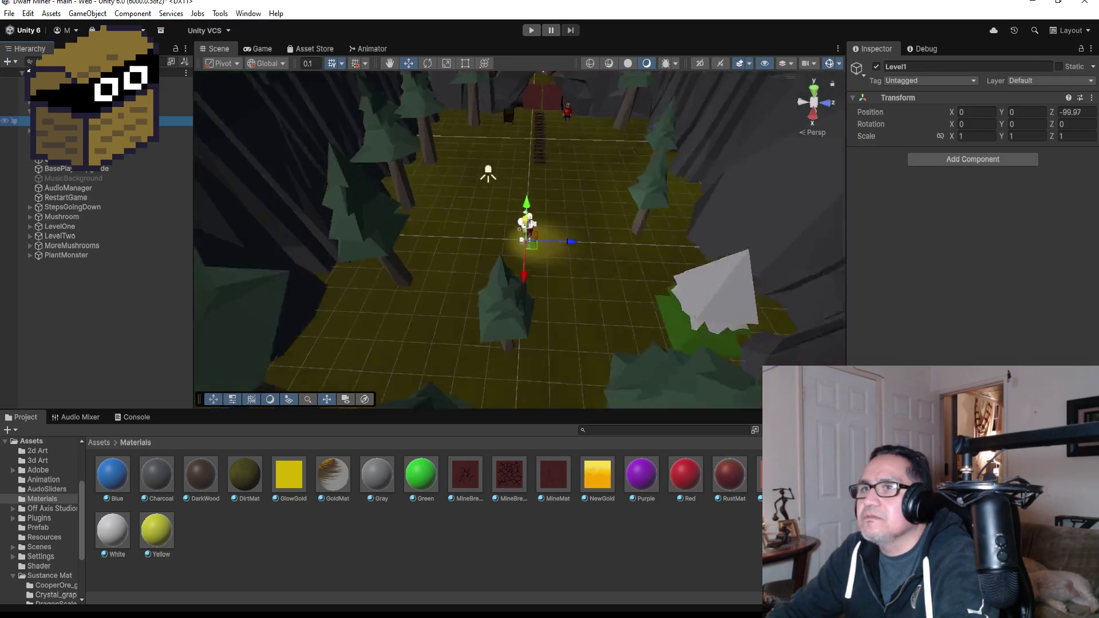
pyautogui.scroll(10, 601, 266)
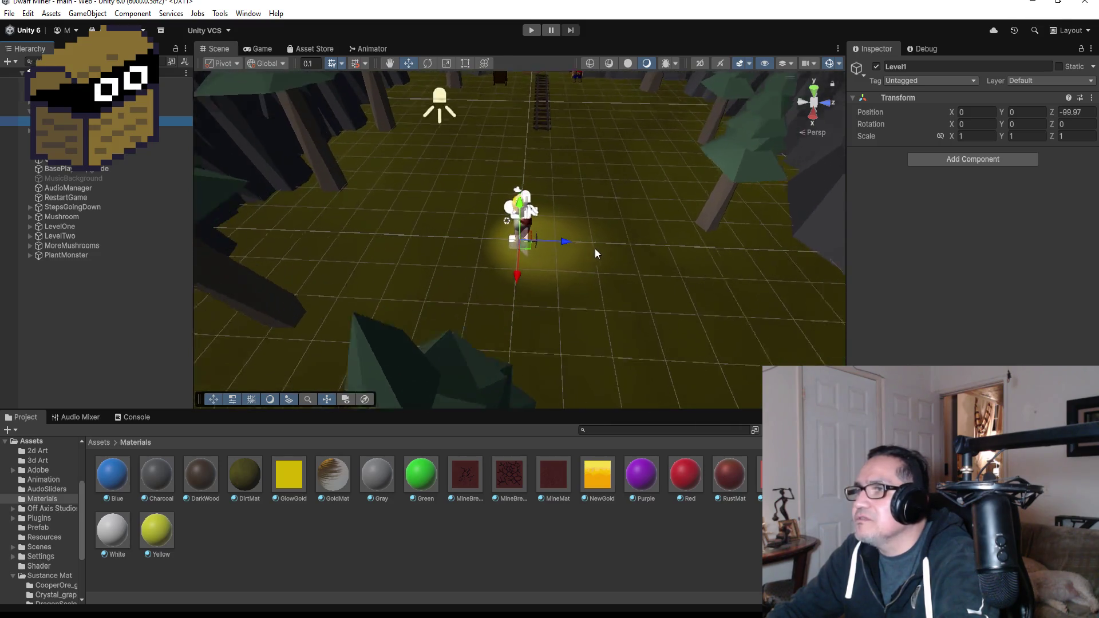
pyautogui.press('Up')
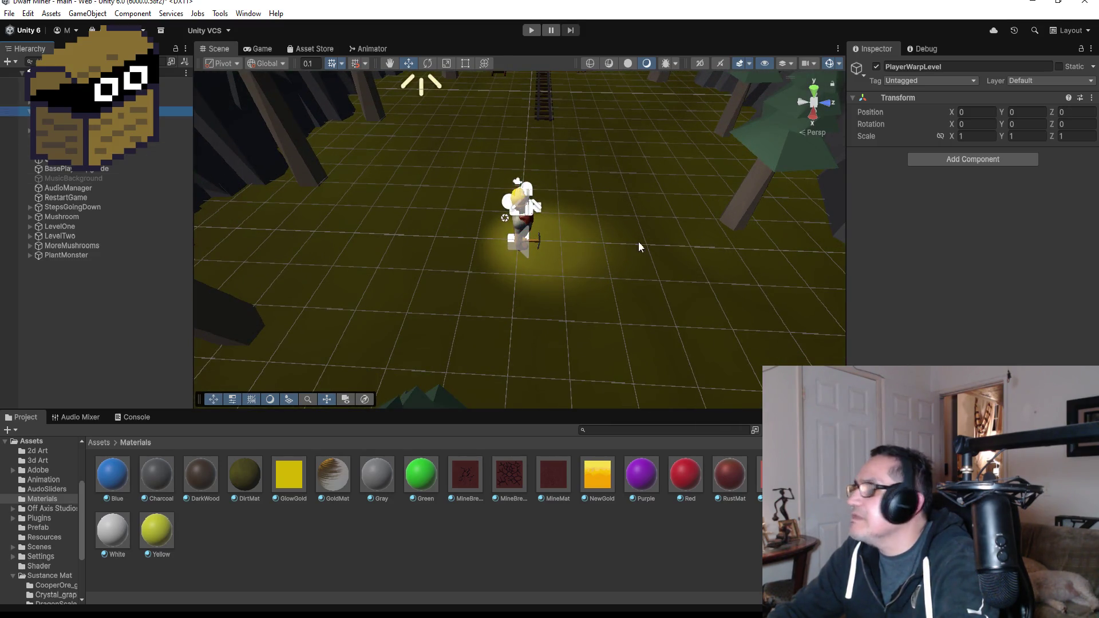
pyautogui.press('Down')
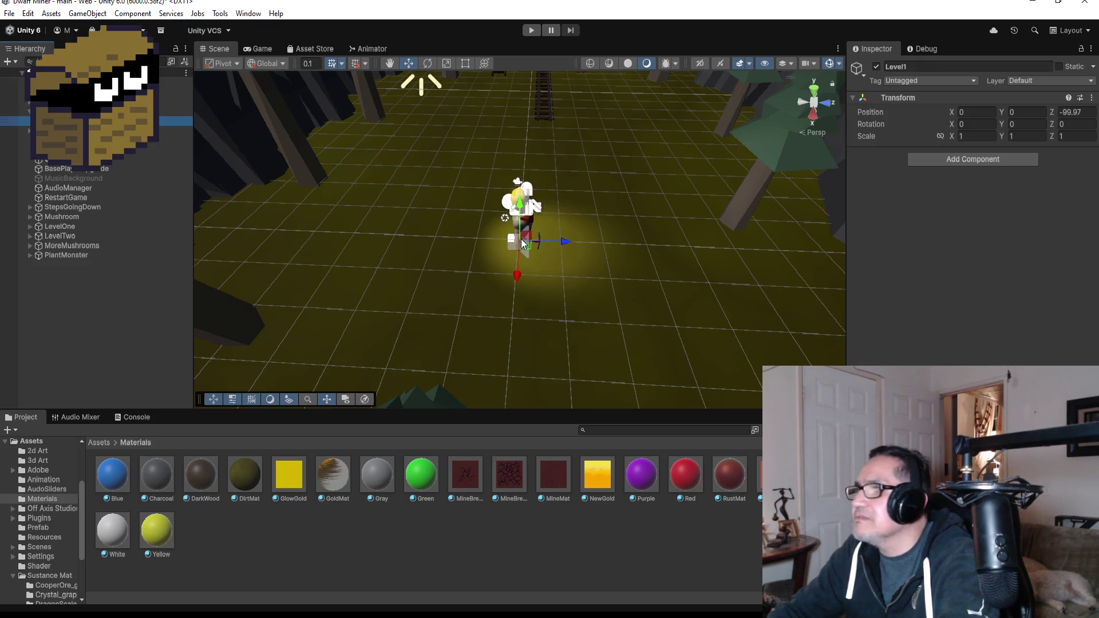
pyautogui.moveTo(566, 239)
pyautogui.mouseDown()
pyautogui.moveTo(530, 240)
pyautogui.moveTo(568, 235)
pyautogui.mouseUp()
pyautogui.press('Up')
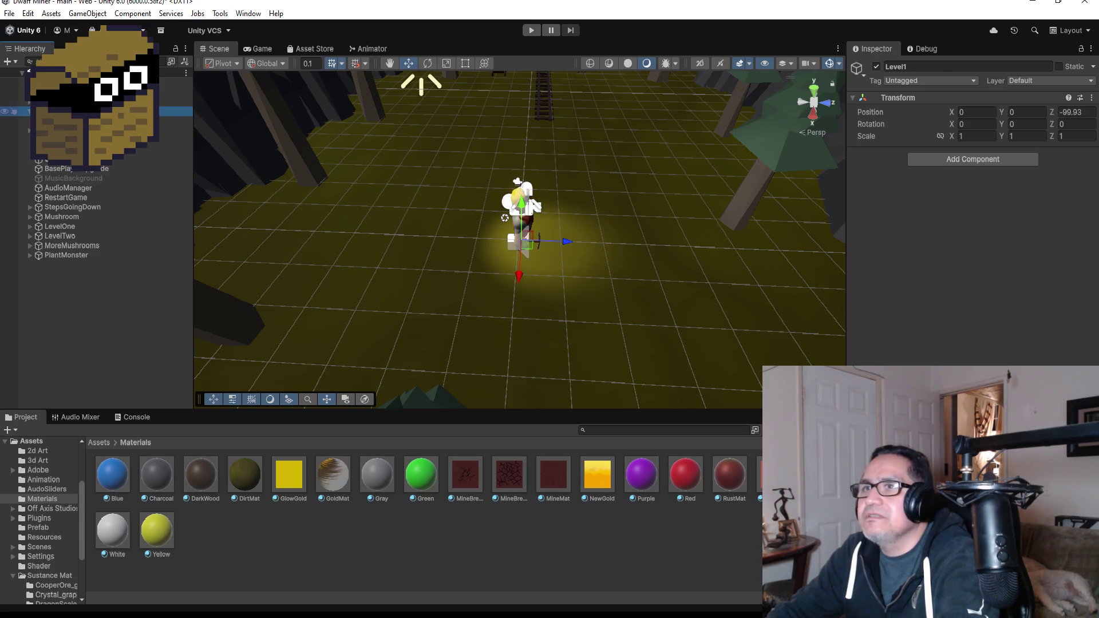
pyautogui.press('Up')
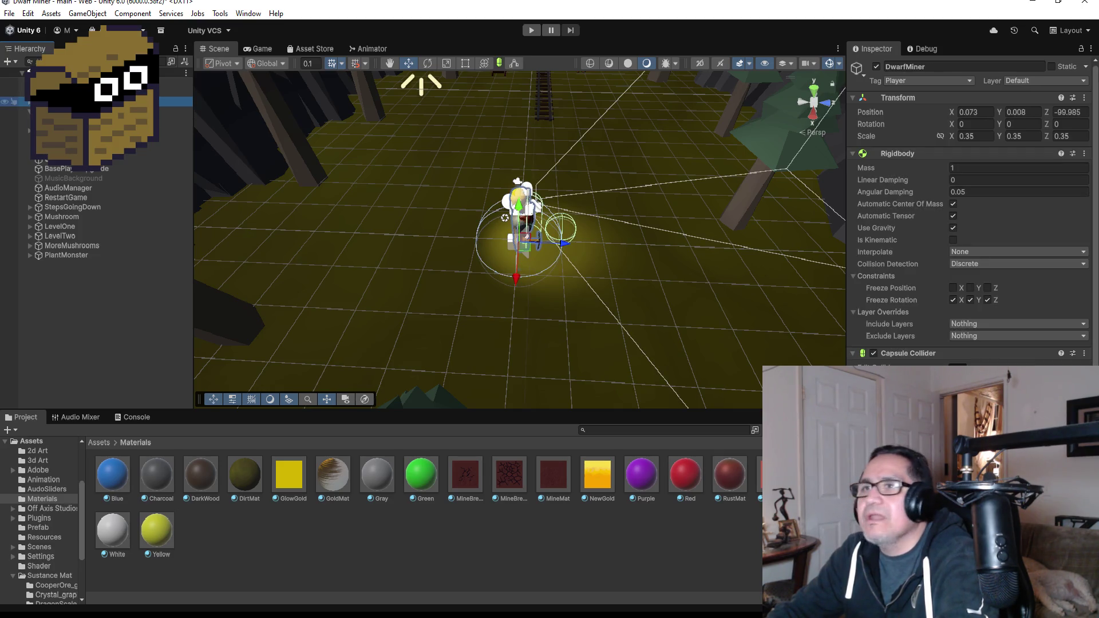
pyautogui.press('Down')
pyautogui.press('Down')
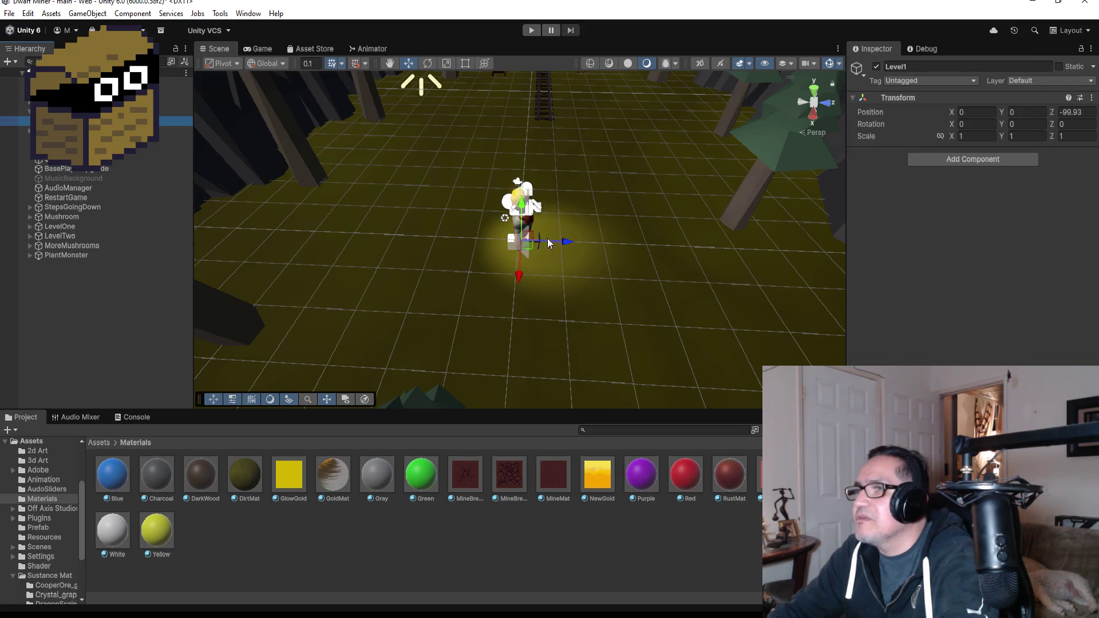
pyautogui.moveTo(521, 205); pyautogui.dragTo(519, 200)
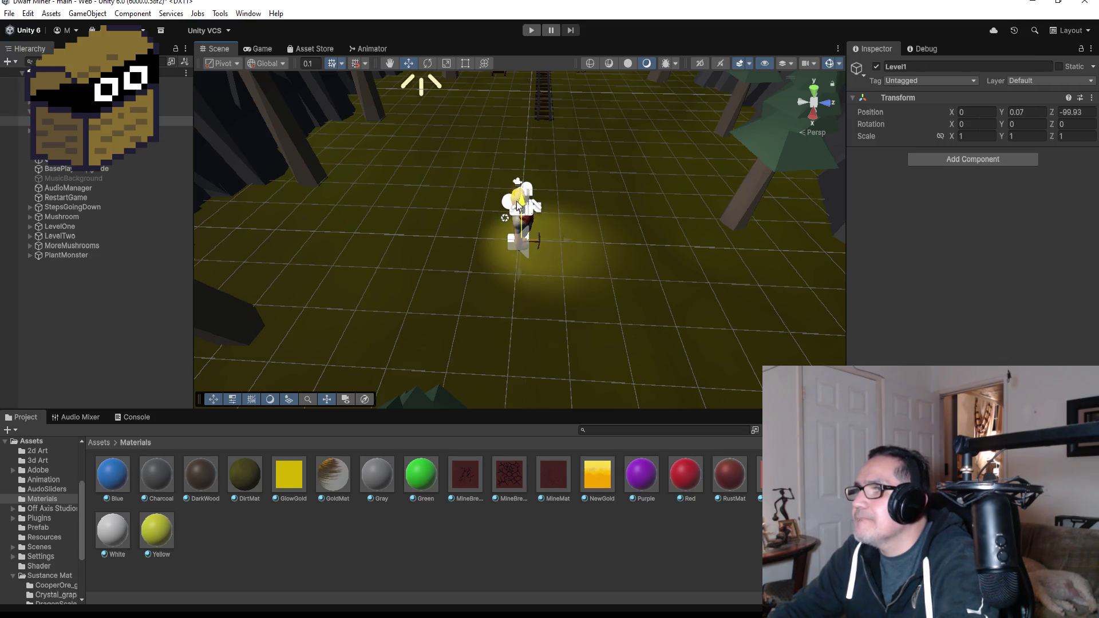
pyautogui.moveTo(661, 239)
pyautogui.mouseDown()
pyautogui.moveTo(630, 208)
pyautogui.moveTo(394, 164)
pyautogui.moveTo(713, 208)
pyautogui.moveTo(600, 215)
pyautogui.mouseUp()
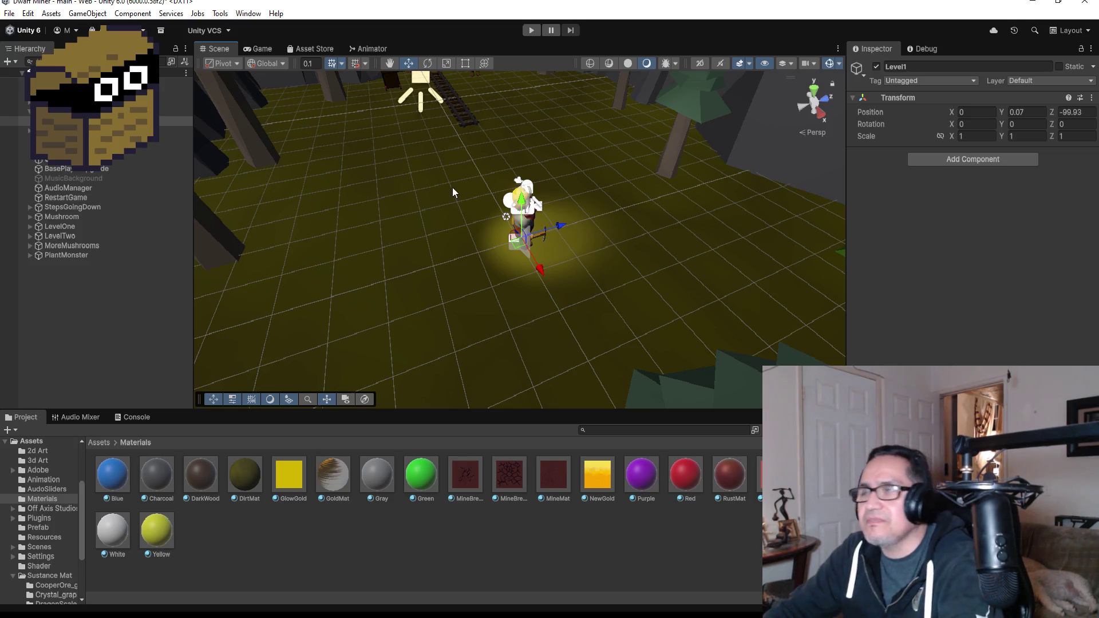
# Switch the scene to Top view and undo an accidental PlayerWarpLevel duplicate
pyautogui.click(817, 90)
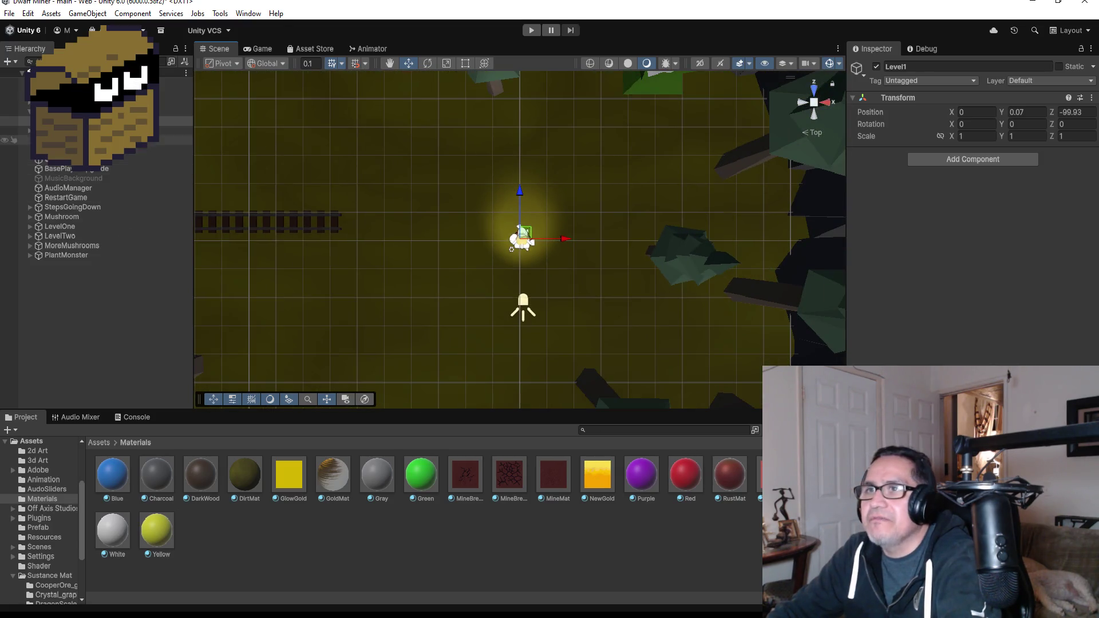
pyautogui.click(85, 111)
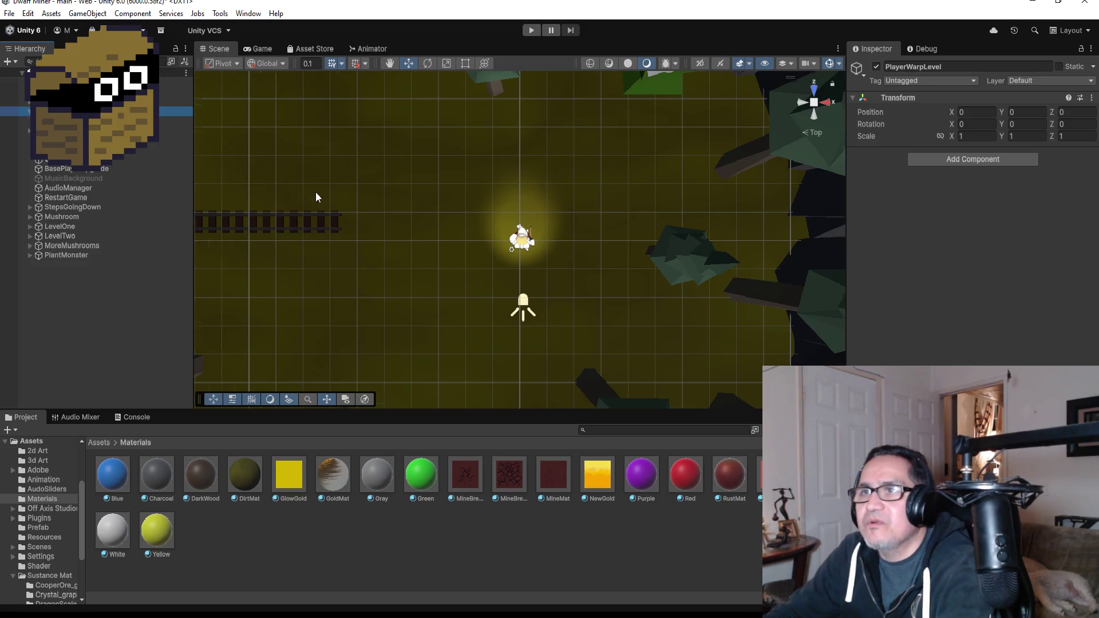
pyautogui.scroll(-10, 373, 198)
pyautogui.scroll(-5, 416, 220)
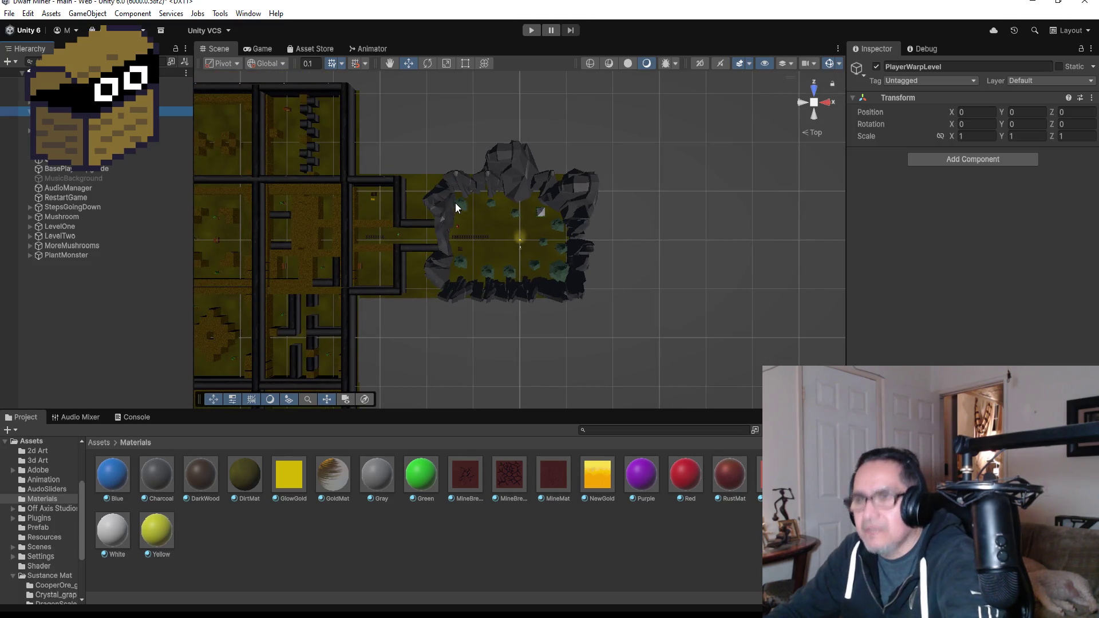
pyautogui.hotkey('ctrl', 'd')
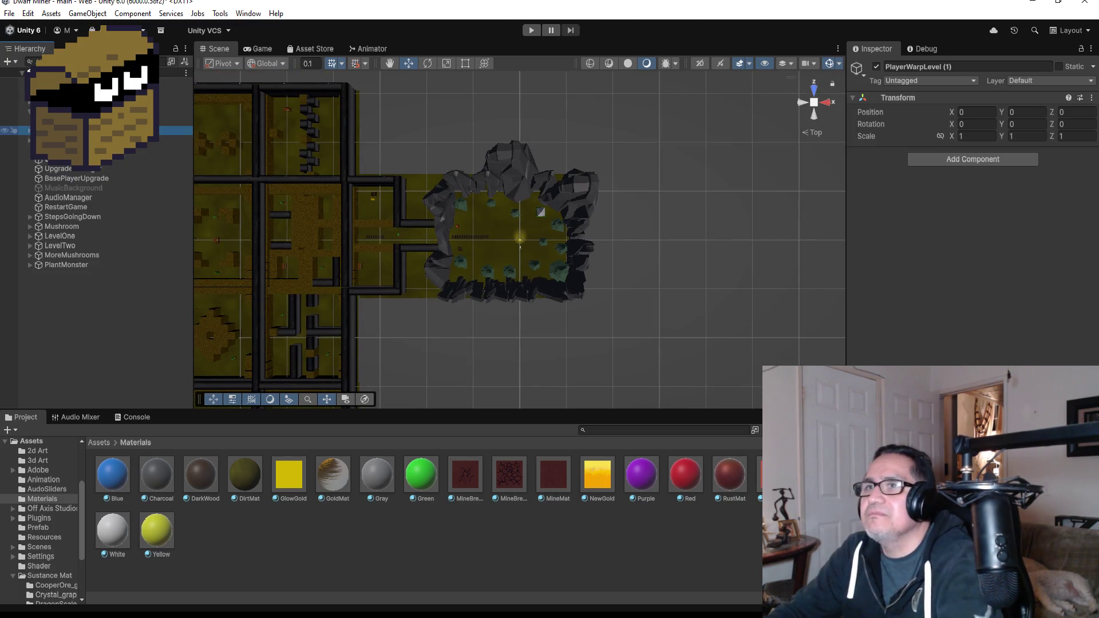
pyautogui.hotkey('ctrl', 'z')
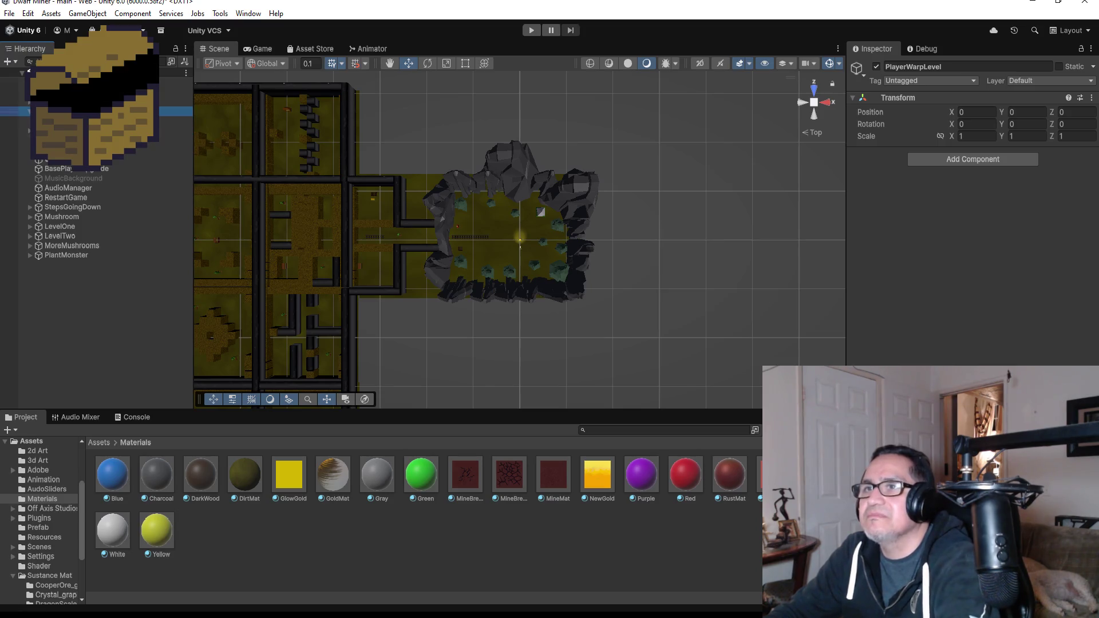
# Duplicate Level1 as Level1 (1) and move the copy to Z -247.2
pyautogui.click(86, 125)
pyautogui.hotkey('ctrl', 'd')
pyautogui.scroll(-5, 362, 192)
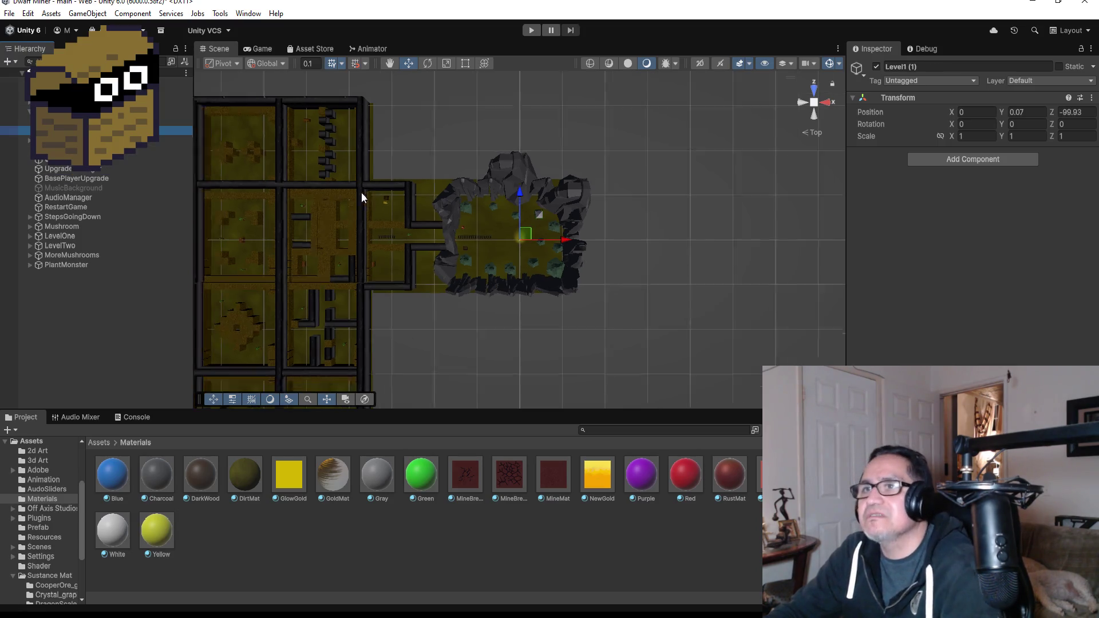
pyautogui.scroll(-2, 526, 217)
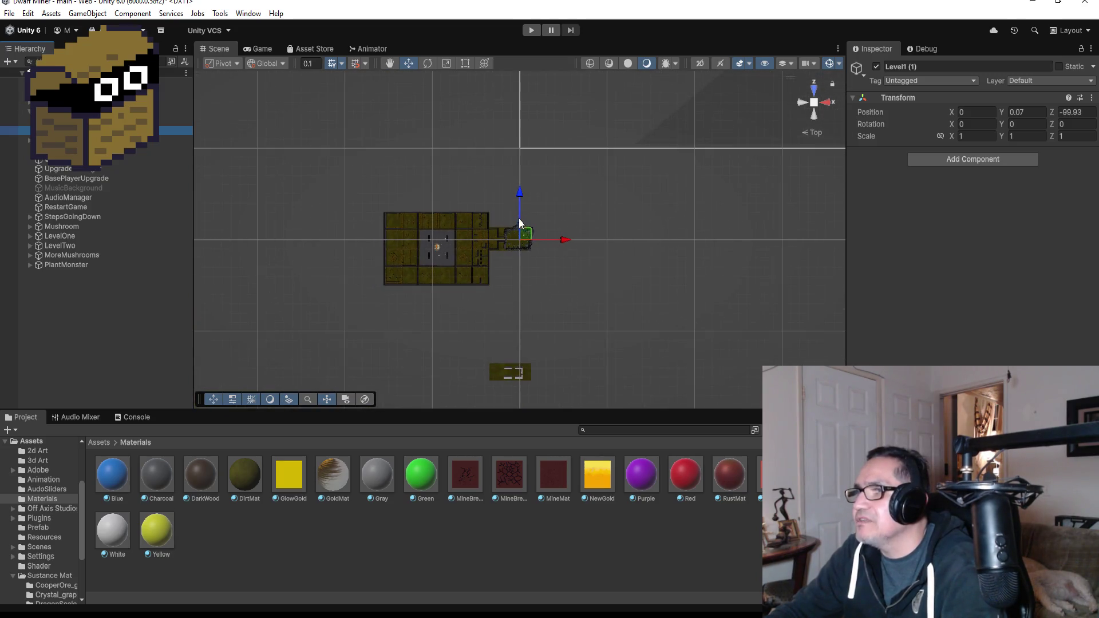
pyautogui.moveTo(520, 192); pyautogui.dragTo(526, 325)
# Align the Level1 copy at Z -244.76 and X -1.01 with local handle orientation
pyautogui.press('f')
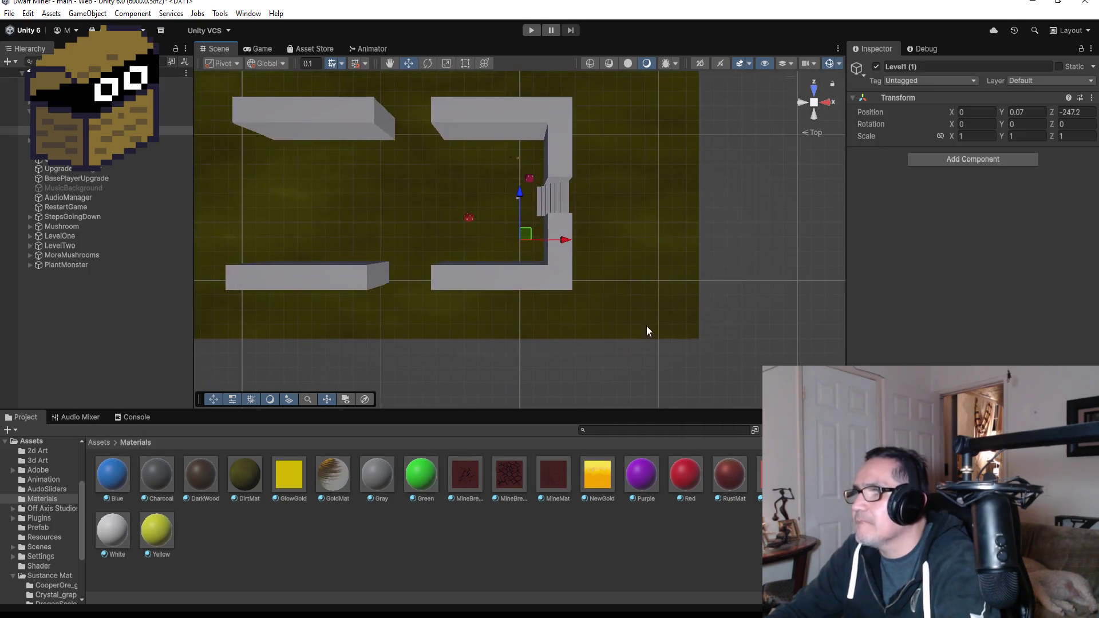
pyautogui.scroll(4, 592, 252)
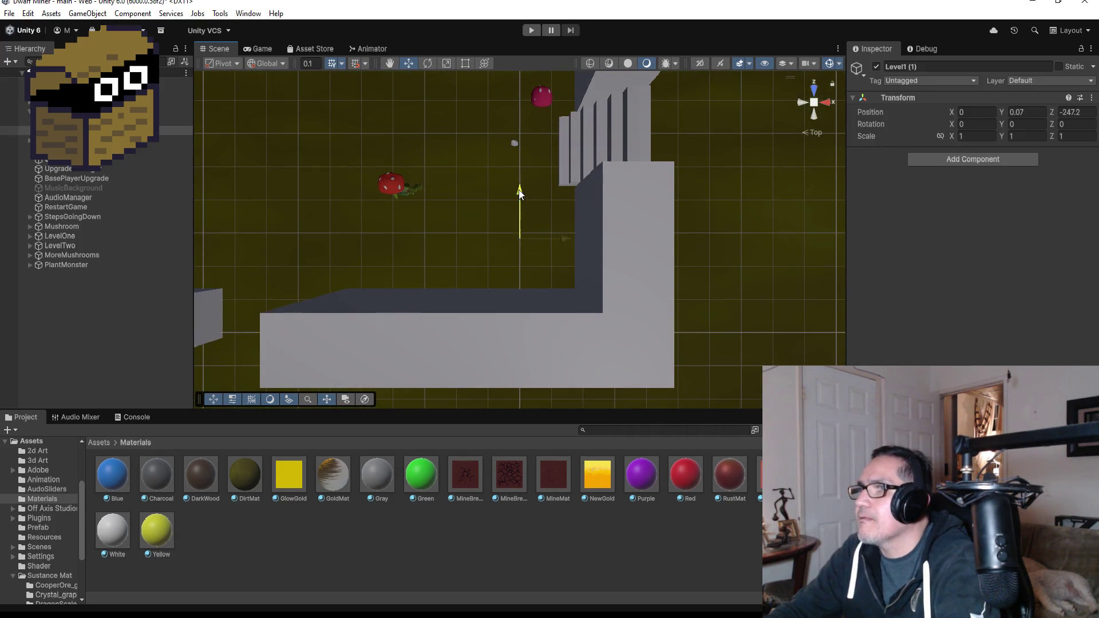
pyautogui.moveTo(517, 124); pyautogui.dragTo(516, 115)
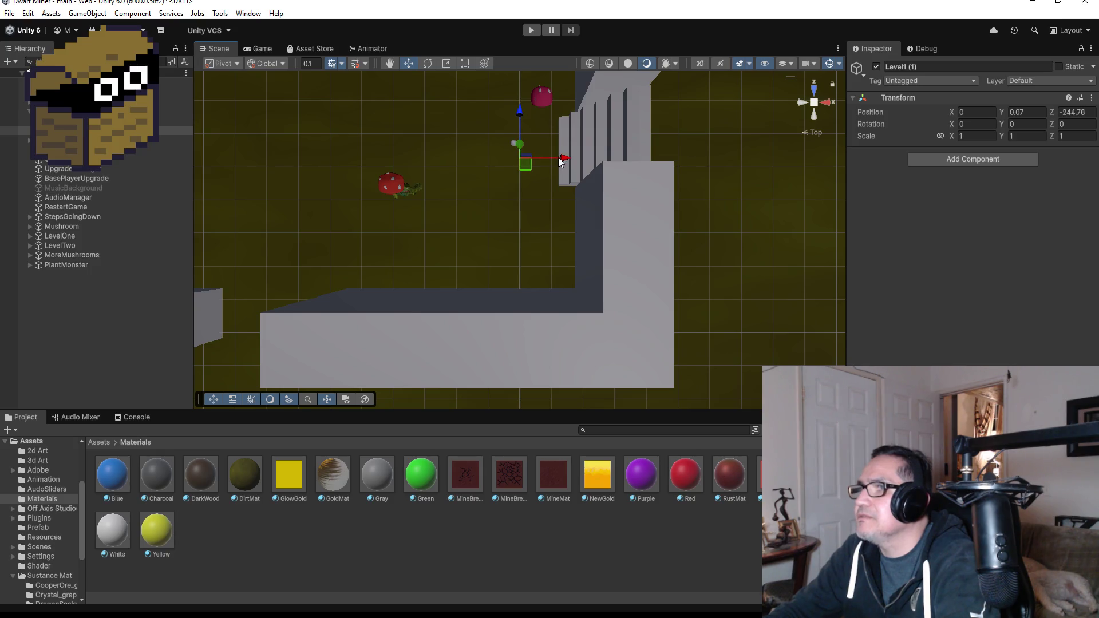
pyautogui.moveTo(562, 162); pyautogui.dragTo(527, 152)
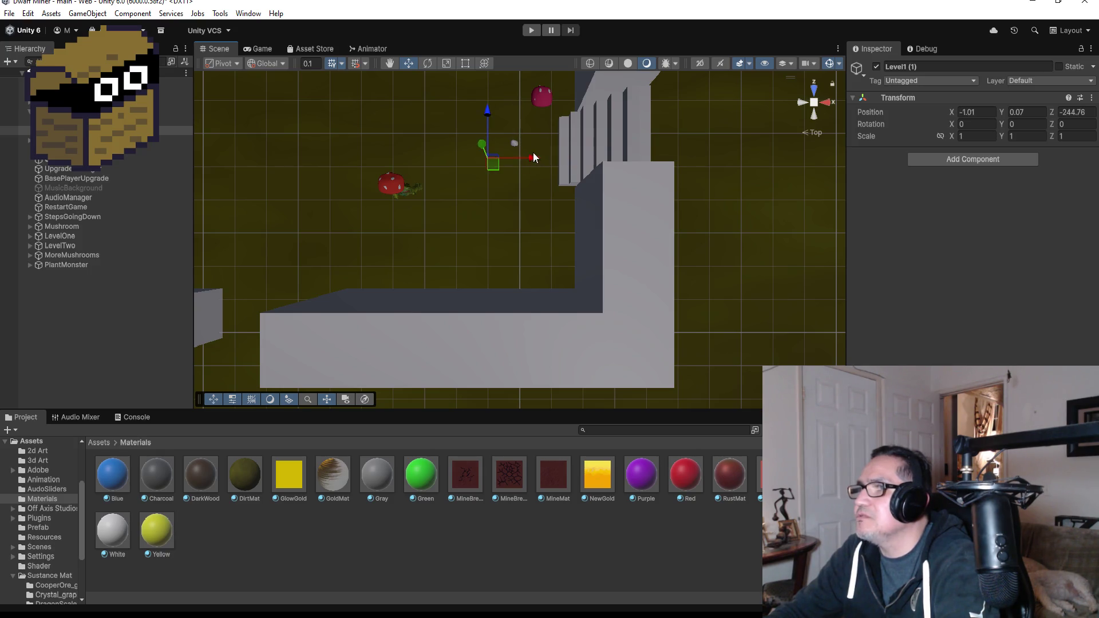
pyautogui.scroll(3, 538, 152)
pyautogui.press('x')
pyautogui.moveTo(558, 114)
pyautogui.mouseDown()
pyautogui.moveTo(479, 28)
pyautogui.moveTo(544, 117)
pyautogui.mouseUp()
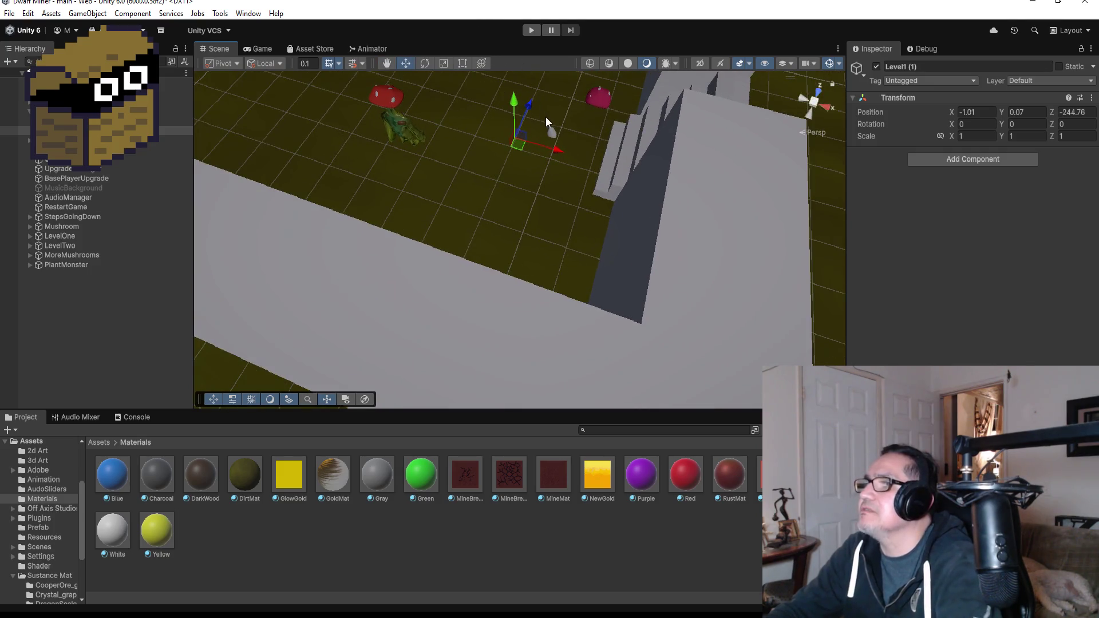
# Move the Mushroom object forward to Z -243.04
pyautogui.click(549, 134)
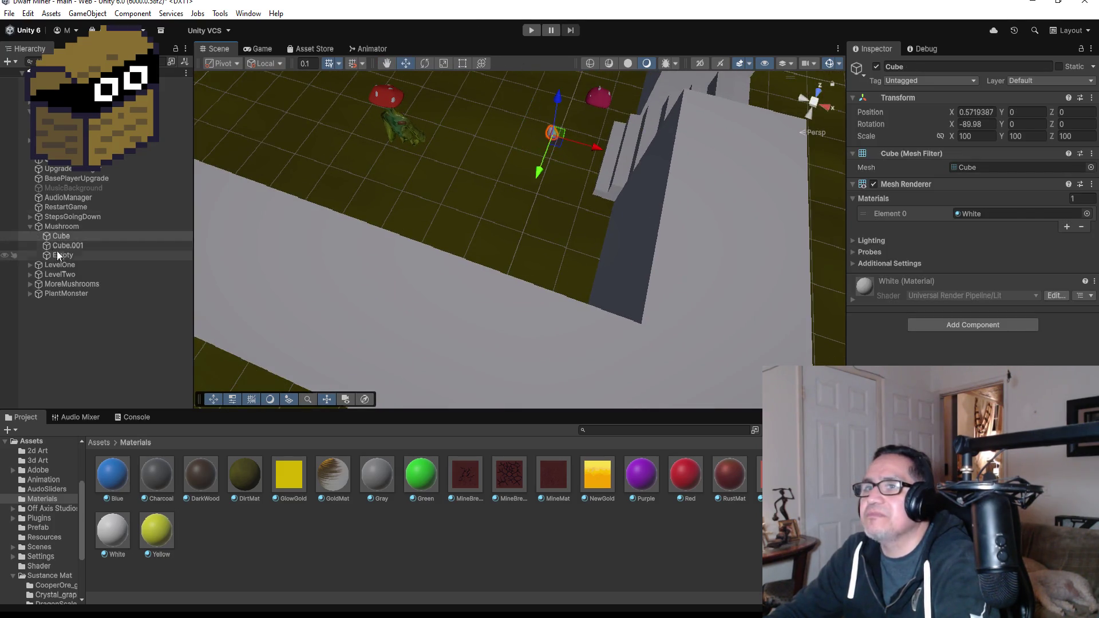
pyautogui.click(60, 227)
pyautogui.click(30, 227)
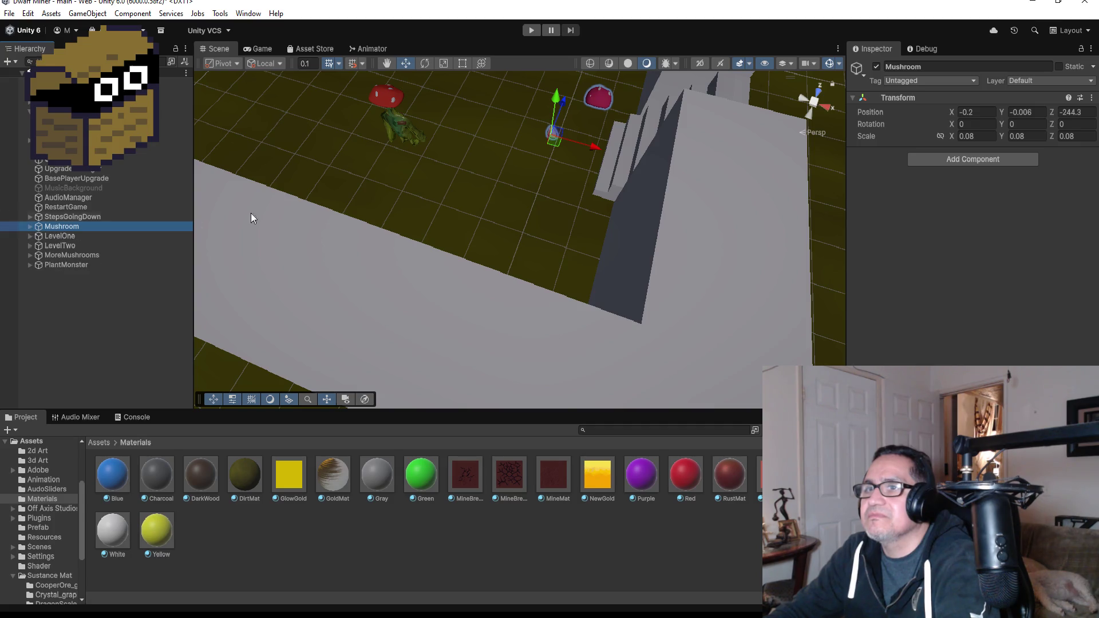
pyautogui.scroll(-3, 582, 163)
pyautogui.moveTo(559, 142)
pyautogui.mouseDown()
pyautogui.moveTo(578, 112)
pyautogui.moveTo(577, 127)
pyautogui.mouseUp()
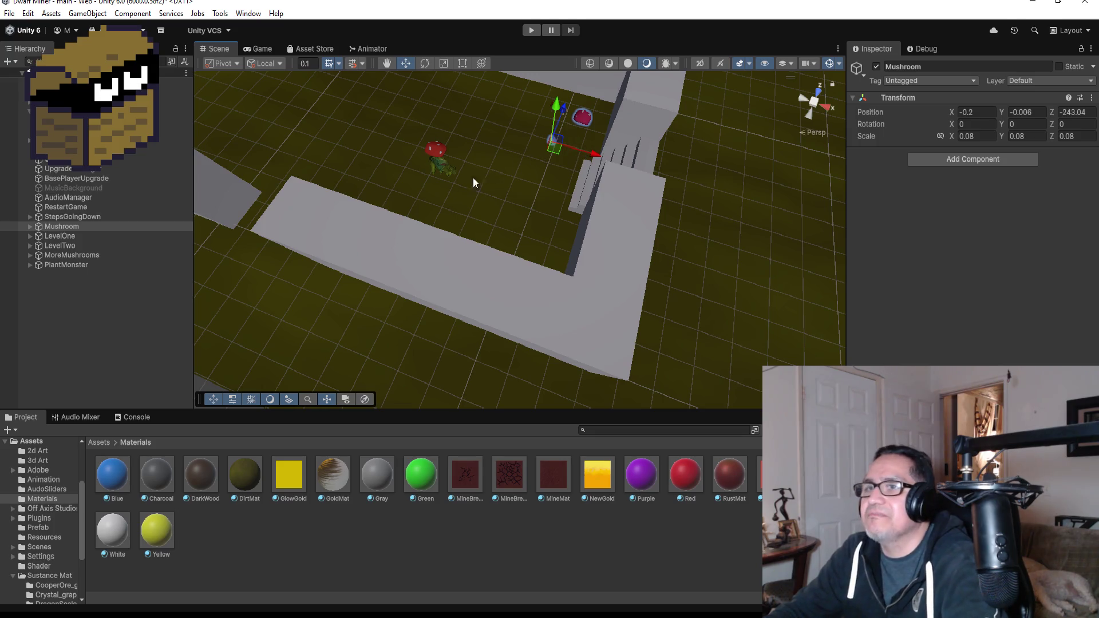
# Shift Mushroom's Cube.001 to Z 0.9 and X 0.2, then select its Empty child
pyautogui.click(29, 226)
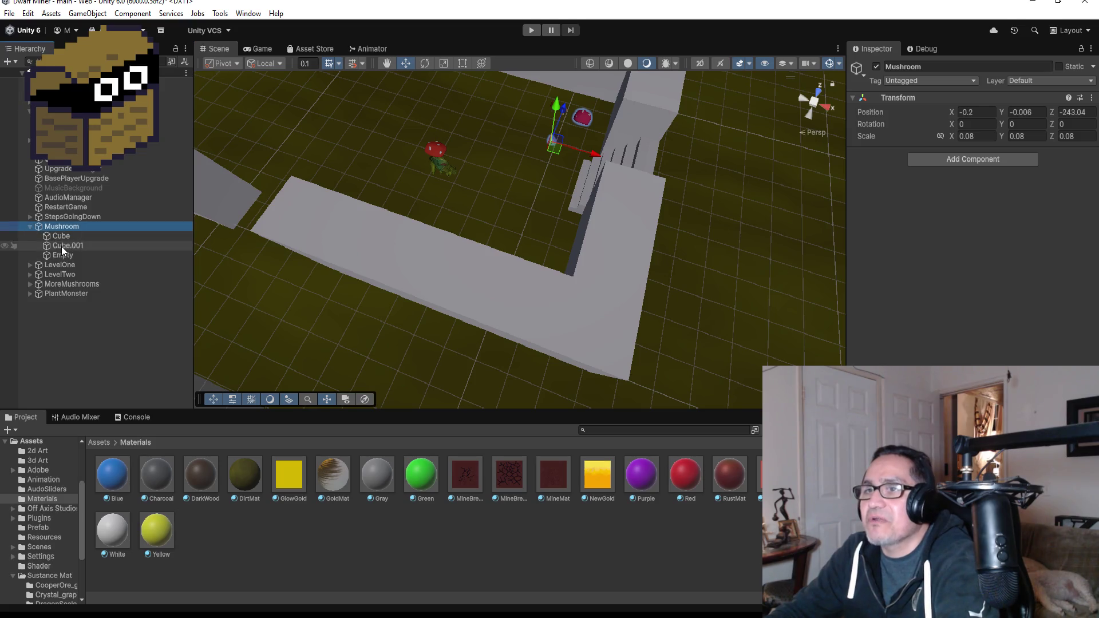
pyautogui.click(74, 246)
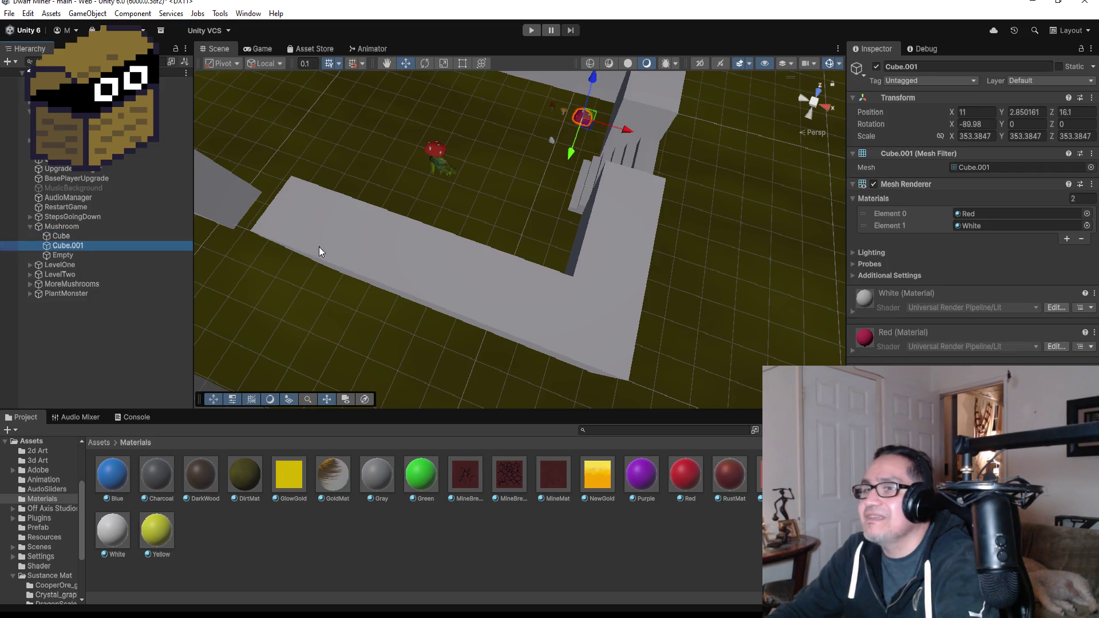
pyautogui.moveTo(568, 154); pyautogui.dragTo(559, 183)
pyautogui.moveTo(613, 160); pyautogui.dragTo(592, 153)
pyautogui.click(83, 256)
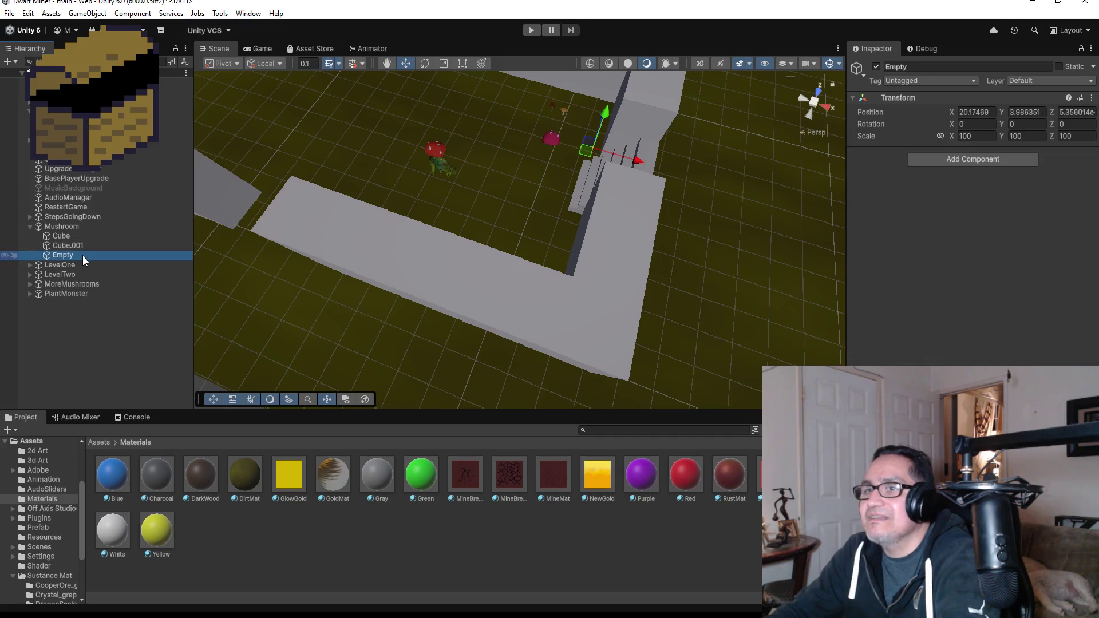
# Delete Mushroom's Empty child and move the Cube.001 cap to Z -0.43 over the stem
pyautogui.press('Delete')
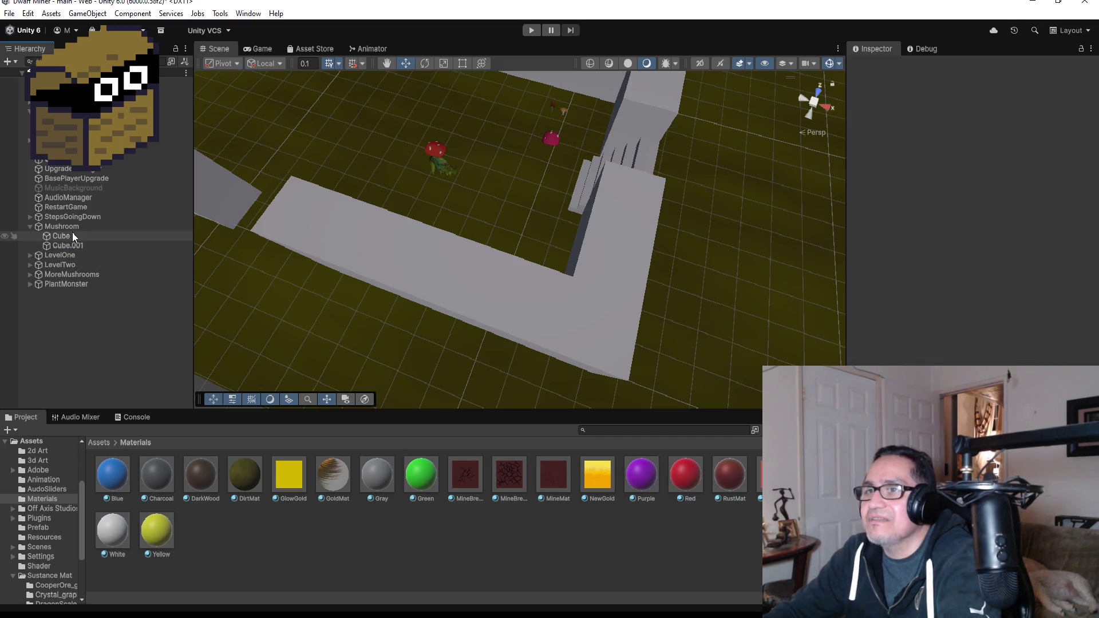
pyautogui.doubleClick(73, 226)
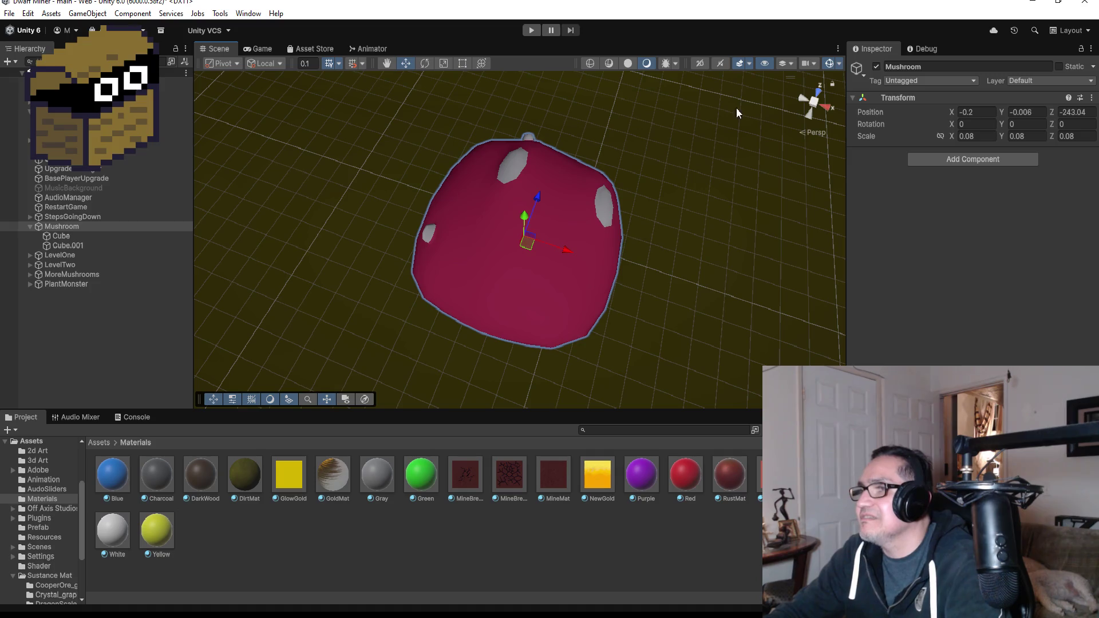
pyautogui.moveTo(548, 264)
pyautogui.mouseDown()
pyautogui.moveTo(784, 64)
pyautogui.moveTo(809, 87)
pyautogui.moveTo(716, 122)
pyautogui.mouseUp()
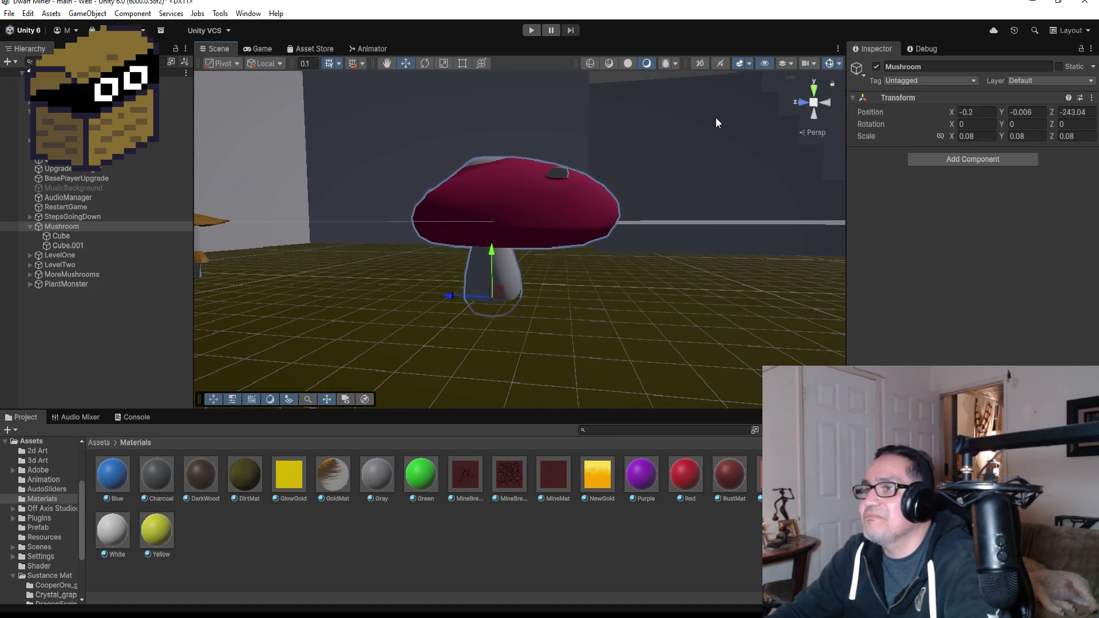
pyautogui.click(67, 245)
pyautogui.moveTo(553, 230); pyautogui.dragTo(546, 227)
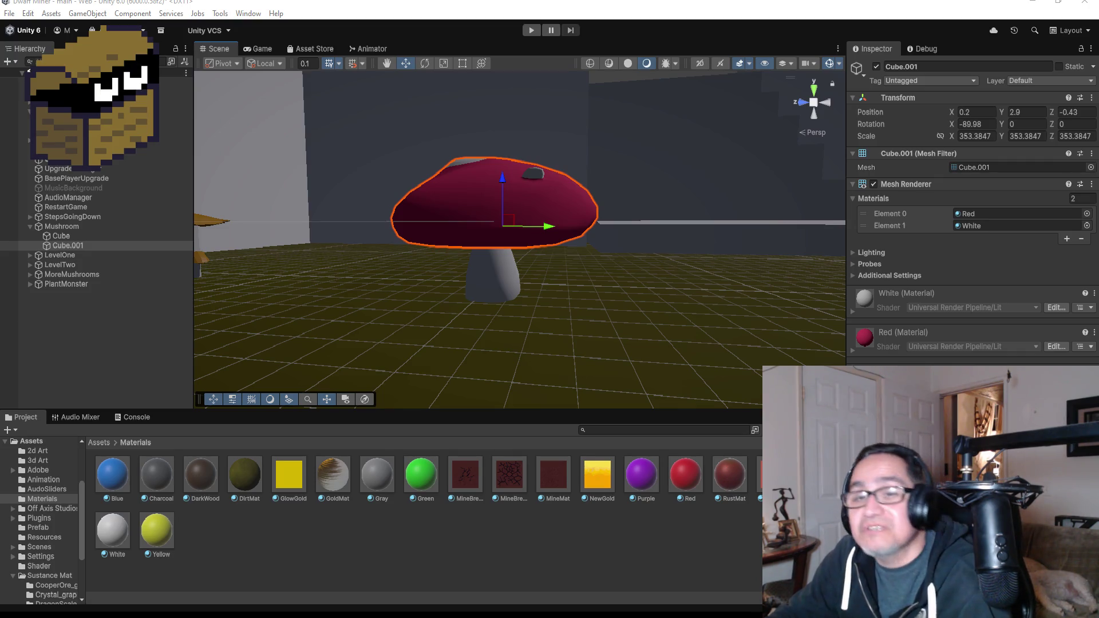
pyautogui.scroll(-5, 648, 217)
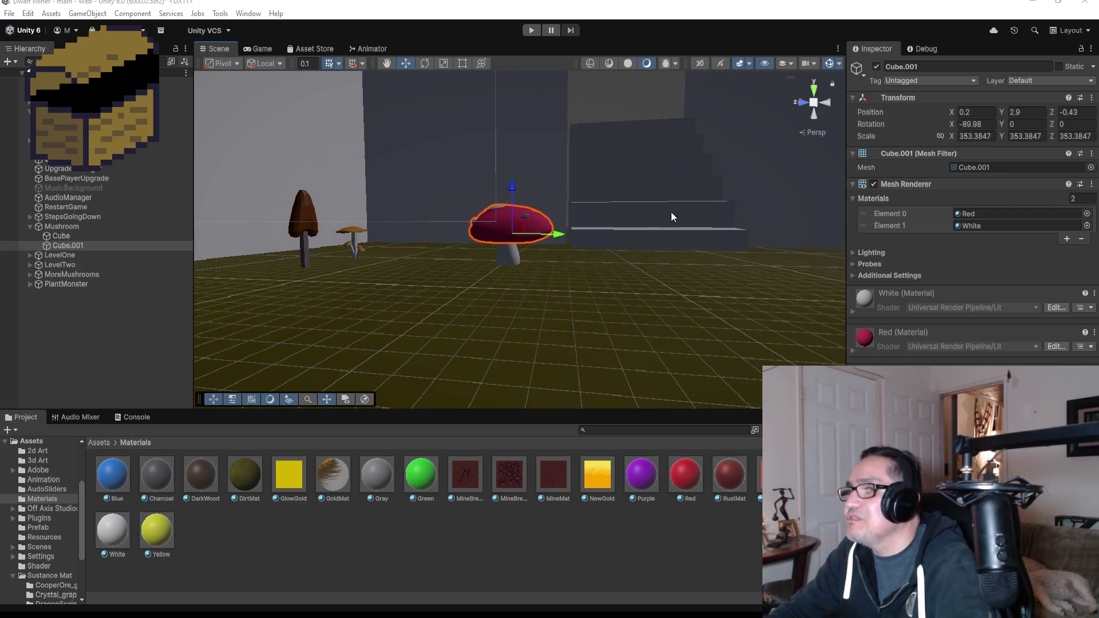
pyautogui.moveTo(686, 184)
pyautogui.mouseDown()
pyautogui.moveTo(569, 203)
pyautogui.moveTo(397, 294)
pyautogui.moveTo(681, 300)
pyautogui.moveTo(703, 269)
pyautogui.mouseUp()
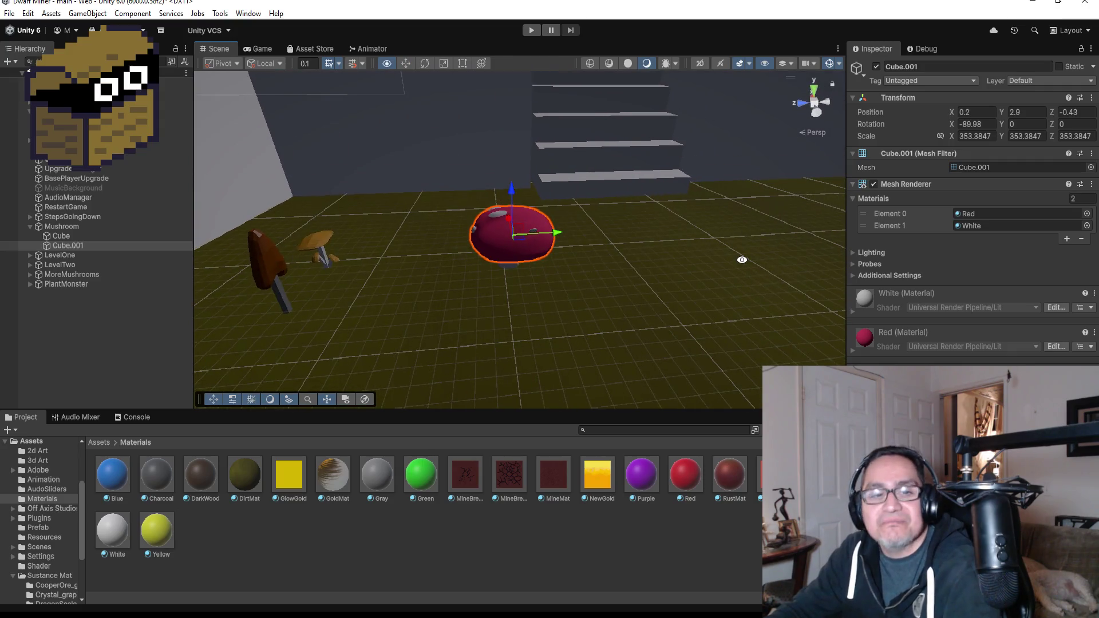
pyautogui.moveTo(633, 243); pyautogui.dragTo(587, 269)
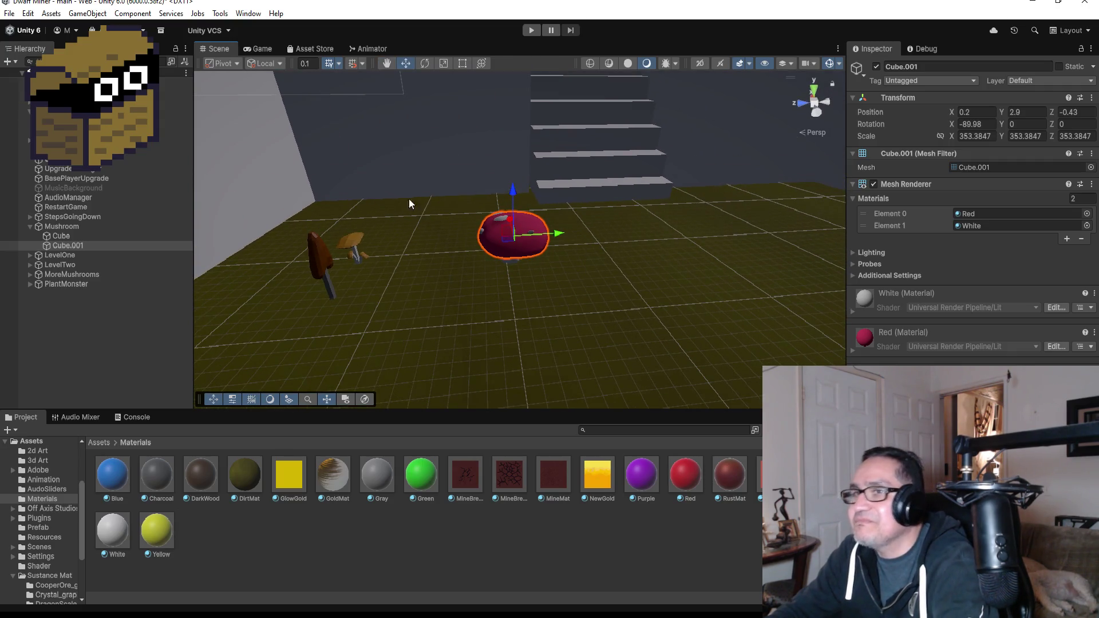
# Collapse Mushroom and expand MoreMushrooms, undoing a stray upward move of Cube.005
pyautogui.click(86, 226)
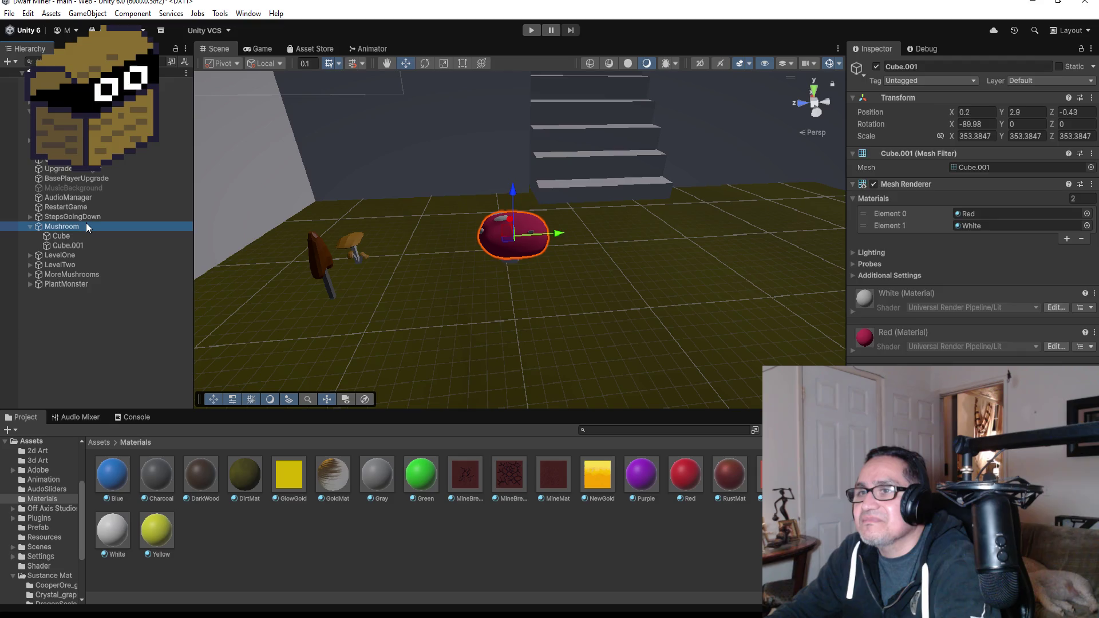
pyautogui.click(31, 226)
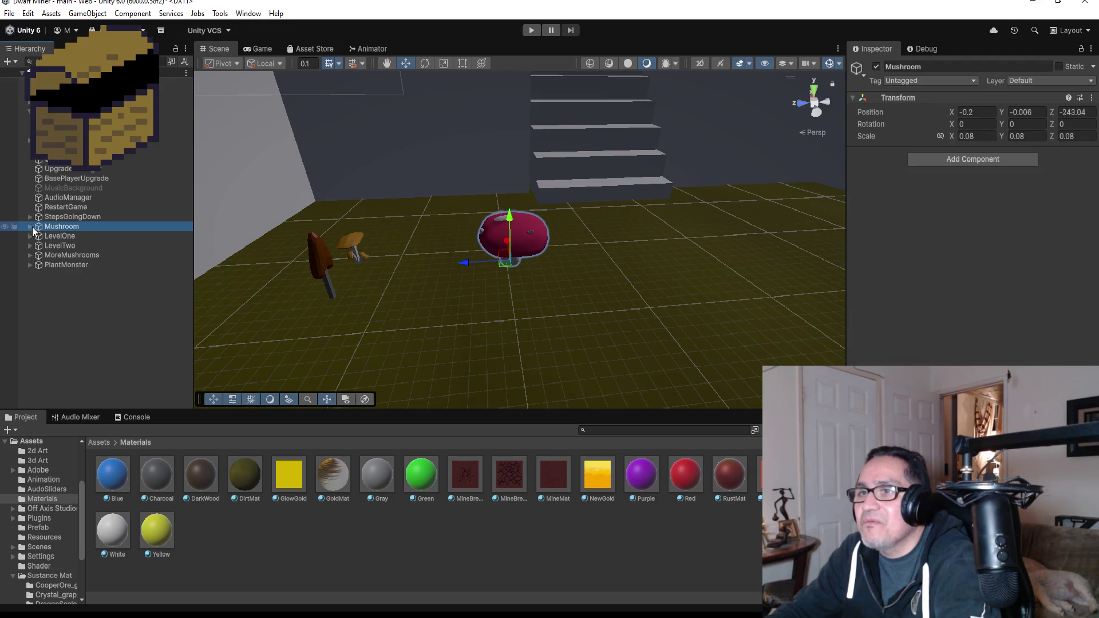
pyautogui.click(358, 251)
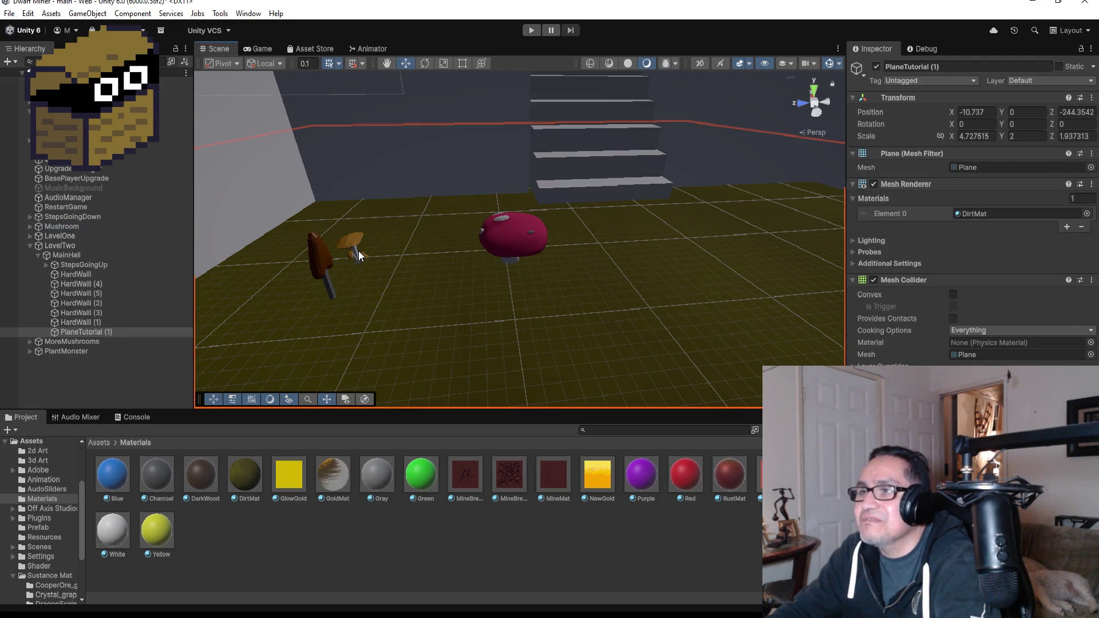
pyautogui.click(321, 265)
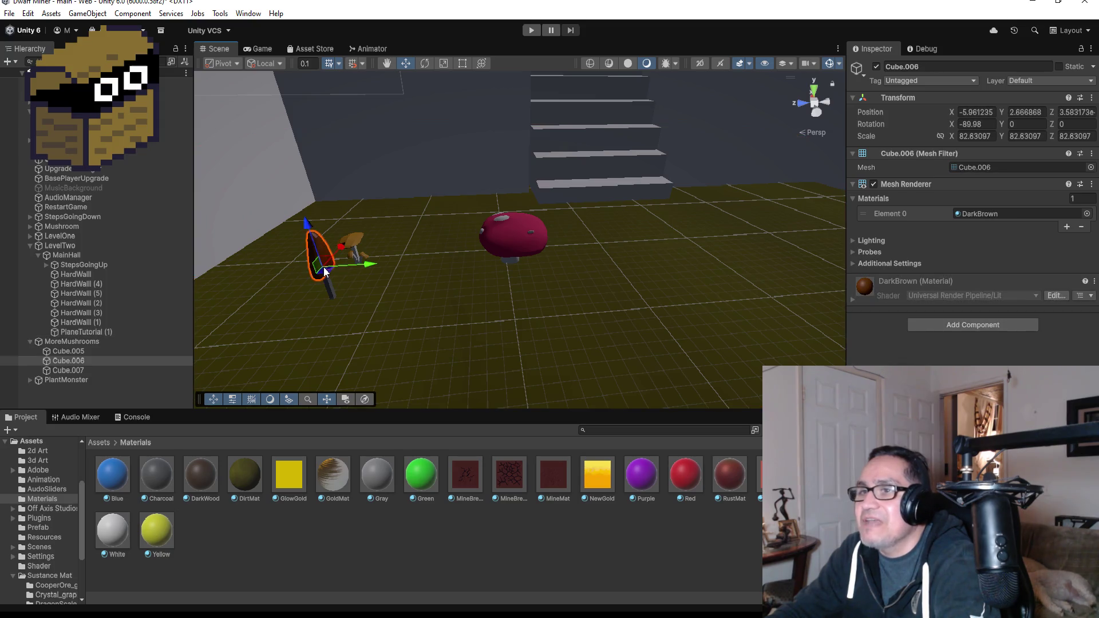
pyautogui.click(29, 341)
pyautogui.click(29, 342)
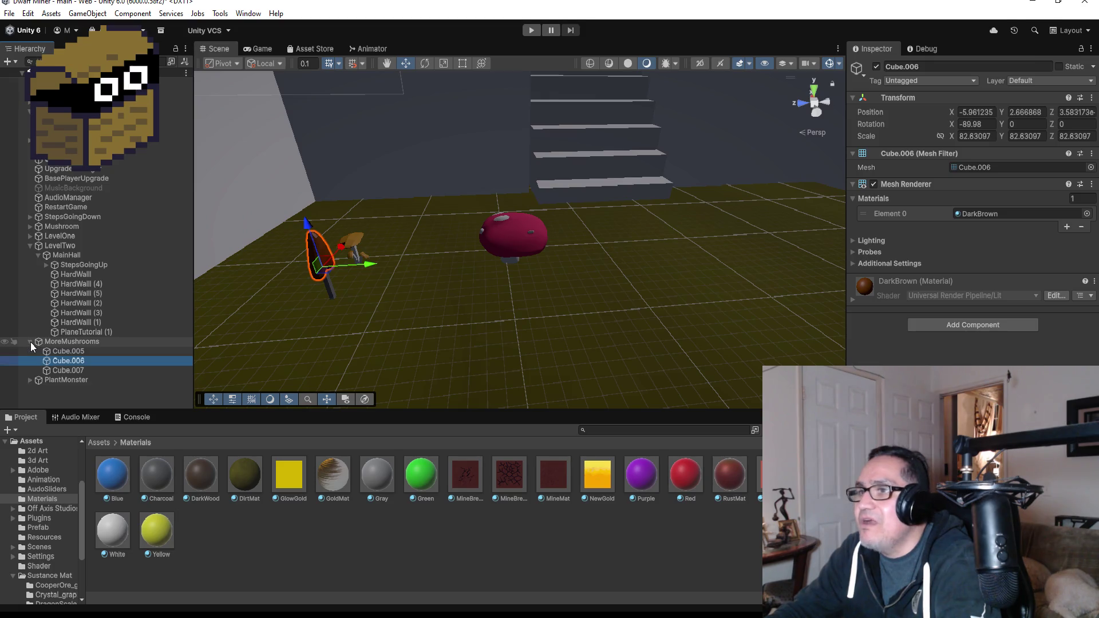
pyautogui.click(71, 353)
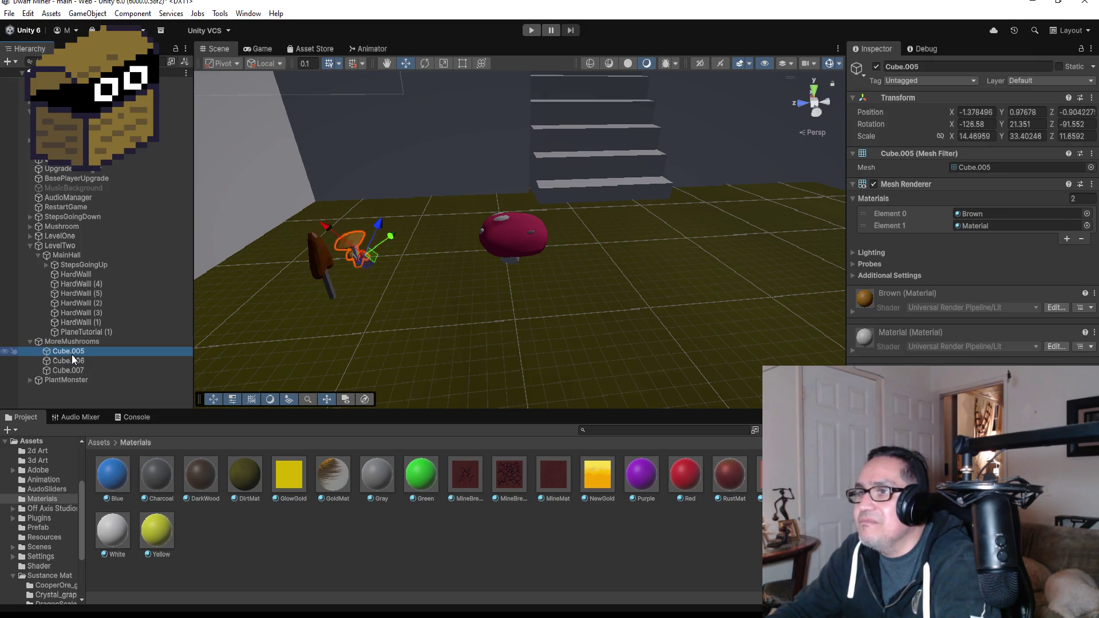
pyautogui.moveTo(381, 225); pyautogui.dragTo(414, 176)
pyautogui.hotkey('ctrl', 'z')
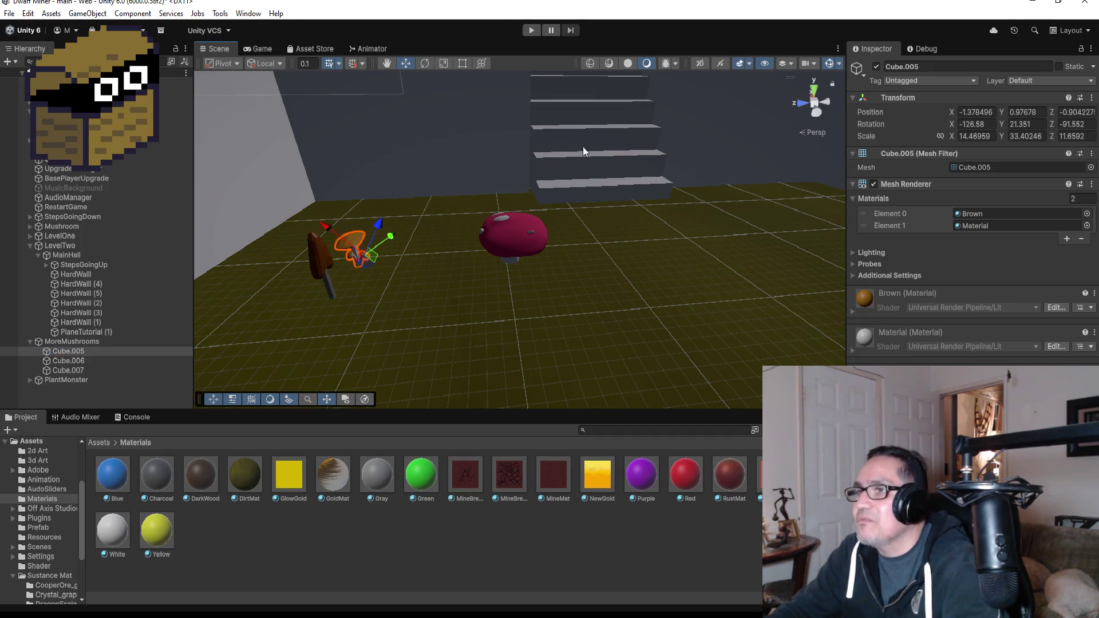
# Move Cube.006 and Cube.007 together beside the tan mushroom near the far wall
pyautogui.moveTo(583, 146)
pyautogui.mouseDown()
pyautogui.moveTo(603, 214)
pyautogui.moveTo(620, 206)
pyautogui.moveTo(764, 266)
pyautogui.mouseUp()
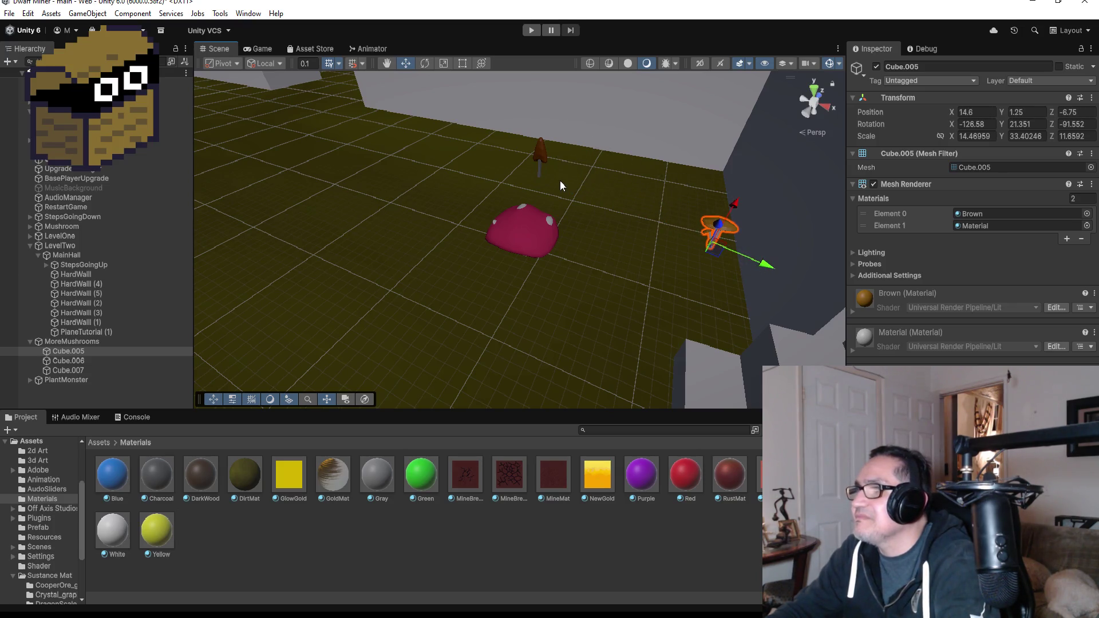
pyautogui.click(538, 171)
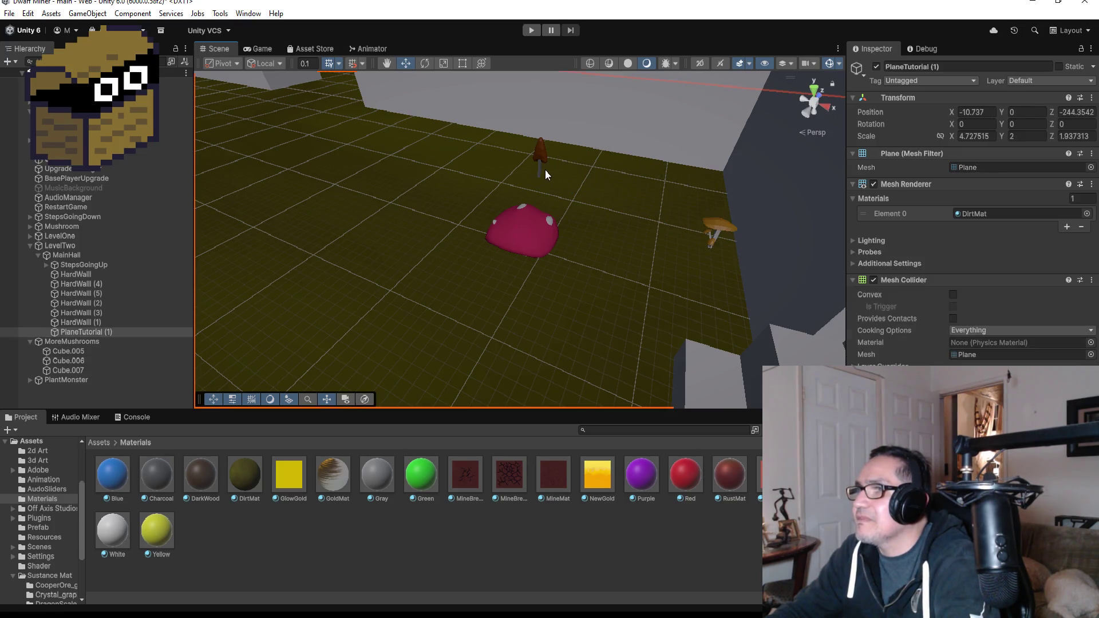
pyautogui.click(68, 354)
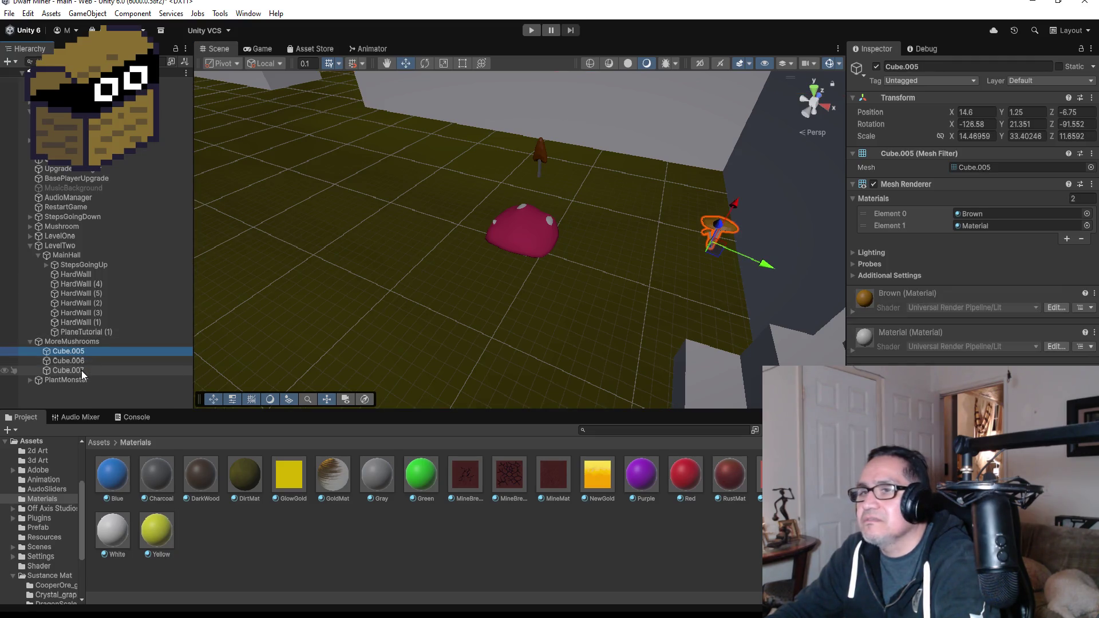
pyautogui.click(80, 363)
pyautogui.keyDown('shift'); pyautogui.click(80, 369); pyautogui.keyUp('shift')
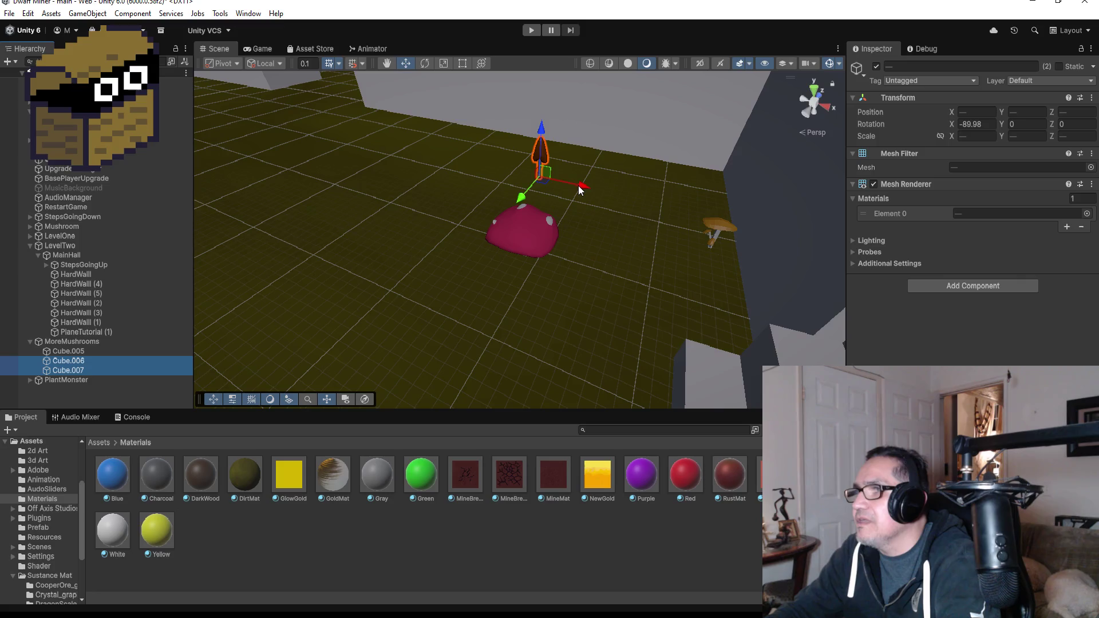
pyautogui.moveTo(579, 189)
pyautogui.mouseDown()
pyautogui.moveTo(753, 224)
pyautogui.moveTo(770, 215)
pyautogui.mouseUp()
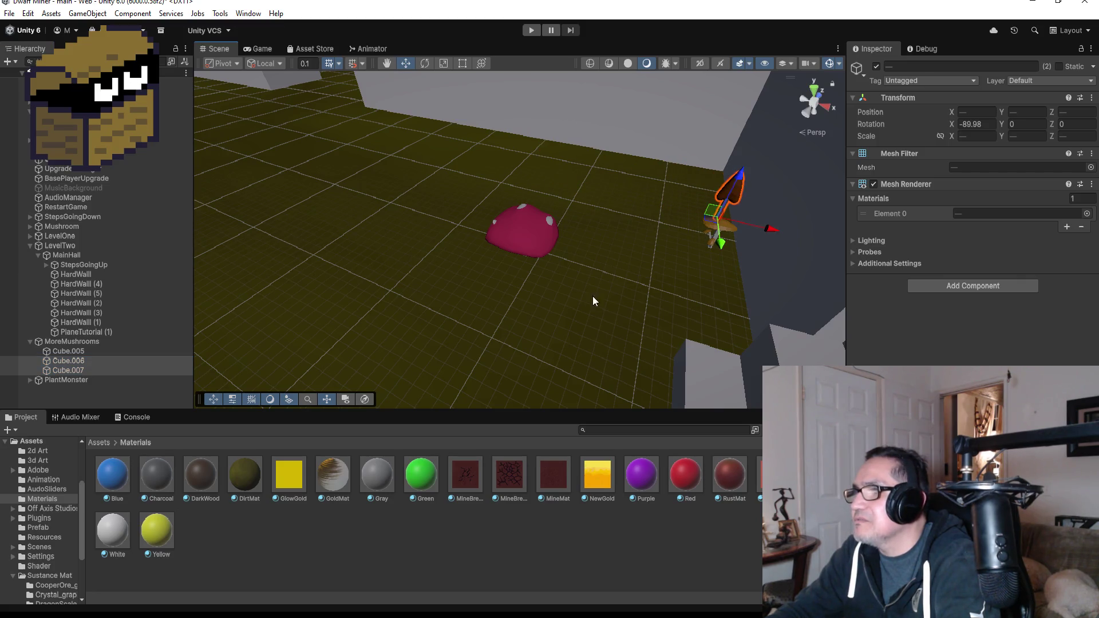
pyautogui.click(536, 246)
pyautogui.keyDown('alt'); pyautogui.moveTo(585, 267); pyautogui.dragTo(879, 178); pyautogui.keyUp('alt')
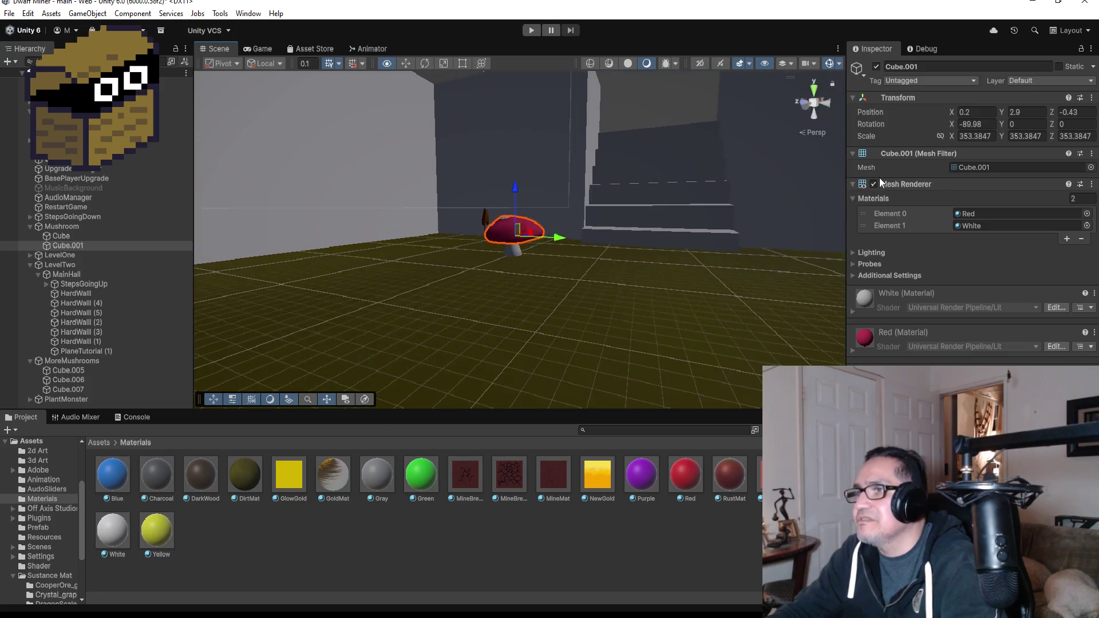
# Reorder Mushroom to the bottom of the Hierarchy and place it at X 1.52, nudged along Z
pyautogui.click(30, 226)
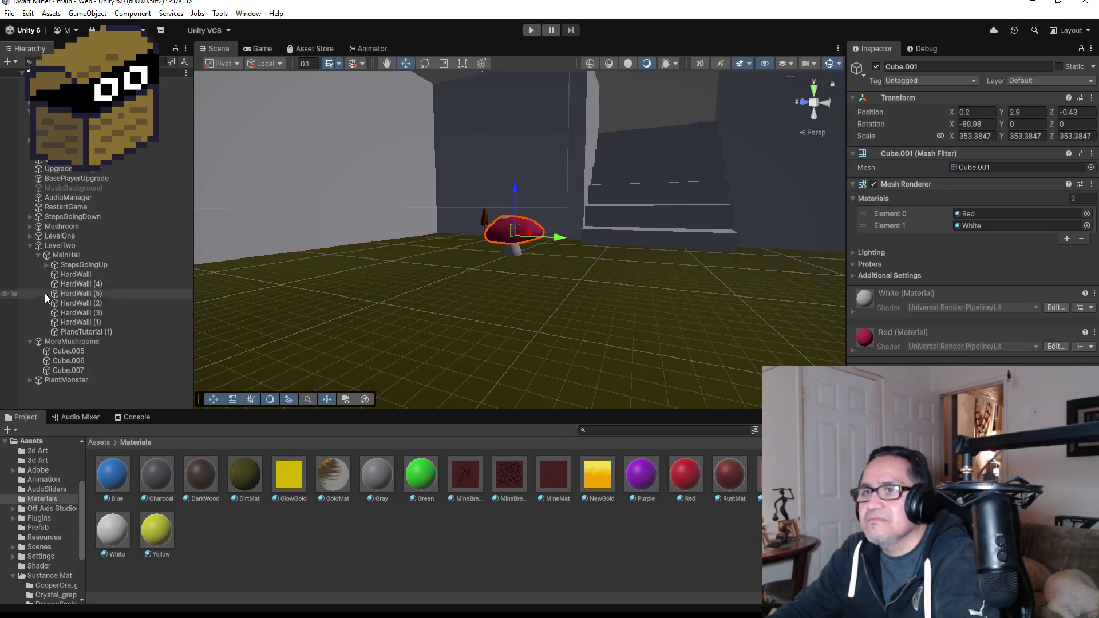
pyautogui.moveTo(68, 225)
pyautogui.mouseDown()
pyautogui.moveTo(59, 224)
pyautogui.moveTo(72, 294)
pyautogui.moveTo(63, 383)
pyautogui.mouseUp()
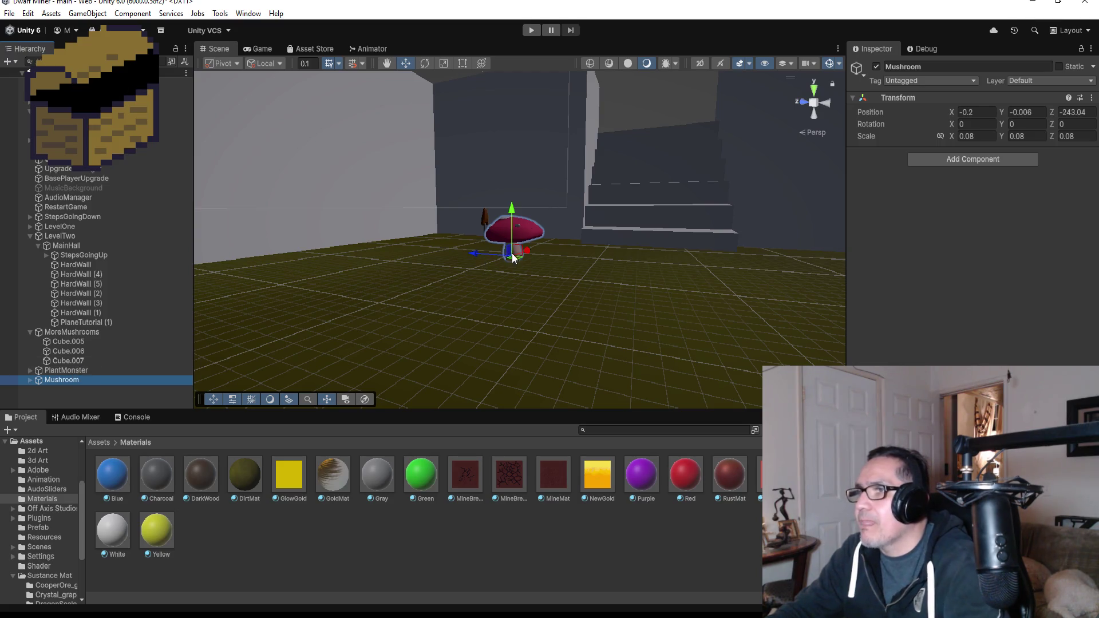
pyautogui.moveTo(526, 249)
pyautogui.mouseDown()
pyautogui.moveTo(563, 228)
pyautogui.moveTo(705, 240)
pyautogui.moveTo(544, 321)
pyautogui.moveTo(483, 302)
pyautogui.moveTo(493, 246)
pyautogui.moveTo(656, 185)
pyautogui.mouseUp()
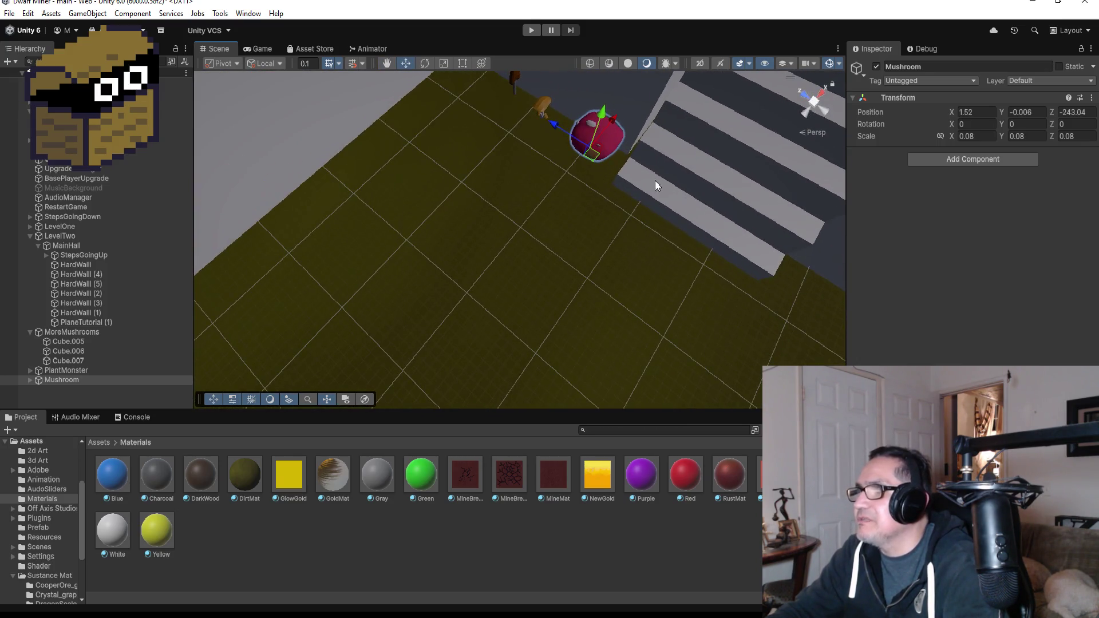
pyautogui.moveTo(563, 136); pyautogui.dragTo(547, 128)
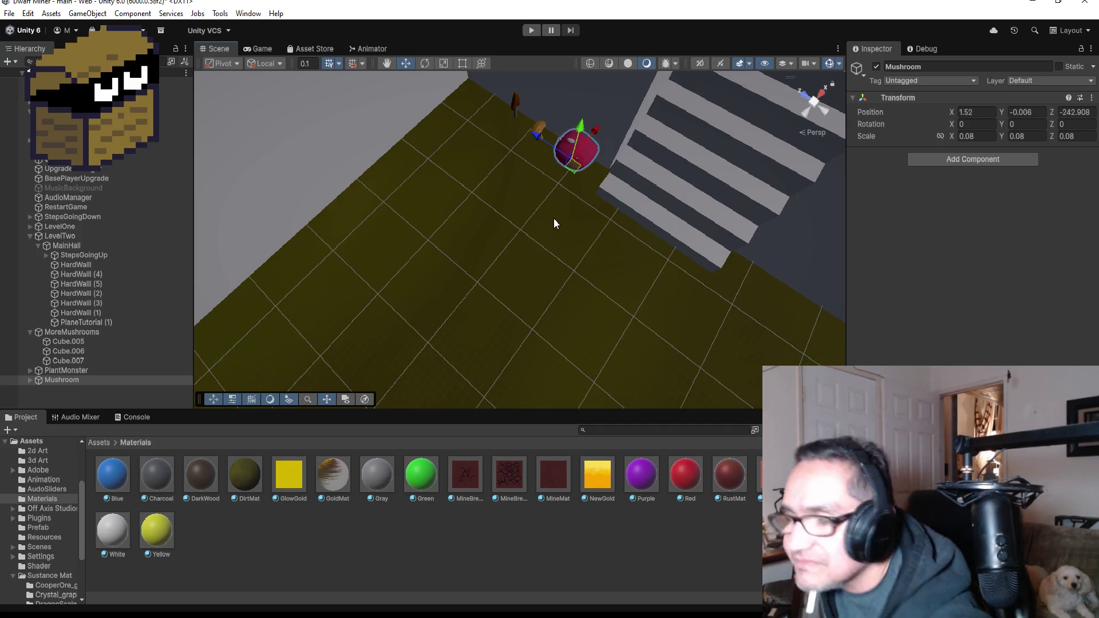
# Return Mushroom to X 1.23 and shift Cube.005–Cube.007 together toward it
pyautogui.moveTo(552, 221); pyautogui.dragTo(541, 247)
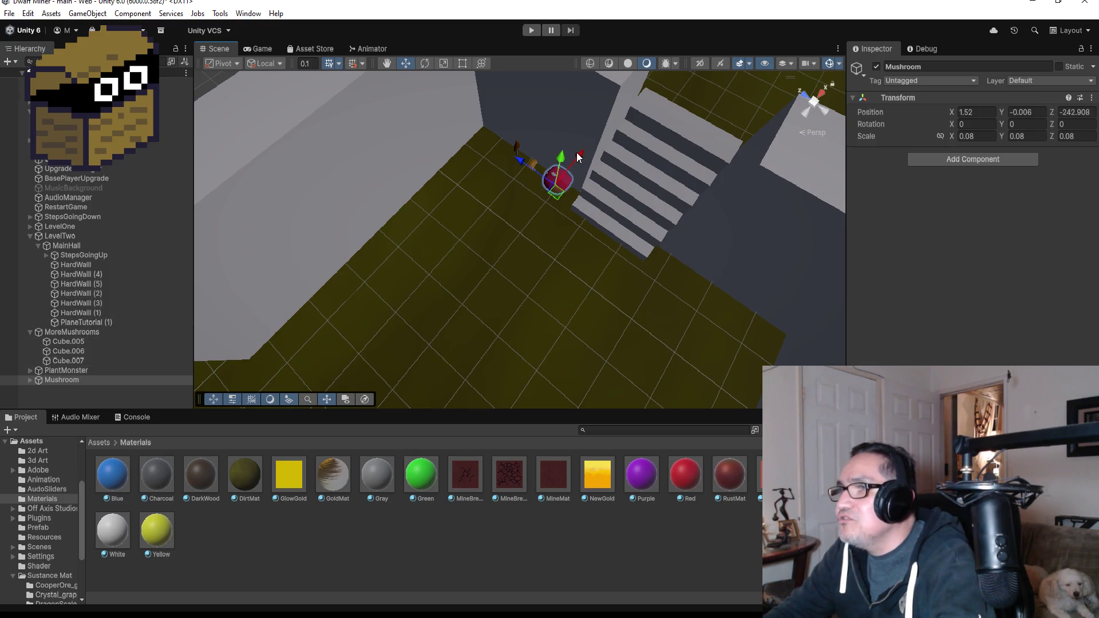
pyautogui.moveTo(579, 158); pyautogui.dragTo(526, 172)
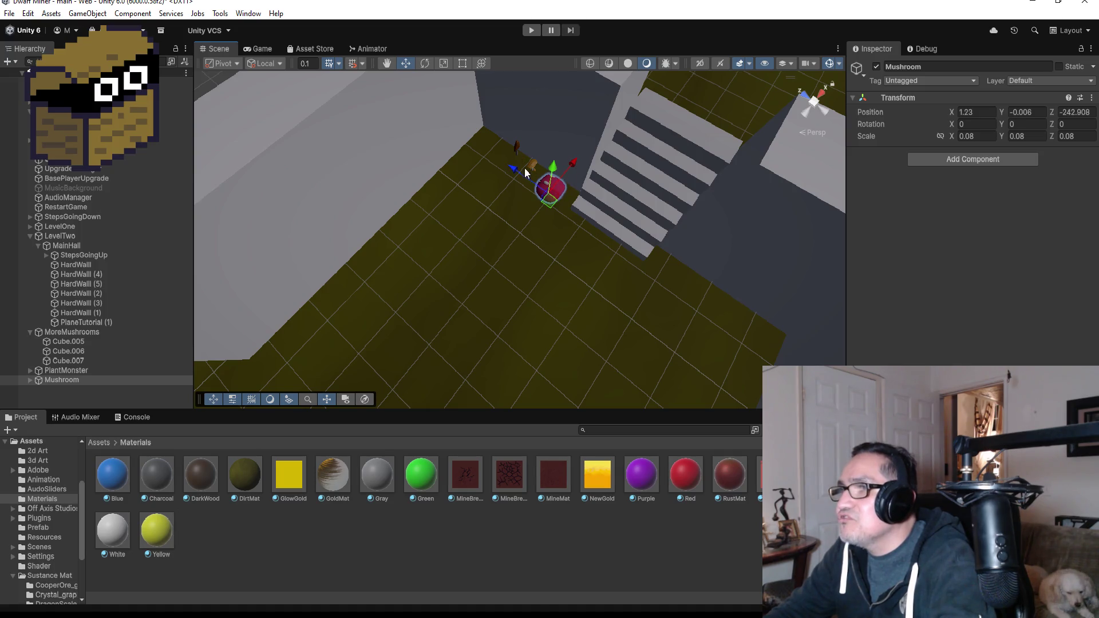
pyautogui.click(60, 341)
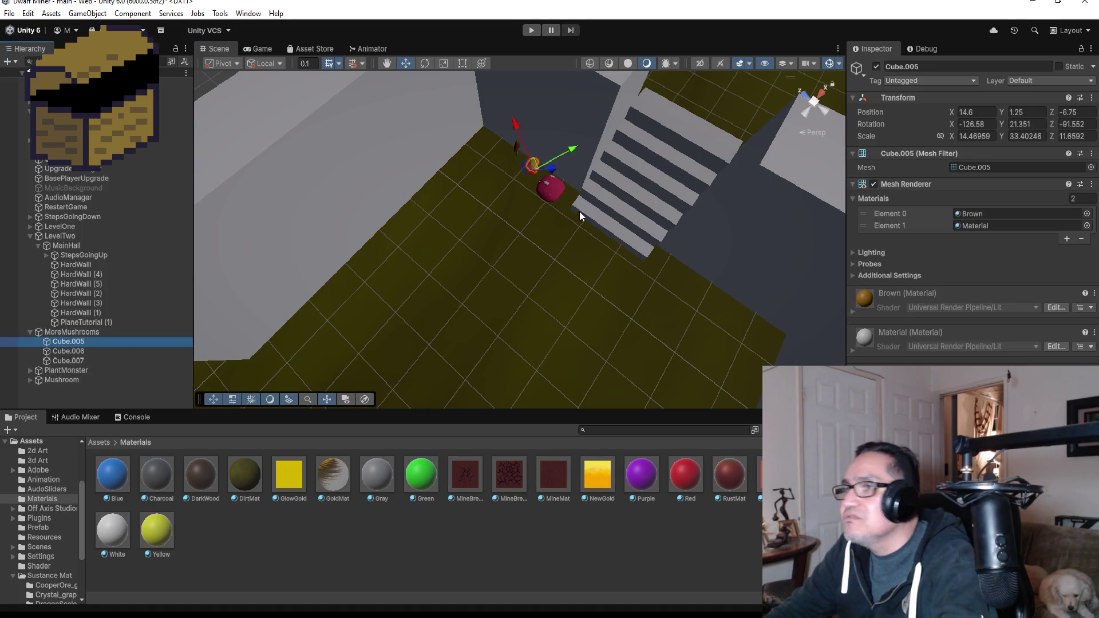
pyautogui.click(79, 360)
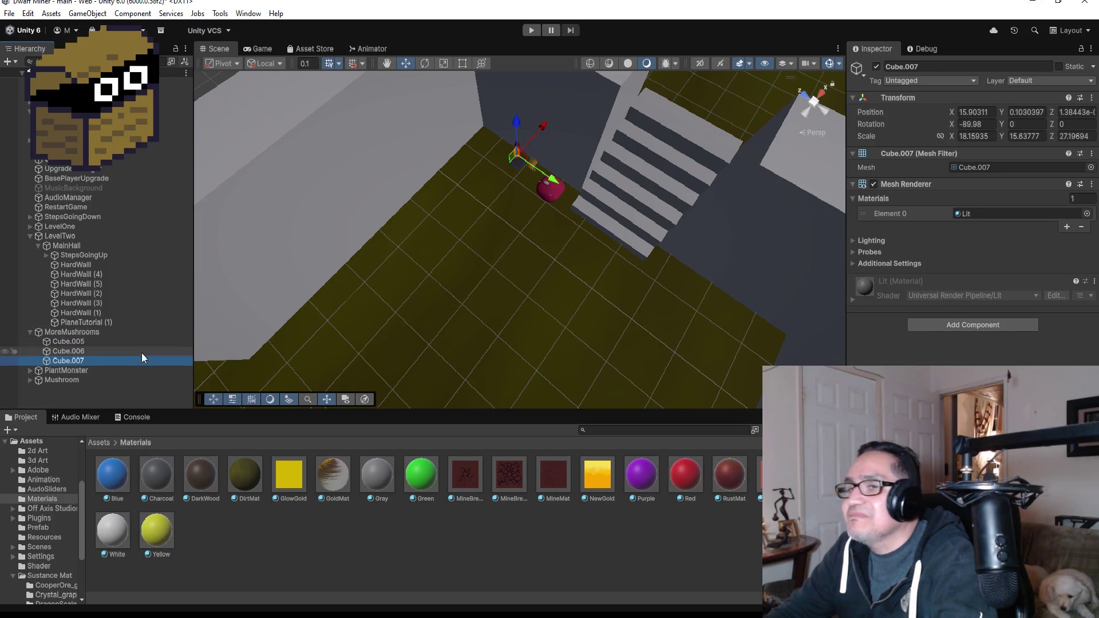
pyautogui.keyDown('shift'); pyautogui.click(73, 346); pyautogui.keyUp('shift')
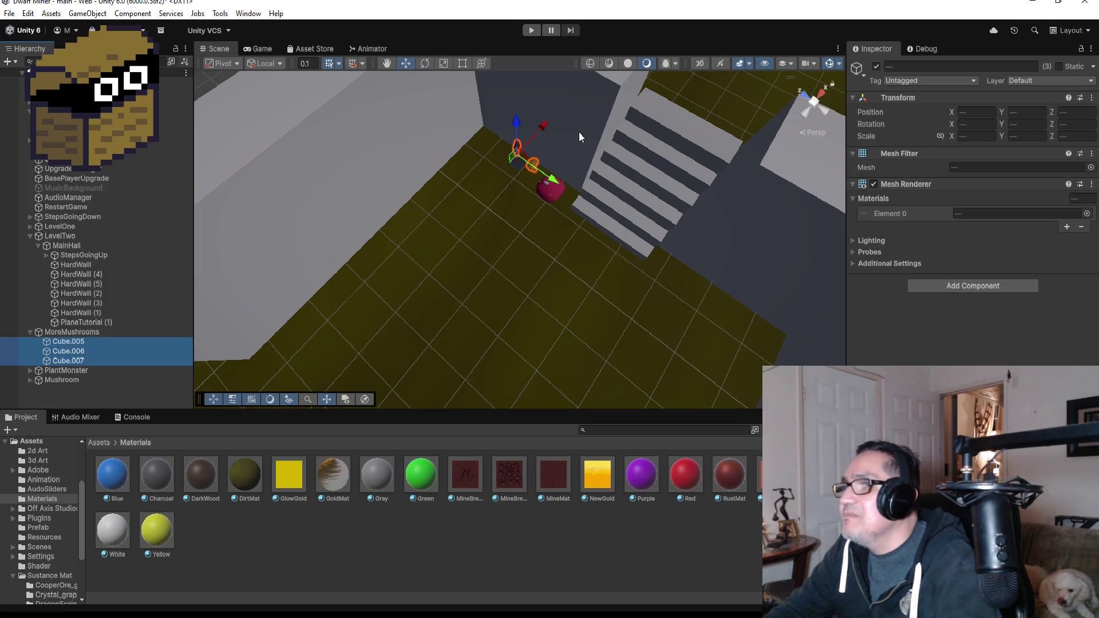
pyautogui.moveTo(540, 130)
pyautogui.mouseDown()
pyautogui.moveTo(528, 146)
pyautogui.moveTo(554, 201)
pyautogui.moveTo(574, 216)
pyautogui.mouseUp()
# Move Cube.005 alone to position 13.93, 1.08, -4.35 beside the red mushroom
pyautogui.press('f')
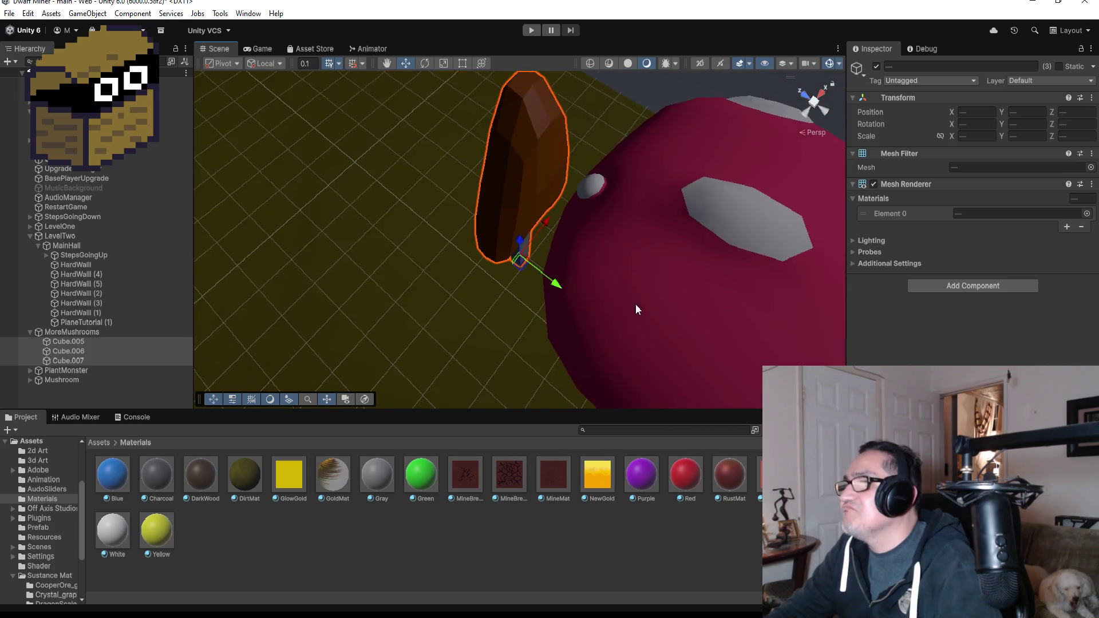
pyautogui.scroll(-5, 635, 309)
pyautogui.moveTo(628, 363)
pyautogui.mouseDown()
pyautogui.moveTo(719, 253)
pyautogui.moveTo(756, 182)
pyautogui.moveTo(734, 172)
pyautogui.mouseUp()
pyautogui.click(81, 341)
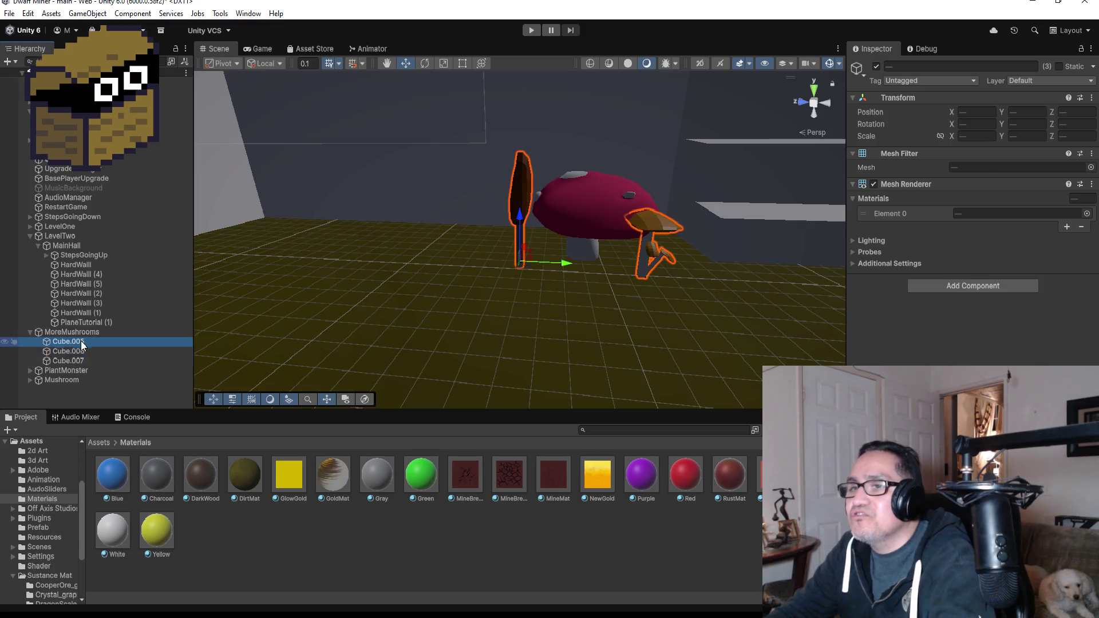
pyautogui.keyDown('ctrl'); pyautogui.click(81, 350); pyautogui.keyUp('ctrl')
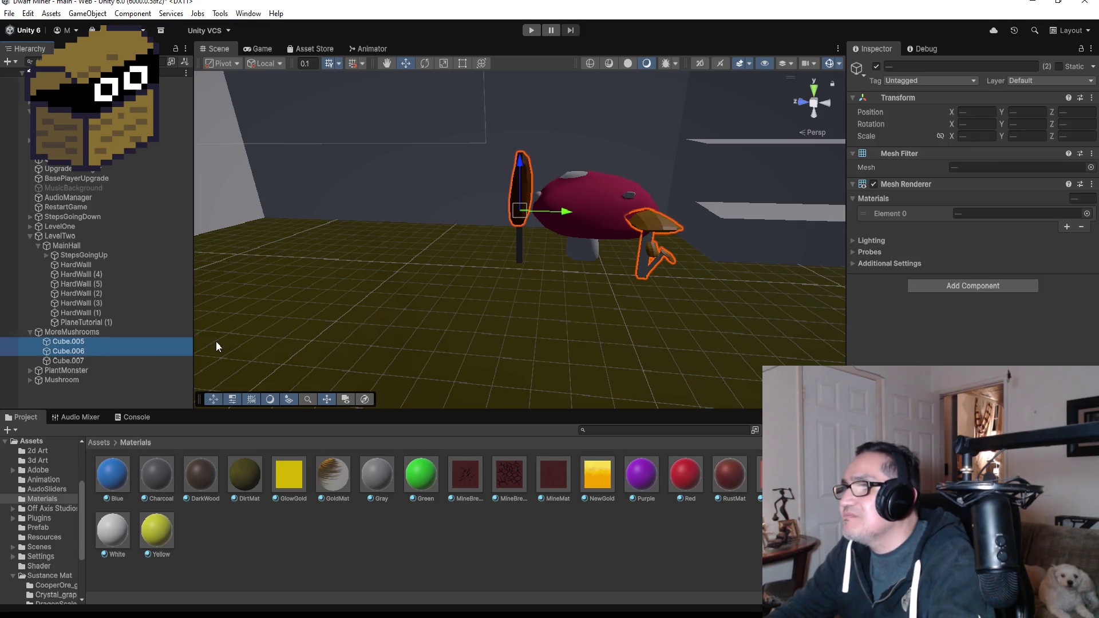
pyautogui.click(76, 342)
pyautogui.press('f')
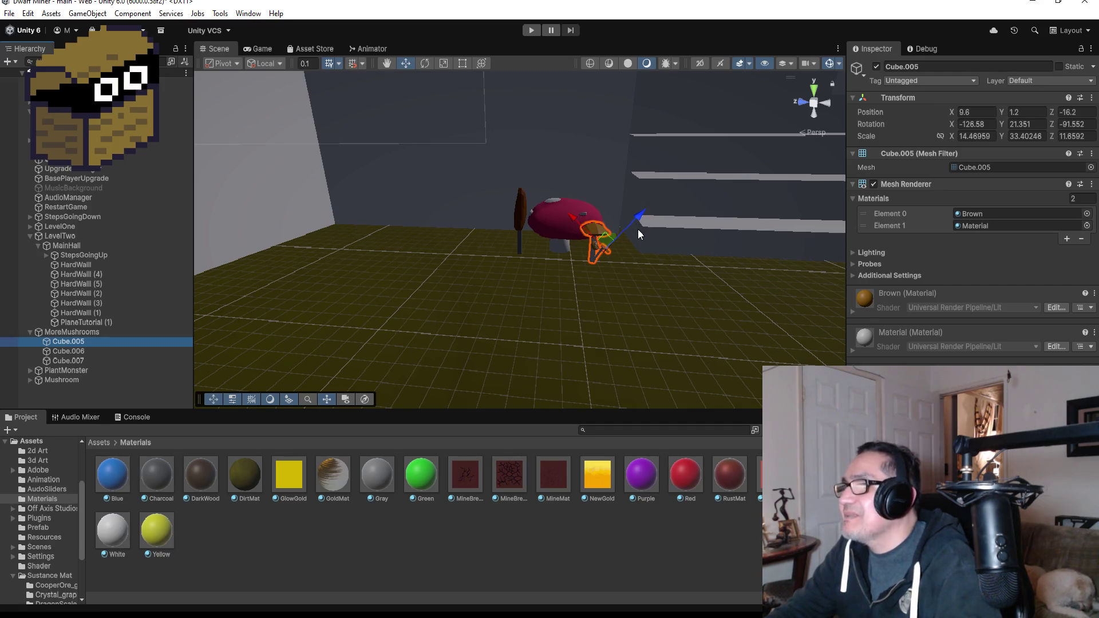
pyautogui.moveTo(585, 232)
pyautogui.mouseDown()
pyautogui.moveTo(515, 171)
pyautogui.moveTo(537, 121)
pyautogui.moveTo(475, 196)
pyautogui.moveTo(472, 183)
pyautogui.moveTo(480, 284)
pyautogui.moveTo(718, 299)
pyautogui.moveTo(650, 282)
pyautogui.moveTo(626, 250)
pyautogui.mouseUp()
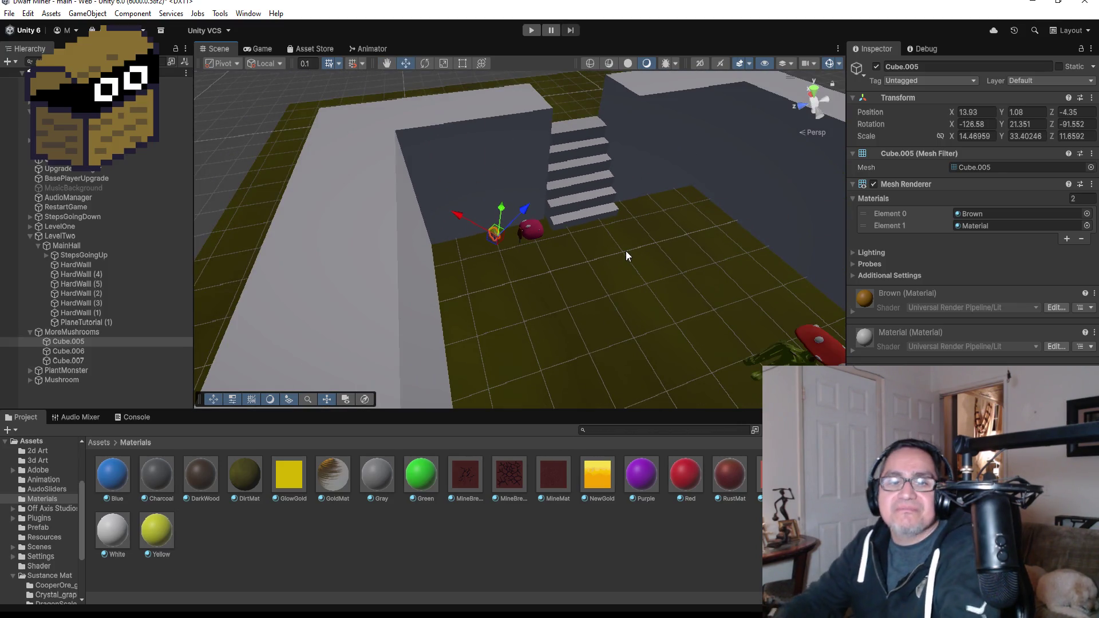
# Collapse LevelTwo, PlantMonster and MoreMushrooms, then inspect PlayerWarpLevel and DwarfMiner
pyautogui.scroll(-2, 617, 246)
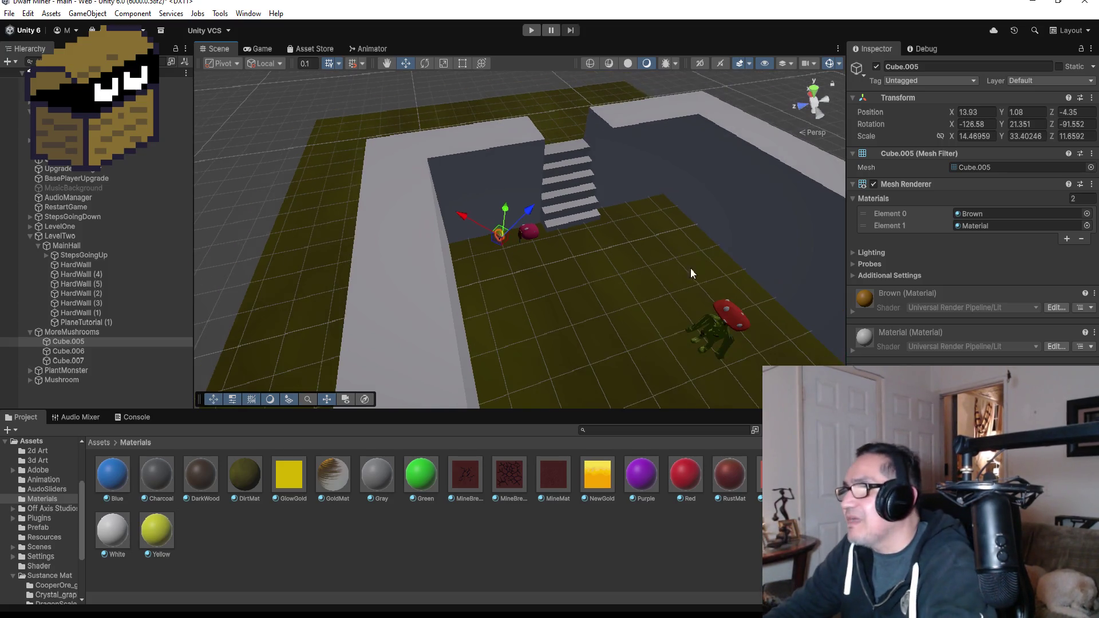
pyautogui.click(727, 317)
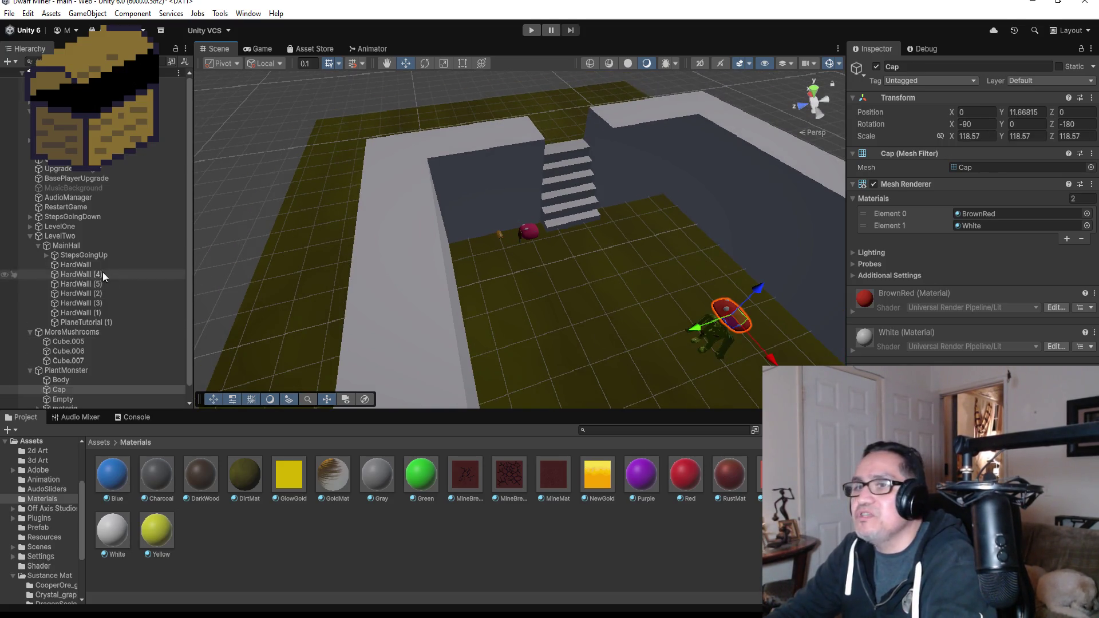
pyautogui.click(29, 236)
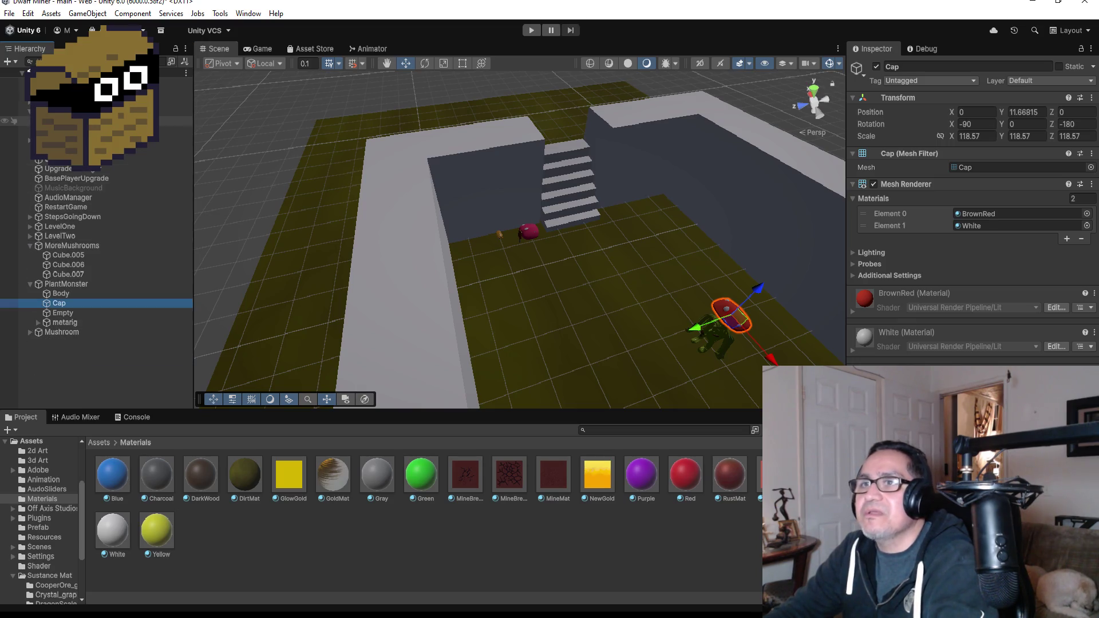
pyautogui.click(29, 285)
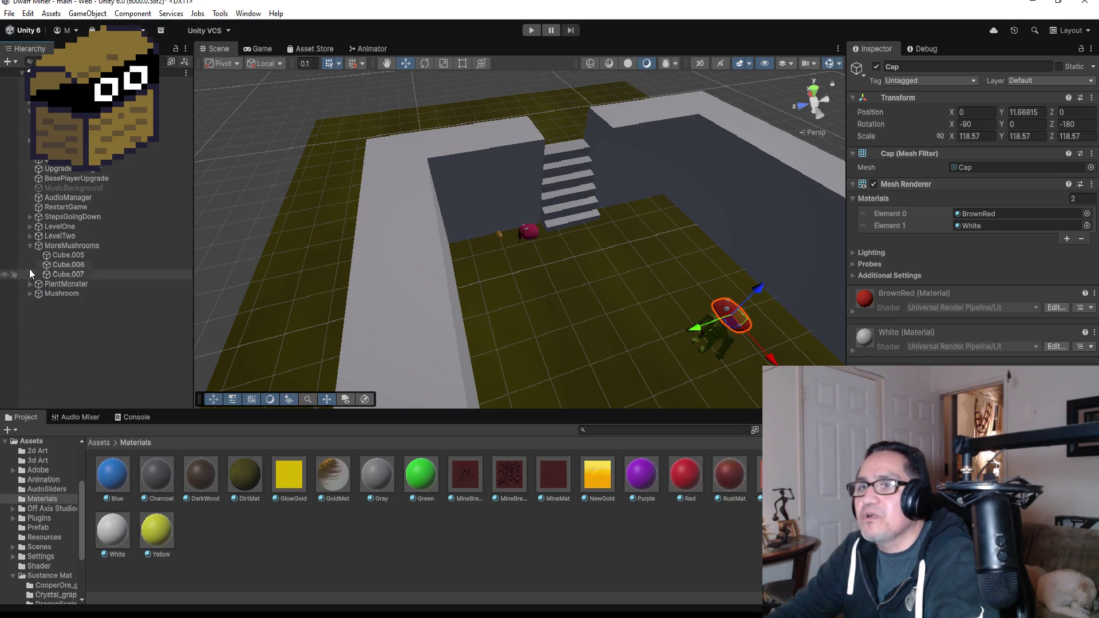
pyautogui.click(30, 245)
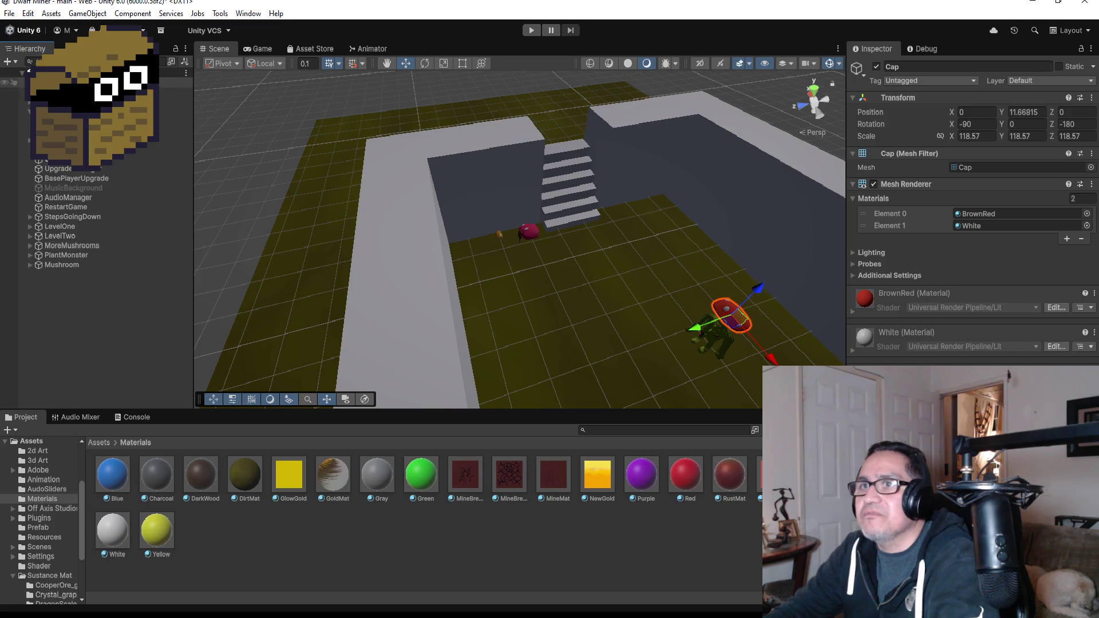
pyautogui.click(69, 112)
pyautogui.scroll(-1, 69, 111)
pyautogui.click(69, 101)
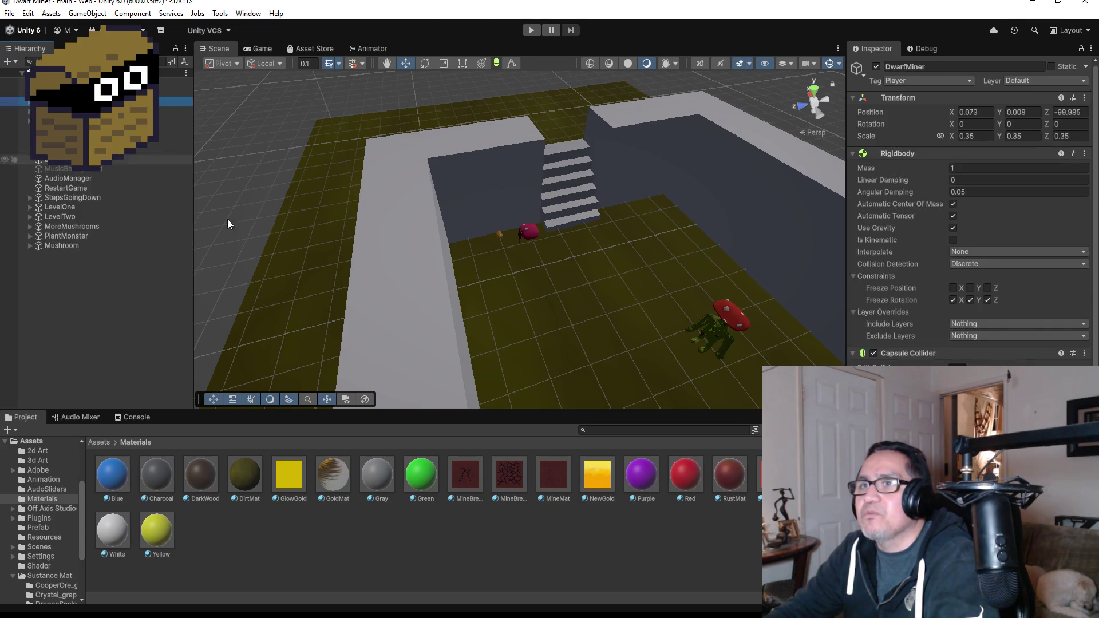
# Bring the Dwarf Miner Visual Studio window forward and show its Player.cs script
pyautogui.moveTo(319, 595)
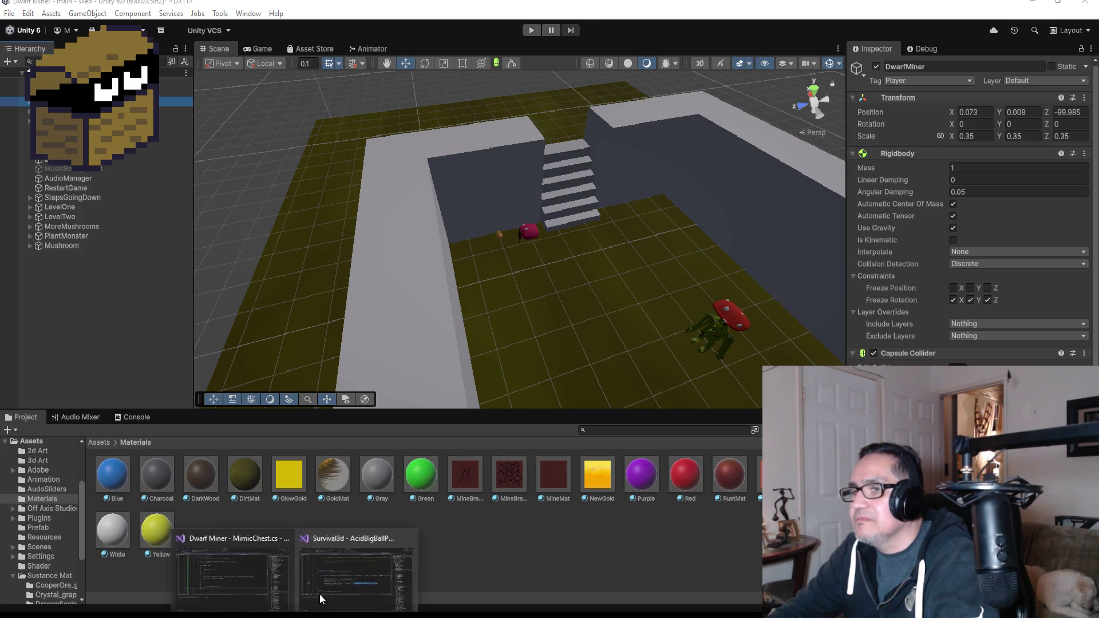
pyautogui.click(243, 574)
pyautogui.scroll(17, 349, 184)
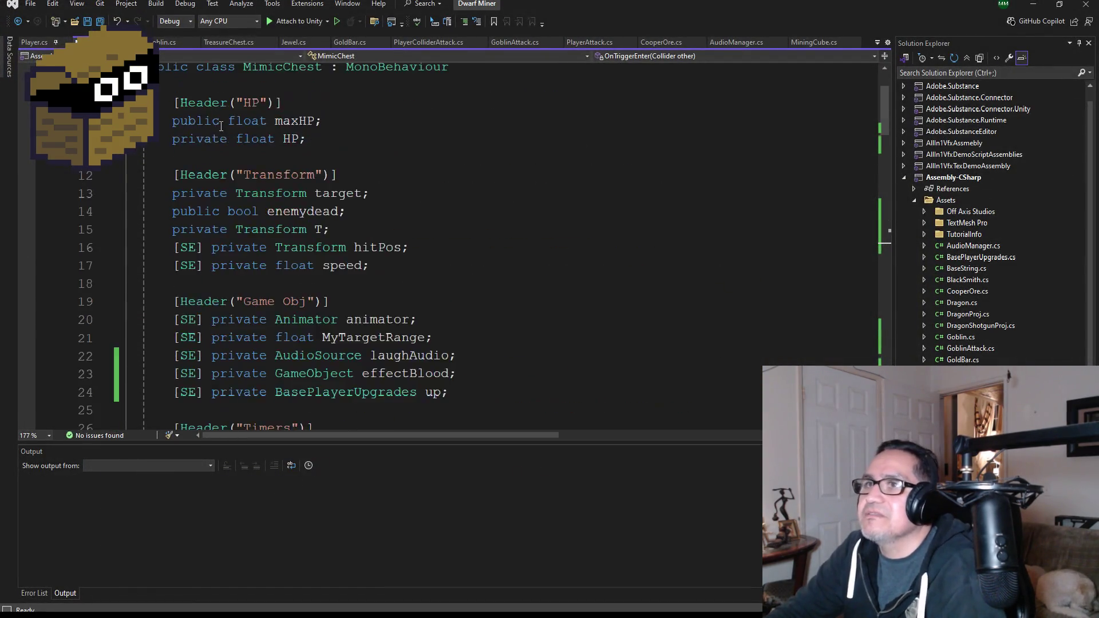
pyautogui.click(43, 42)
# Scroll through Dwarf Miner's Player.cs, then bring up Survival3d's AcidBigBallProj.cs
pyautogui.scroll(20, 331, 186)
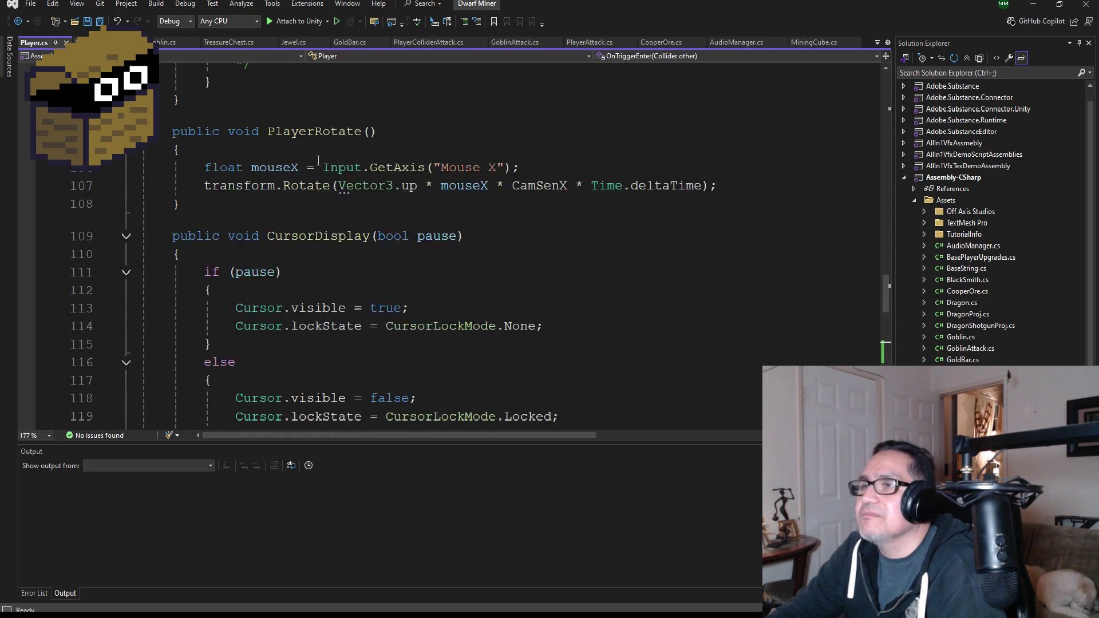
pyautogui.scroll(16, 331, 187)
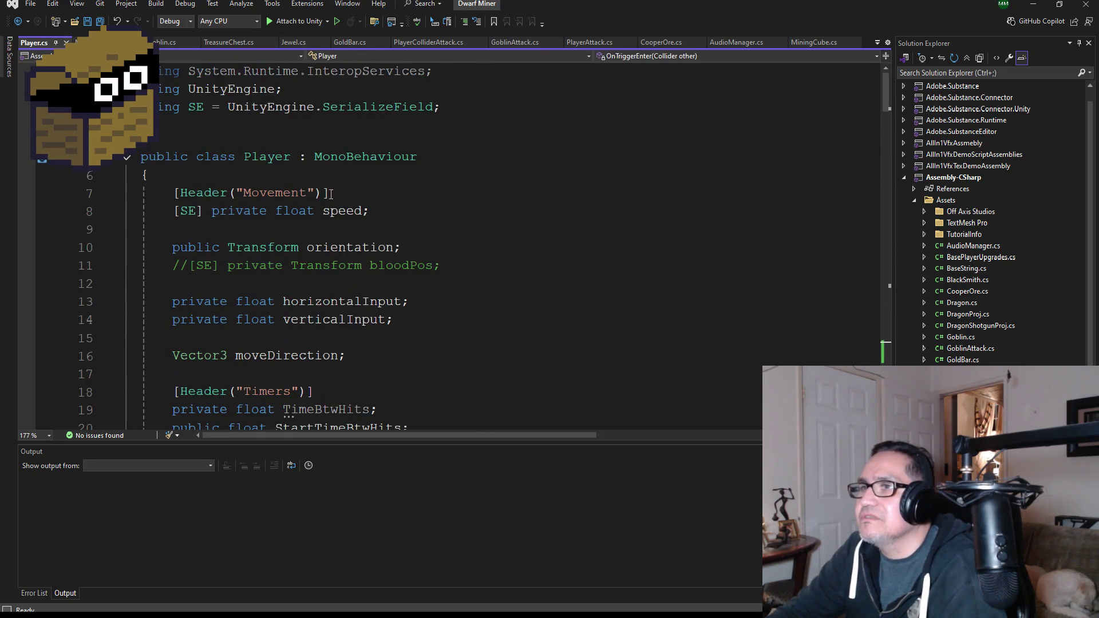
pyautogui.scroll(-3, 348, 219)
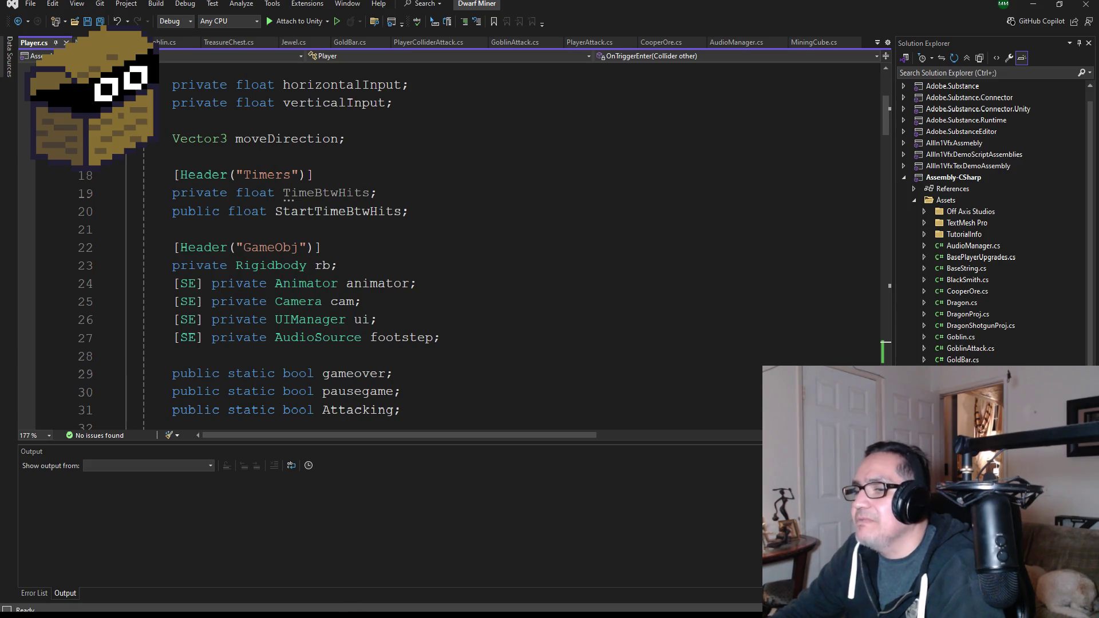
pyautogui.moveTo(295, 608)
pyautogui.click(351, 572)
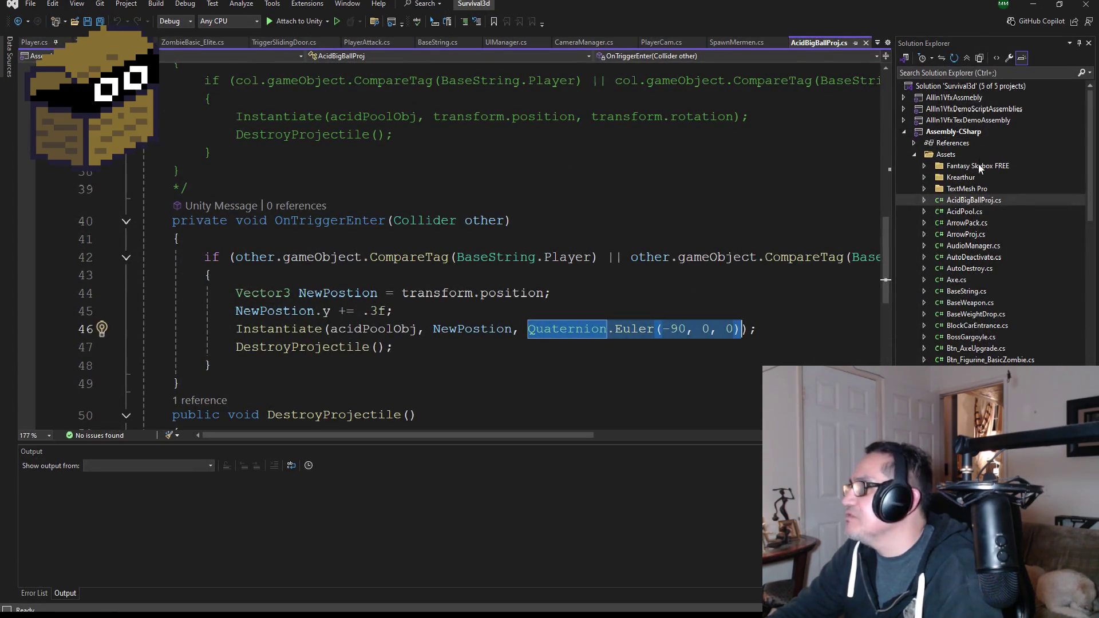
# Open Survival3d's Player.cs and scroll through its PlayerPos enum and Start() warp checks
pyautogui.click(35, 42)
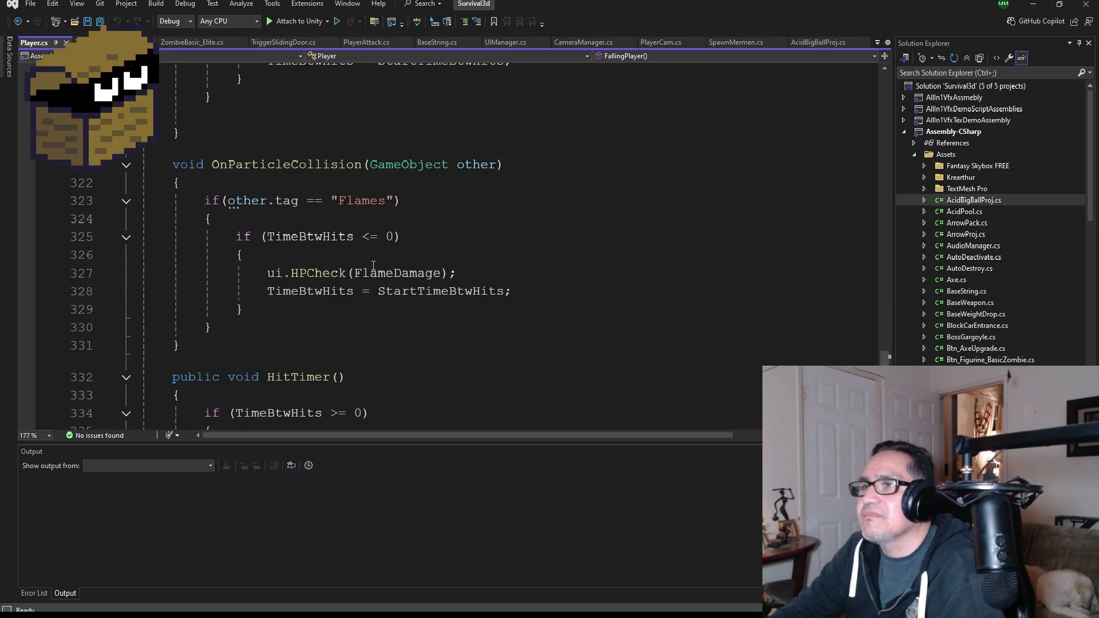
pyautogui.scroll(20, 373, 265)
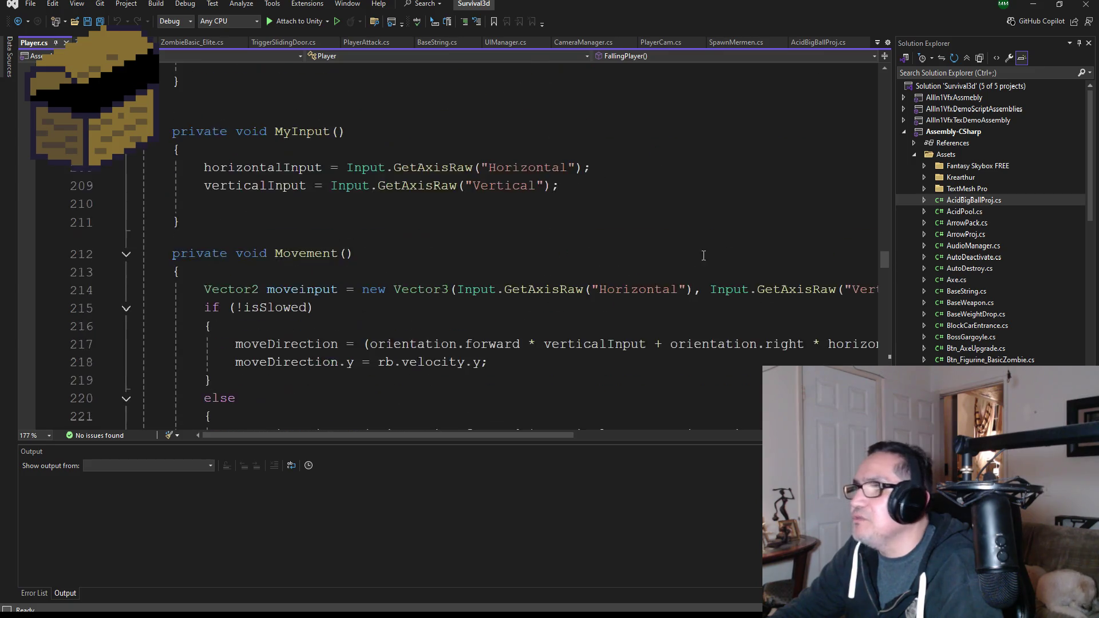
pyautogui.scroll(20, 703, 255)
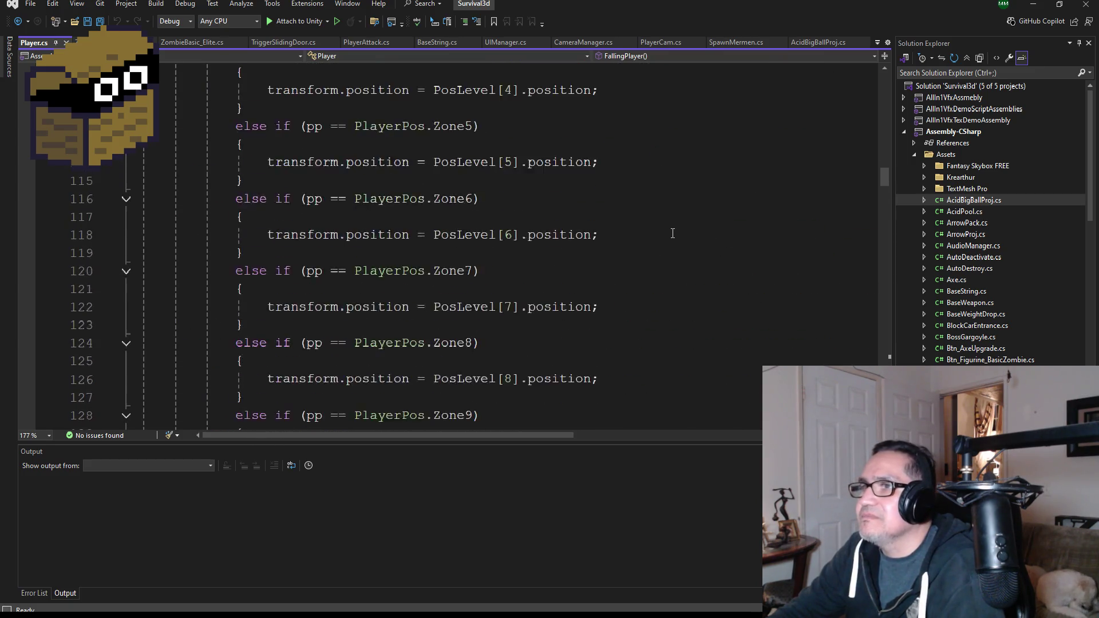
pyautogui.scroll(12, 672, 233)
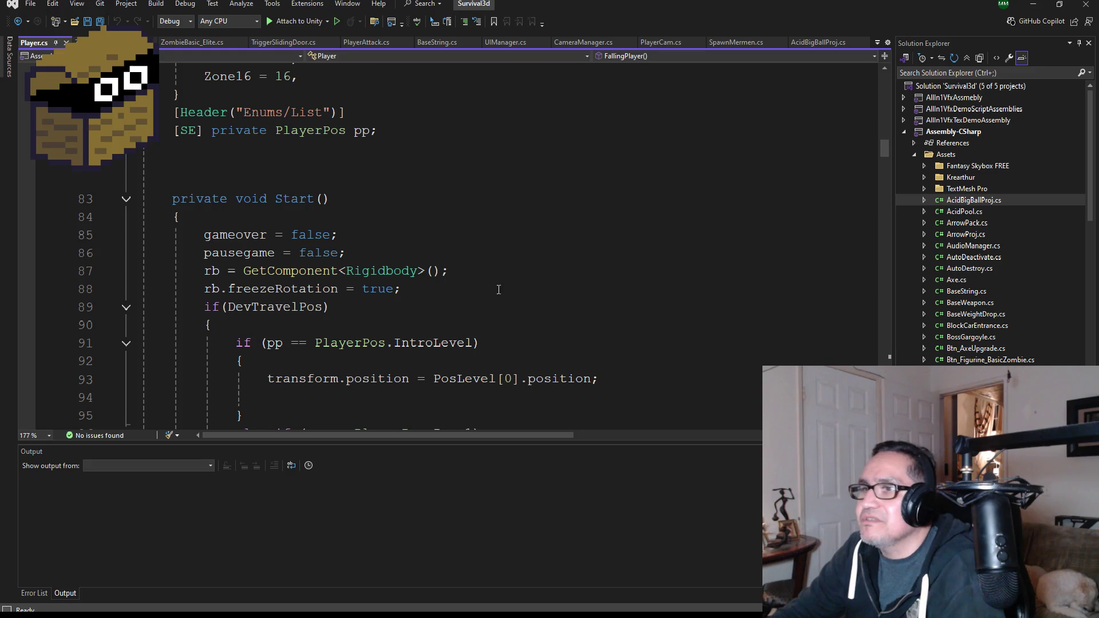
pyautogui.scroll(4, 497, 289)
pyautogui.scroll(9, 496, 288)
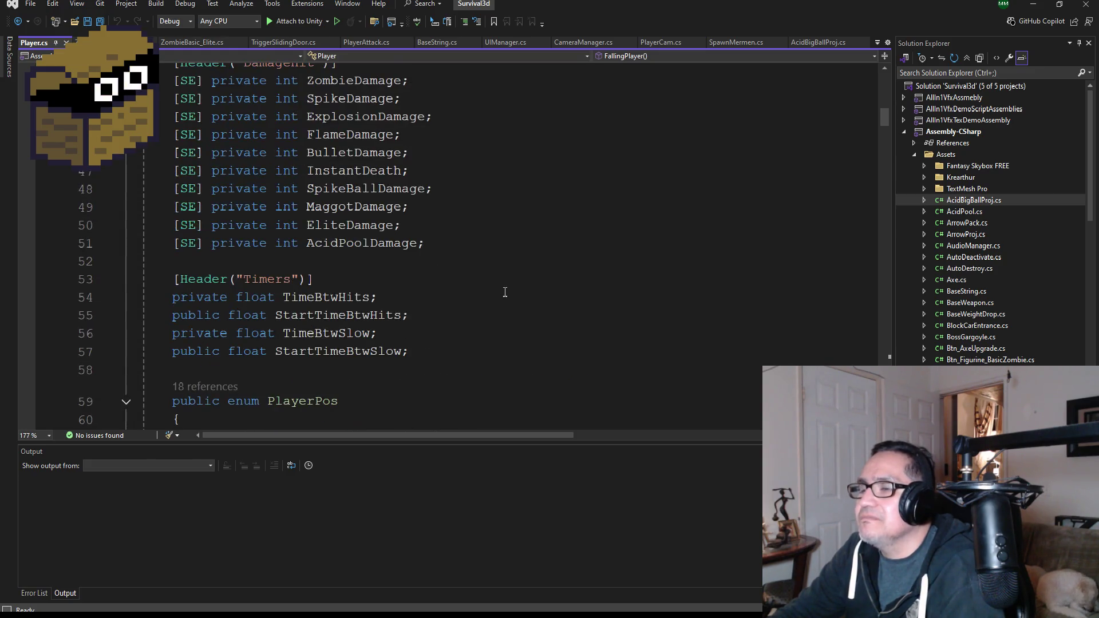
pyautogui.scroll(-6, 496, 300)
pyautogui.scroll(-4, 397, 280)
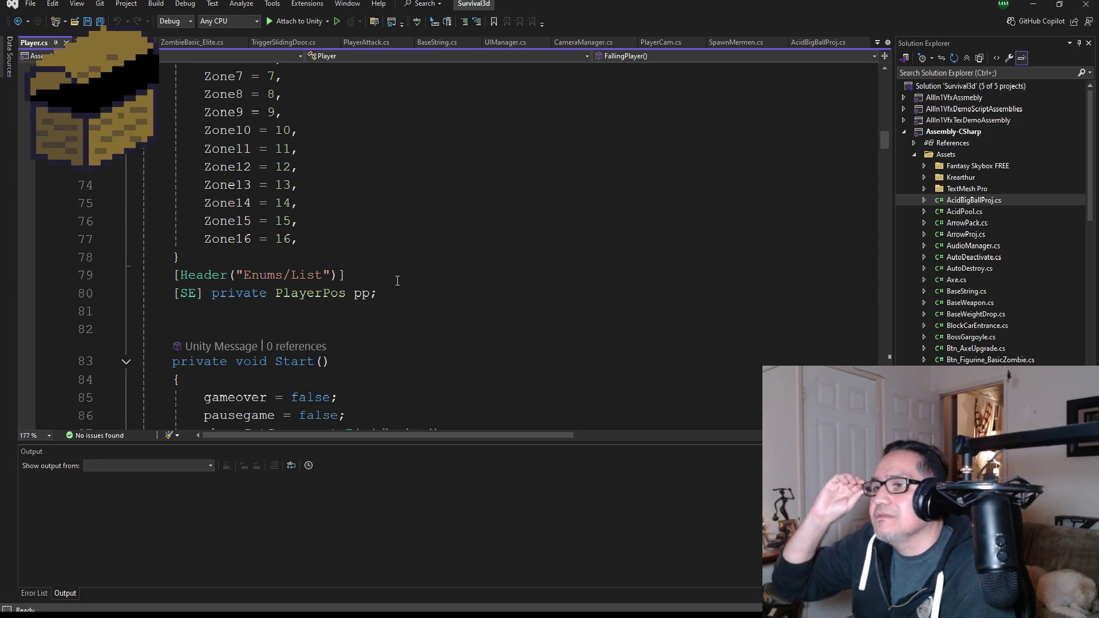
pyautogui.scroll(-5, 427, 293)
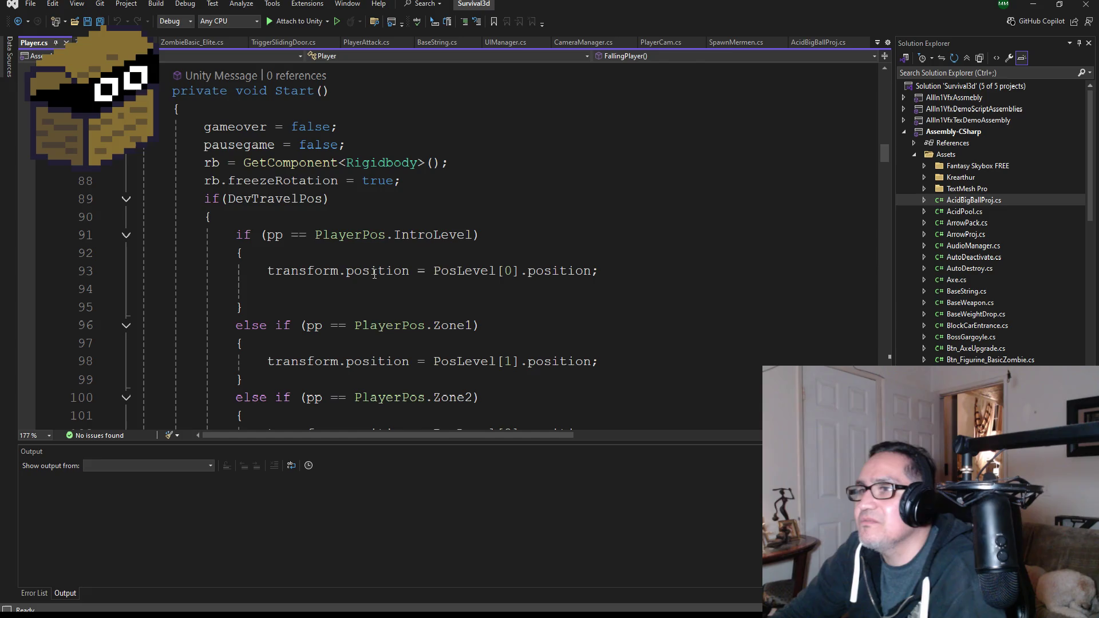
# Select the DevTravelPos flag in Start(), then return to Dwarf Miner's Player.cs
pyautogui.doubleClick(266, 196)
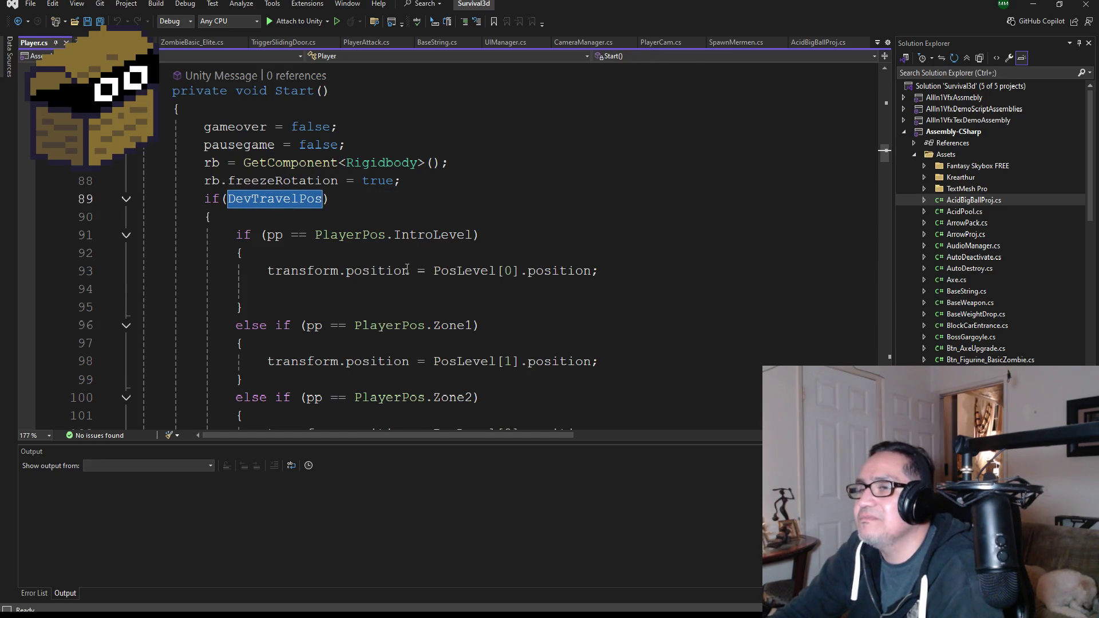
pyautogui.scroll(12, 332, 220)
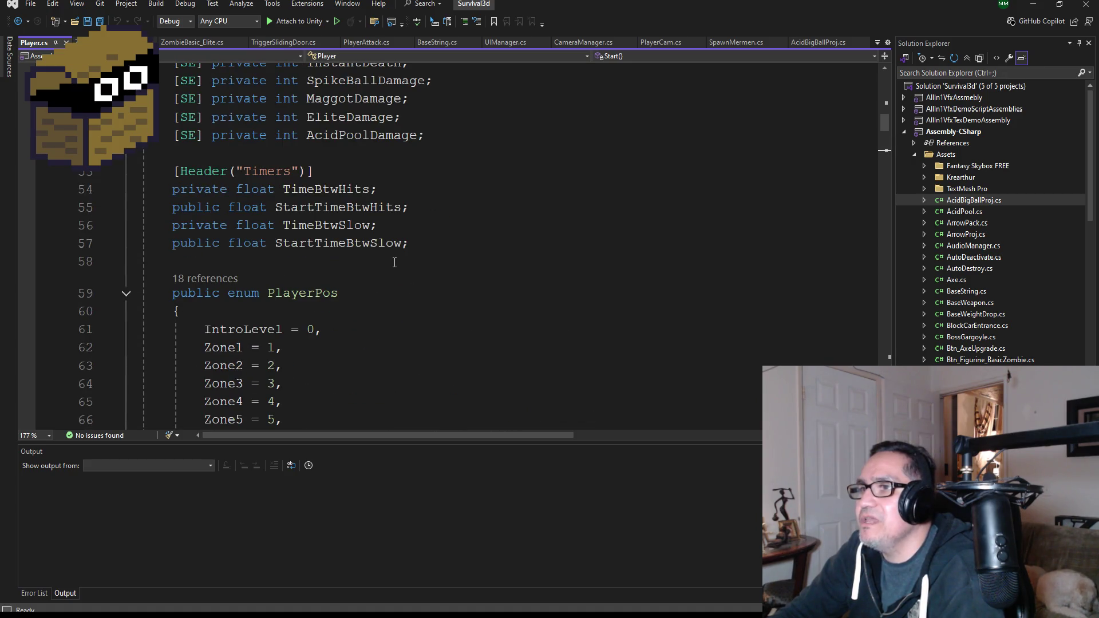
pyautogui.scroll(3, 400, 262)
pyautogui.scroll(-4, 419, 283)
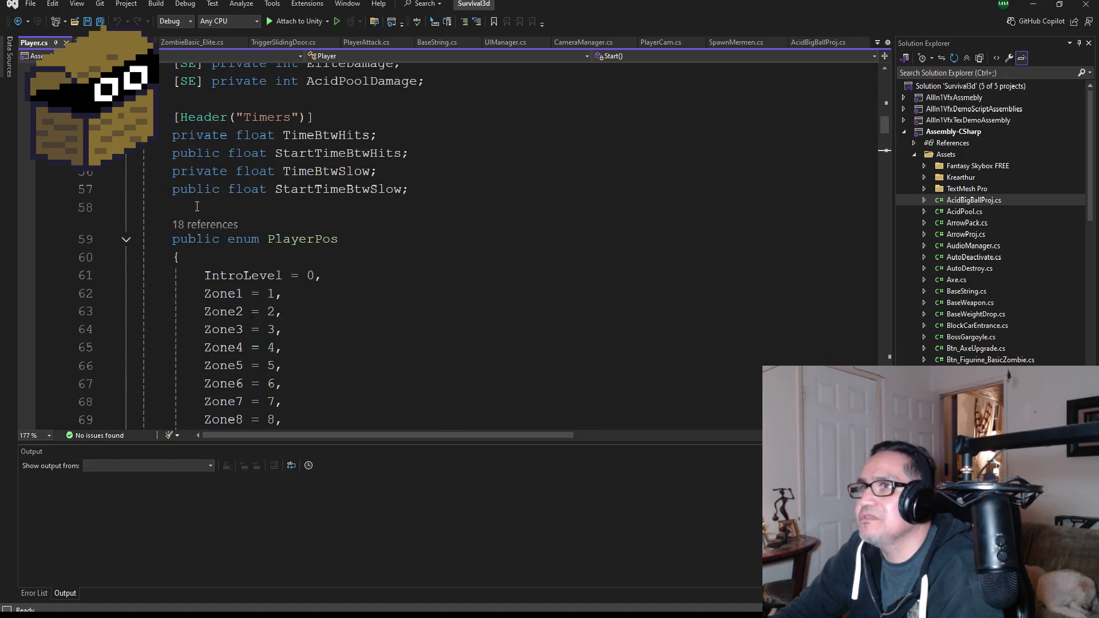
pyautogui.moveTo(294, 617)
pyautogui.click(258, 578)
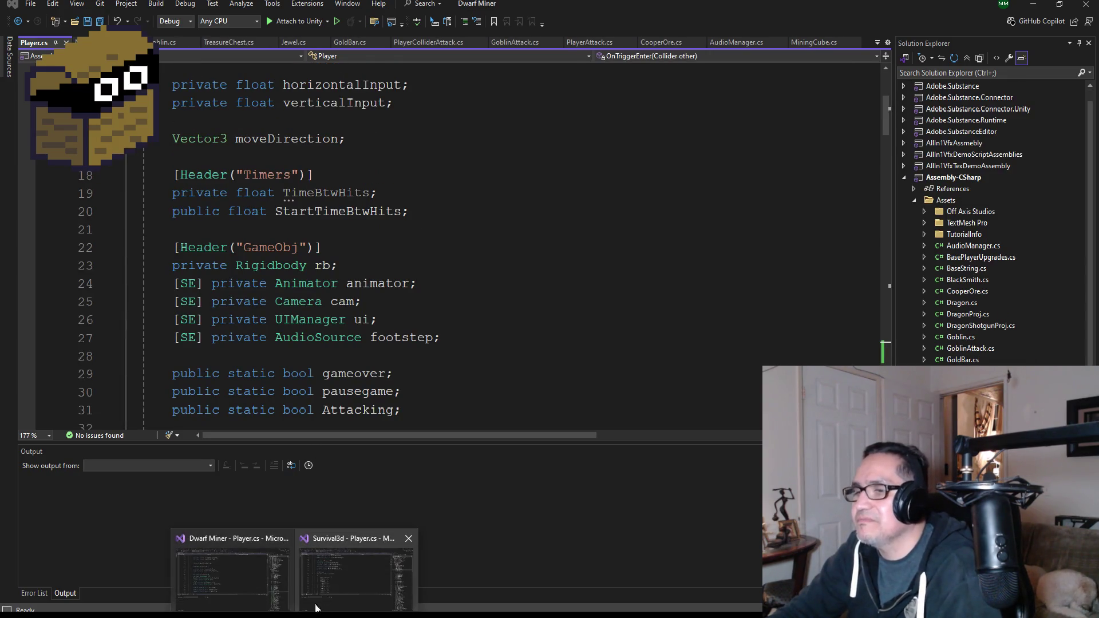
# Add a 'private bool isDevTravel;' field after CamSenX in Dwarf Miner's Player.cs and save
pyautogui.scroll(4, 457, 266)
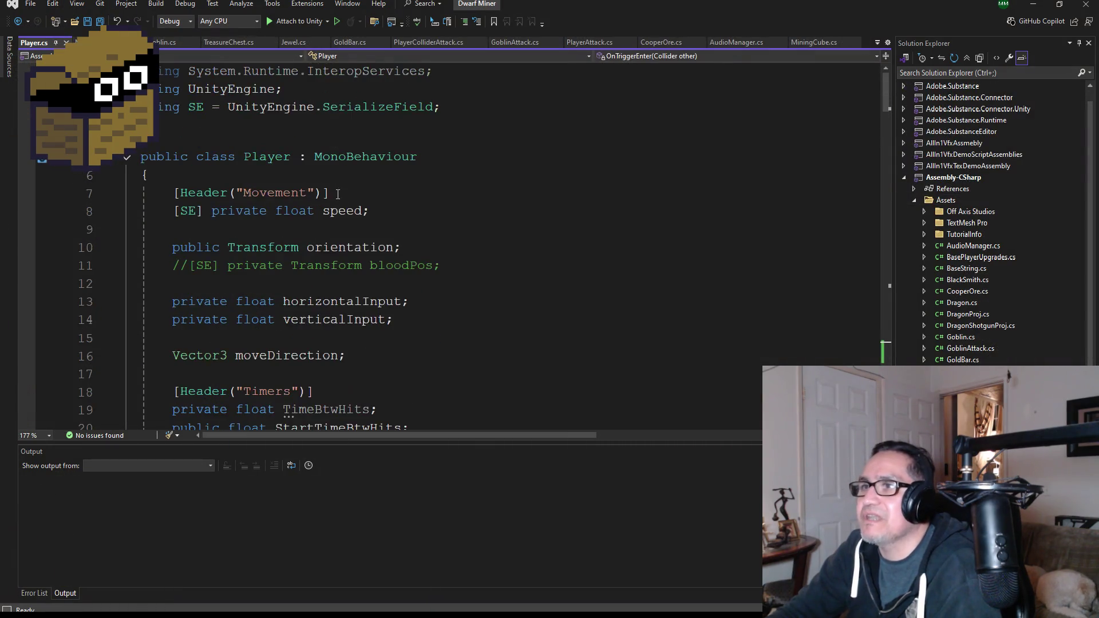
pyautogui.scroll(-7, 456, 266)
pyautogui.scroll(-1, 465, 289)
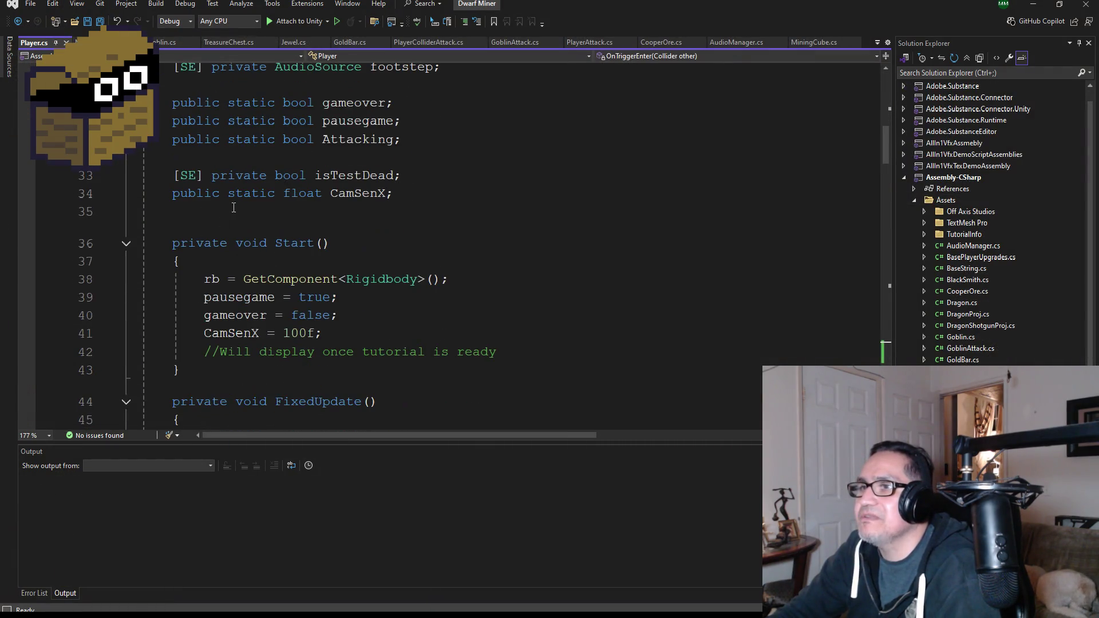
pyautogui.click(255, 213)
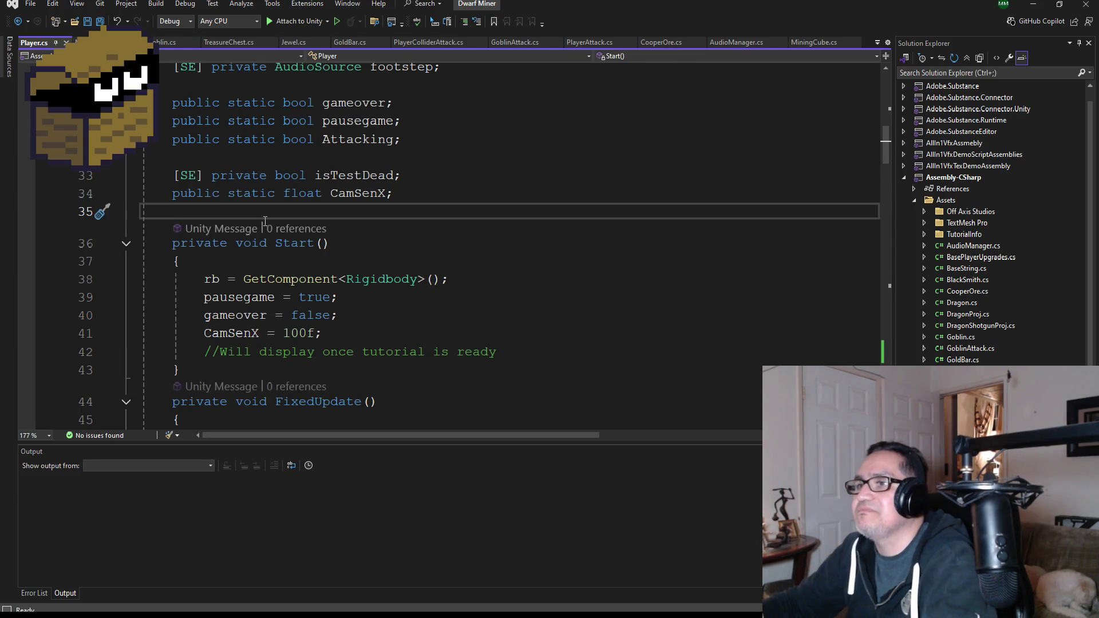
pyautogui.press('Return')
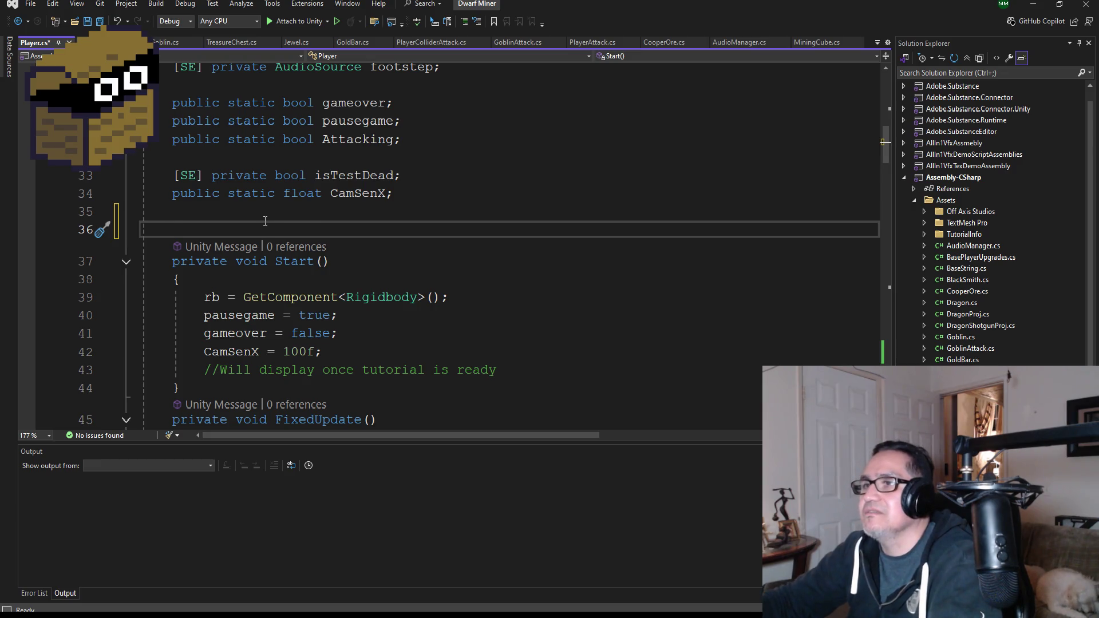
pyautogui.press('BackSpace')
pyautogui.press('BackSpace')
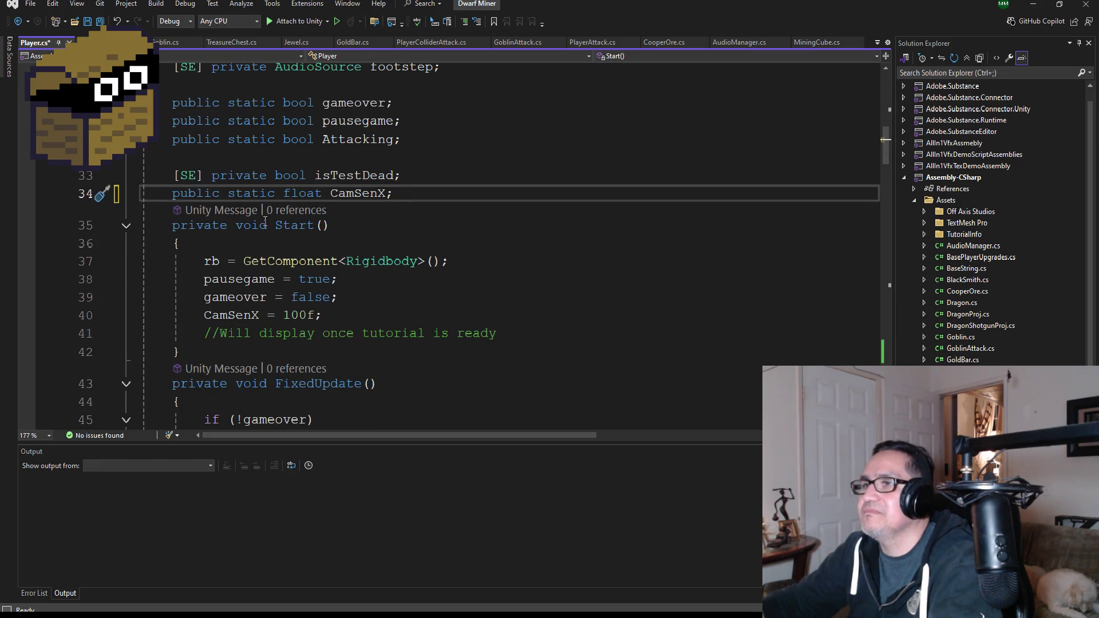
pyautogui.press('Return')
pyautogui.write('private')
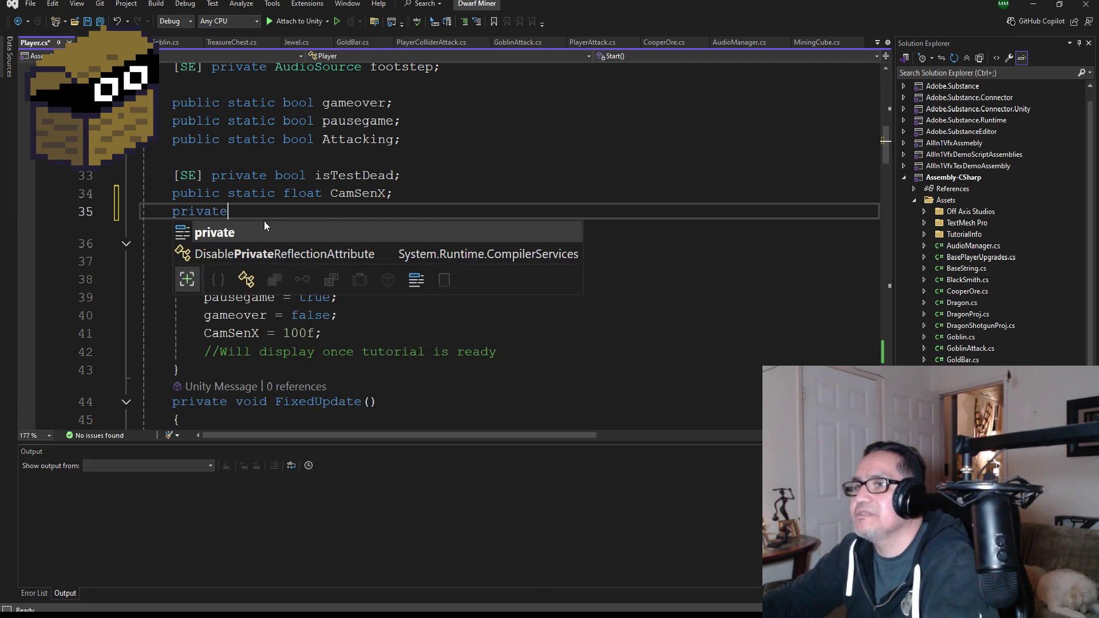
pyautogui.write(' bool is')
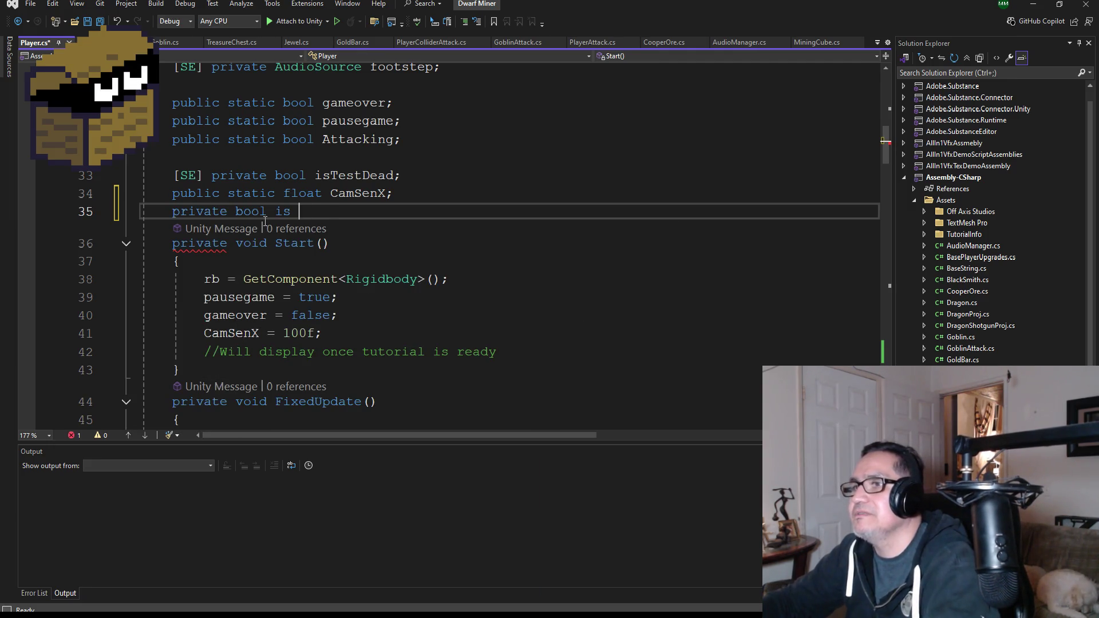
pyautogui.write('DevT')
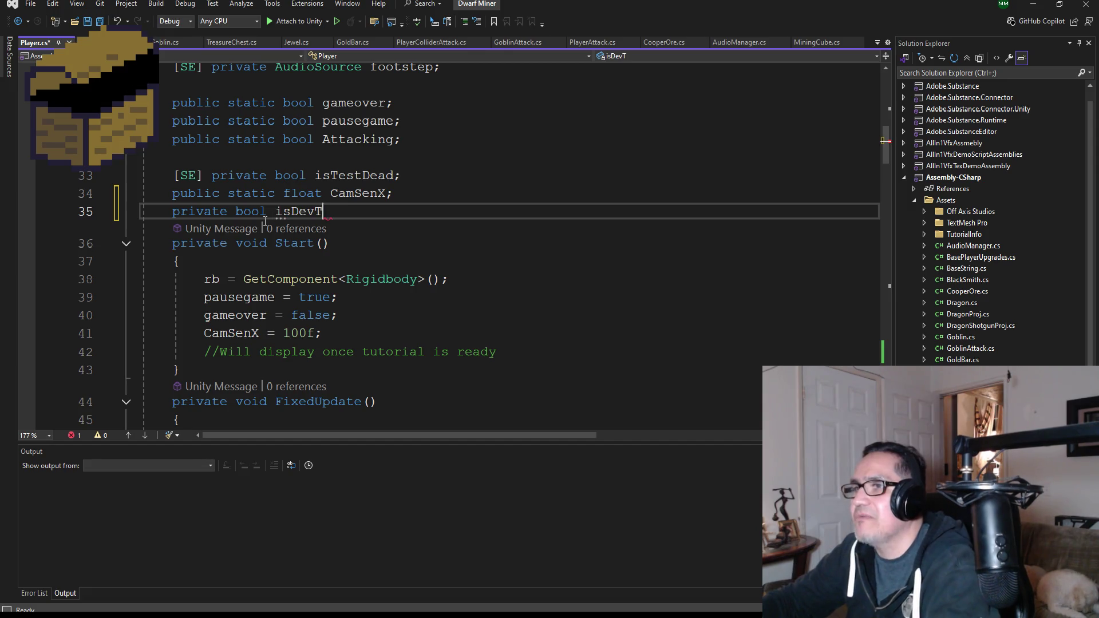
pyautogui.write('ravel;')
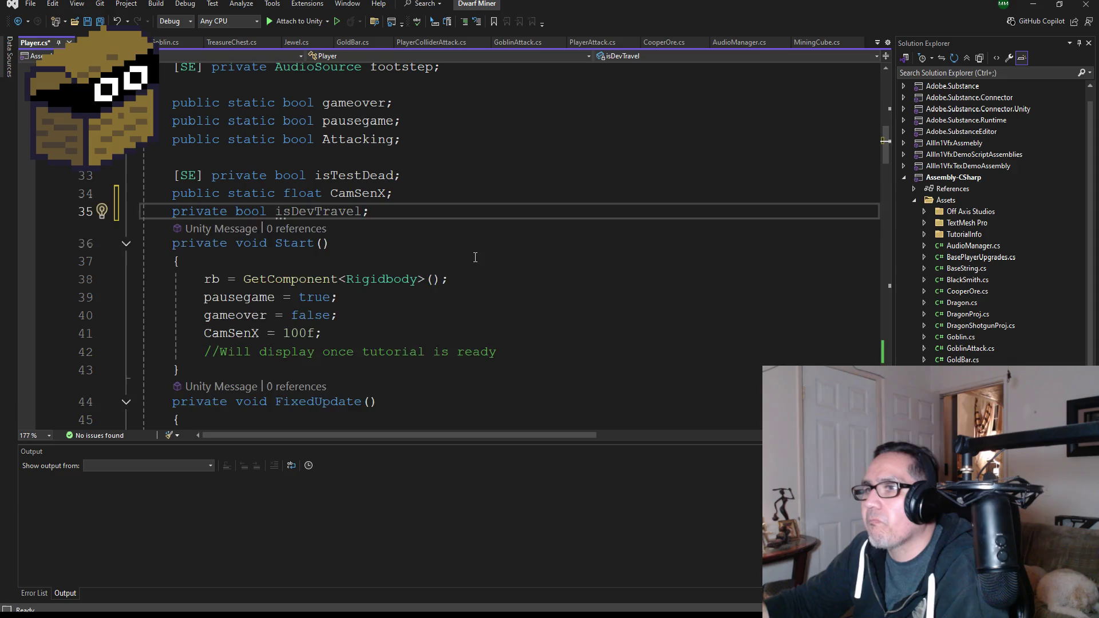
pyautogui.press('Return')
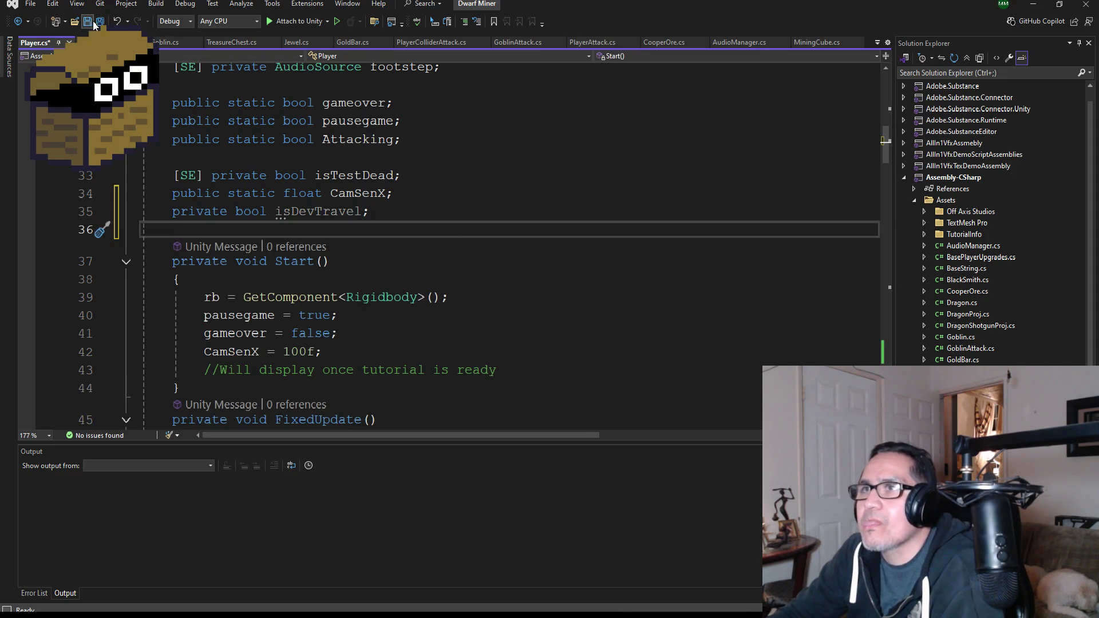
pyautogui.click(93, 22)
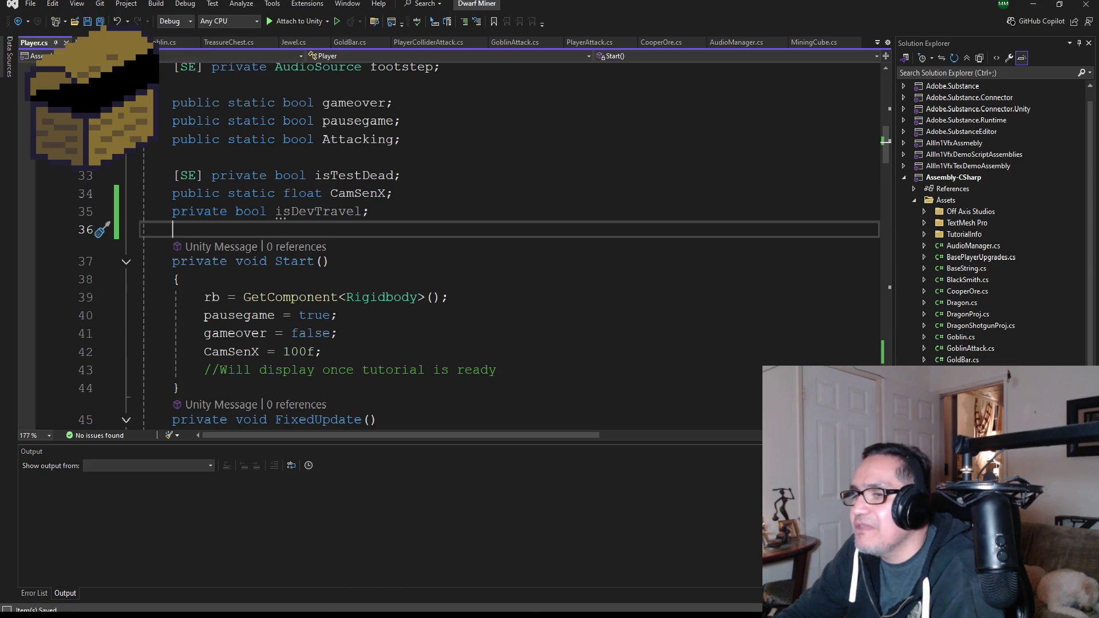
# Copy the PlayerPos enum and pp field from Survival3d's Player.cs, then return to Dwarf Miner
pyautogui.moveTo(294, 615)
pyautogui.click(360, 588)
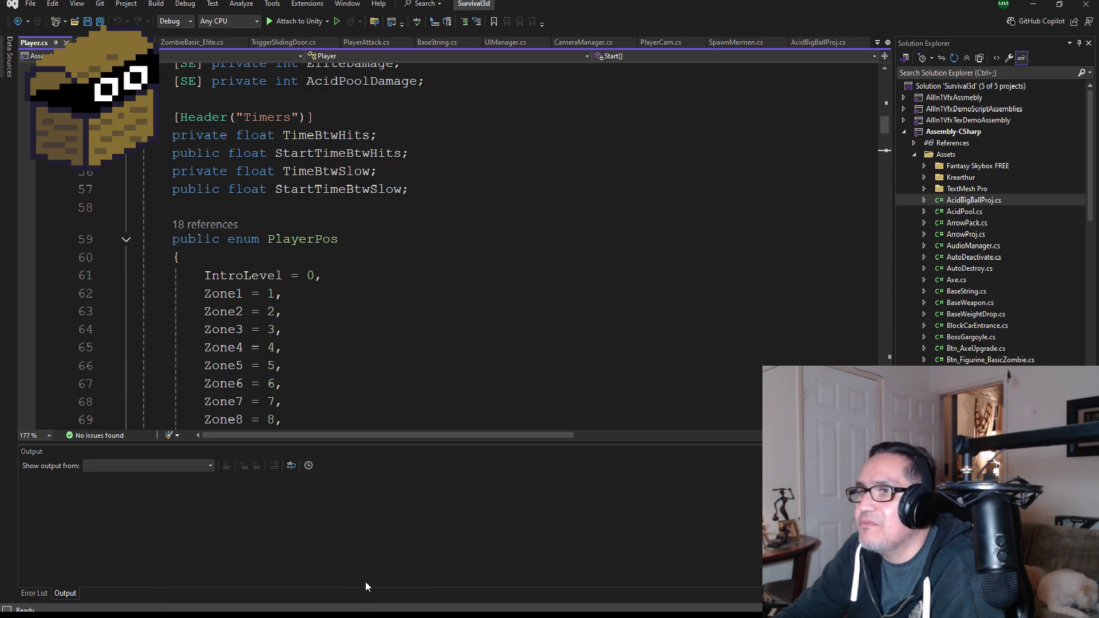
pyautogui.scroll(-6, 305, 305)
pyautogui.scroll(-4, 305, 305)
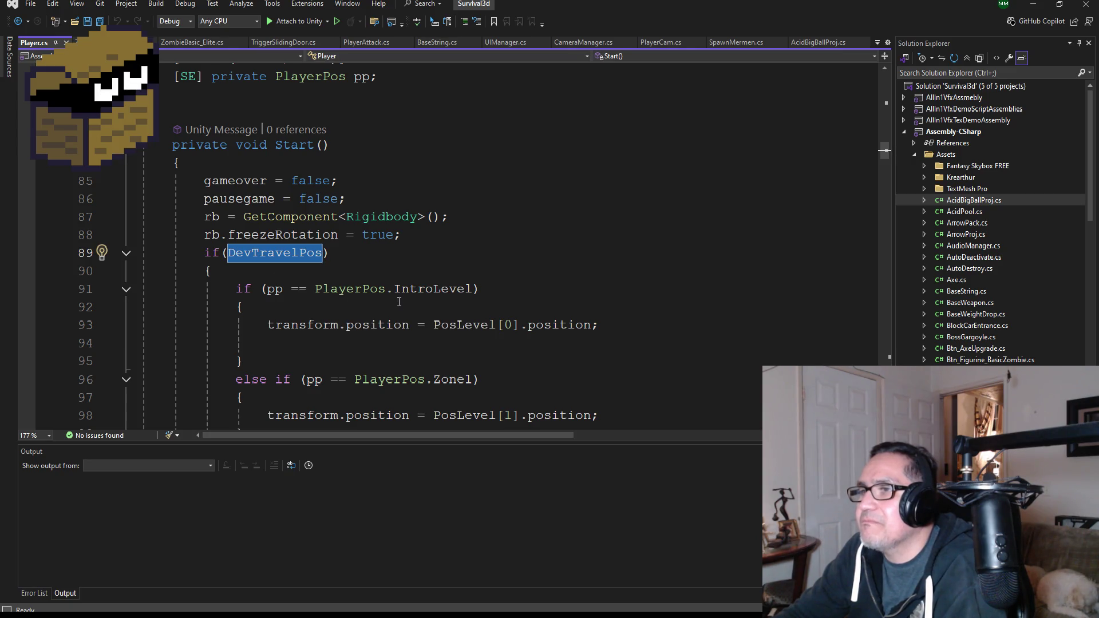
pyautogui.scroll(-2, 369, 357)
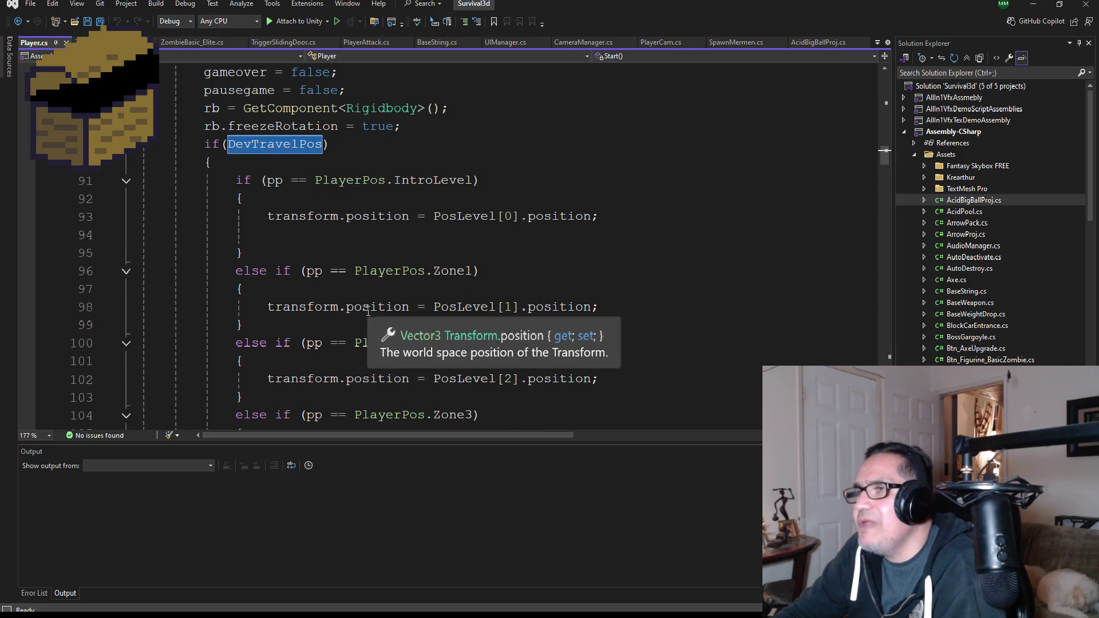
pyautogui.scroll(7, 366, 343)
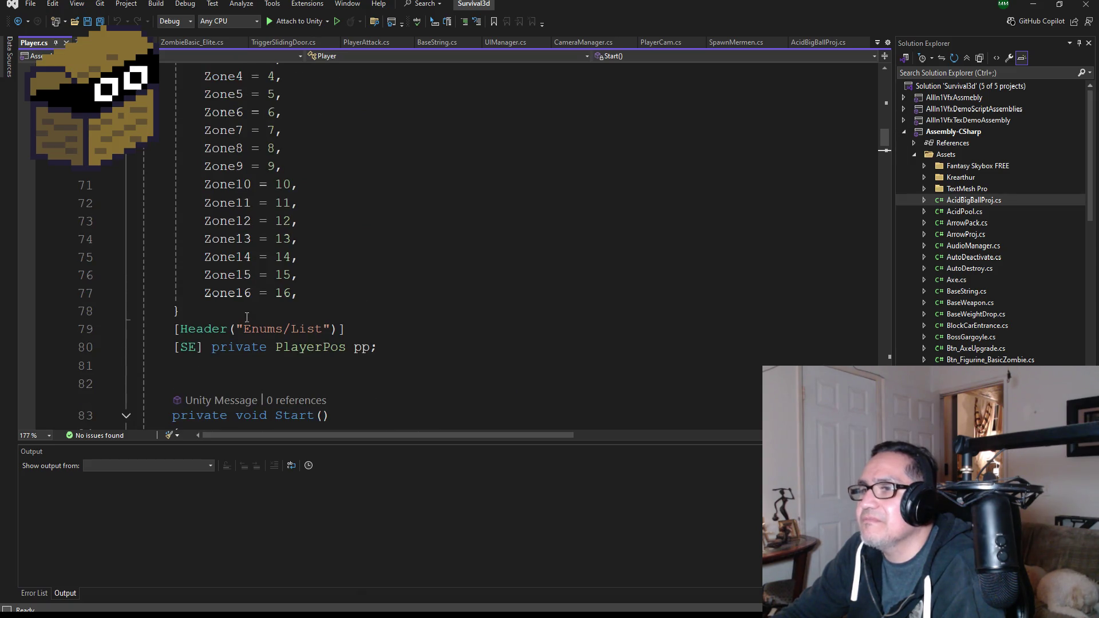
pyautogui.moveTo(397, 347)
pyautogui.mouseDown()
pyautogui.moveTo(205, 185)
pyautogui.moveTo(171, 130)
pyautogui.mouseUp()
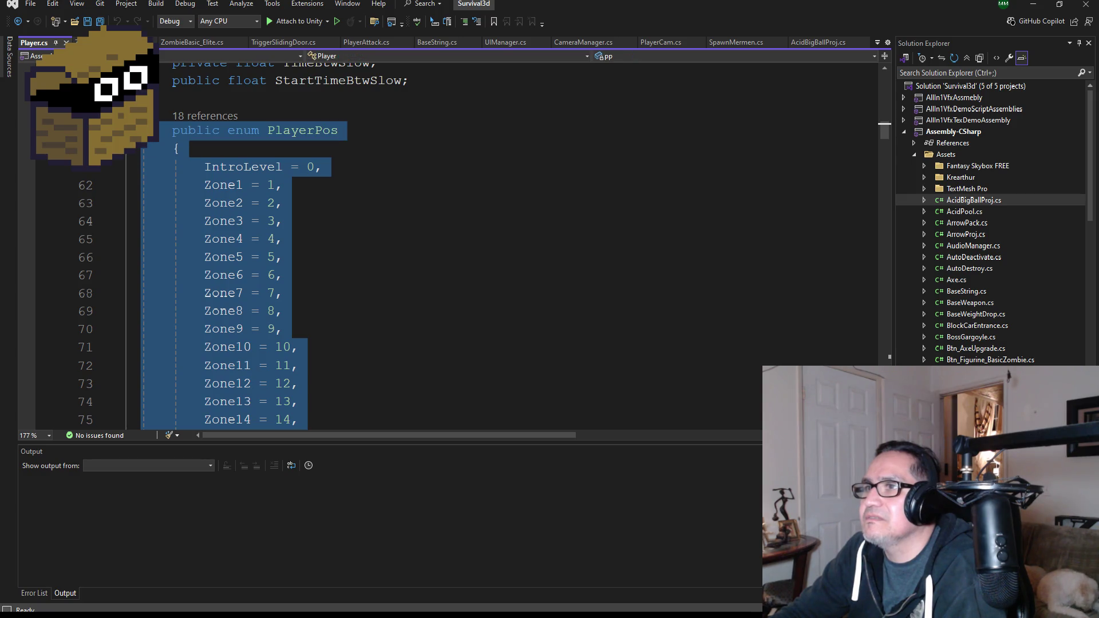
pyautogui.scroll(3, 442, 289)
pyautogui.scroll(-3, 442, 289)
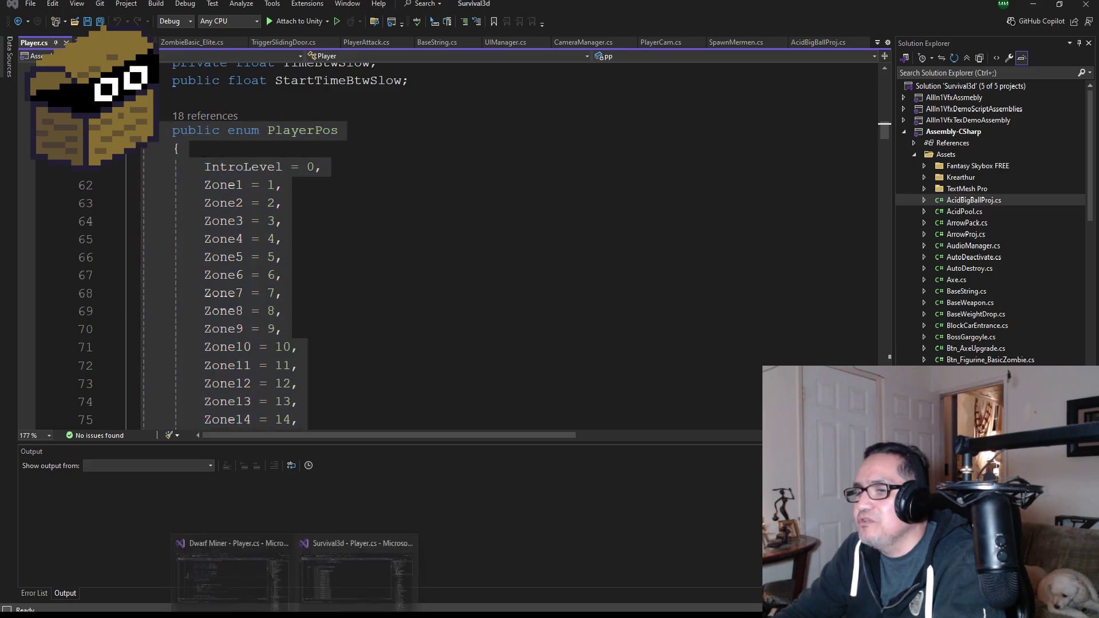
pyautogui.click(253, 564)
# Paste the PlayerPos enum into Dwarf Miner's Player.cs and delete entries Zone3 through Zone16
pyautogui.scroll(-2, 327, 239)
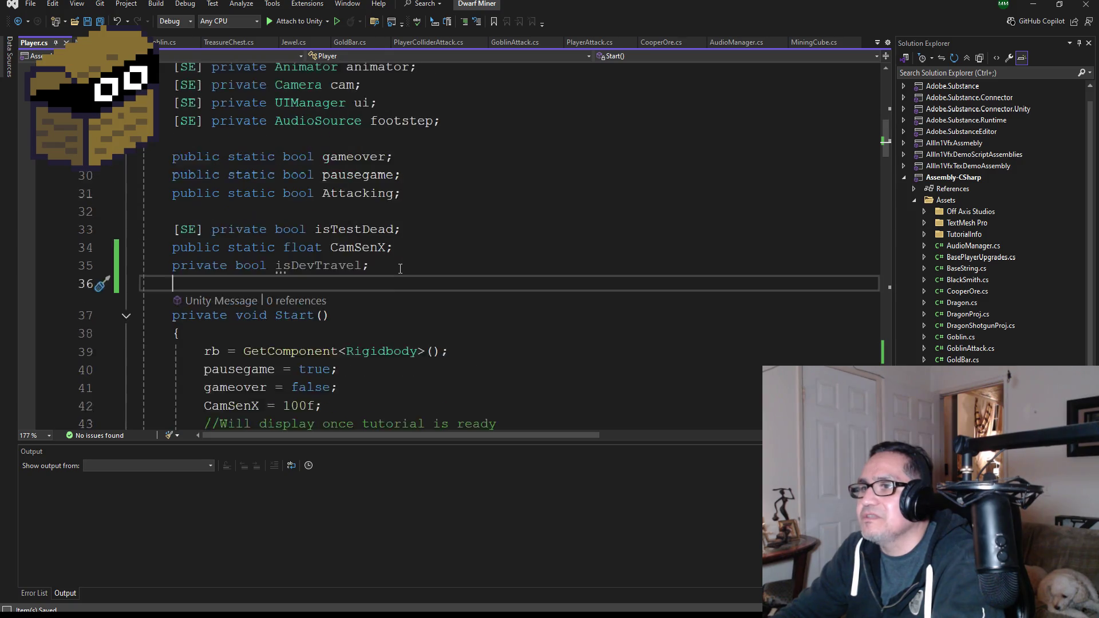
pyautogui.hotkey('ctrl', 'v')
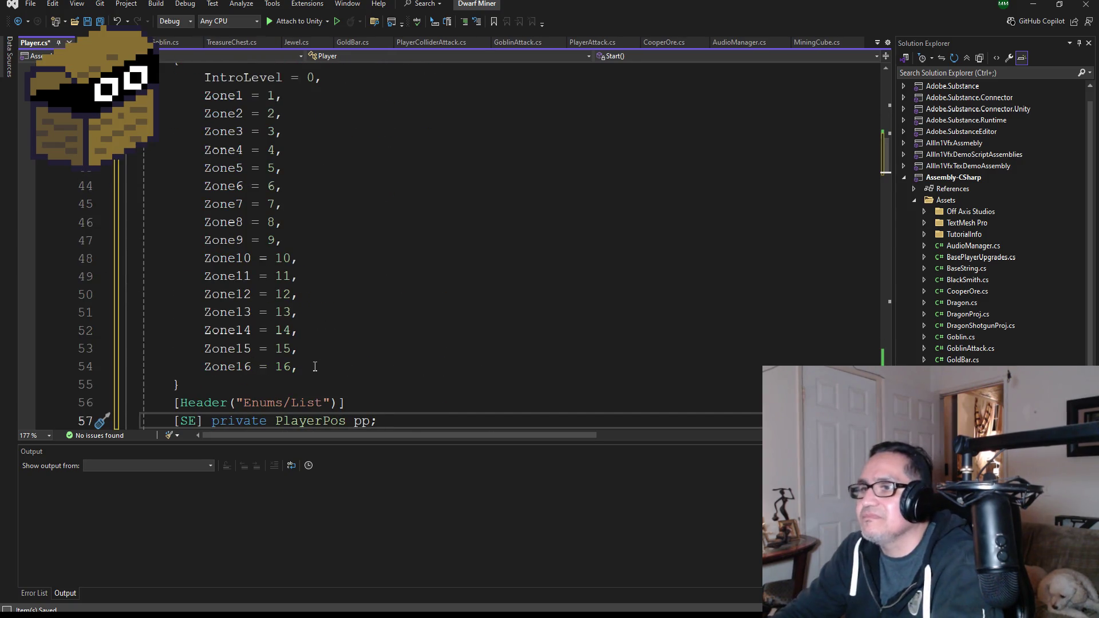
pyautogui.moveTo(317, 367)
pyautogui.mouseDown()
pyautogui.moveTo(140, 220)
pyautogui.moveTo(143, 133)
pyautogui.mouseUp()
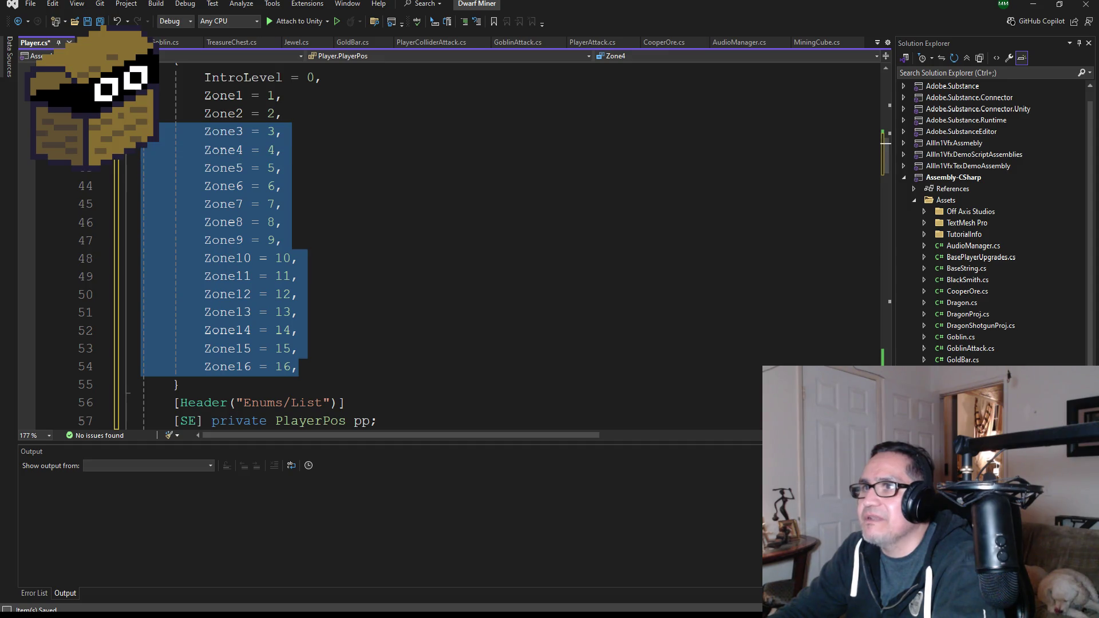
pyautogui.press('Delete')
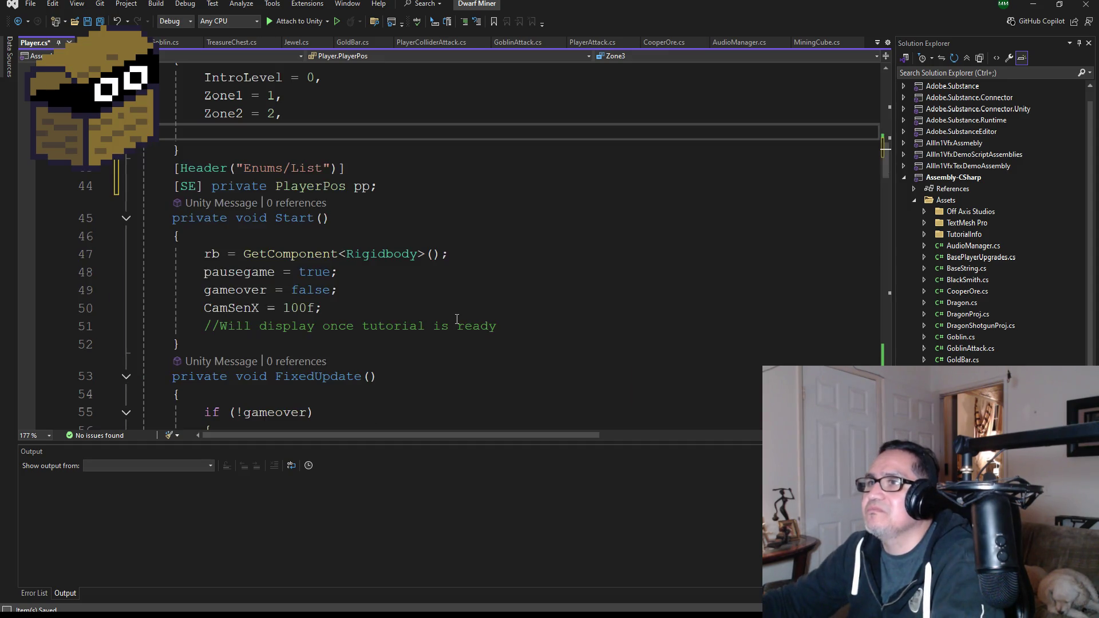
pyautogui.press('BackSpace')
pyautogui.press('BackSpace')
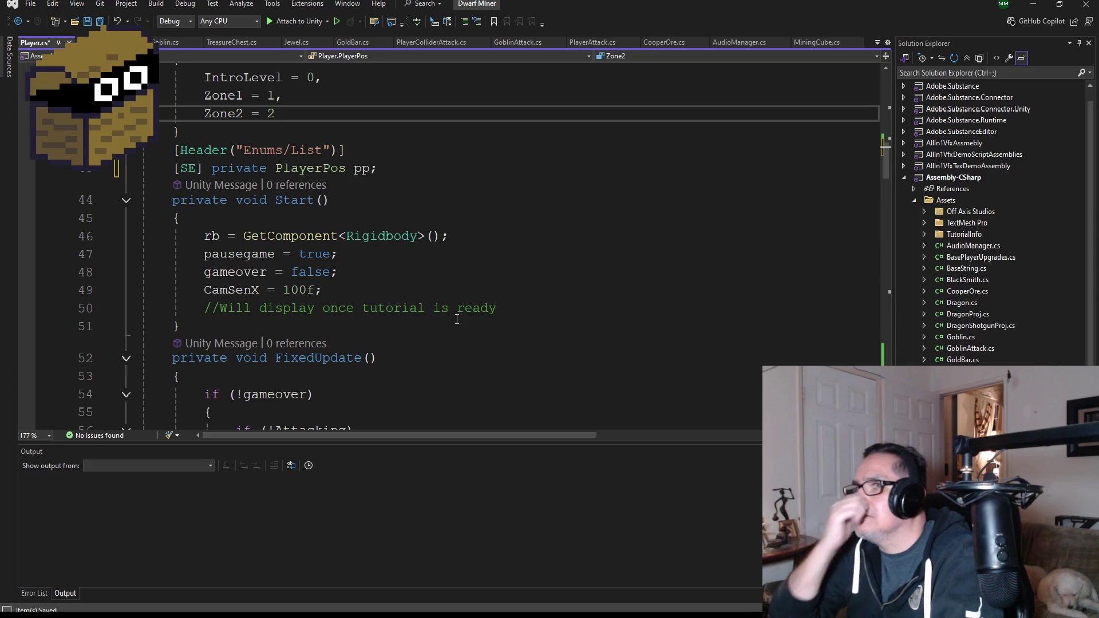
# Rename IntroLevel to Zone1, renumber the remaining enum entries, and save
pyautogui.scroll(4, 473, 295)
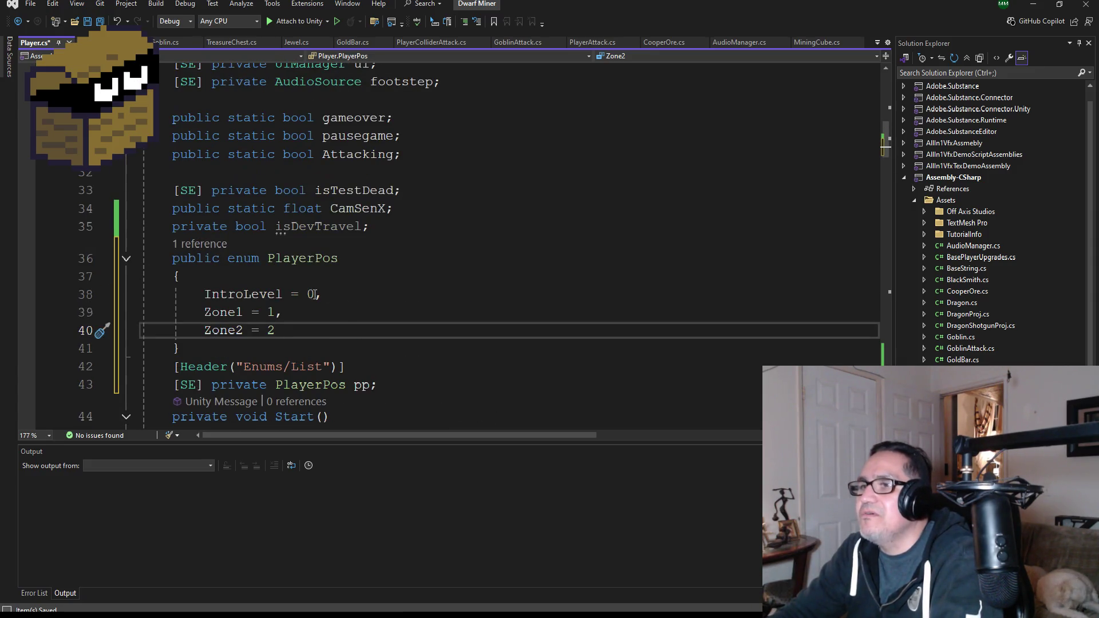
pyautogui.doubleClick(259, 291)
pyautogui.write('Zone')
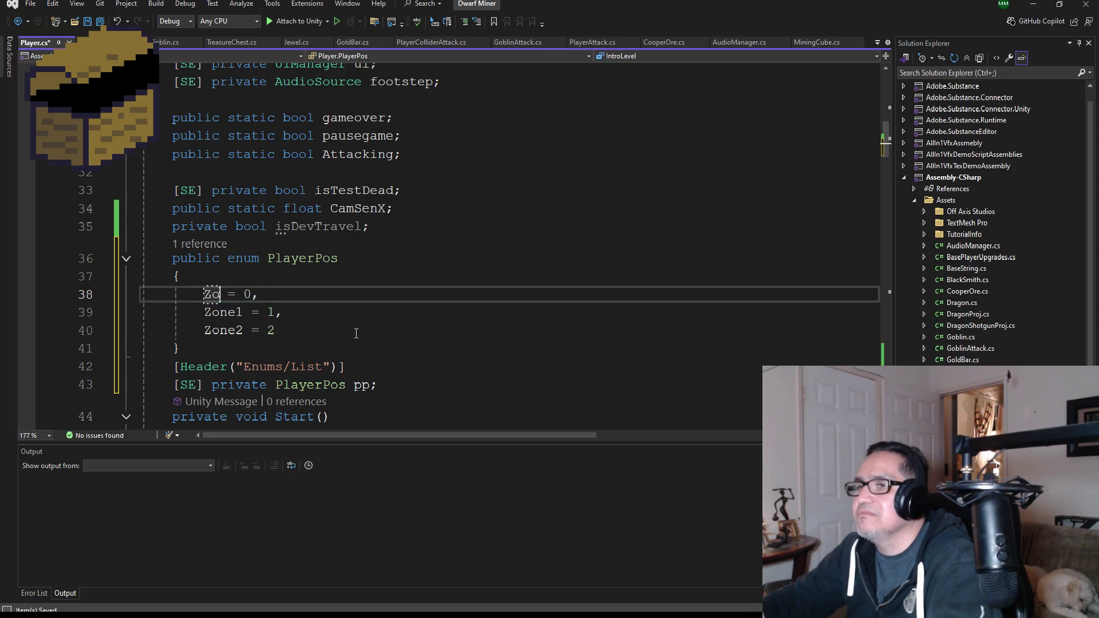
pyautogui.write('1')
pyautogui.press('Down')
pyautogui.press('BackSpace')
pyautogui.write('2')
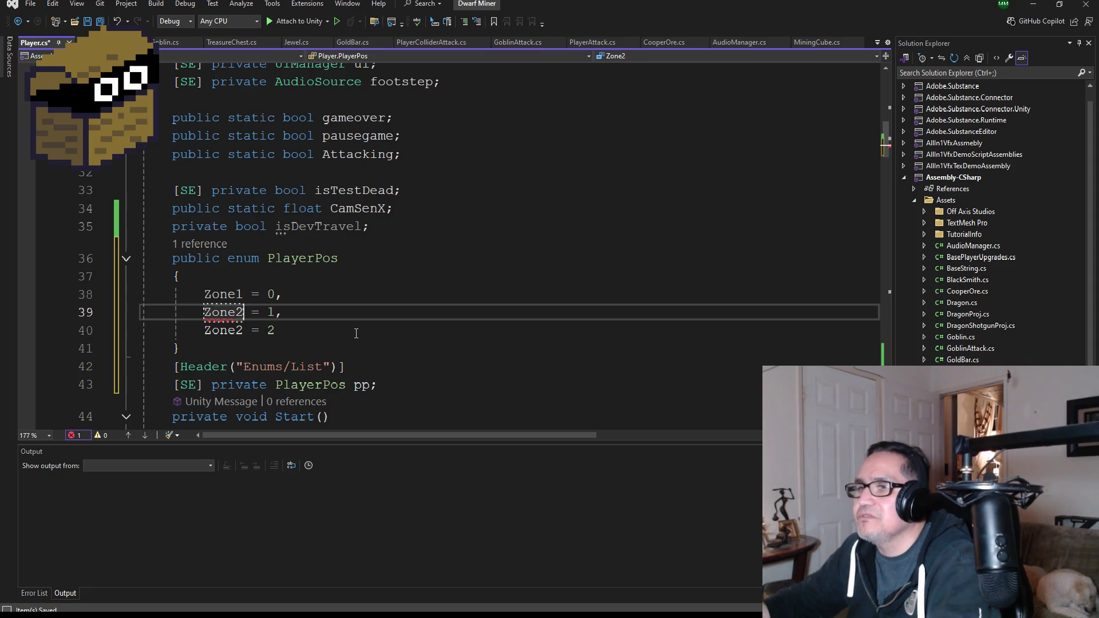
pyautogui.press('Down')
pyautogui.press('BackSpace')
pyautogui.write('3')
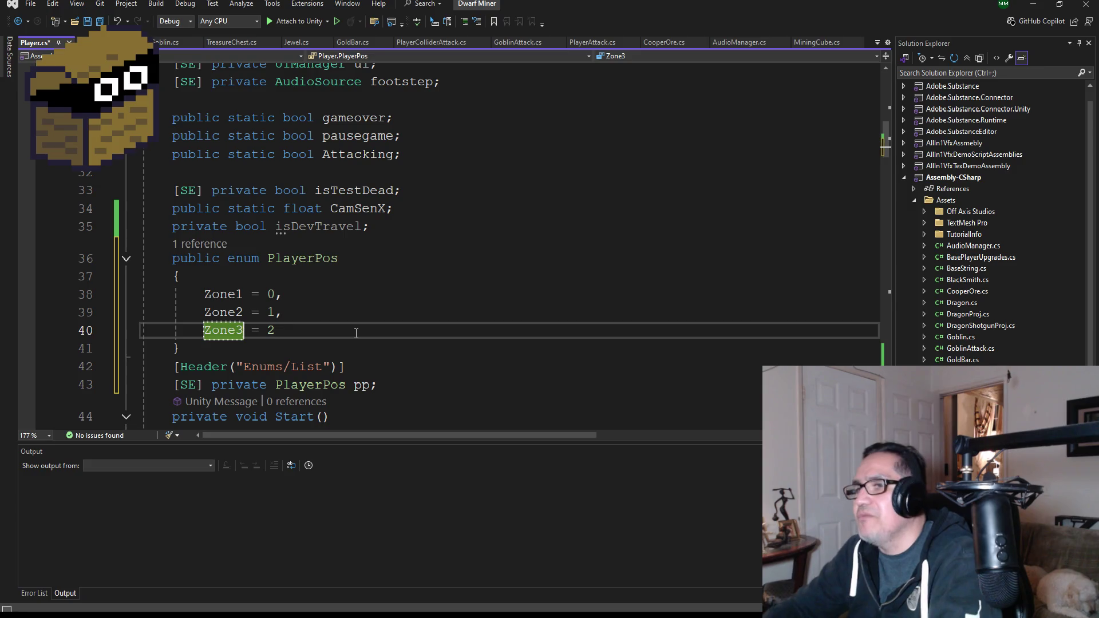
pyautogui.click(333, 341)
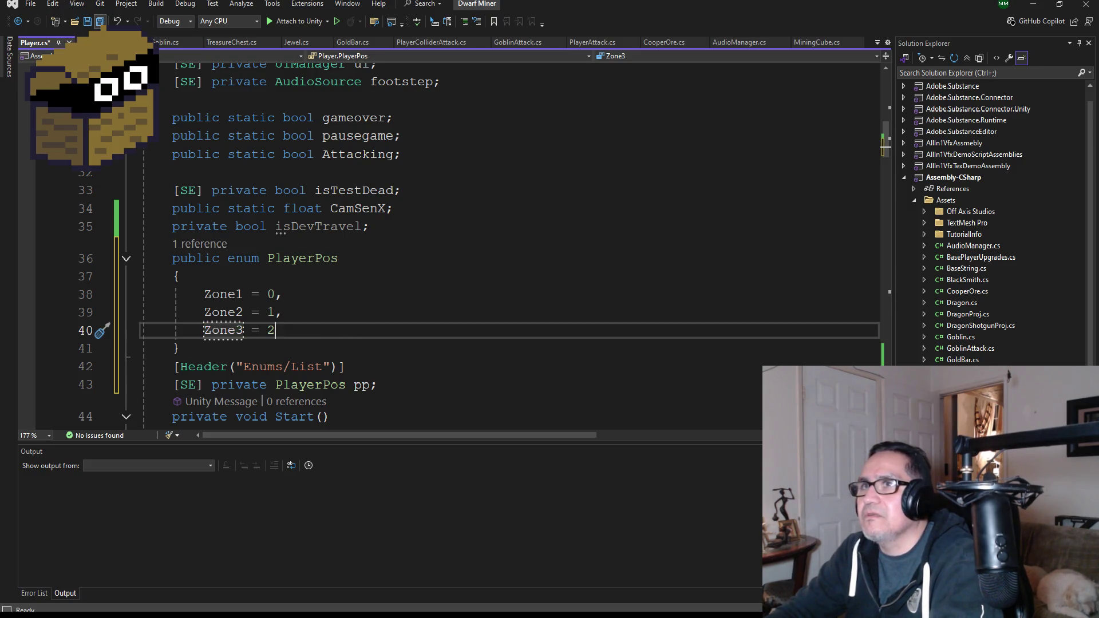
pyautogui.click(100, 21)
# Delete the extra Zone3 = 2 entry, leaving Zone1 = 0 and Zone2 = 1, save, and check the pp field
pyautogui.moveTo(292, 333)
pyautogui.mouseDown()
pyautogui.moveTo(103, 311)
pyautogui.moveTo(102, 327)
pyautogui.mouseUp()
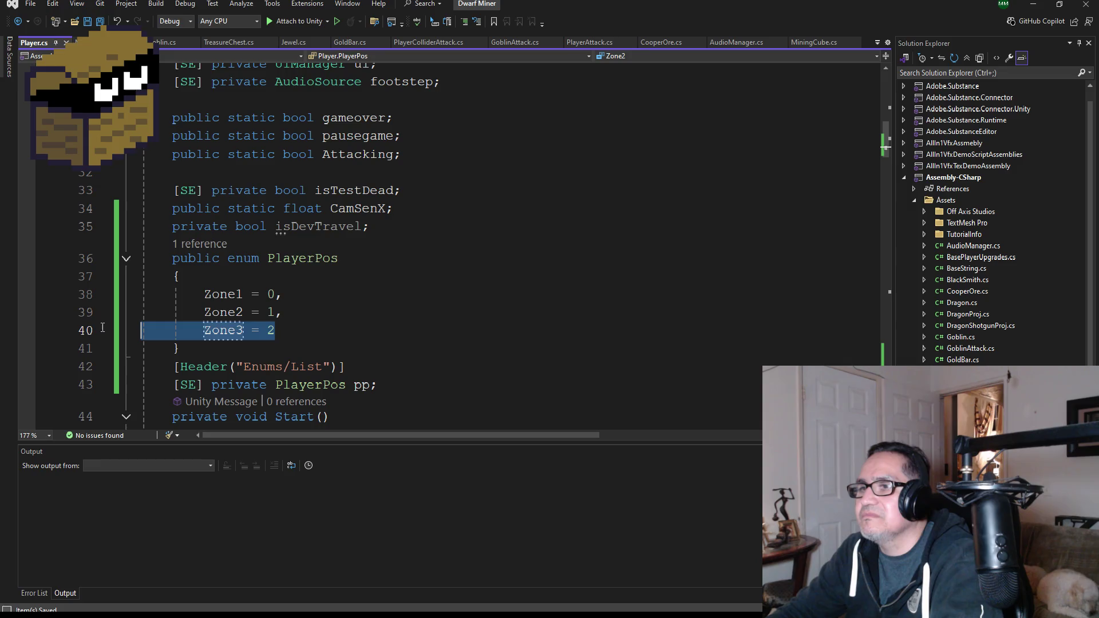
pyautogui.press('BackSpace')
pyautogui.press('BackSpace')
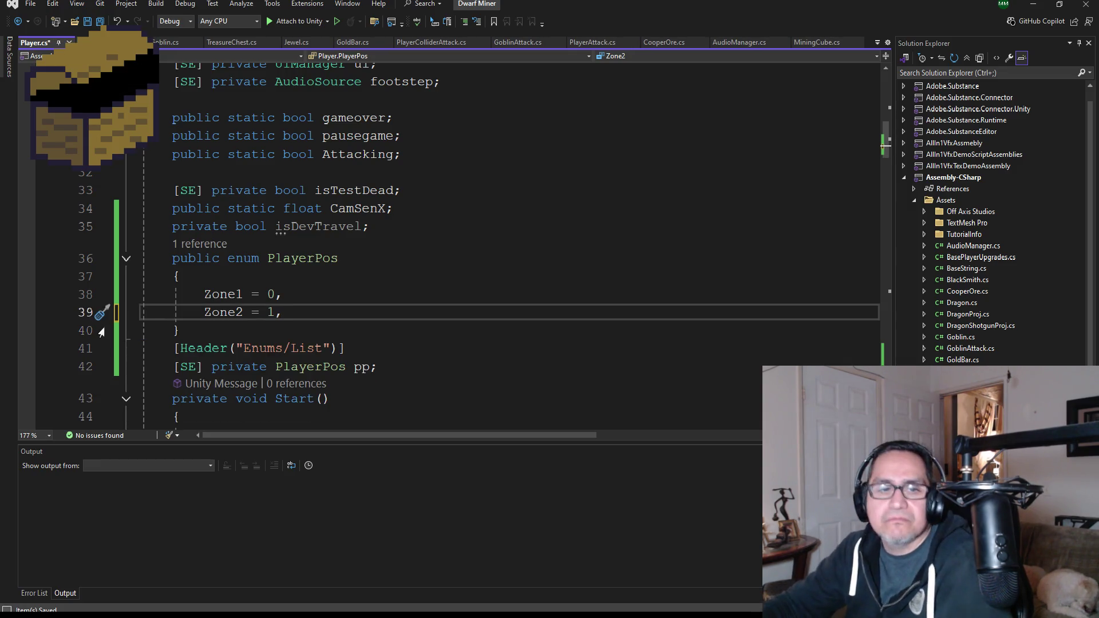
pyautogui.press('BackSpace')
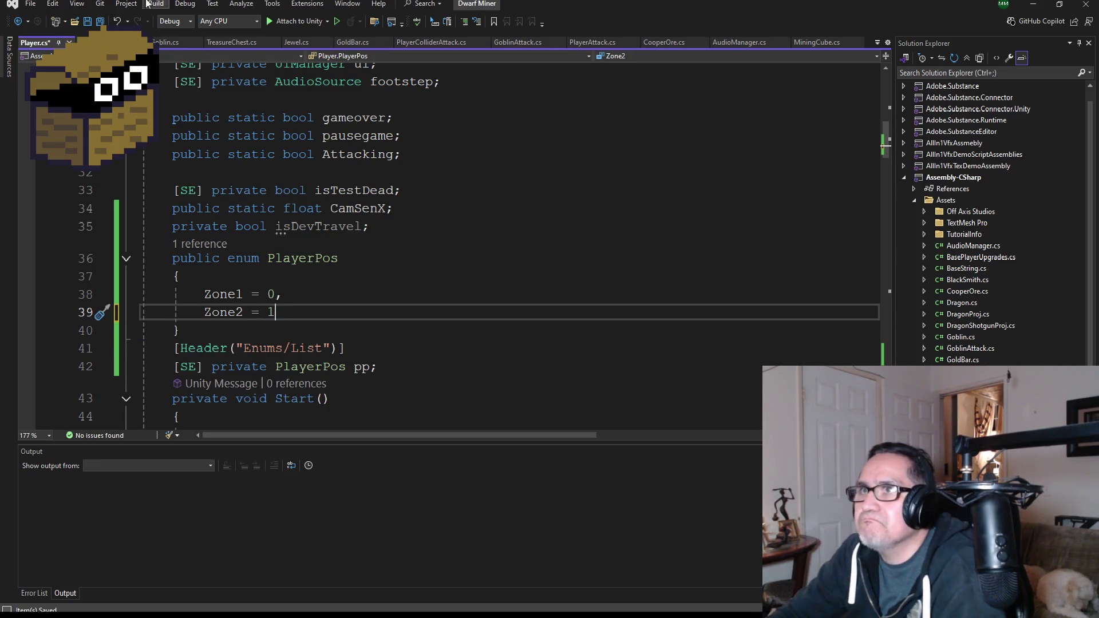
pyautogui.hotkey('ctrl', 's')
pyautogui.scroll(2, 329, 247)
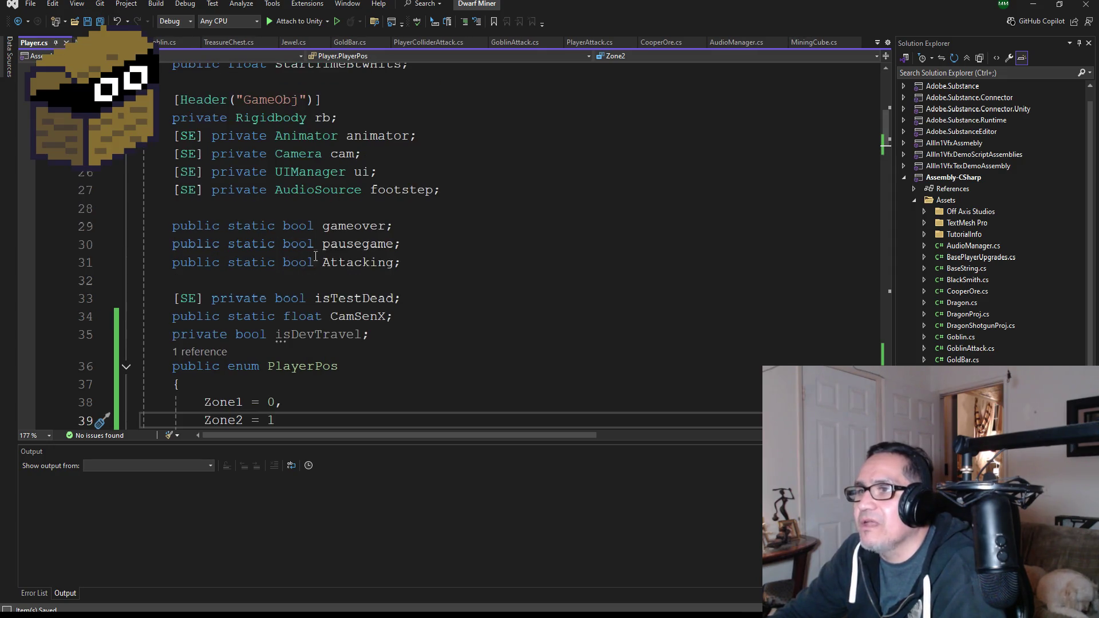
pyautogui.scroll(-3, 330, 248)
pyautogui.scroll(-2, 360, 311)
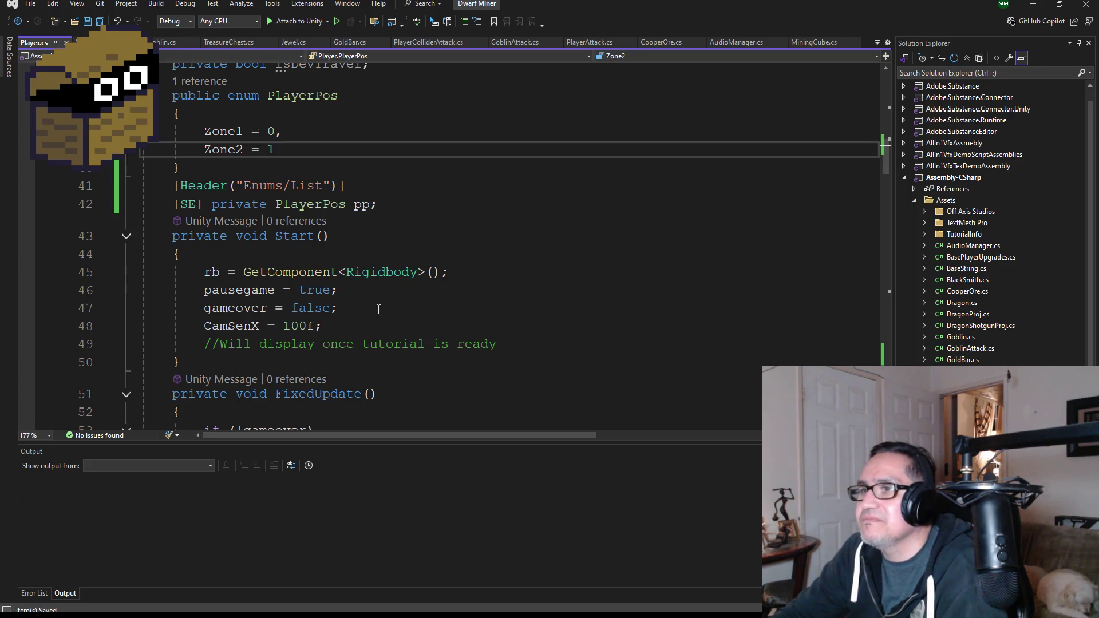
pyautogui.scroll(-2, 395, 321)
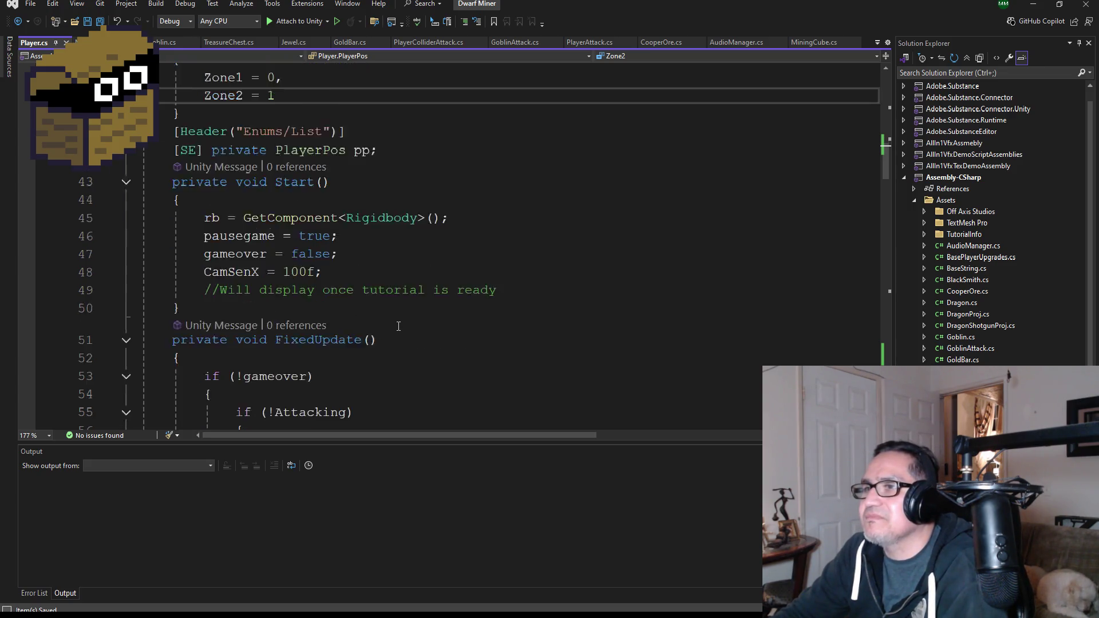
pyautogui.scroll(3, 427, 337)
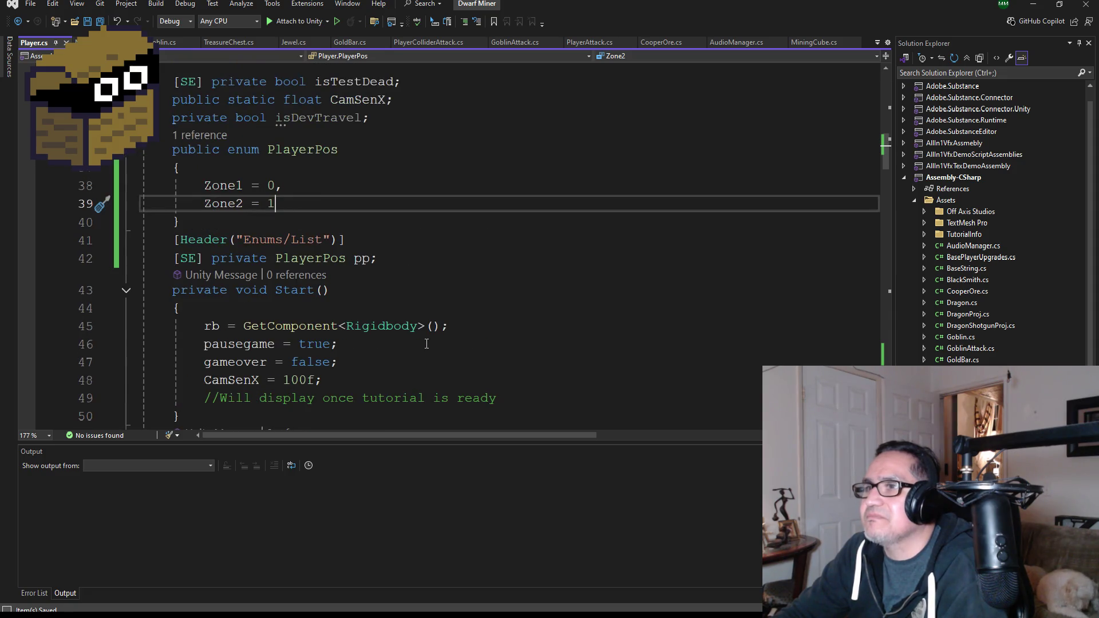
pyautogui.click(402, 261)
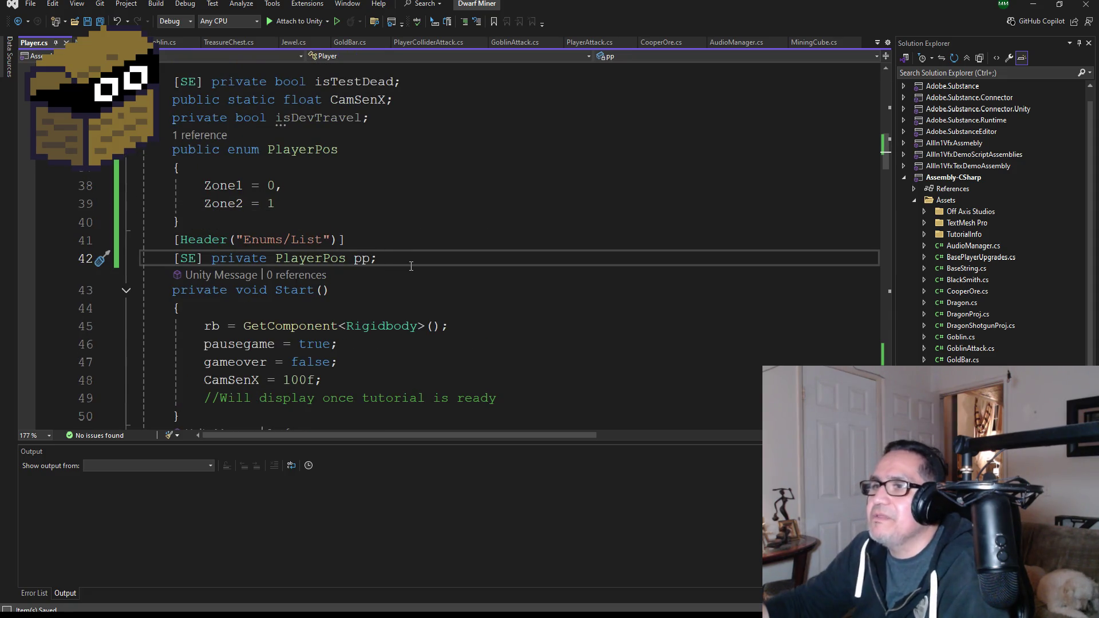
pyautogui.scroll(-4, 394, 264)
pyautogui.scroll(1, 380, 267)
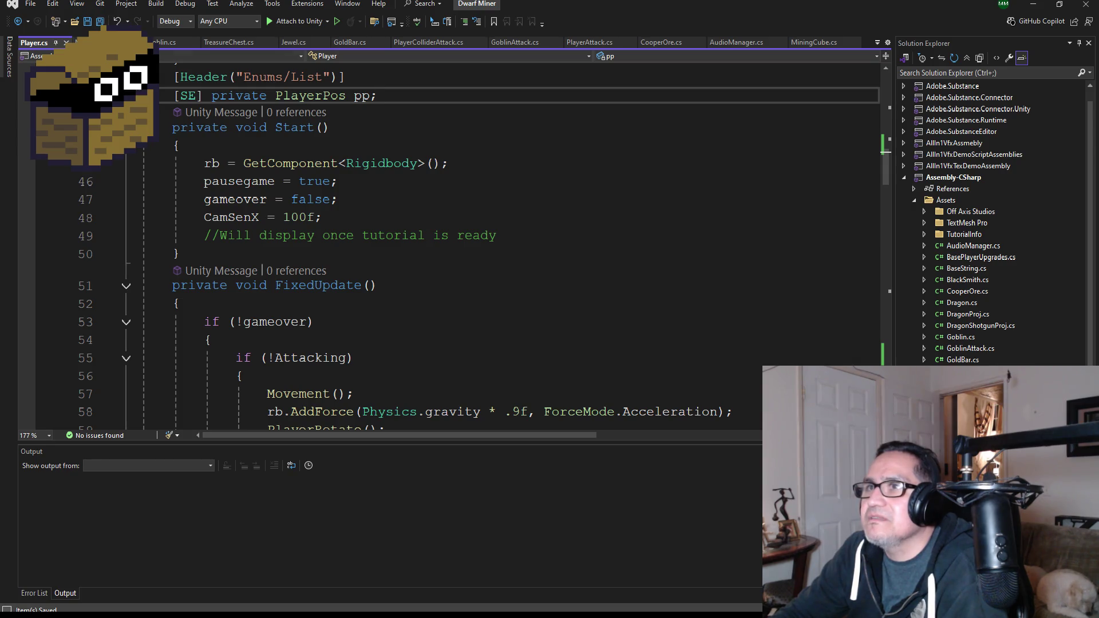
# Copy Survival3d's PosLevel Transform array declaration and switch to Dwarf Miner's Player.cs
pyautogui.click(343, 571)
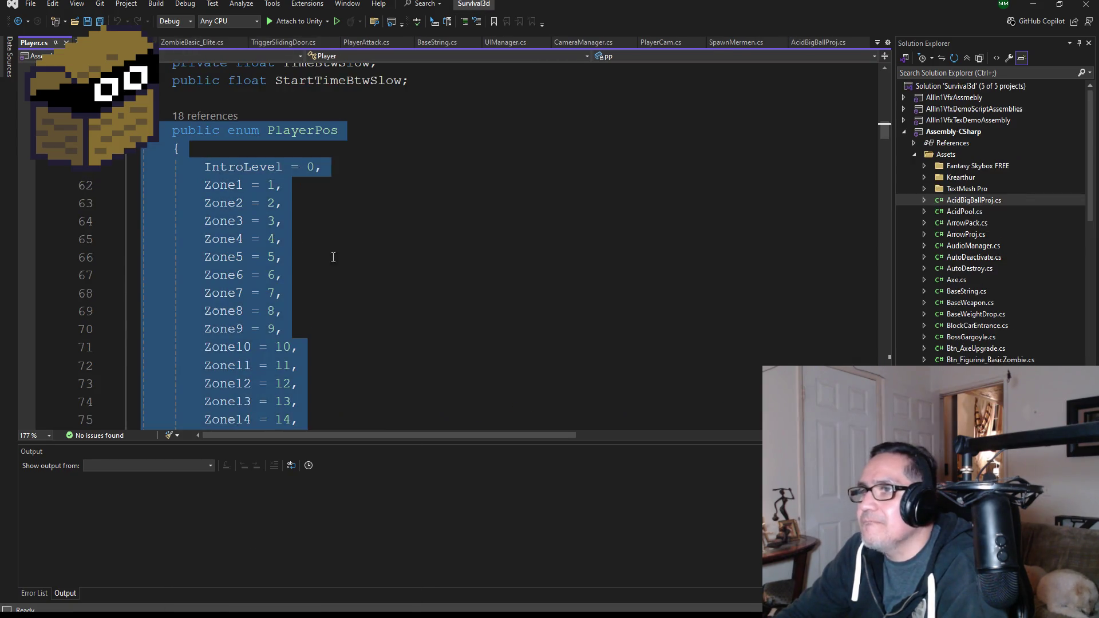
pyautogui.scroll(-6, 331, 252)
pyautogui.scroll(-2, 282, 274)
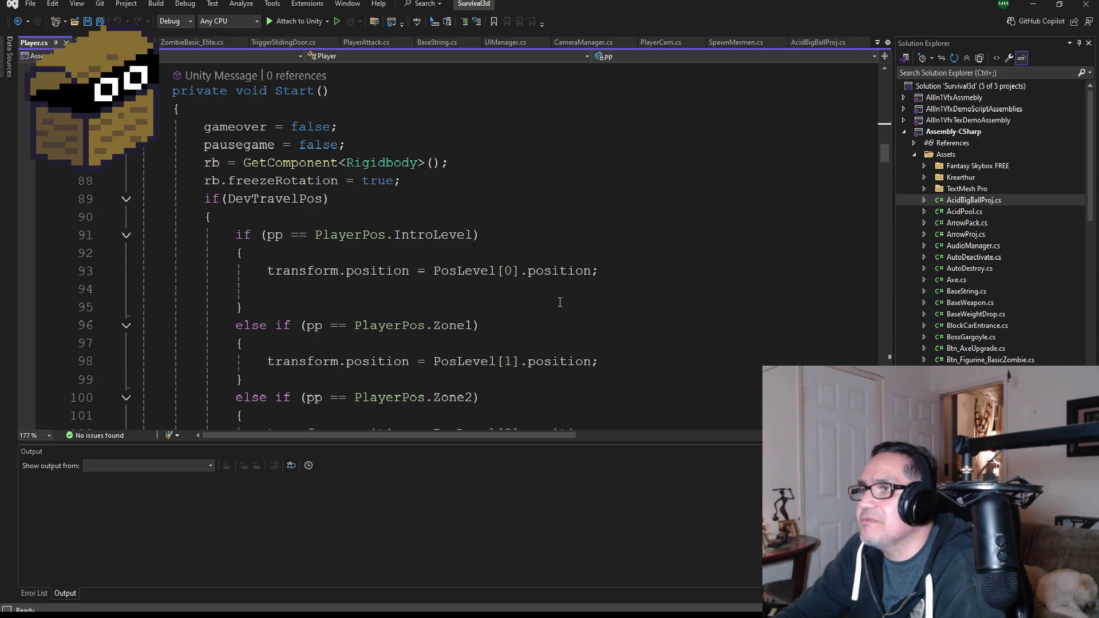
pyautogui.click(471, 268)
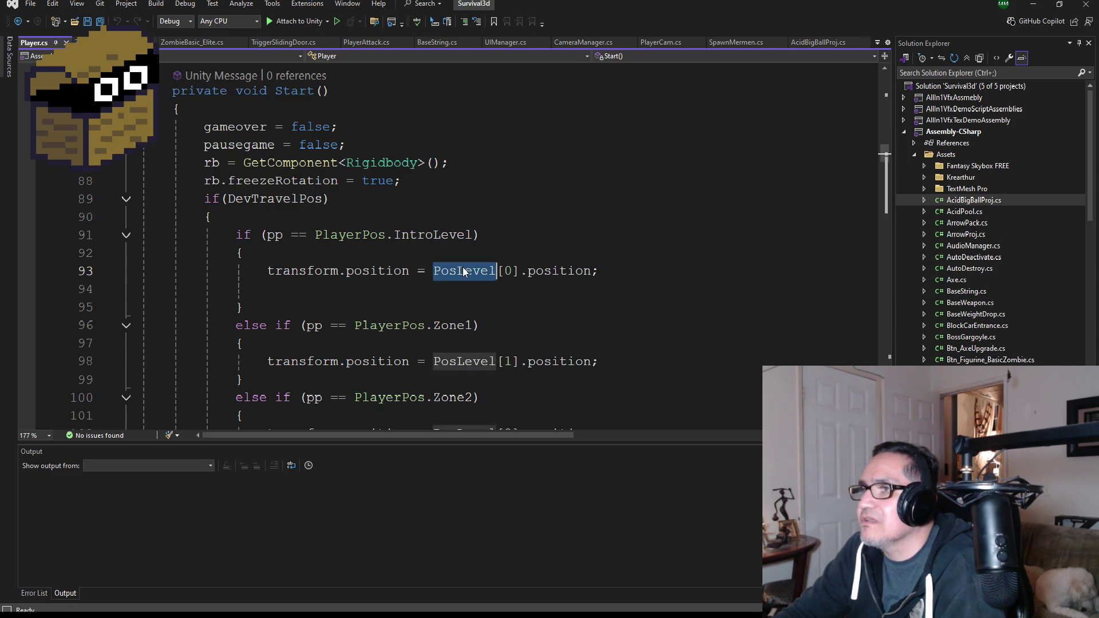
pyautogui.scroll(13, 488, 292)
pyautogui.scroll(9, 488, 295)
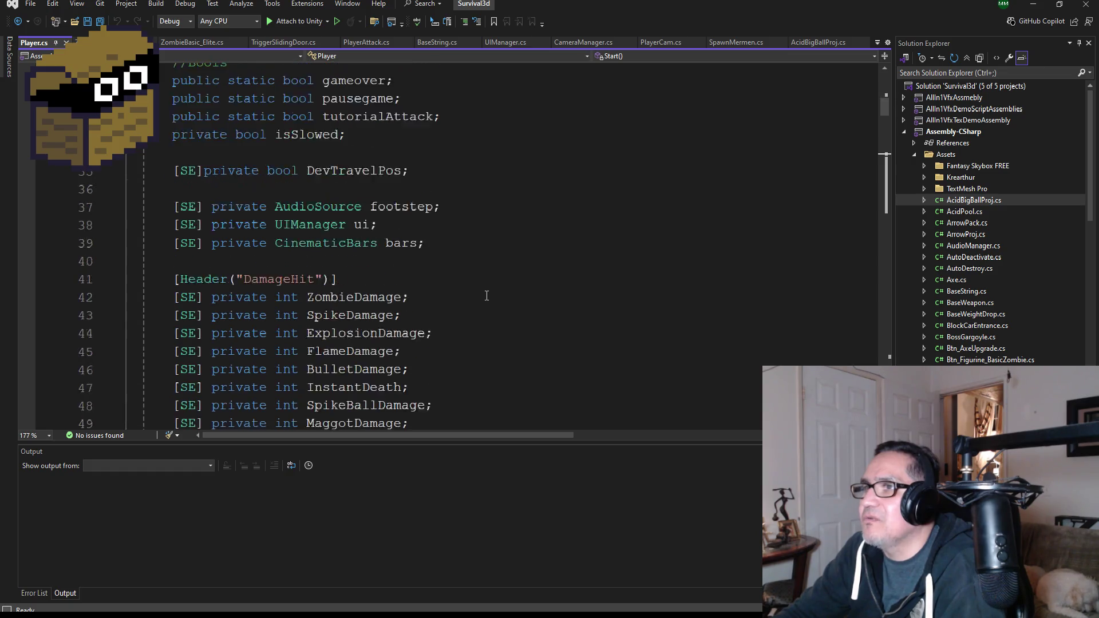
pyautogui.moveTo(455, 277)
pyautogui.mouseDown()
pyautogui.moveTo(189, 261)
pyautogui.moveTo(171, 280)
pyautogui.mouseUp()
pyautogui.hotkey('ctrl', 'c')
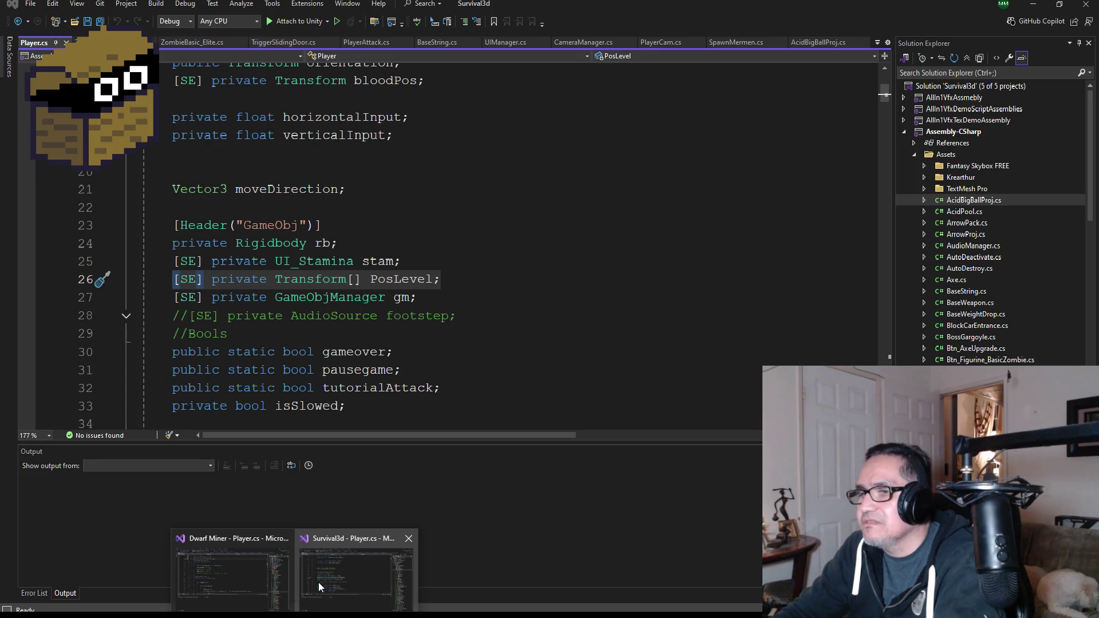
pyautogui.click(318, 582)
pyautogui.scroll(6, 401, 213)
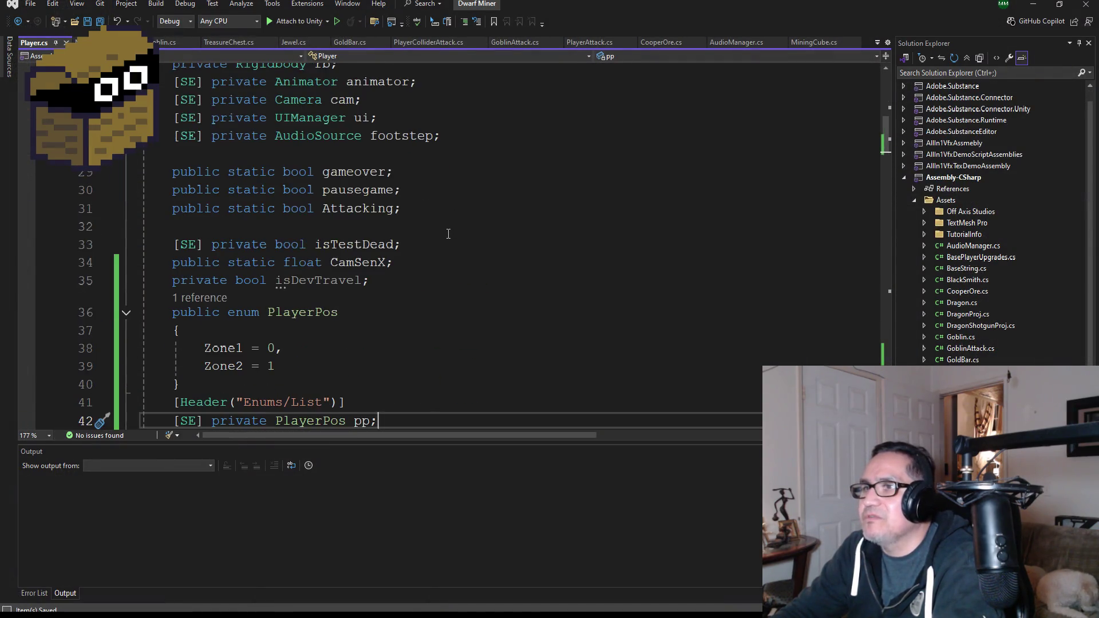
# Paste the PosLevel Transform array declaration below the footstep field and save
pyautogui.scroll(3, 460, 249)
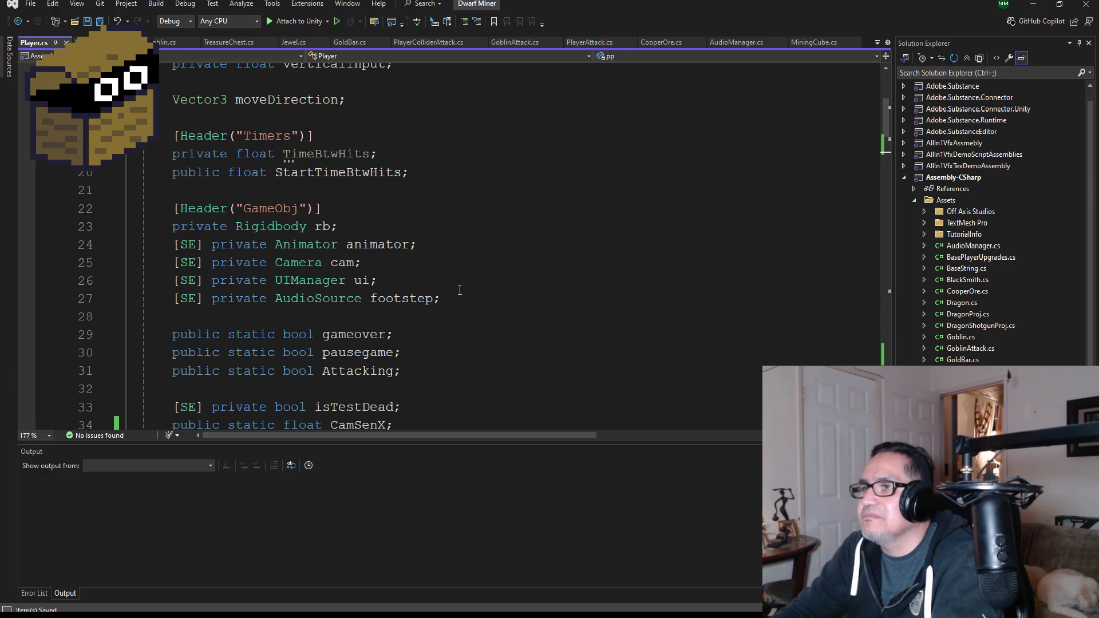
pyautogui.click(463, 302)
pyautogui.press('Return')
pyautogui.hotkey('ctrl', 'v')
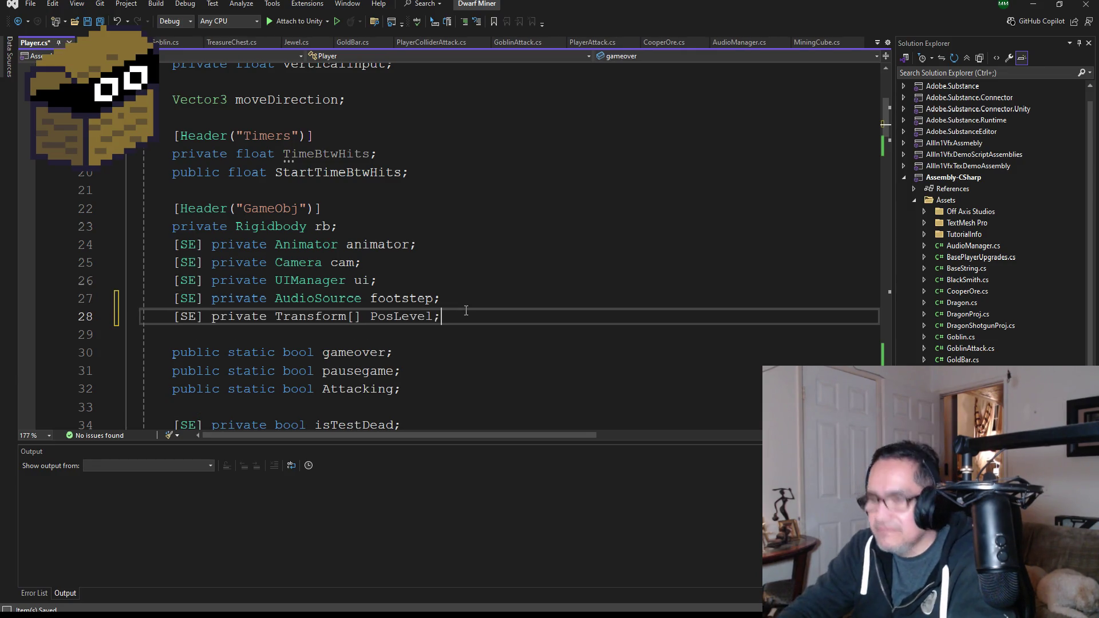
pyautogui.scroll(-2, 465, 310)
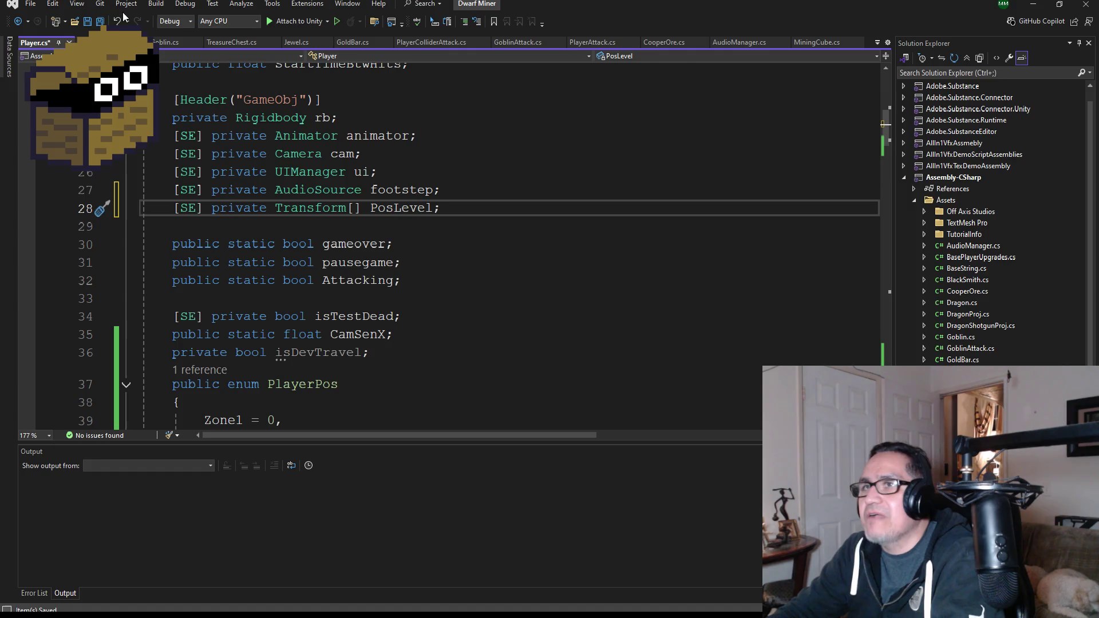
pyautogui.click(100, 22)
# Delete the tutorial comment in Start() and save Player.cs
pyautogui.scroll(-6, 348, 337)
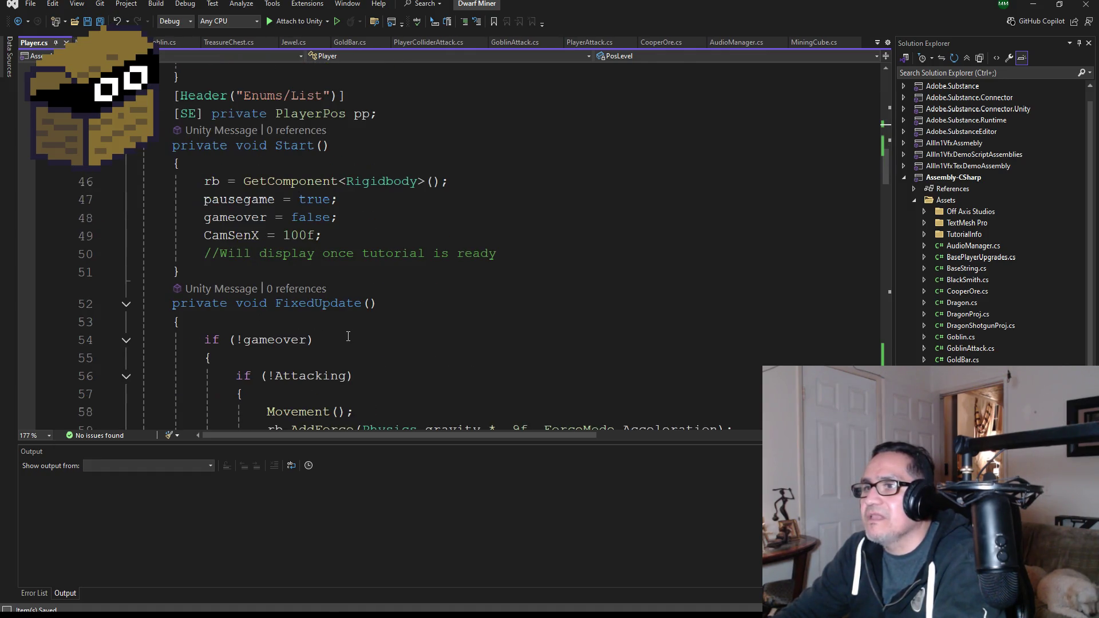
pyautogui.click(533, 254)
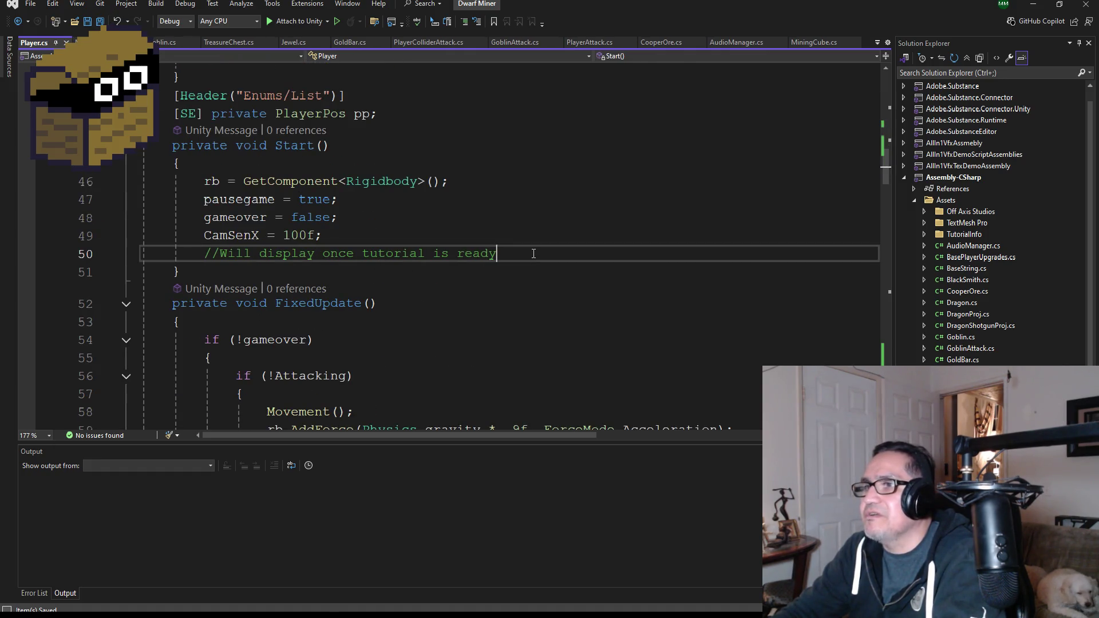
pyautogui.moveTo(534, 254); pyautogui.dragTo(228, 253)
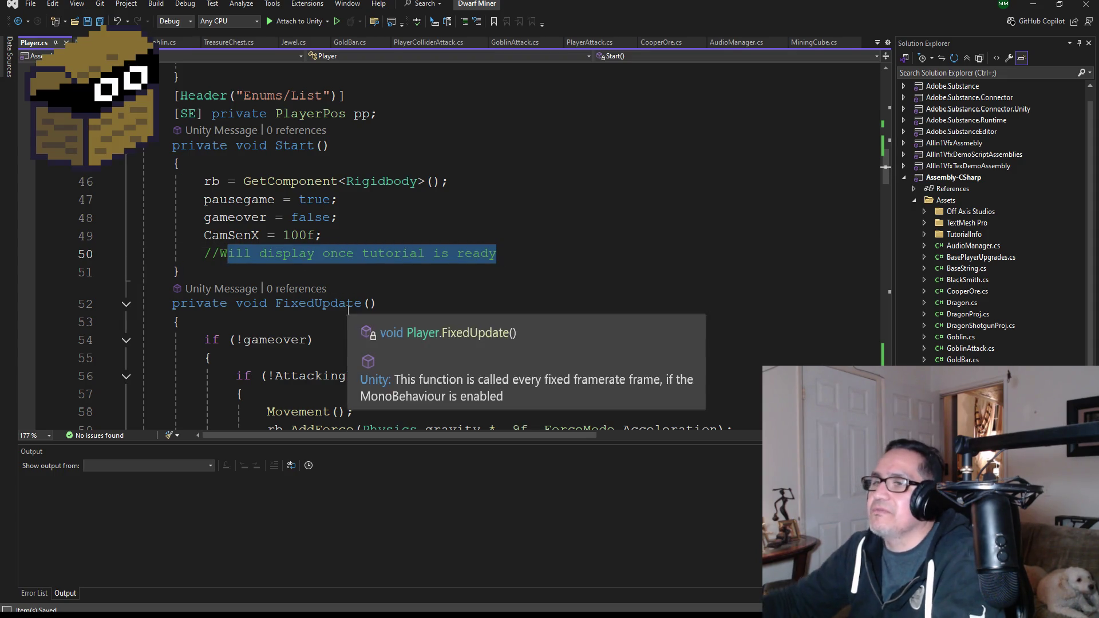
pyautogui.press('BackSpace')
pyautogui.press('BackSpace')
pyautogui.press('BackSpace')
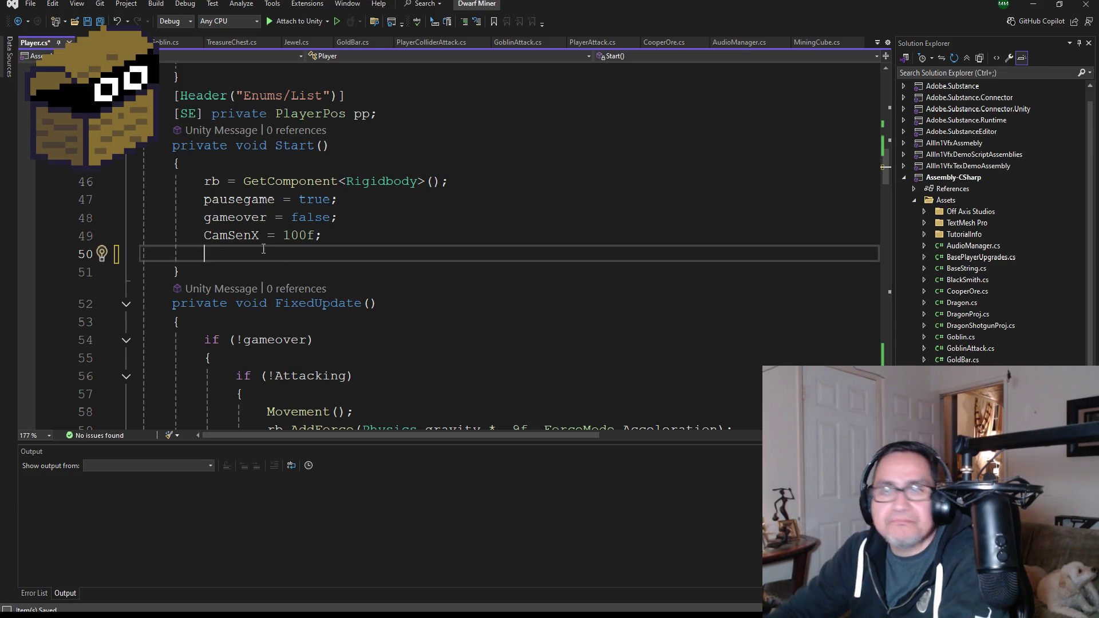
pyautogui.hotkey('ctrl', 's')
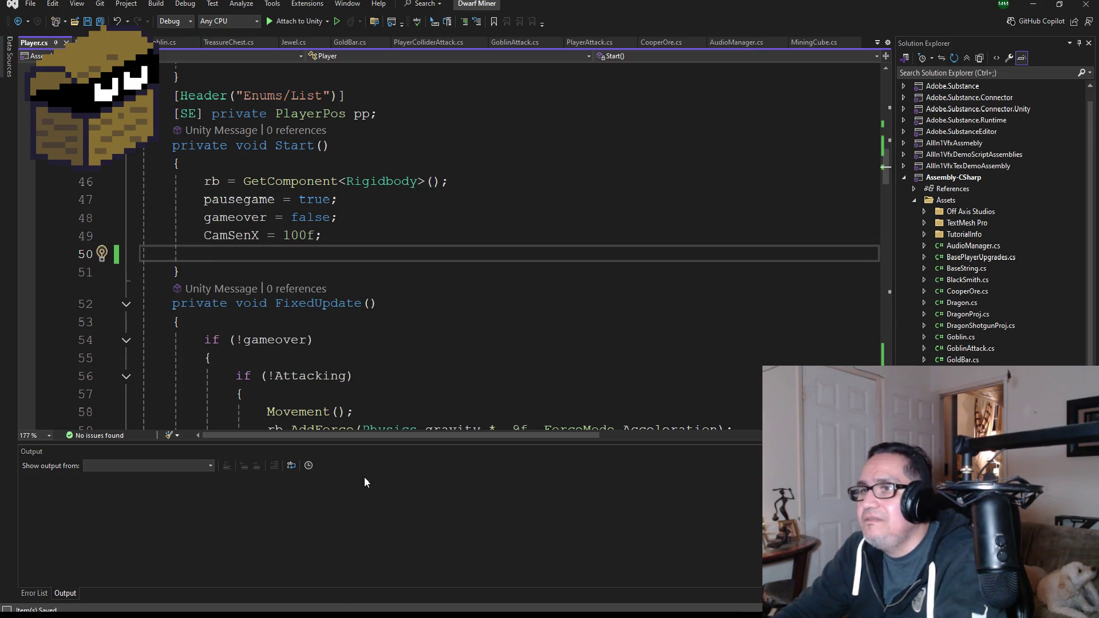
pyautogui.click(328, 579)
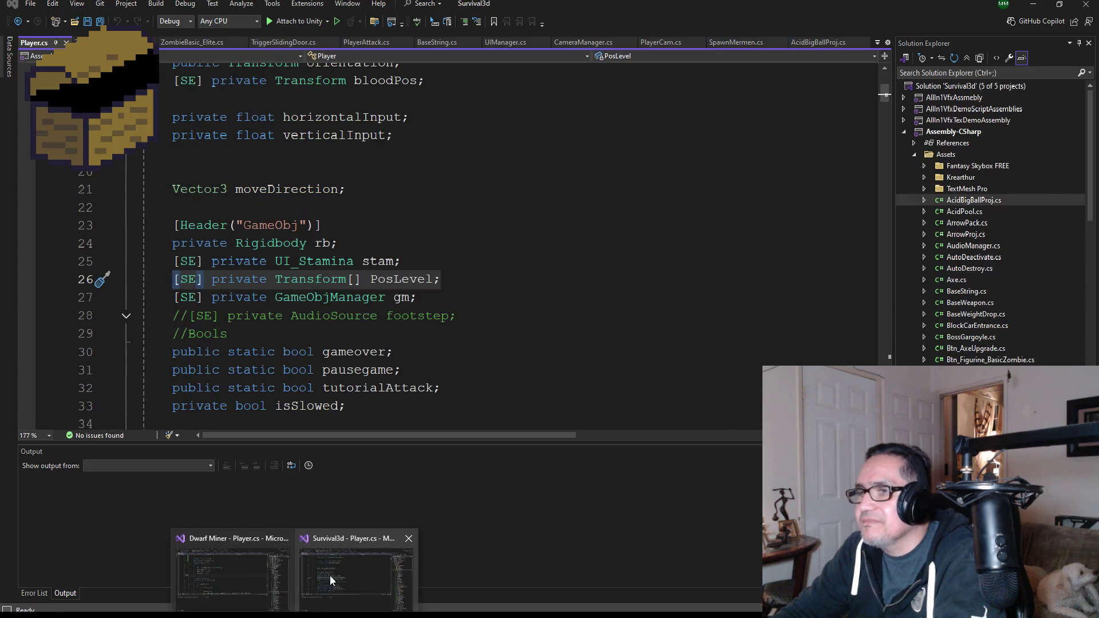
pyautogui.scroll(-8, 318, 306)
pyautogui.scroll(-12, 319, 306)
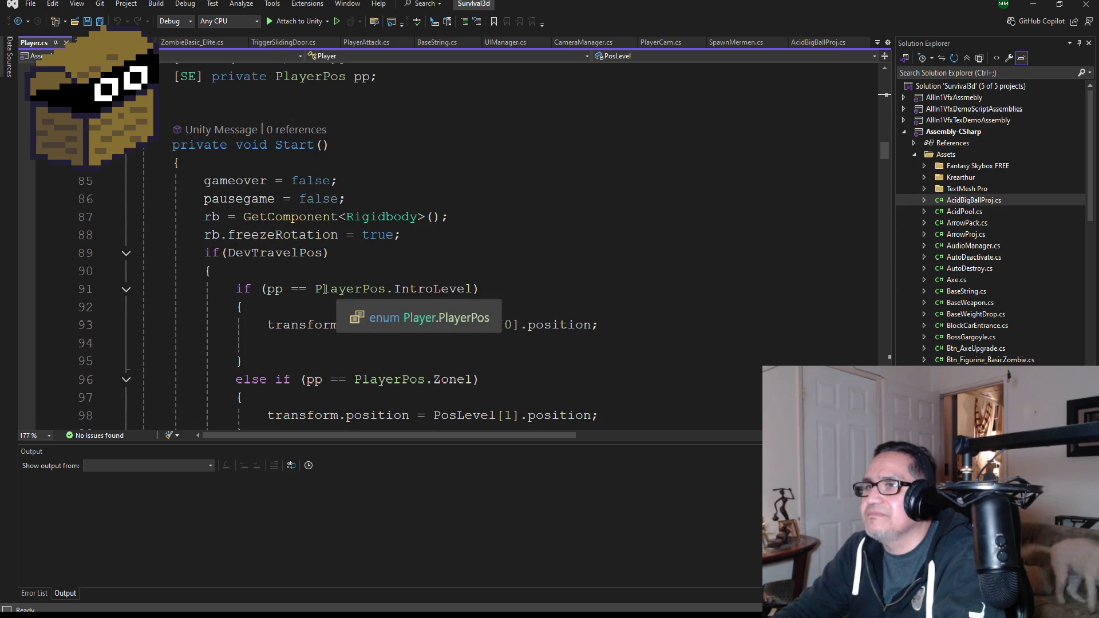
pyautogui.scroll(-20, 251, 270)
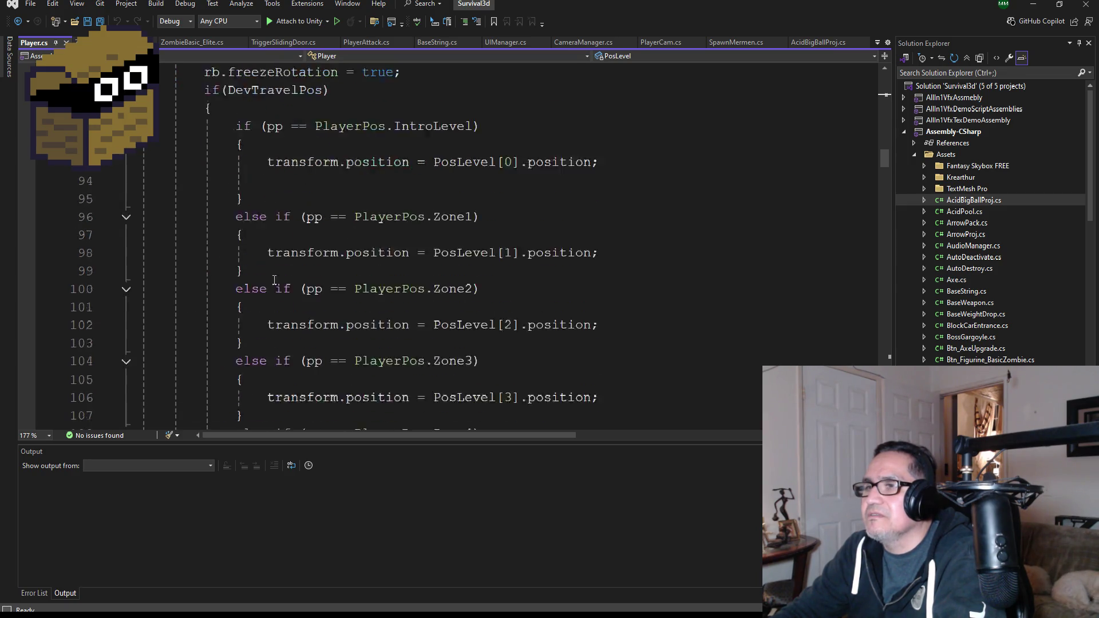
pyautogui.scroll(-4, 309, 290)
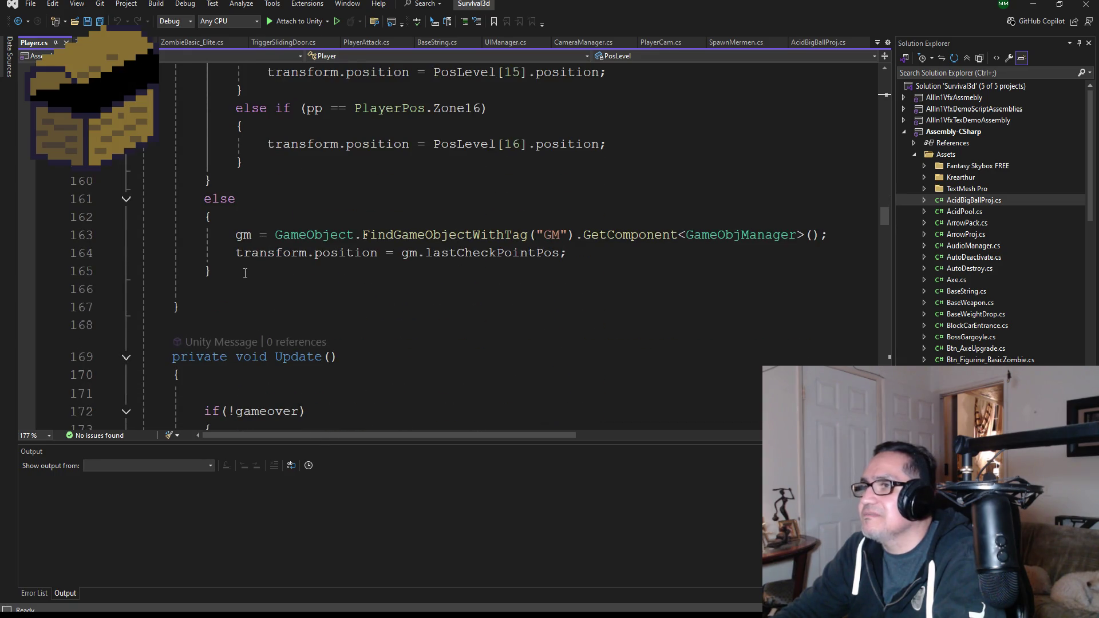
pyautogui.moveTo(254, 269)
pyautogui.mouseDown()
pyautogui.moveTo(232, 270)
pyautogui.moveTo(211, 231)
pyautogui.moveTo(258, 264)
pyautogui.mouseUp()
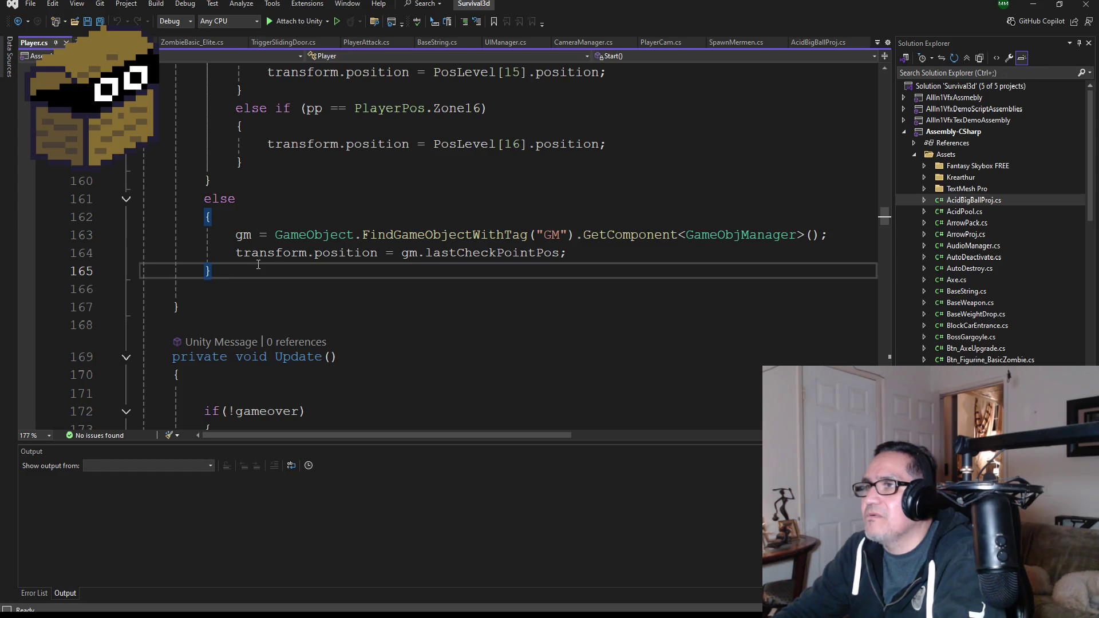
pyautogui.scroll(1, 360, 261)
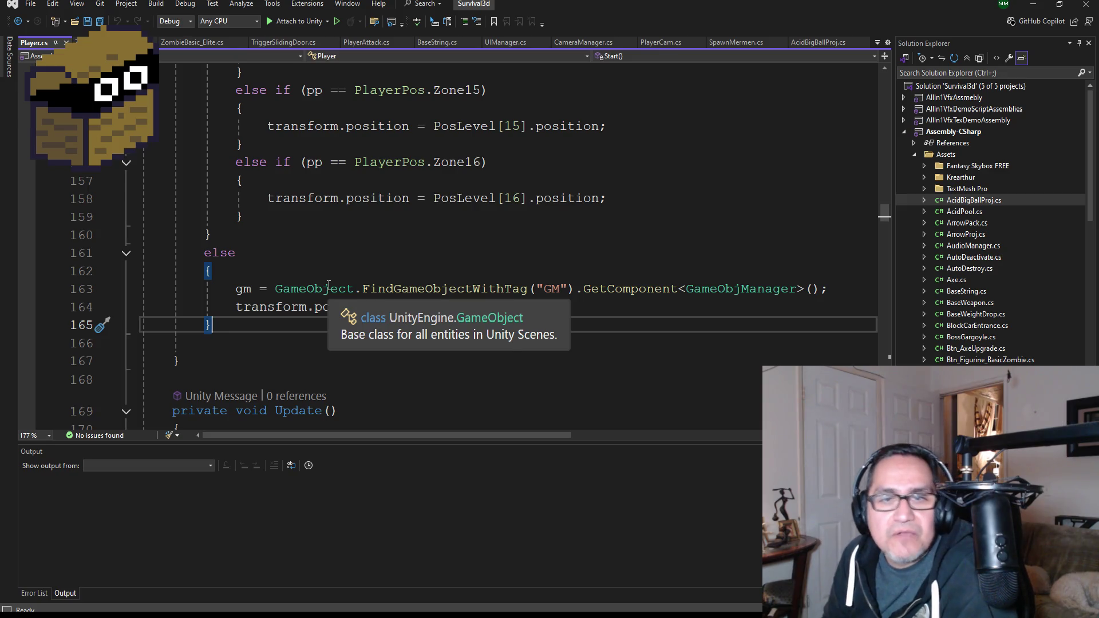
pyautogui.scroll(-2, 388, 261)
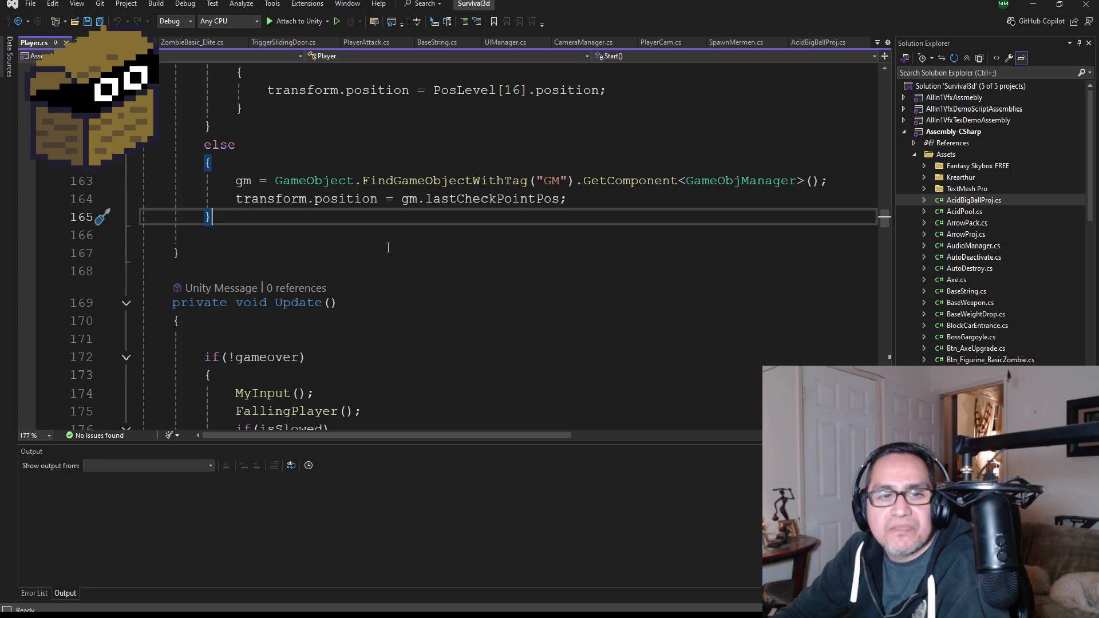
pyautogui.scroll(2, 377, 235)
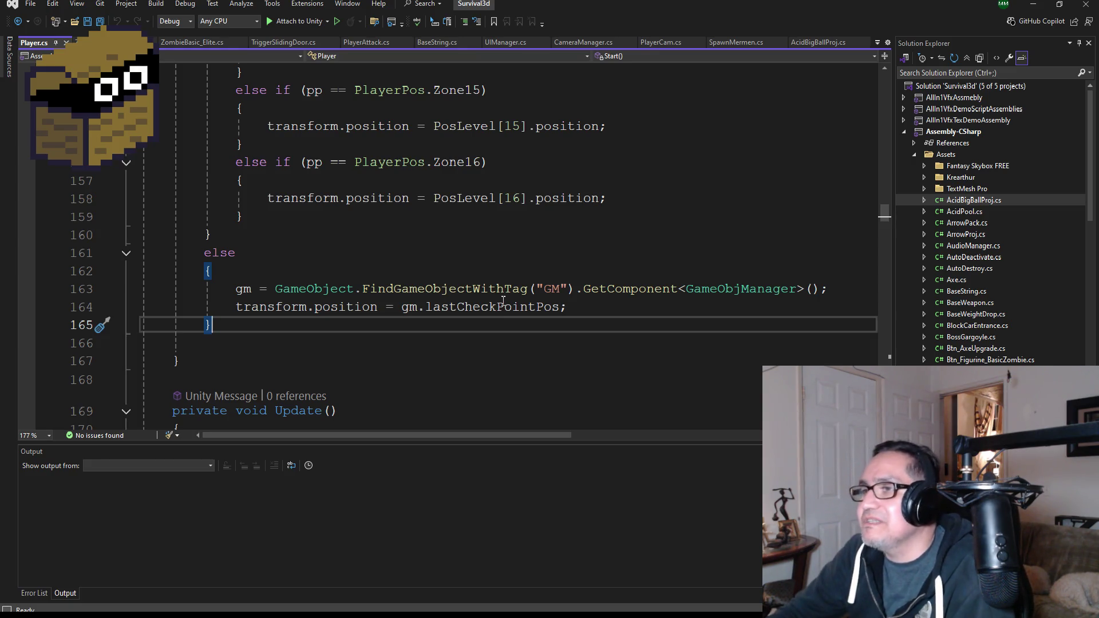
pyautogui.doubleClick(478, 283)
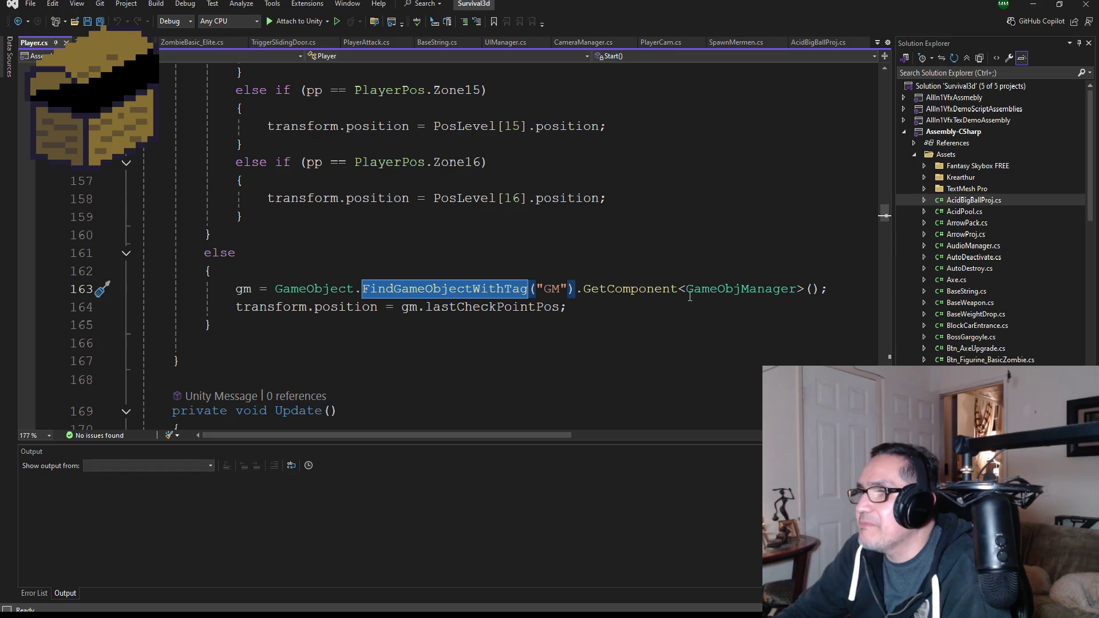
pyautogui.doubleClick(739, 289)
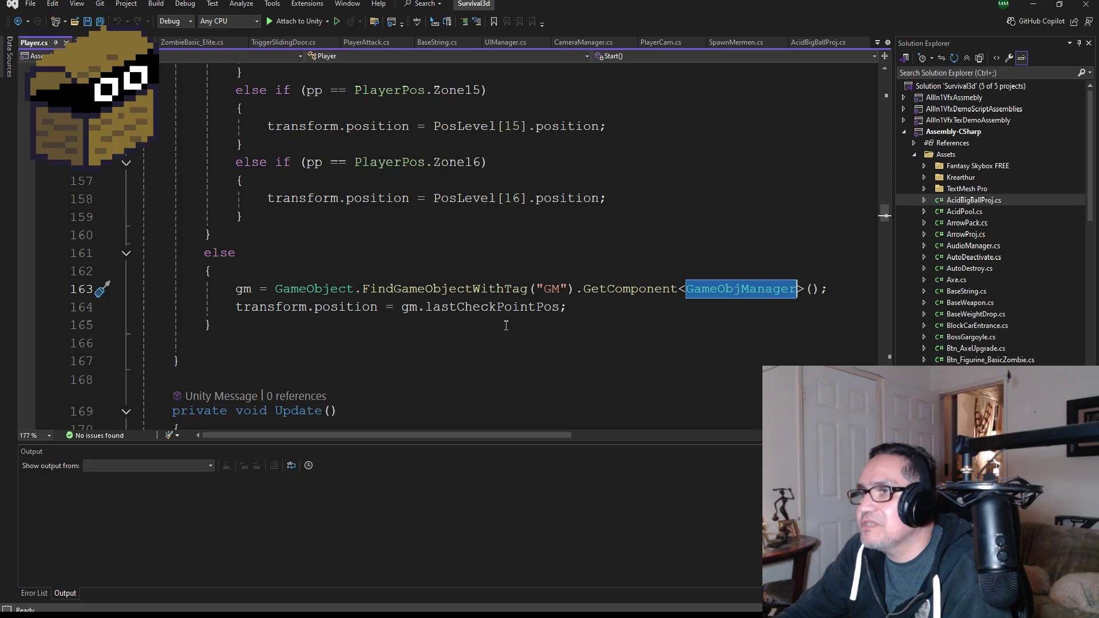
pyautogui.doubleClick(486, 307)
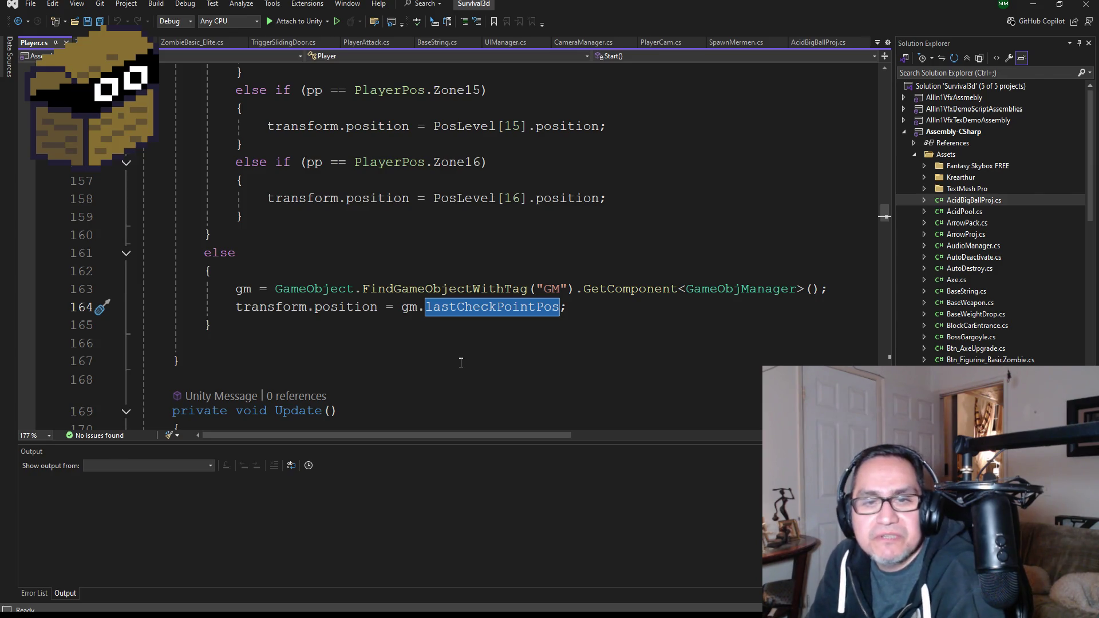
pyautogui.scroll(2, 571, 312)
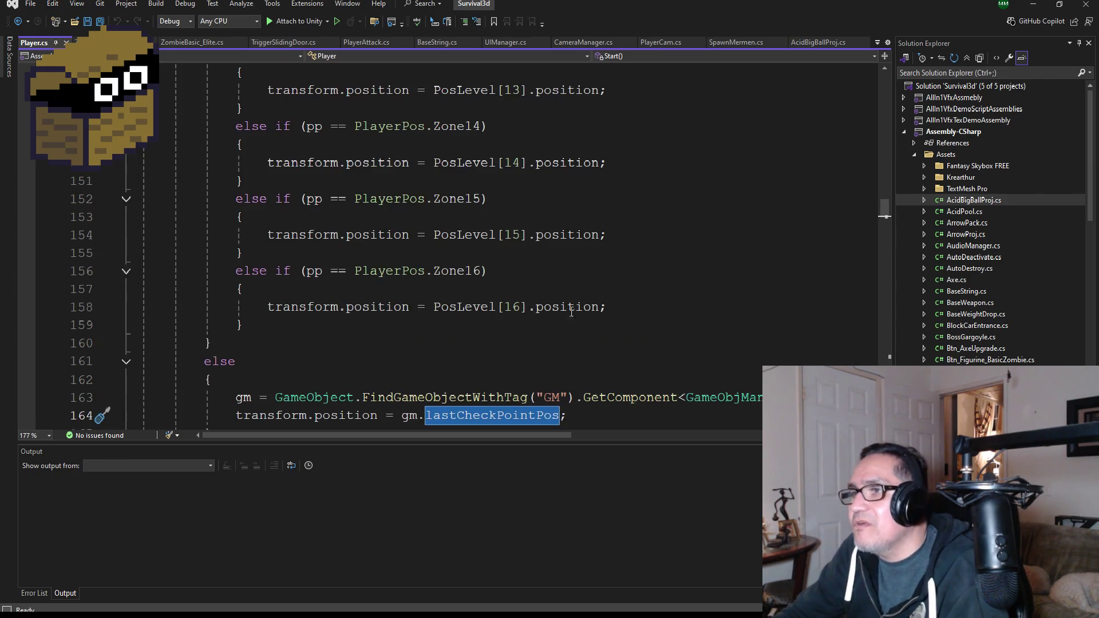
pyautogui.scroll(-2, 565, 282)
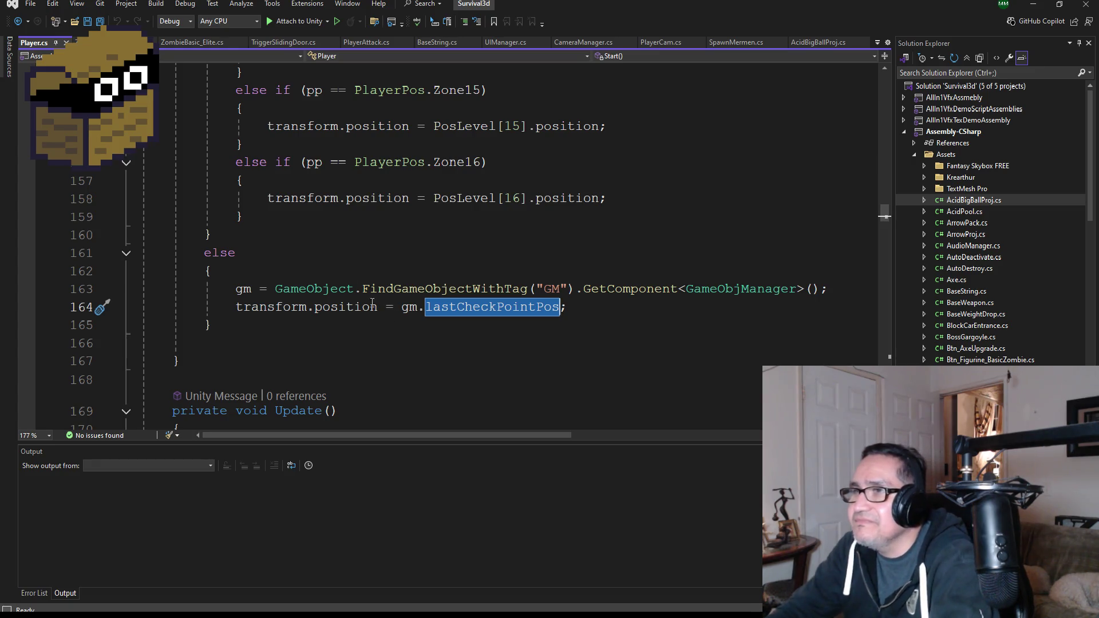
pyautogui.scroll(2, 371, 302)
pyautogui.scroll(3, 423, 367)
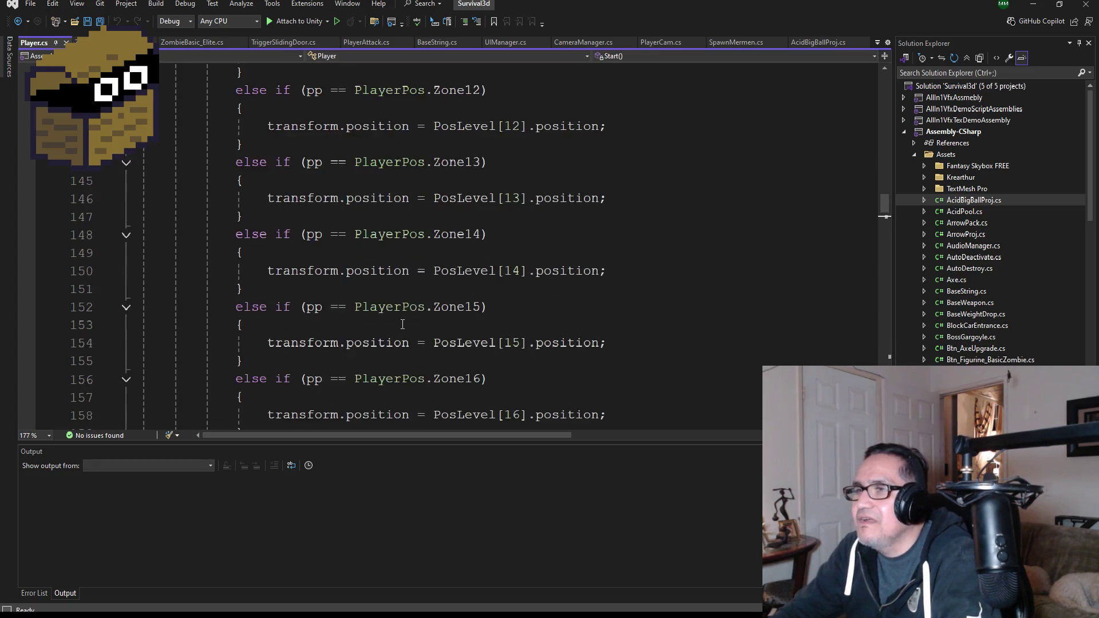
pyautogui.scroll(-3, 402, 322)
pyautogui.scroll(20, 371, 332)
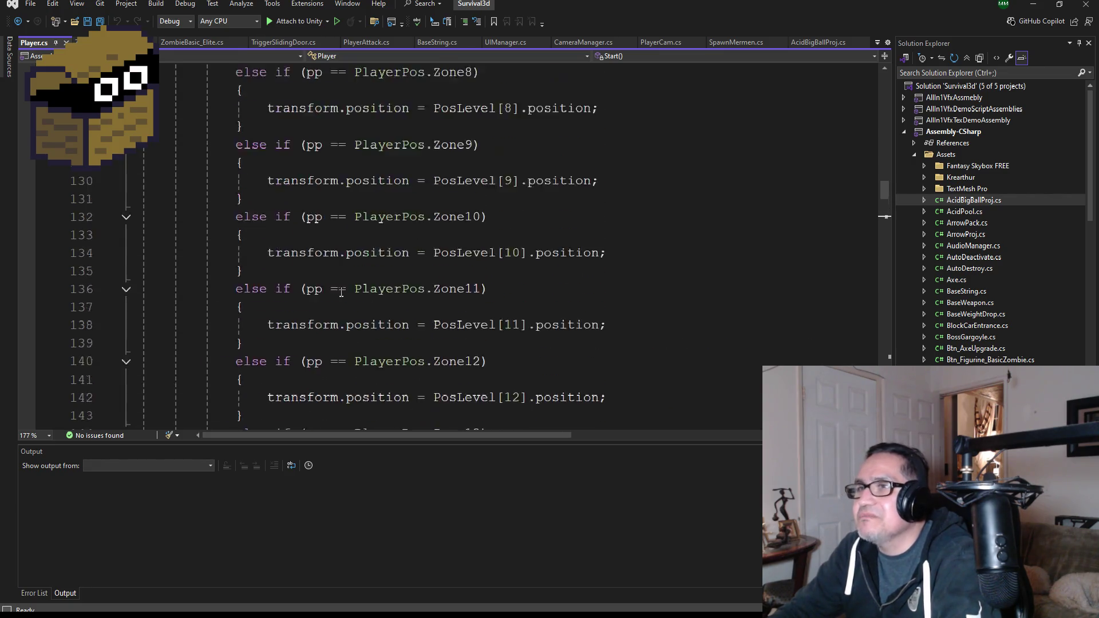
pyautogui.scroll(-1, 346, 289)
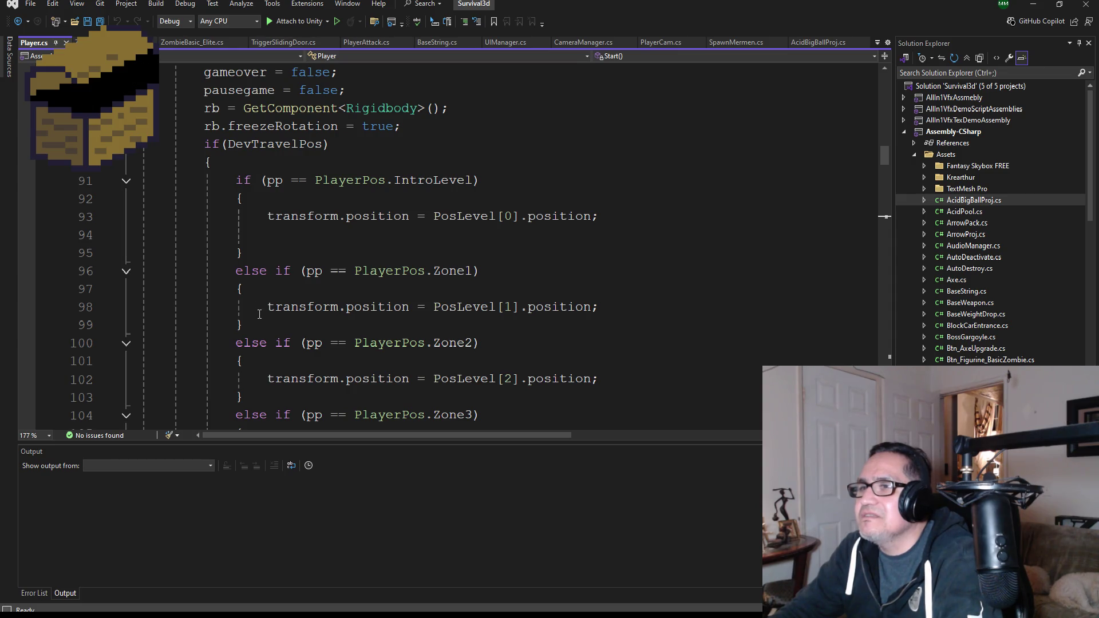
pyautogui.moveTo(265, 307)
pyautogui.mouseDown()
pyautogui.moveTo(142, 245)
pyautogui.moveTo(140, 179)
pyautogui.moveTo(120, 163)
pyautogui.moveTo(142, 150)
pyautogui.moveTo(140, 181)
pyautogui.mouseUp()
pyautogui.hotkey('ctrl', 'c')
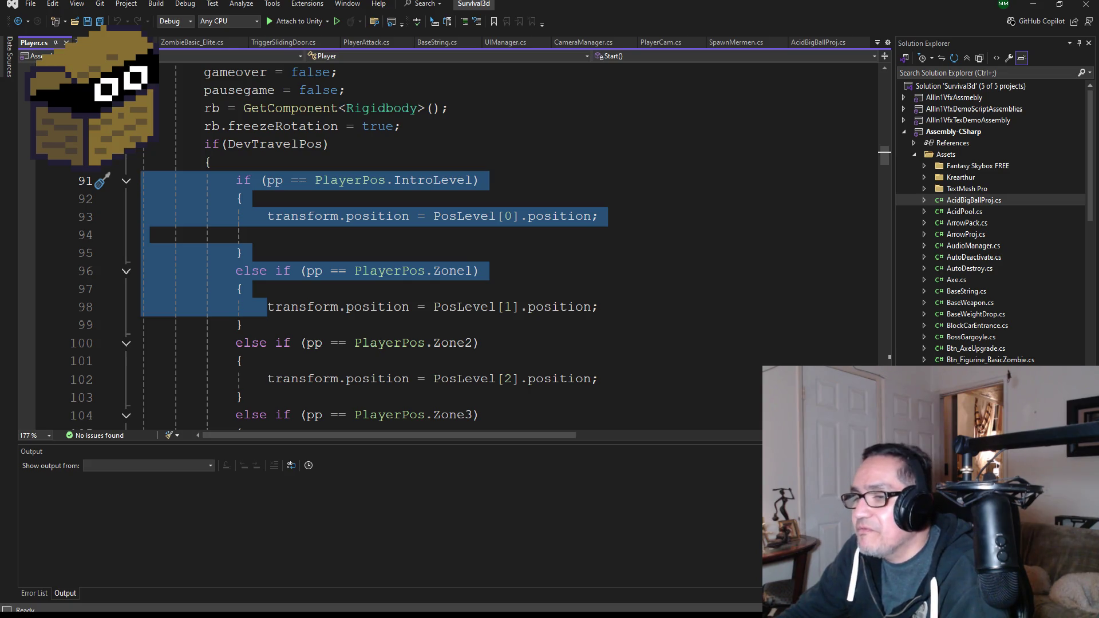
pyautogui.click(279, 611)
# Write if(isDevTravel) in Dwarf Miner's Start() and paste the IntroLevel/Zone1 if/else-if block beneath it
pyautogui.click(234, 574)
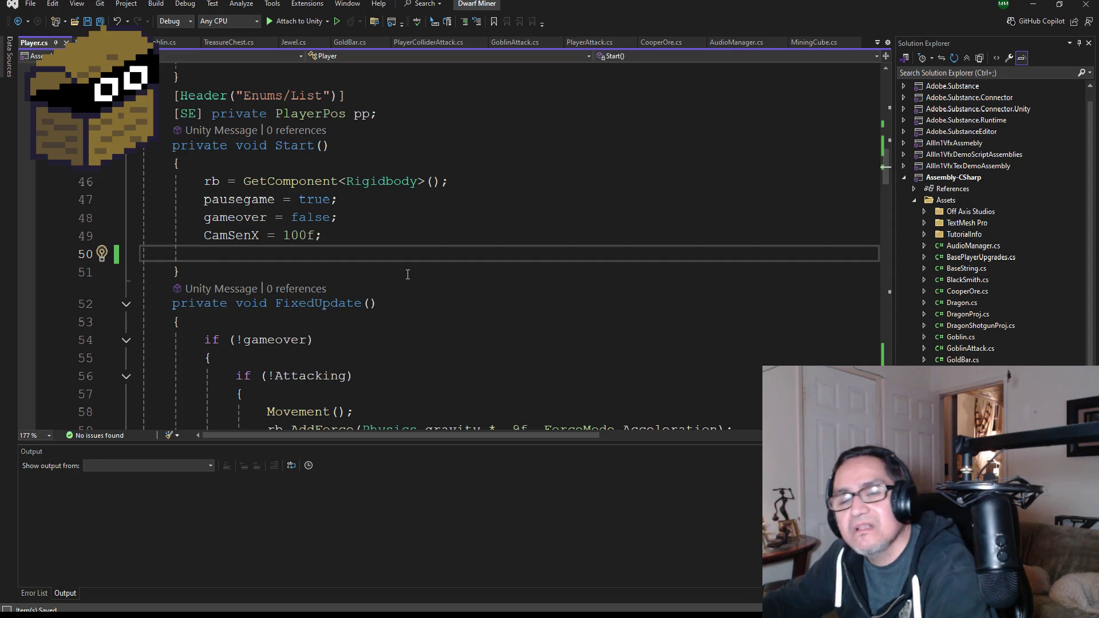
pyautogui.write('if(')
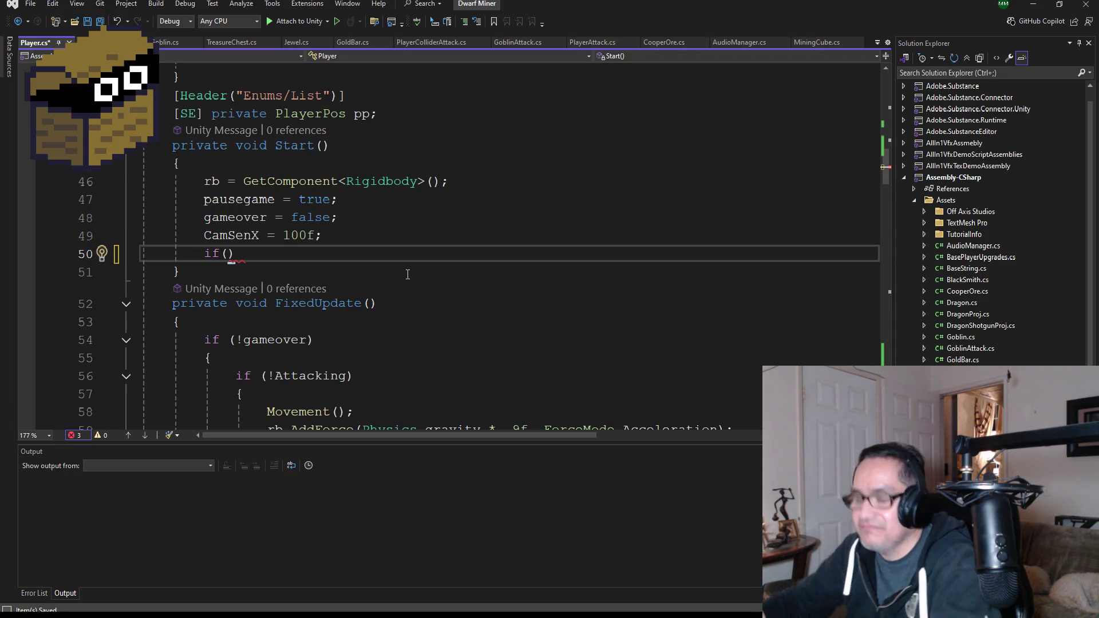
pyautogui.write('is')
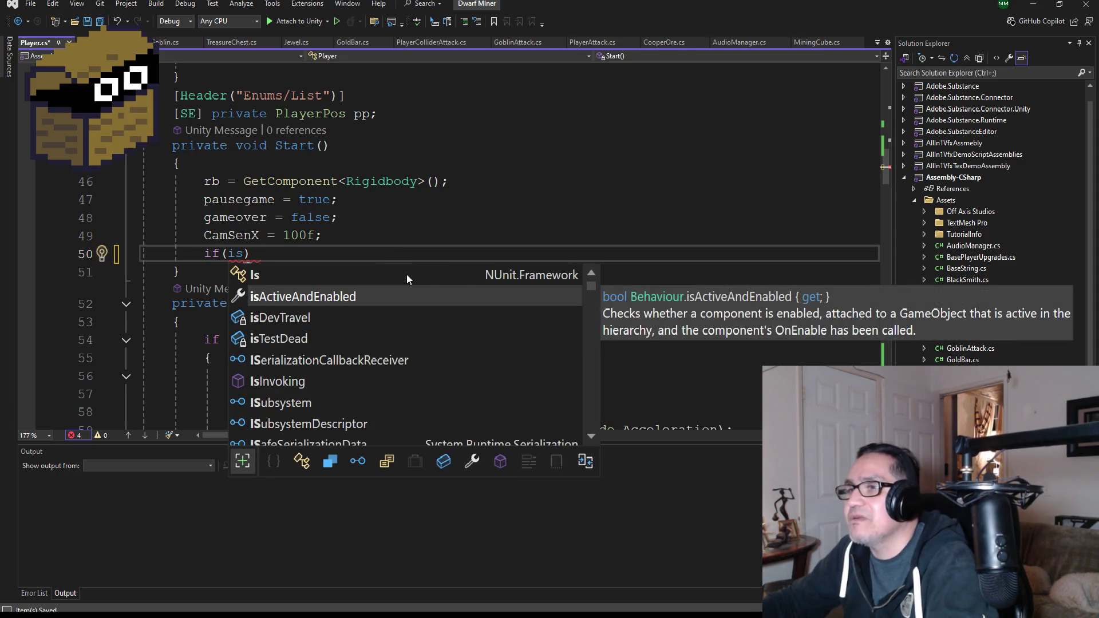
pyautogui.press('Tab')
pyautogui.press('End')
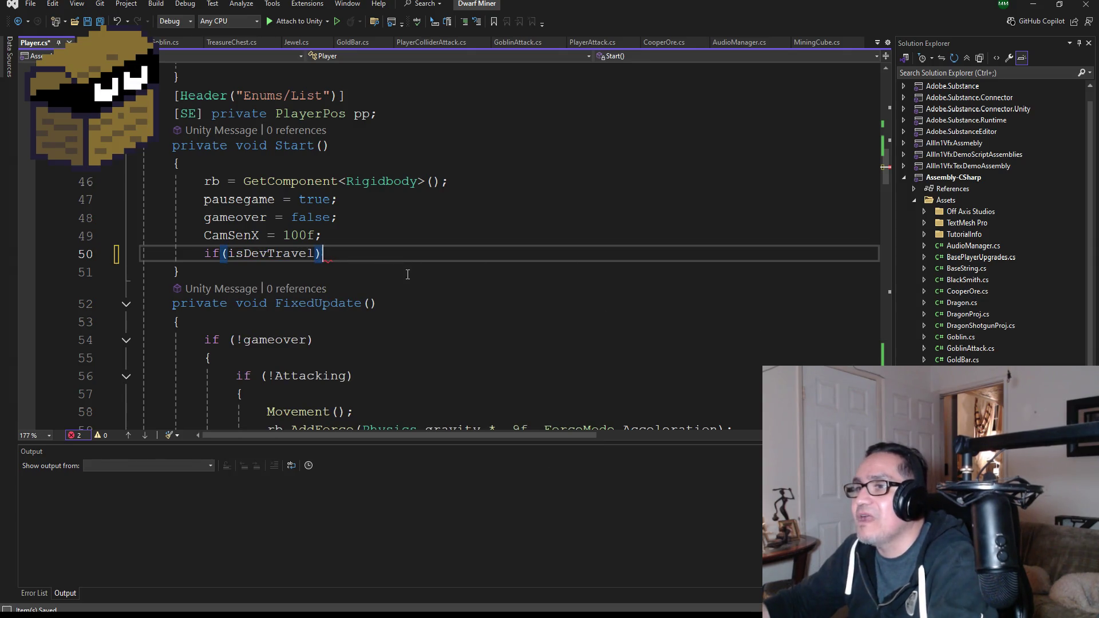
pyautogui.press('Return')
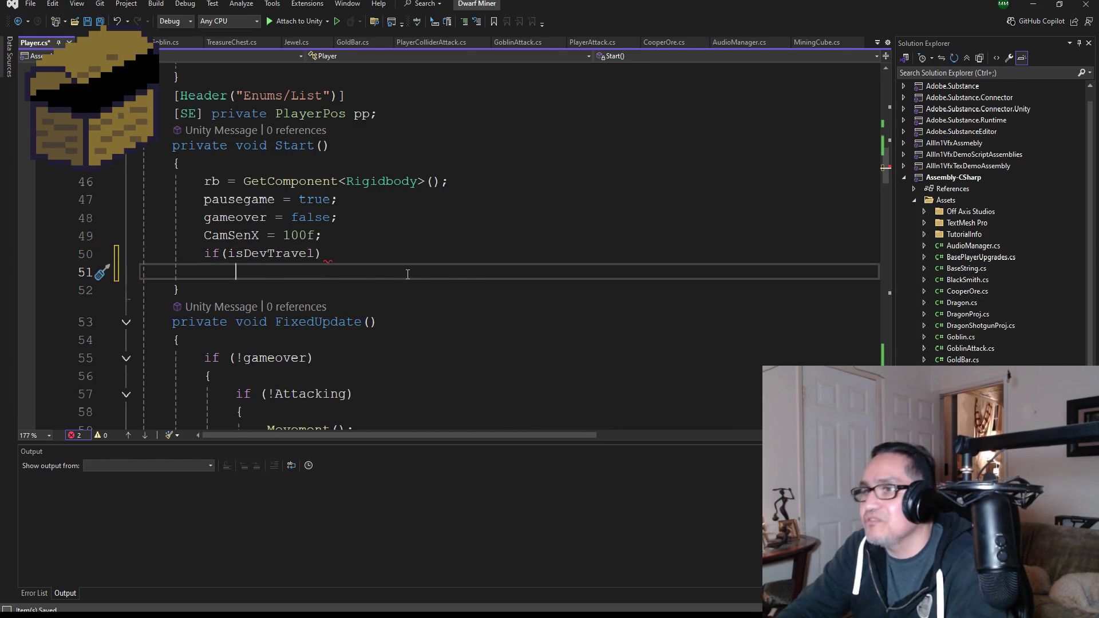
pyautogui.hotkey('ctrl', 'v')
# Rework the pasted block so it sits inside braces under if (isDevTravel)
pyautogui.scroll(-2, 350, 284)
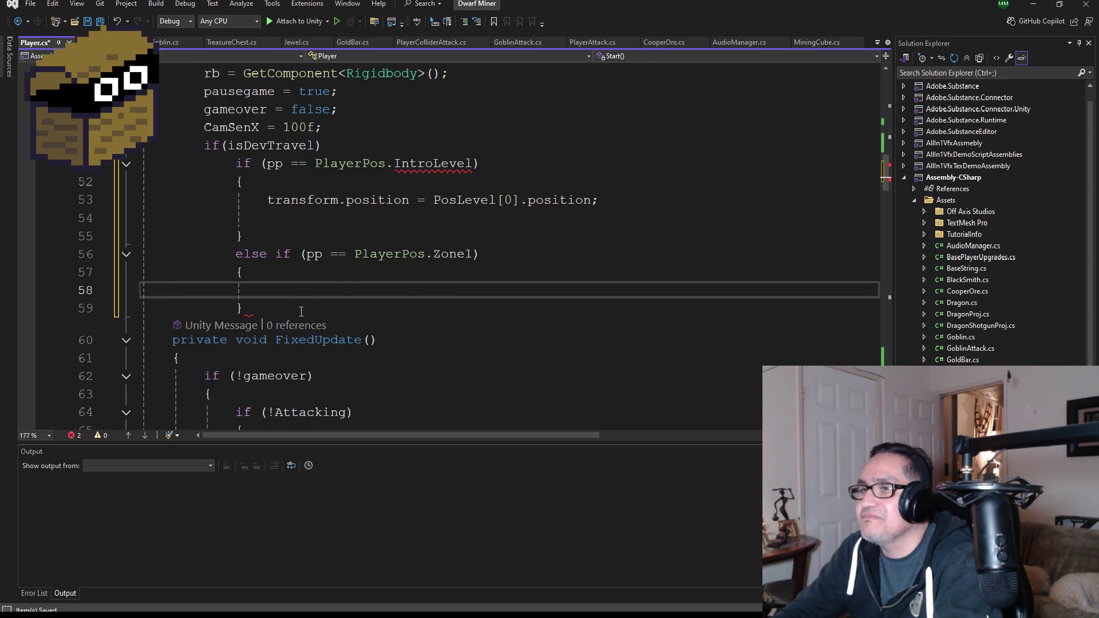
pyautogui.moveTo(301, 312)
pyautogui.mouseDown()
pyautogui.moveTo(142, 165)
pyautogui.moveTo(128, 173)
pyautogui.mouseUp()
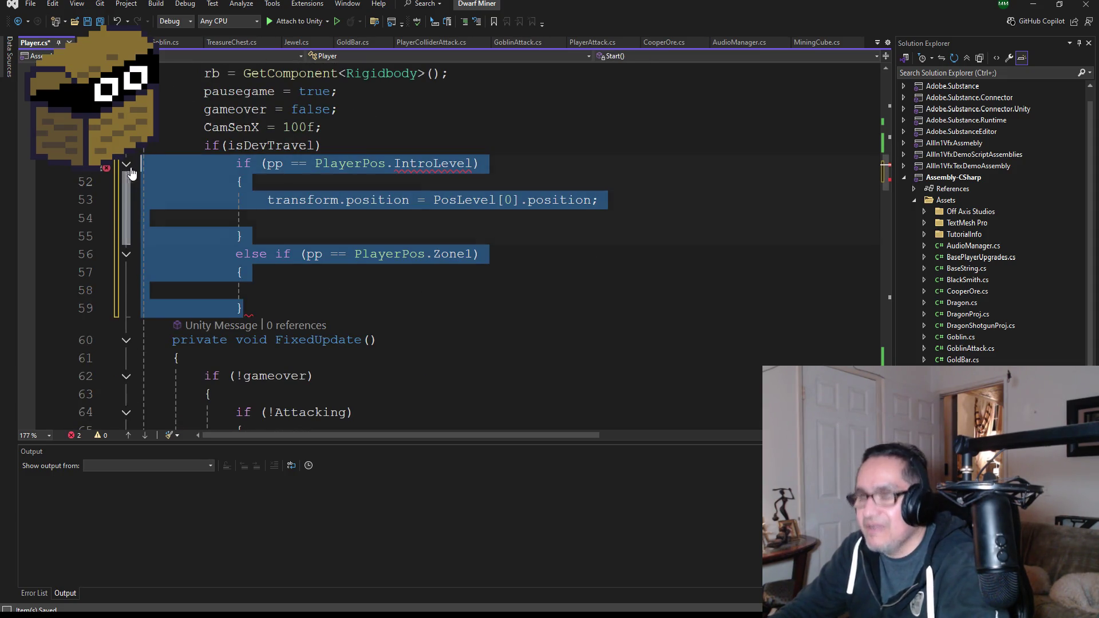
pyautogui.click(355, 149)
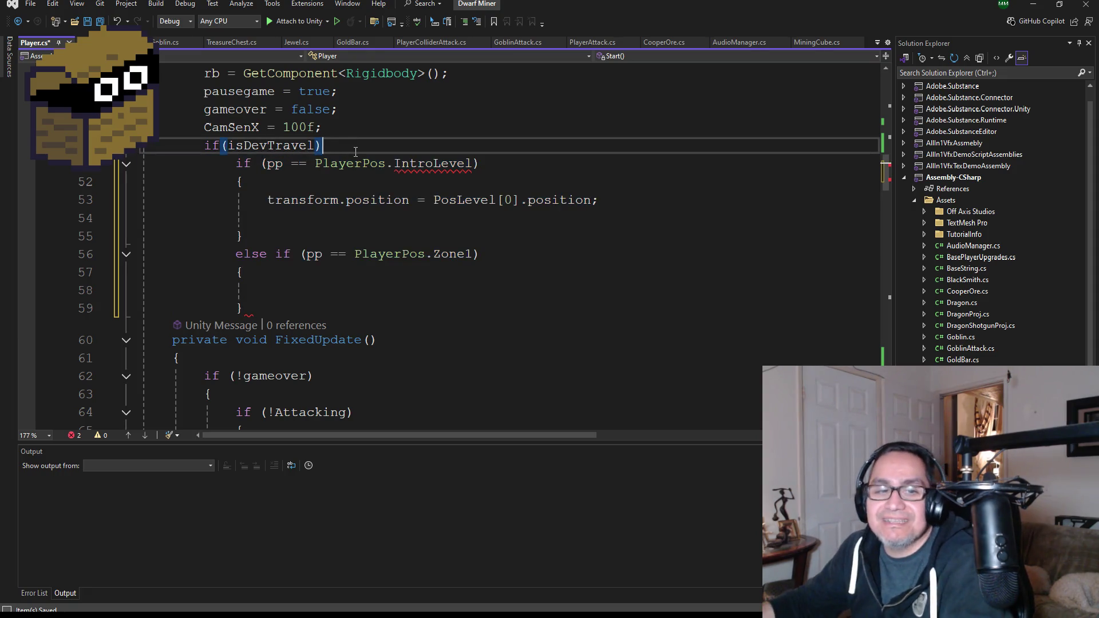
pyautogui.press('Delete')
pyautogui.hotkey('ctrl', 'z')
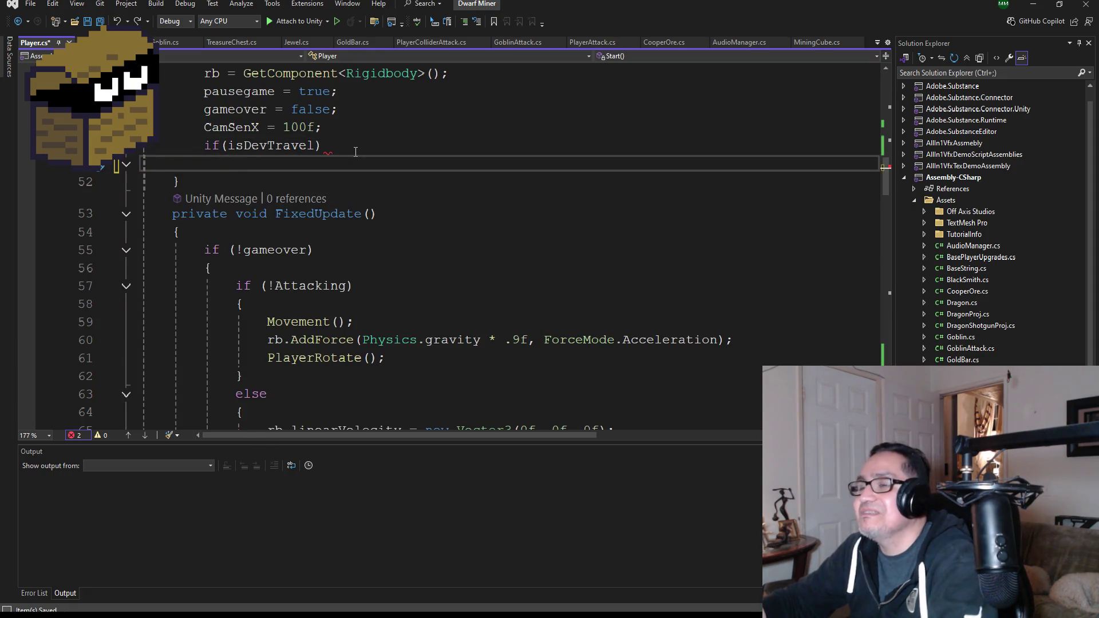
pyautogui.write('{ }')
pyautogui.hotkey('ctrl', 'y')
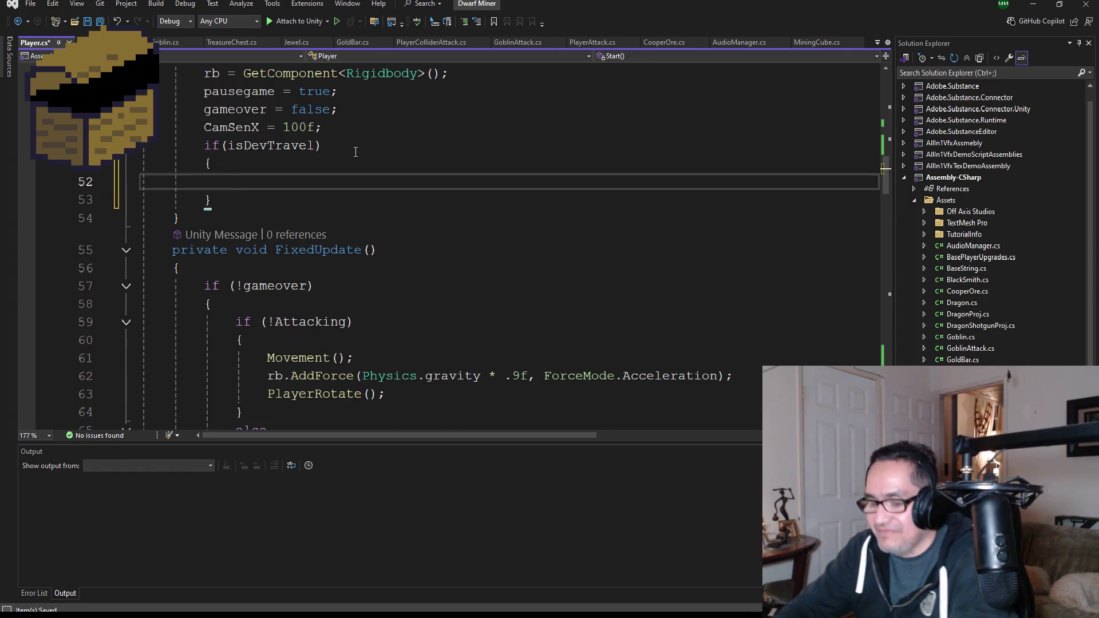
pyautogui.hotkey('ctrl', 'y')
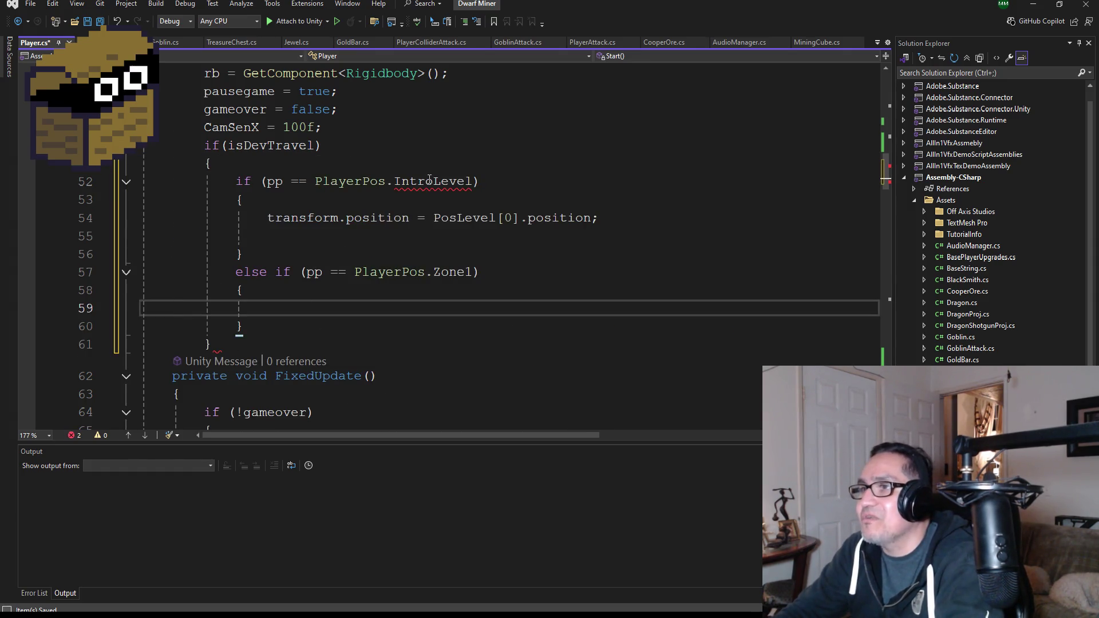
# Change PlayerPos.IntroLevel in the first dev-travel check to PlayerPos.Level1
pyautogui.doubleClick(429, 181)
pyautogui.scroll(7, 493, 283)
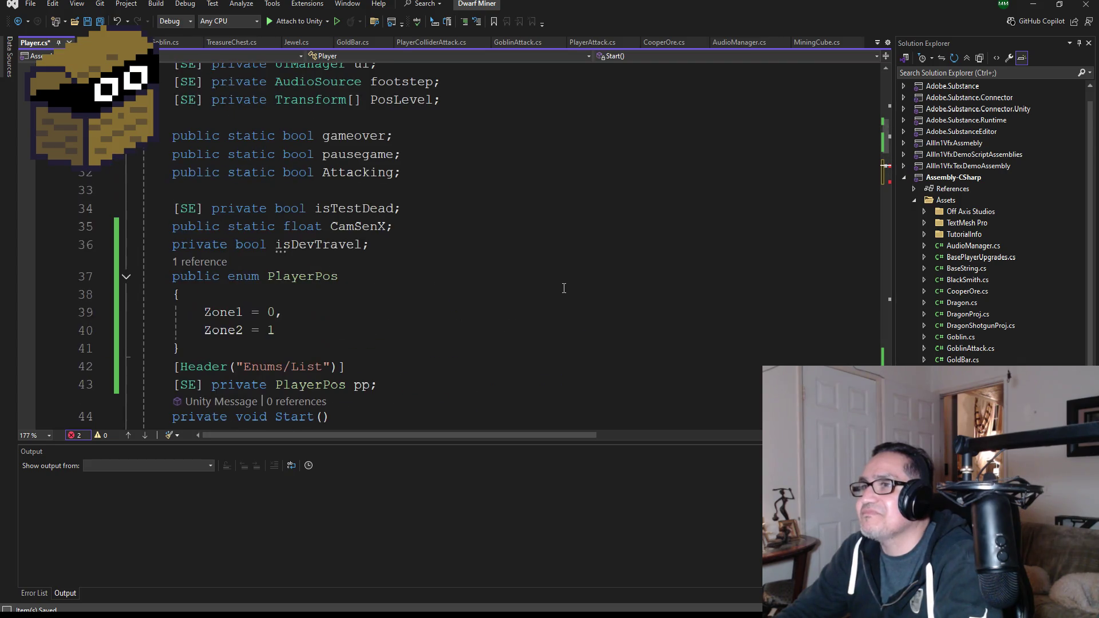
pyautogui.scroll(-7, 564, 287)
pyautogui.write('Zone')
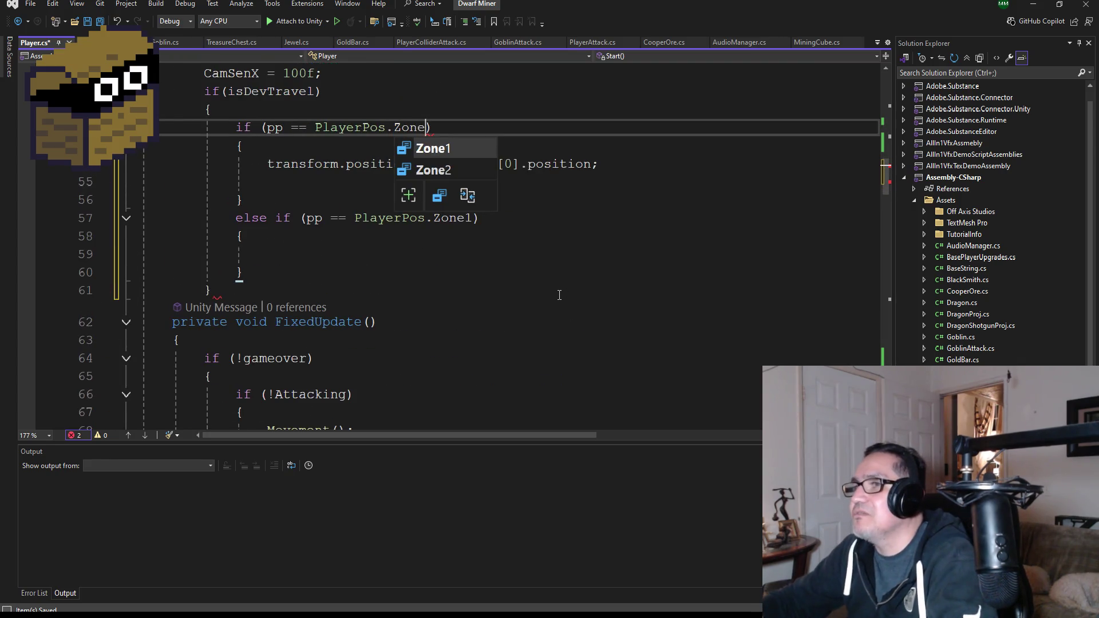
pyautogui.press('BackSpace')
pyautogui.press('BackSpace')
pyautogui.press('BackSpace')
pyautogui.write('Level1')
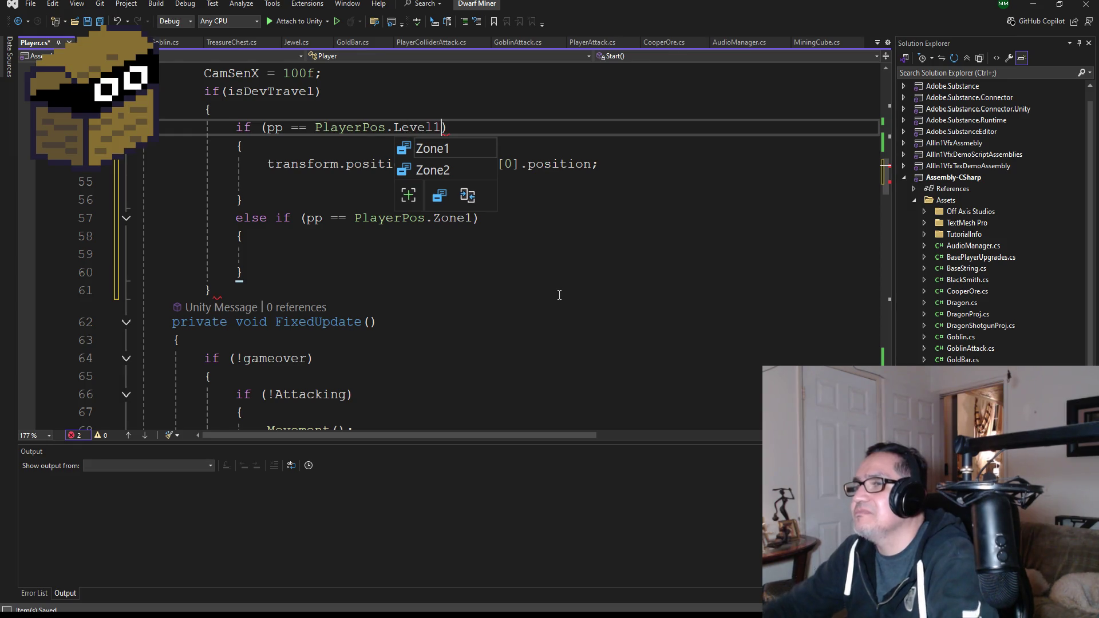
# Rename enum members Zone1/Zone2 to Level1/Level2, then revert them to Zone1/Zone2
pyautogui.scroll(6, 559, 295)
pyautogui.click(236, 203)
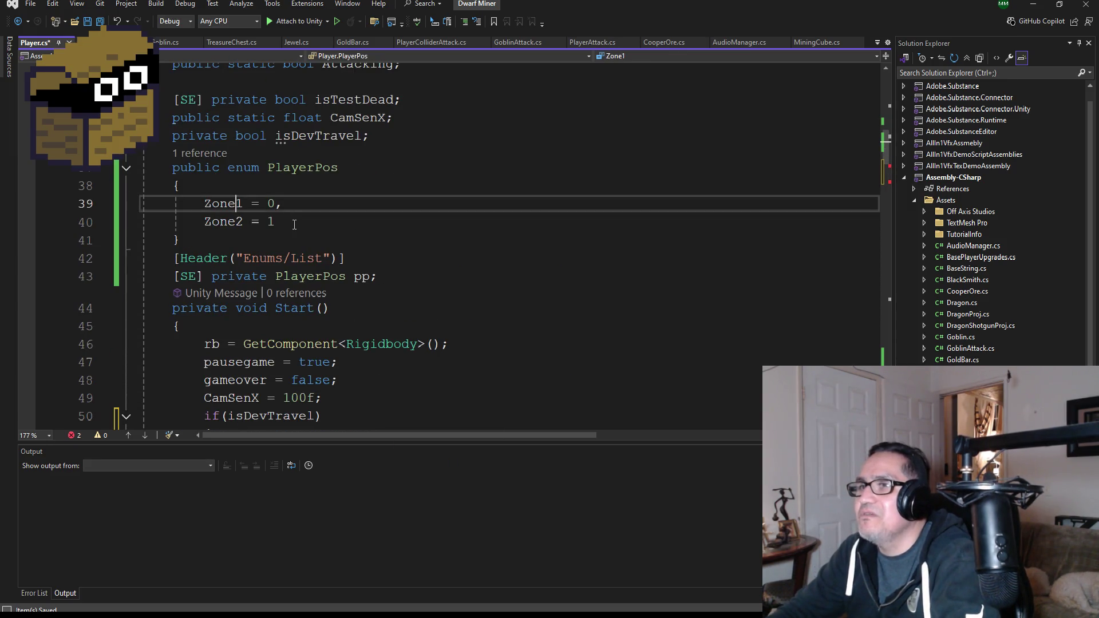
pyautogui.press('BackSpace')
pyautogui.press('BackSpace')
pyautogui.press('BackSpace')
pyautogui.write('Level')
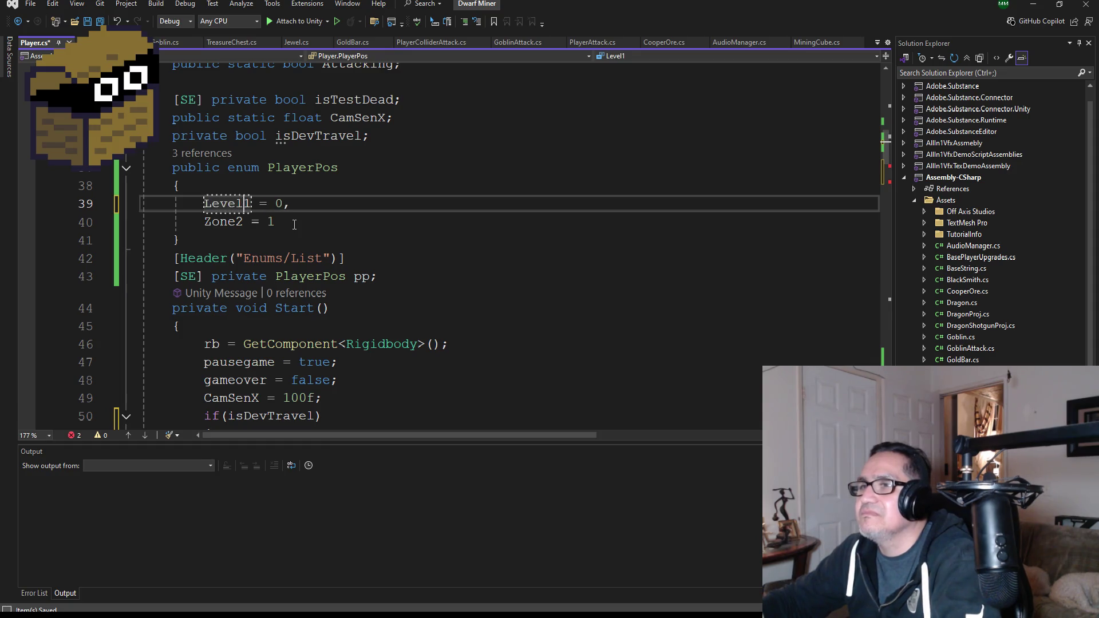
pyautogui.click(261, 223)
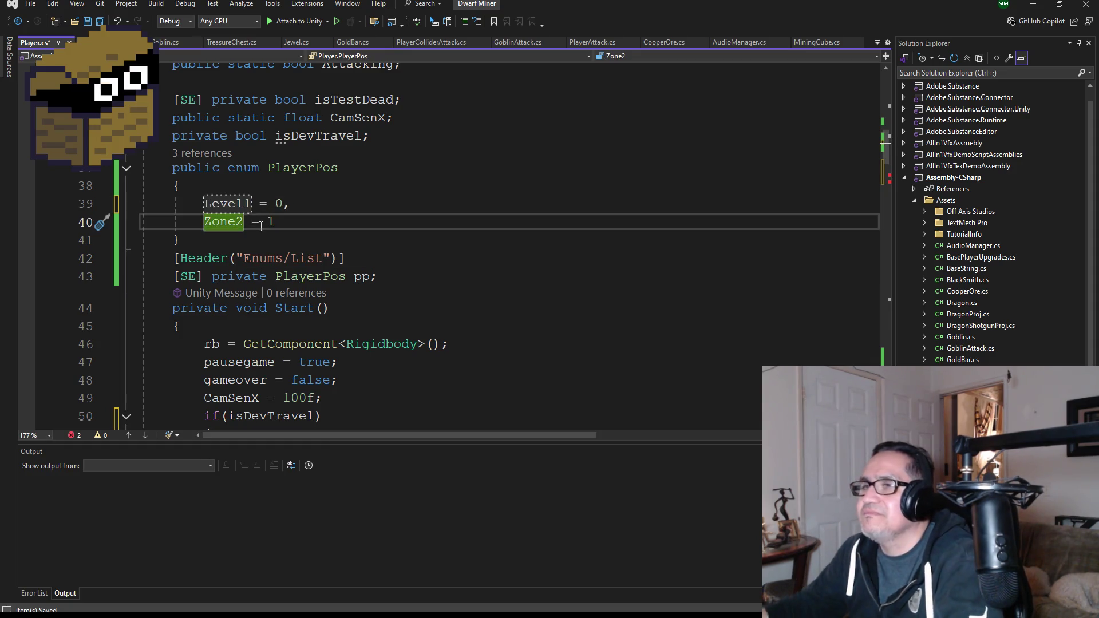
pyautogui.press('BackSpace')
pyautogui.press('BackSpace')
pyautogui.press('BackSpace')
pyautogui.write('Level')
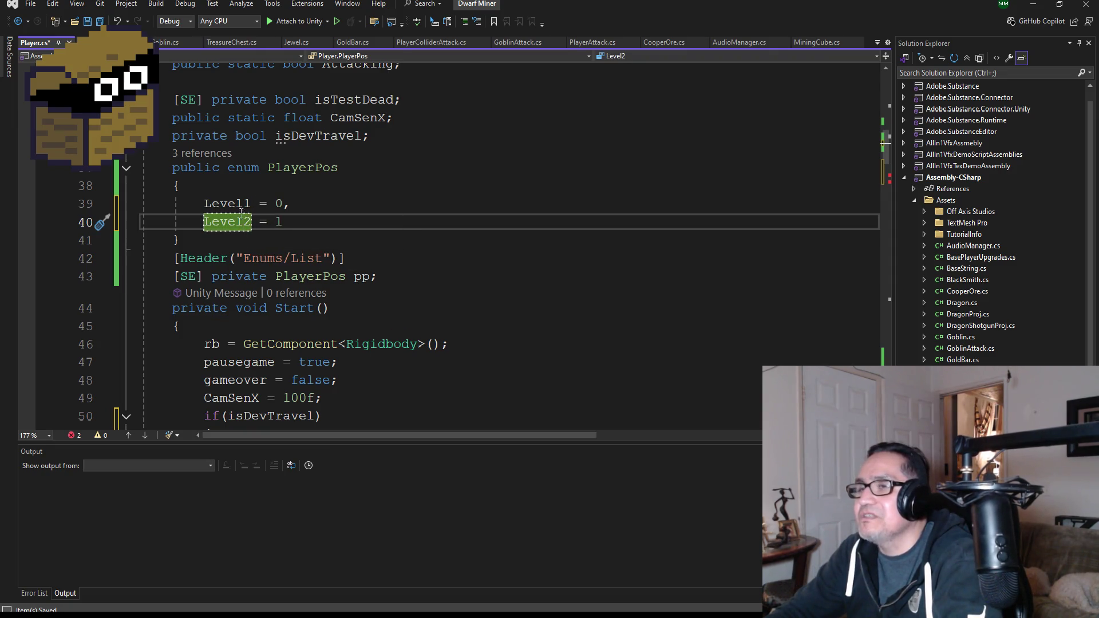
pyautogui.press('BackSpace')
pyautogui.press('BackSpace')
pyautogui.press('BackSpace')
pyautogui.write('Zone')
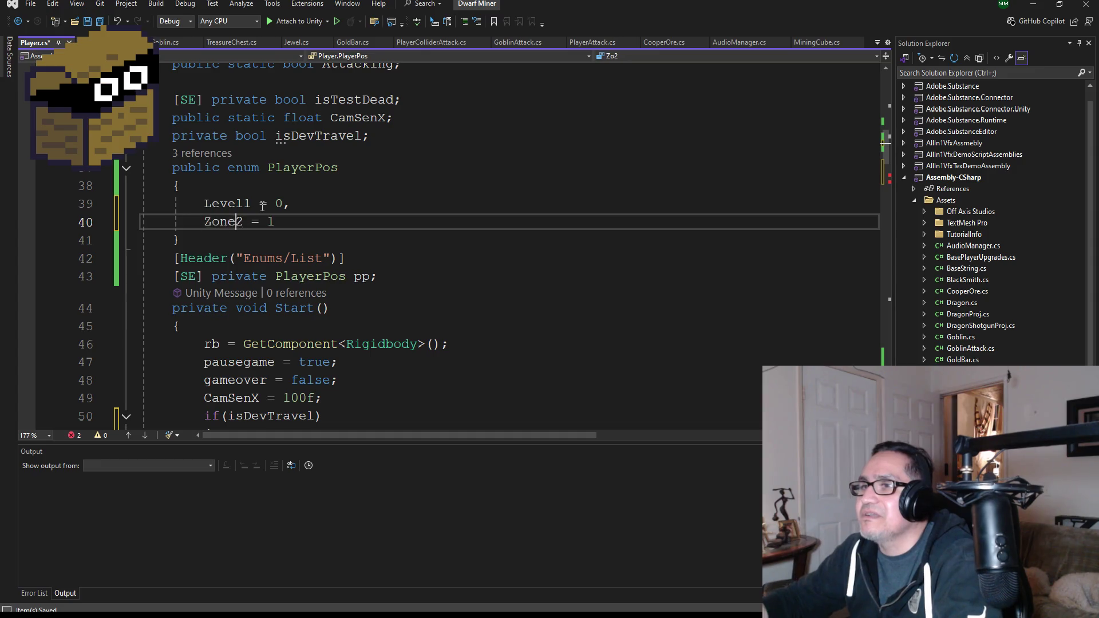
pyautogui.press('Up')
pyautogui.press('Delete')
pyautogui.press('BackSpace')
pyautogui.press('BackSpace')
pyautogui.press('BackSpace')
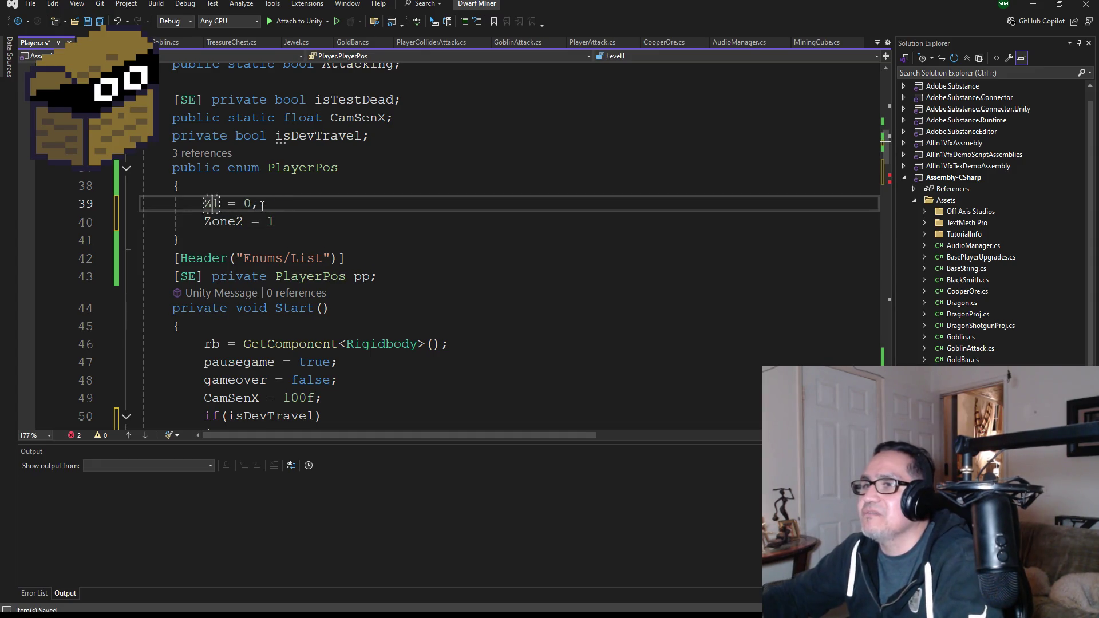
pyautogui.write('Zone')
pyautogui.scroll(-4, 349, 282)
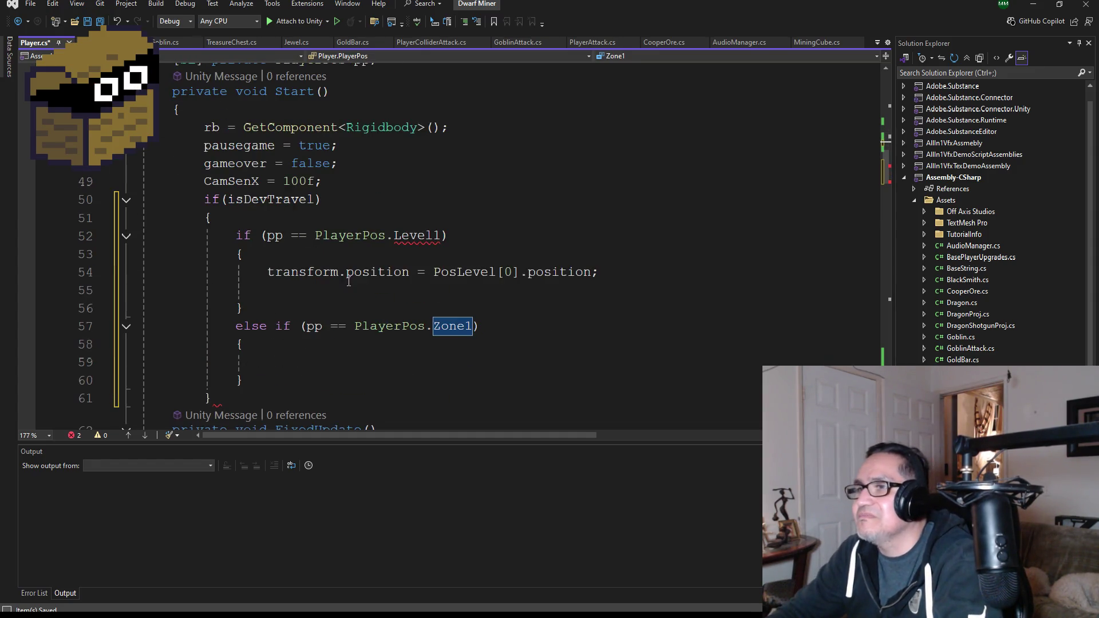
# Change the first warp condition to Zone1 and the else-if condition to Zone2
pyautogui.doubleClick(413, 242)
pyautogui.write('Zon`')
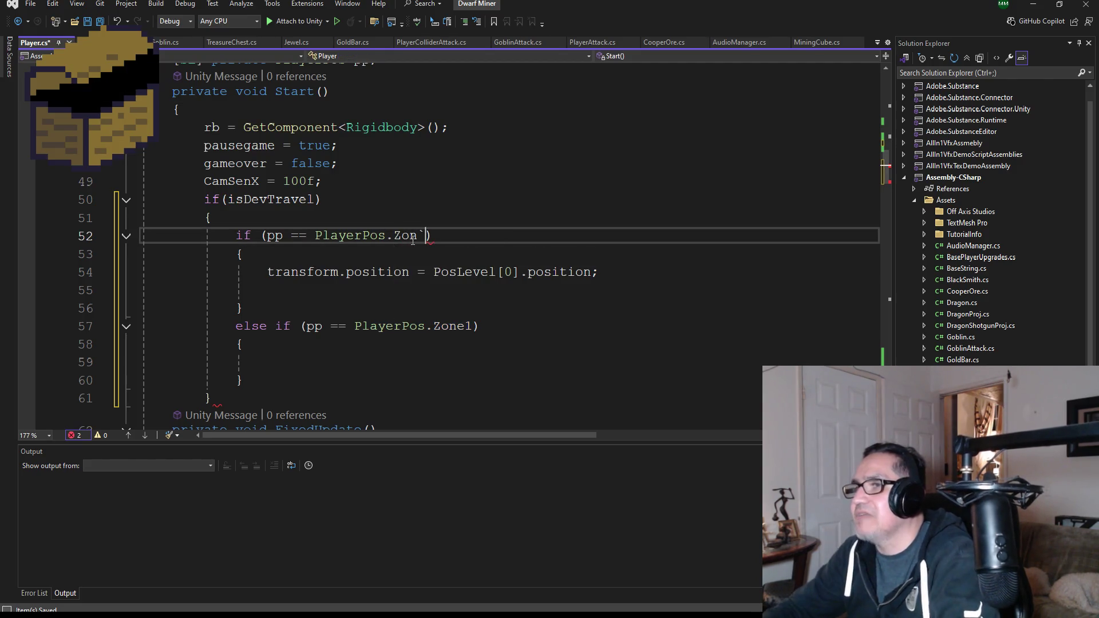
pyautogui.press('BackSpace')
pyautogui.write('Zon')
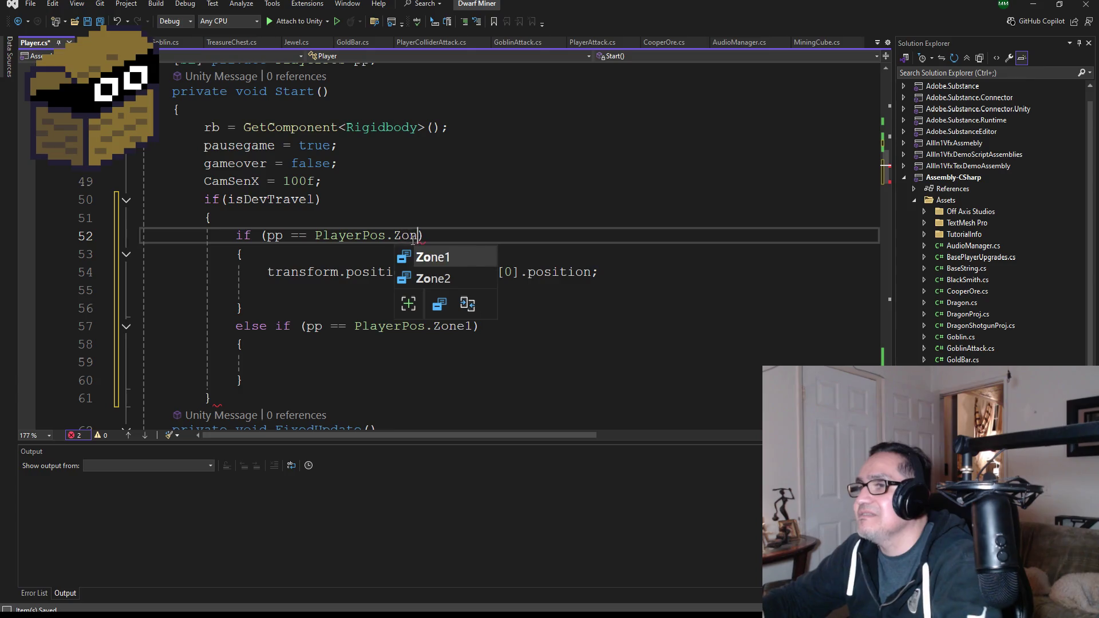
pyautogui.press('Tab')
pyautogui.doubleClick(452, 327)
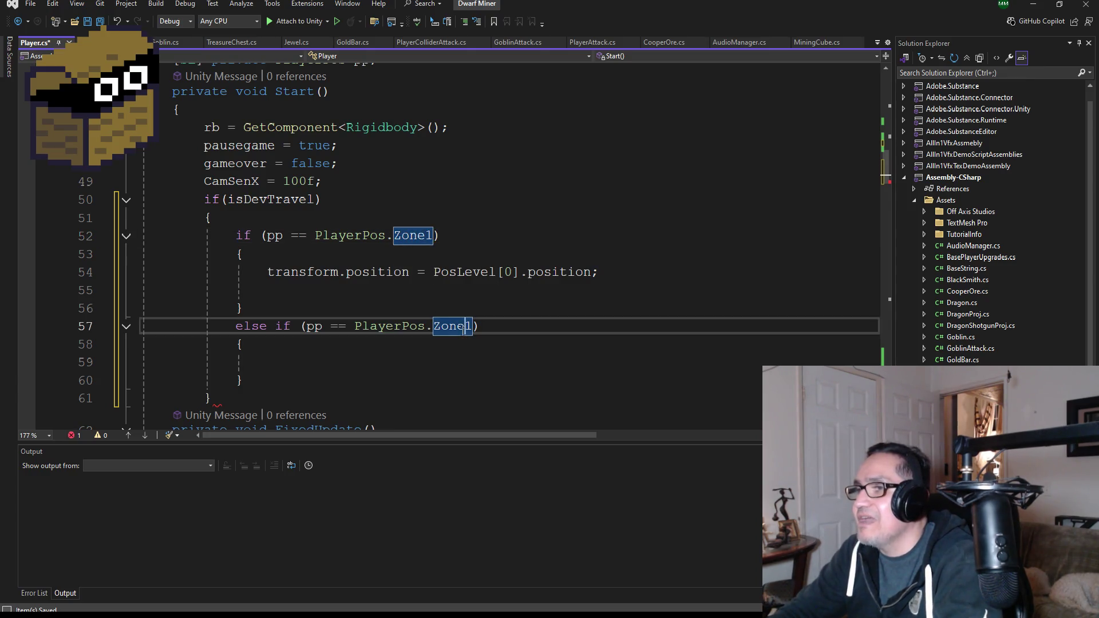
pyautogui.write('Zone2')
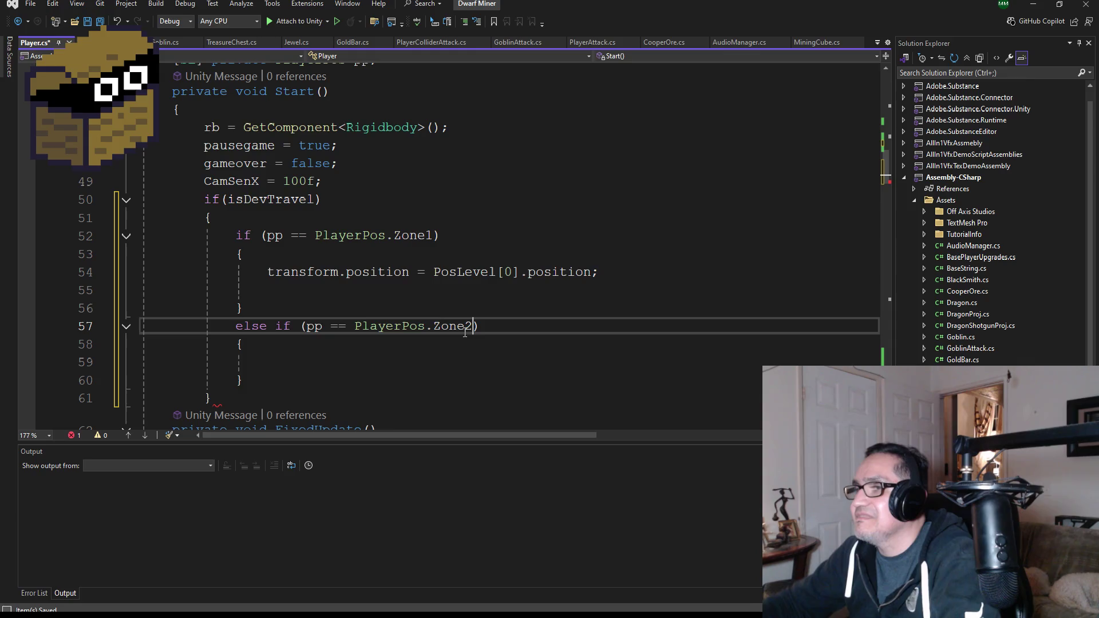
pyautogui.doubleClick(453, 325)
# Copy the PosLevel[0] assignment into the Zone2 branch and change its index to 1
pyautogui.click(347, 353)
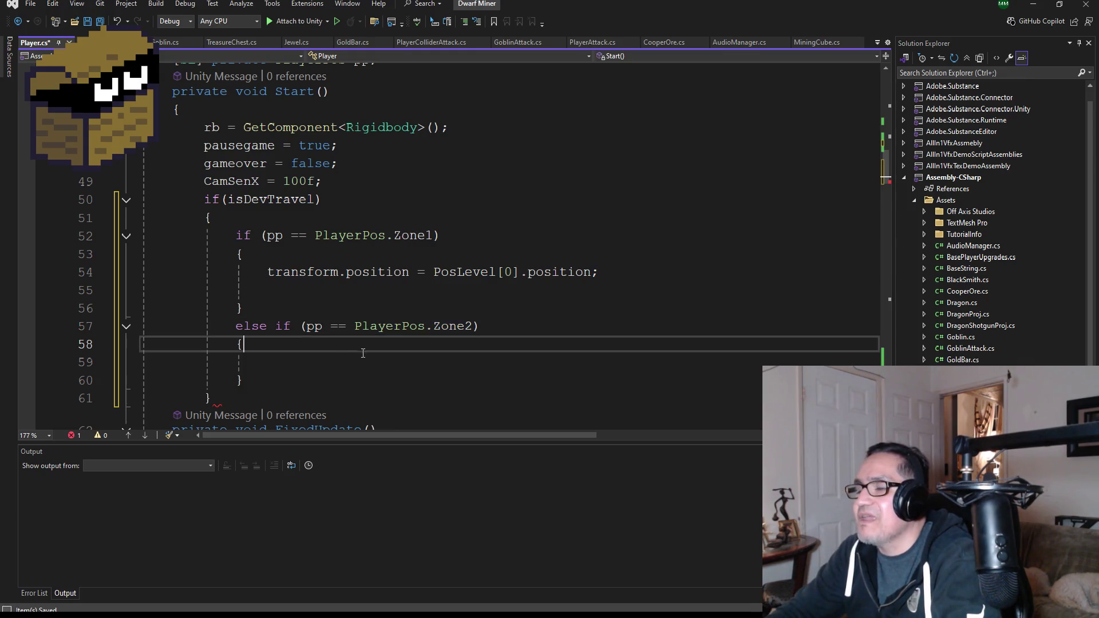
pyautogui.moveTo(630, 272); pyautogui.dragTo(267, 272)
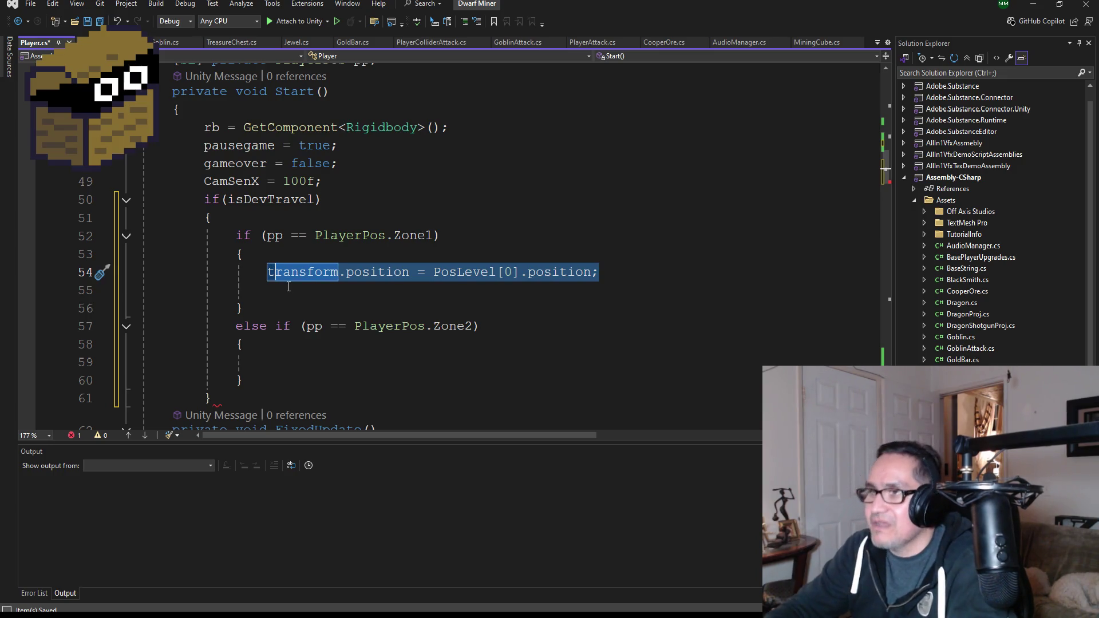
pyautogui.click(287, 291)
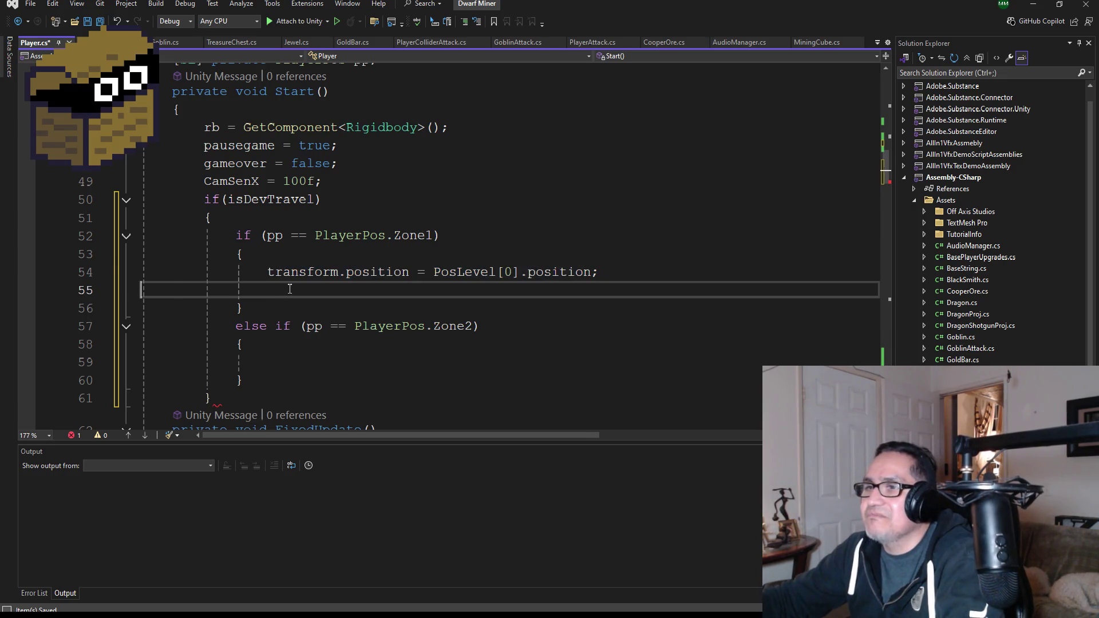
pyautogui.press('BackSpace')
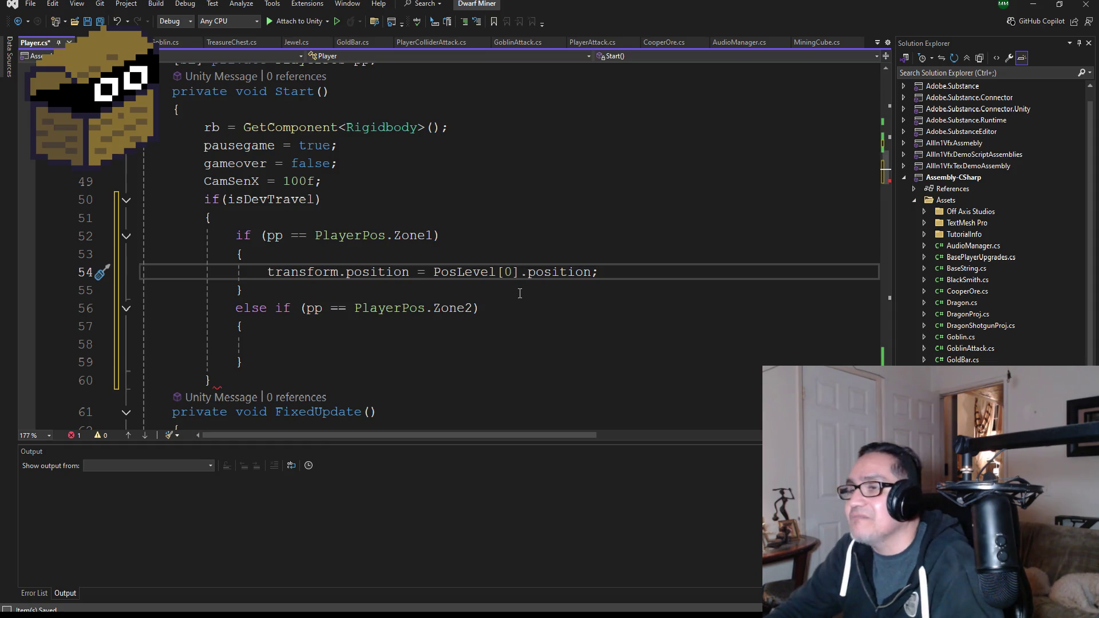
pyautogui.moveTo(621, 269); pyautogui.dragTo(272, 281)
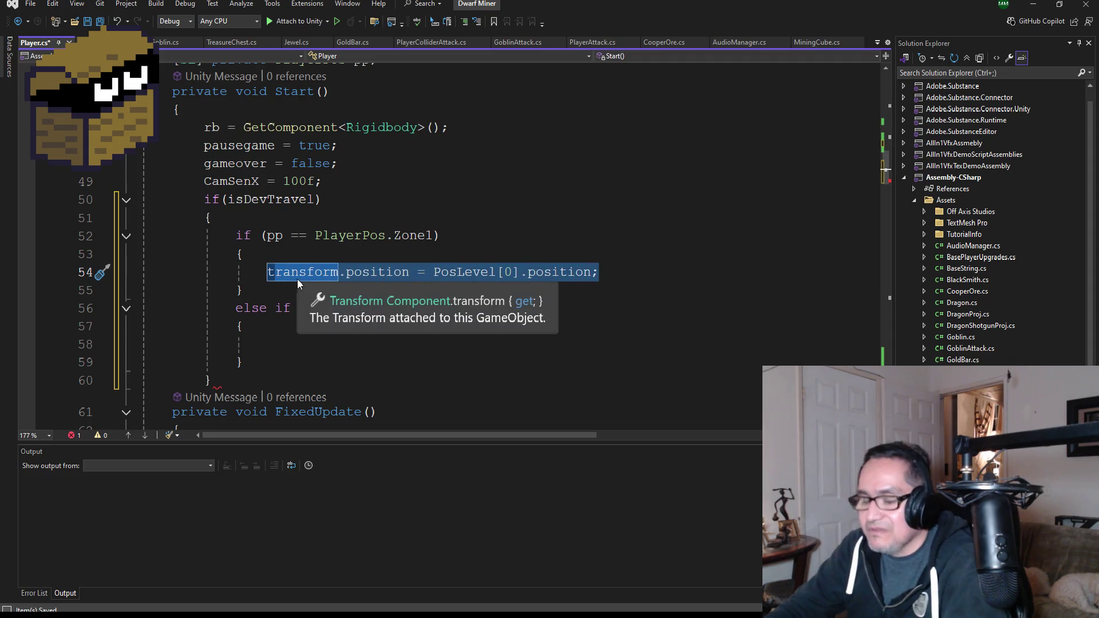
pyautogui.click(449, 272)
pyautogui.moveTo(598, 272); pyautogui.dragTo(270, 274)
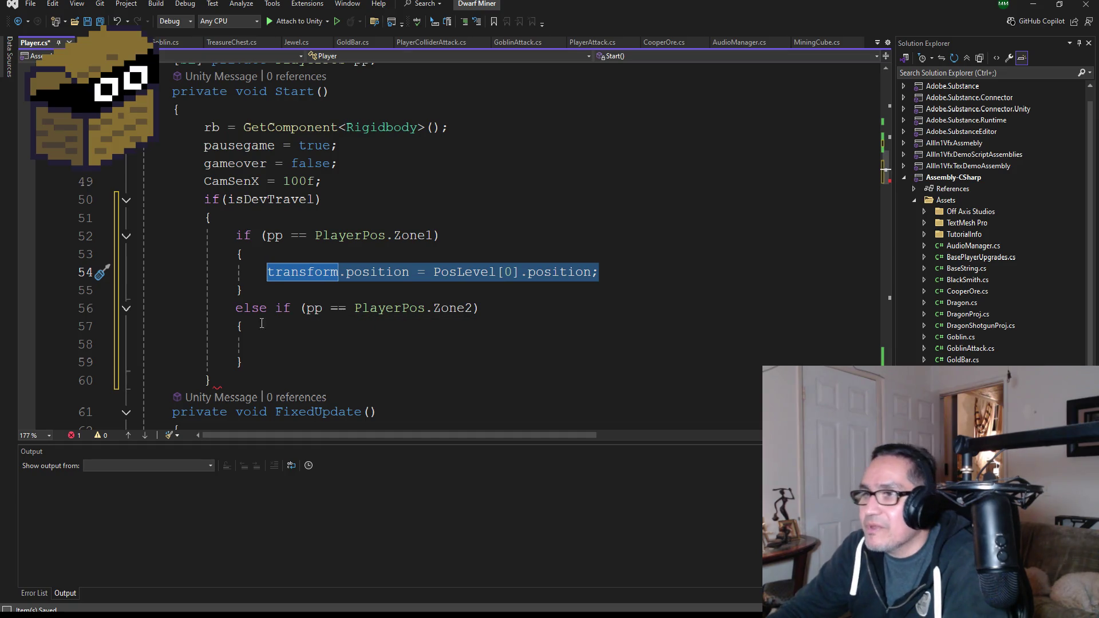
pyautogui.hotkey('ctrl', 'c')
pyautogui.click(296, 338)
pyautogui.hotkey('ctrl', 'v')
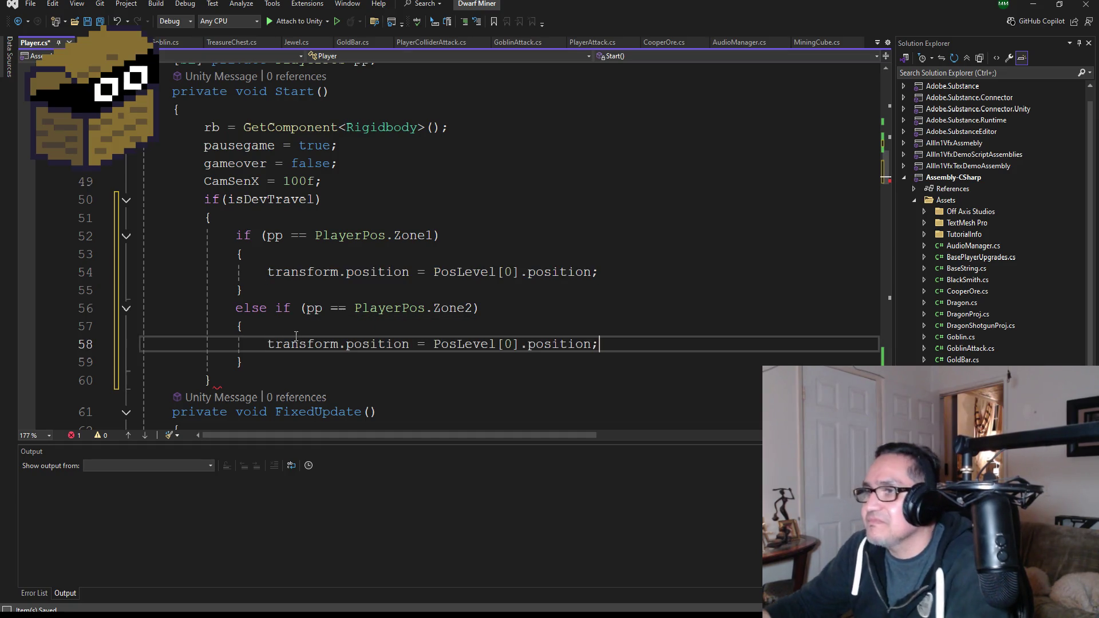
pyautogui.press('Left')
pyautogui.press('Left')
pyautogui.press('Left')
pyautogui.press('Left')
pyautogui.press('Left')
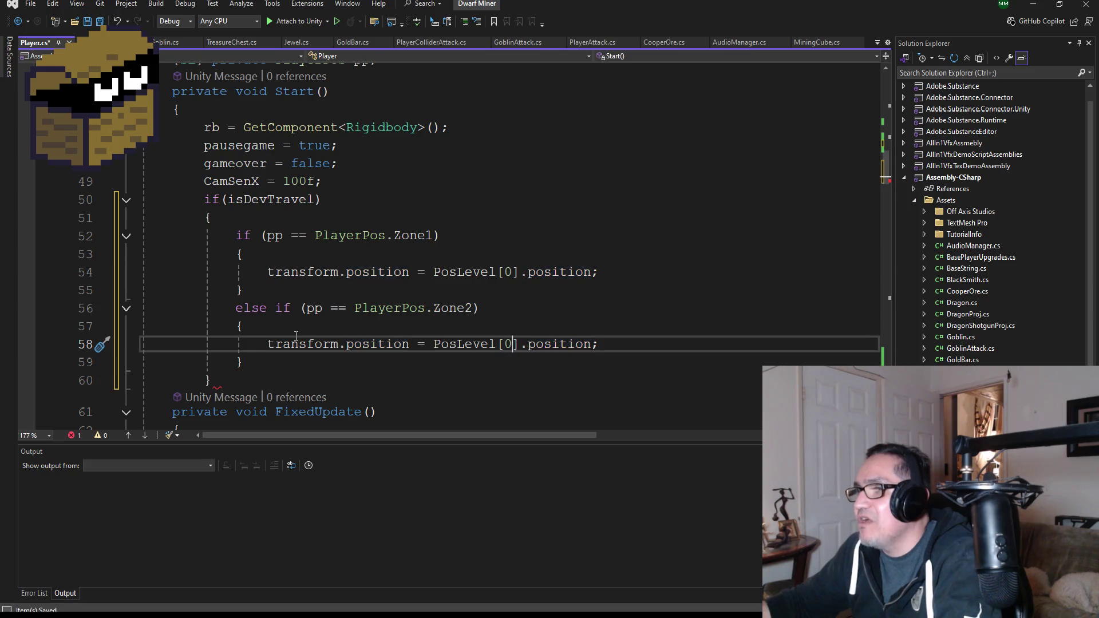
pyautogui.press('BackSpace')
pyautogui.write('1')
# Add the closing brace for the isDevTravel block and save Player.cs
pyautogui.scroll(-1, 338, 346)
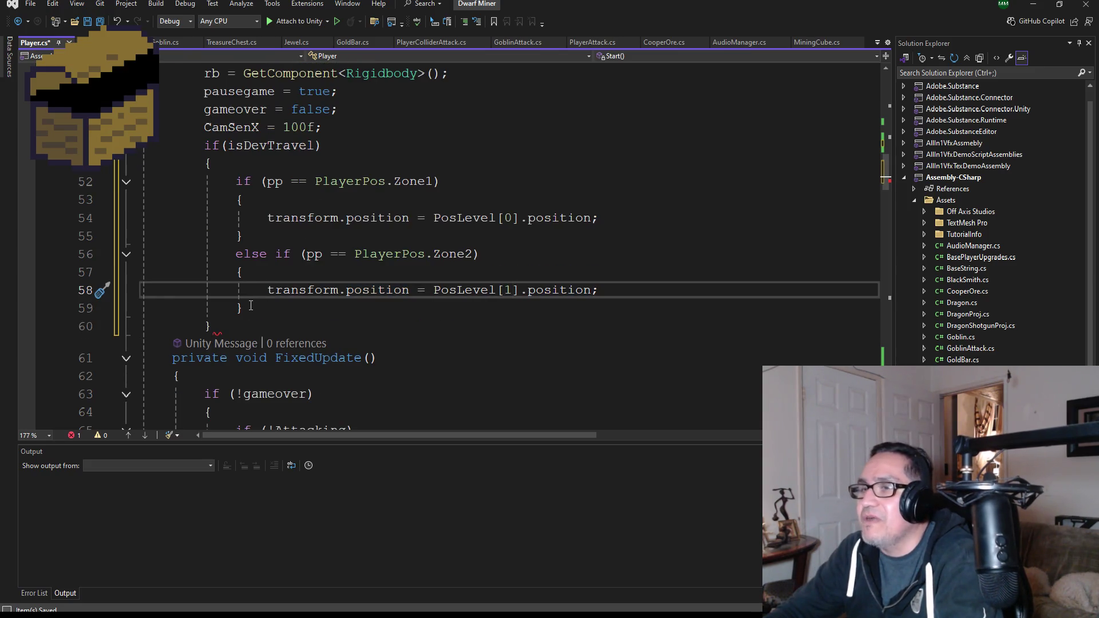
pyautogui.click(299, 332)
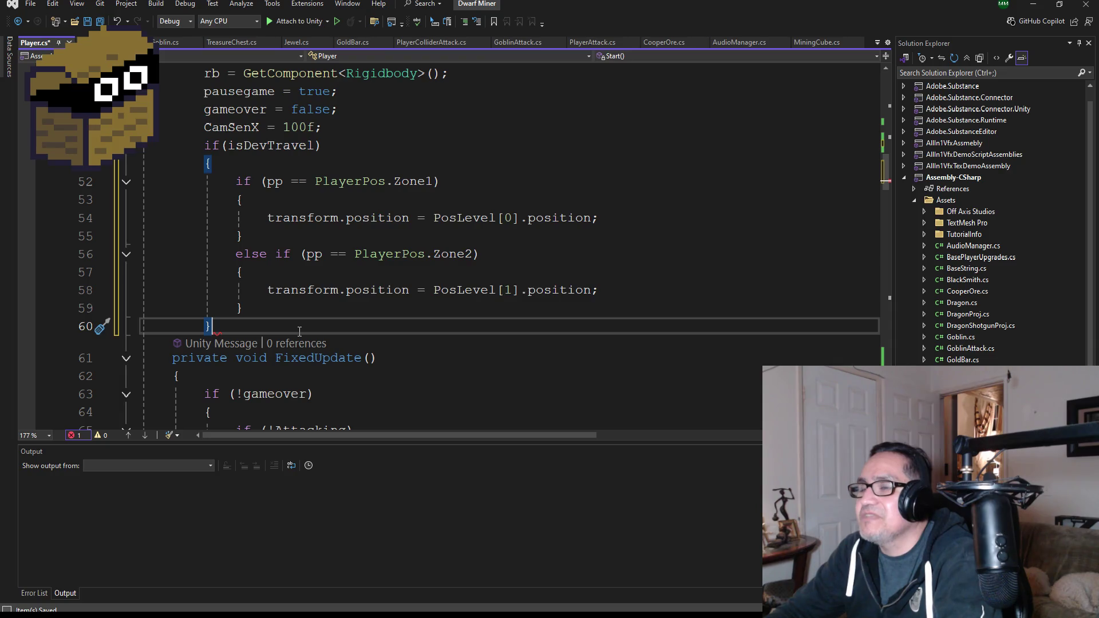
pyautogui.scroll(4, 308, 331)
pyautogui.scroll(-4, 318, 332)
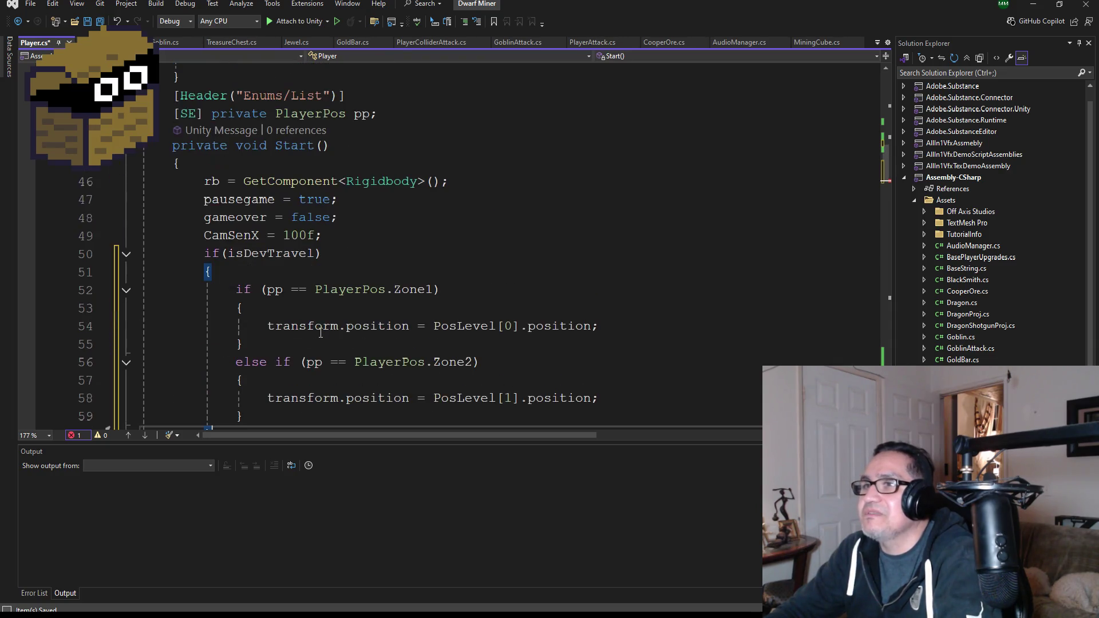
pyautogui.press('Return')
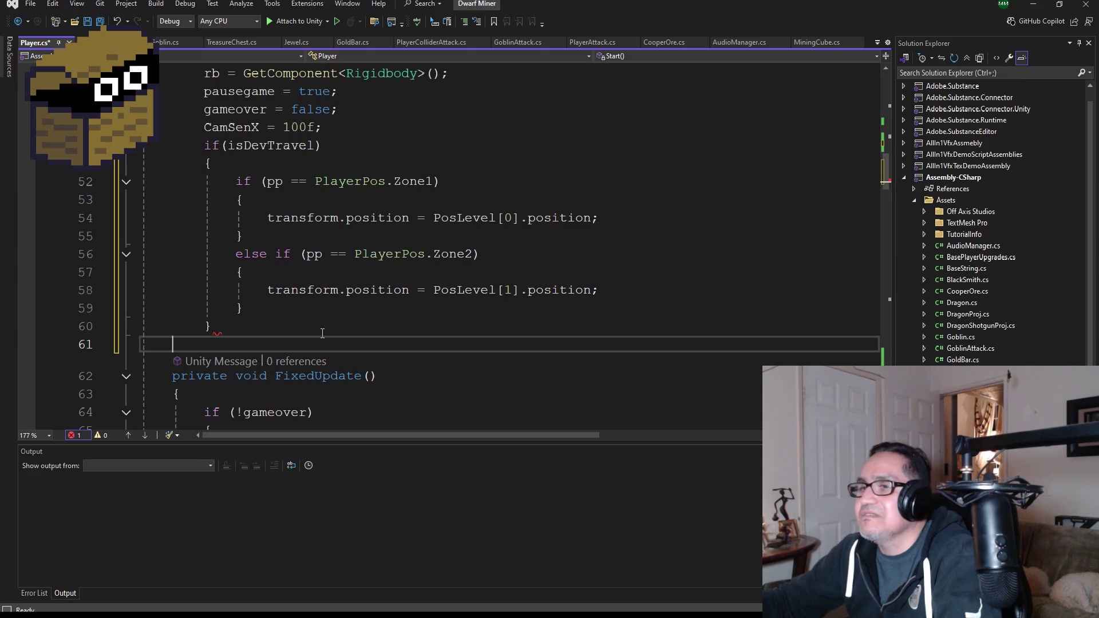
pyautogui.write('}')
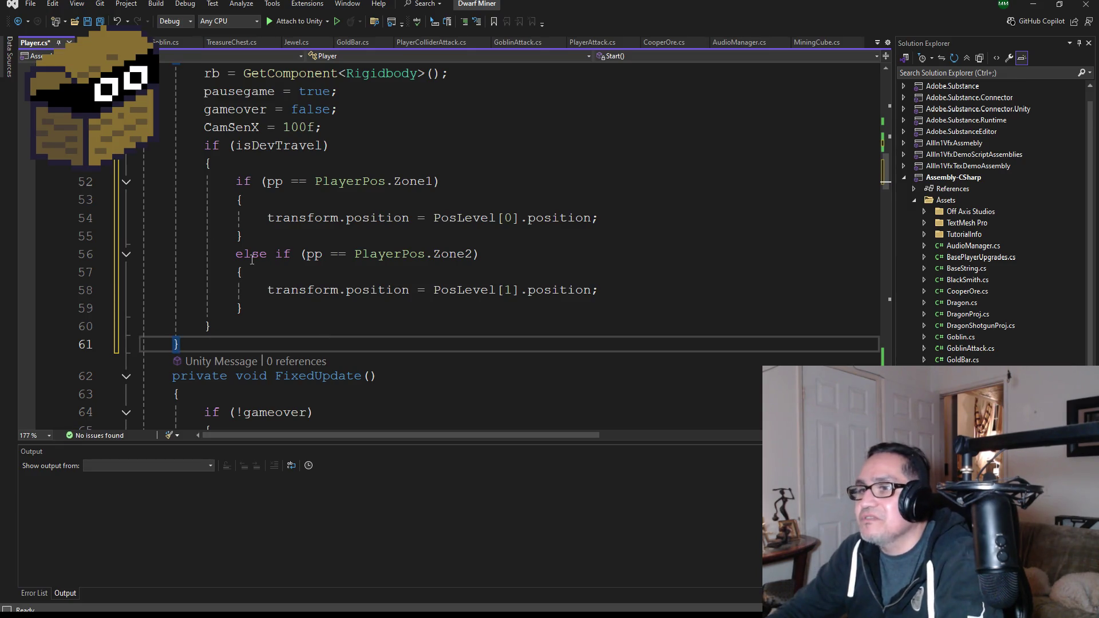
pyautogui.click(101, 21)
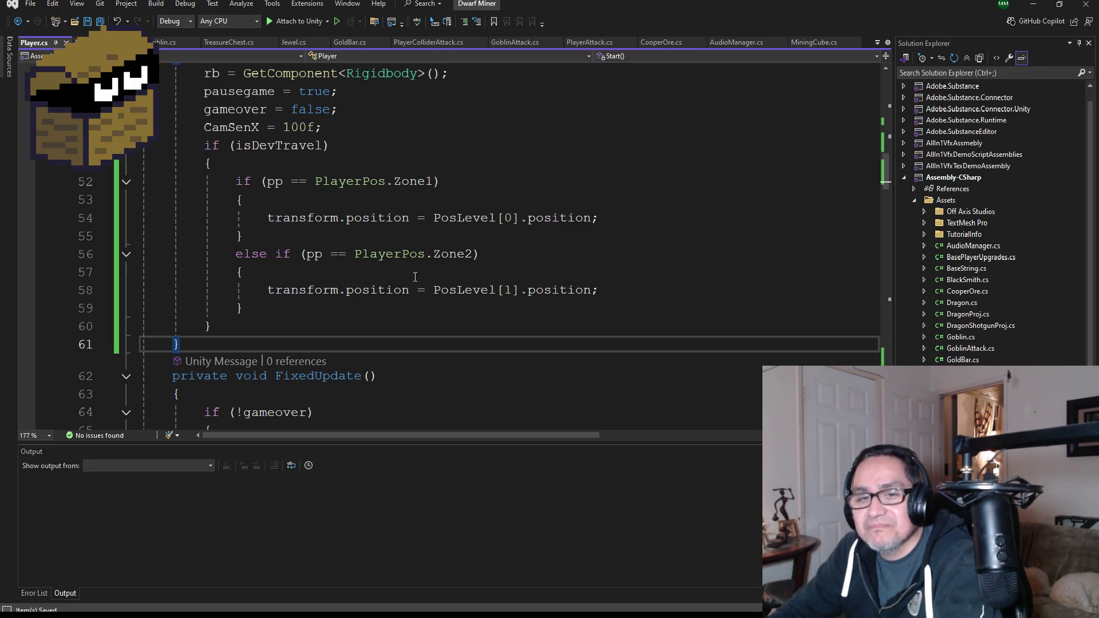
# Scroll through Player.cs to review the updated Start() warp branches
pyautogui.scroll(2, 400, 283)
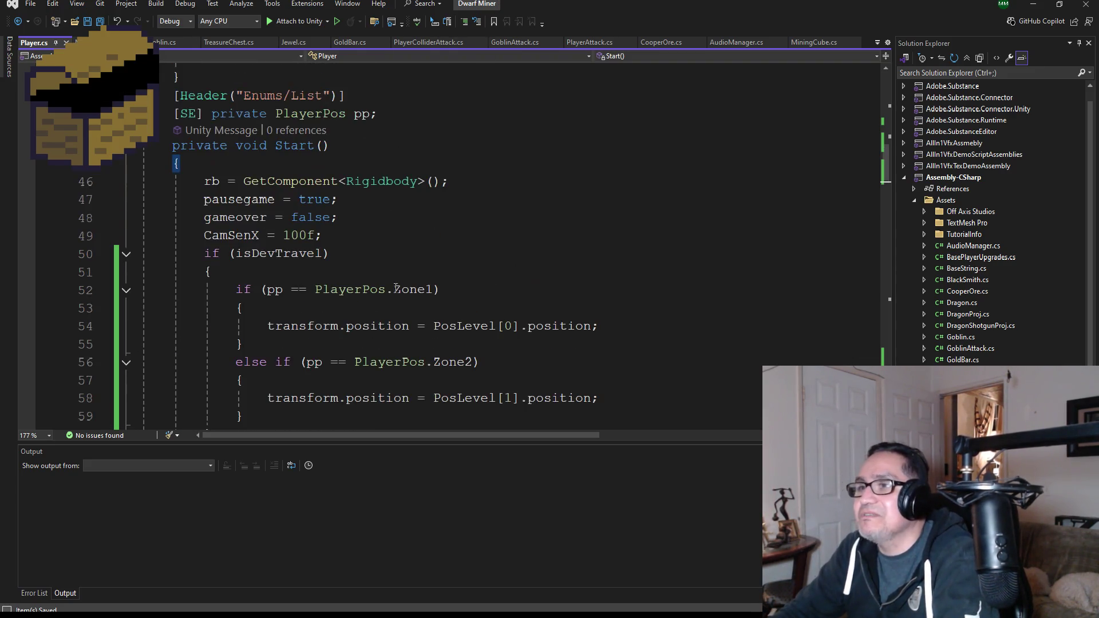
pyautogui.scroll(2, 396, 288)
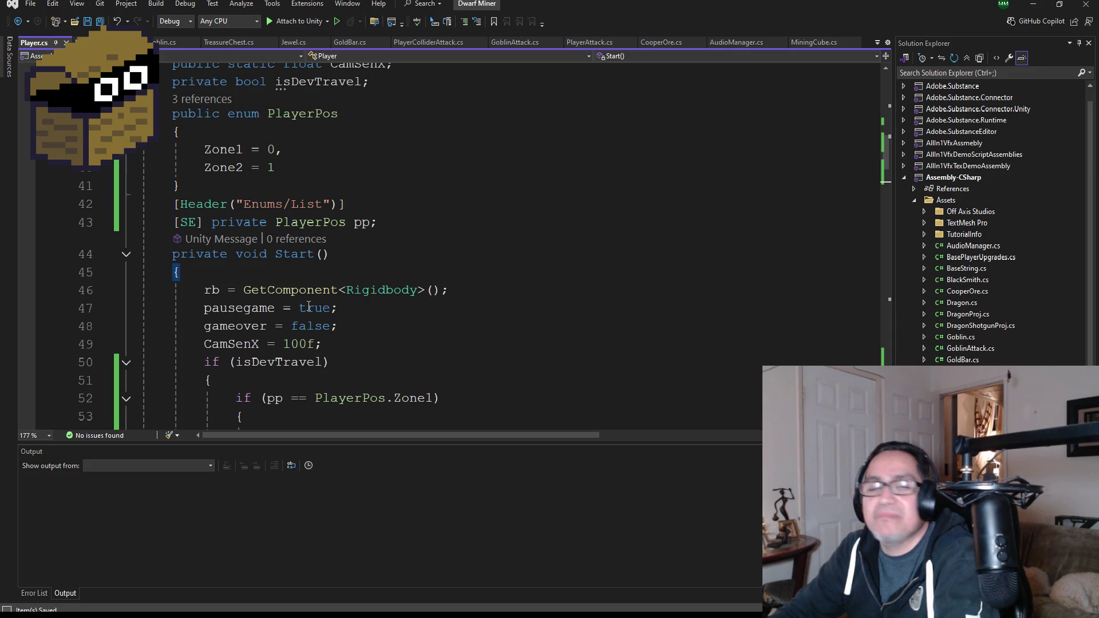
pyautogui.scroll(-3, 347, 337)
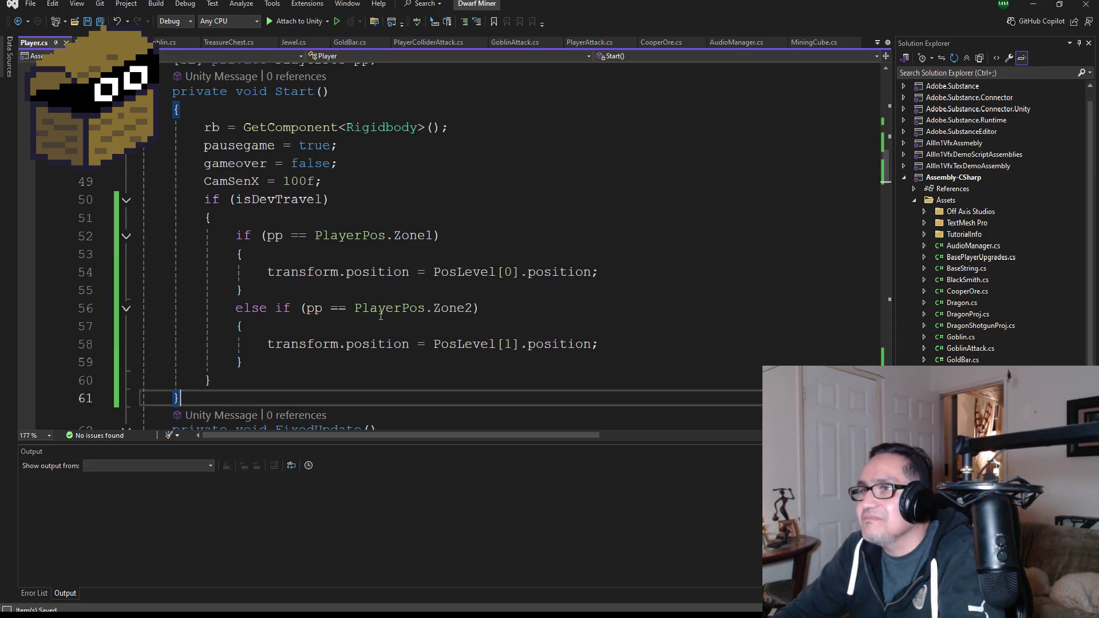
pyautogui.scroll(-1, 418, 309)
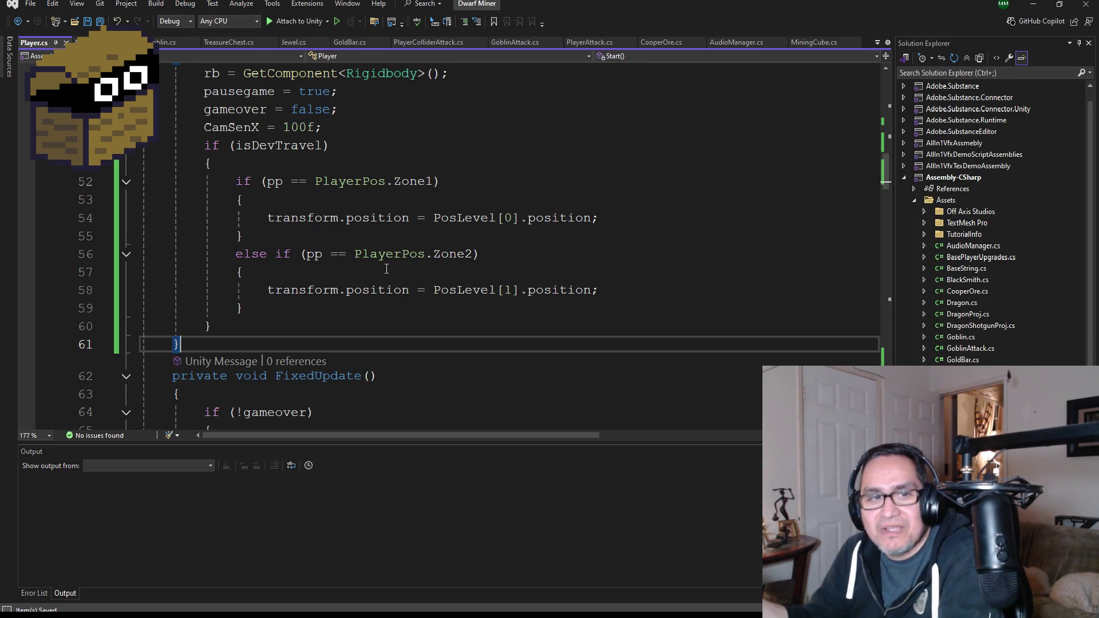
pyautogui.moveTo(369, 281)
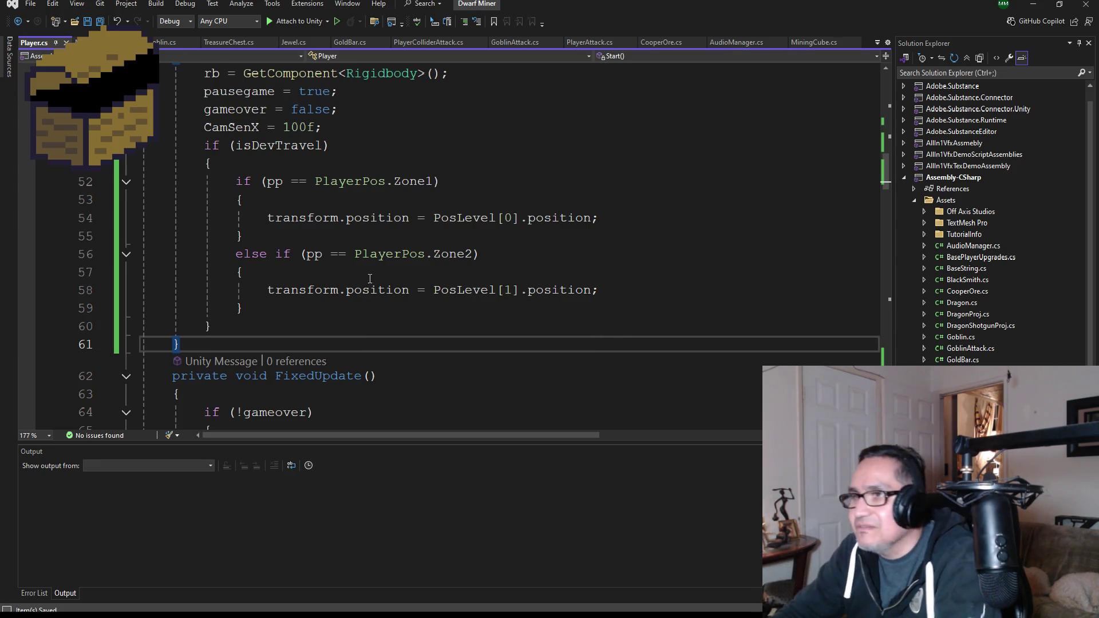
pyautogui.scroll(-1, 409, 286)
pyautogui.scroll(3, 409, 284)
pyautogui.scroll(5, 410, 284)
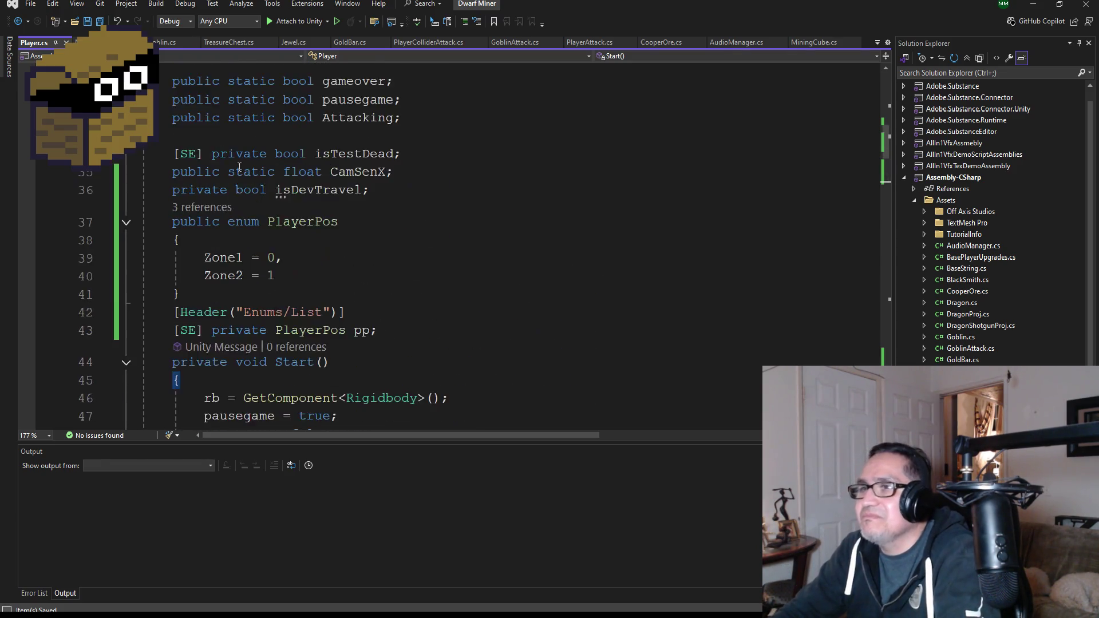
pyautogui.scroll(-8, 319, 233)
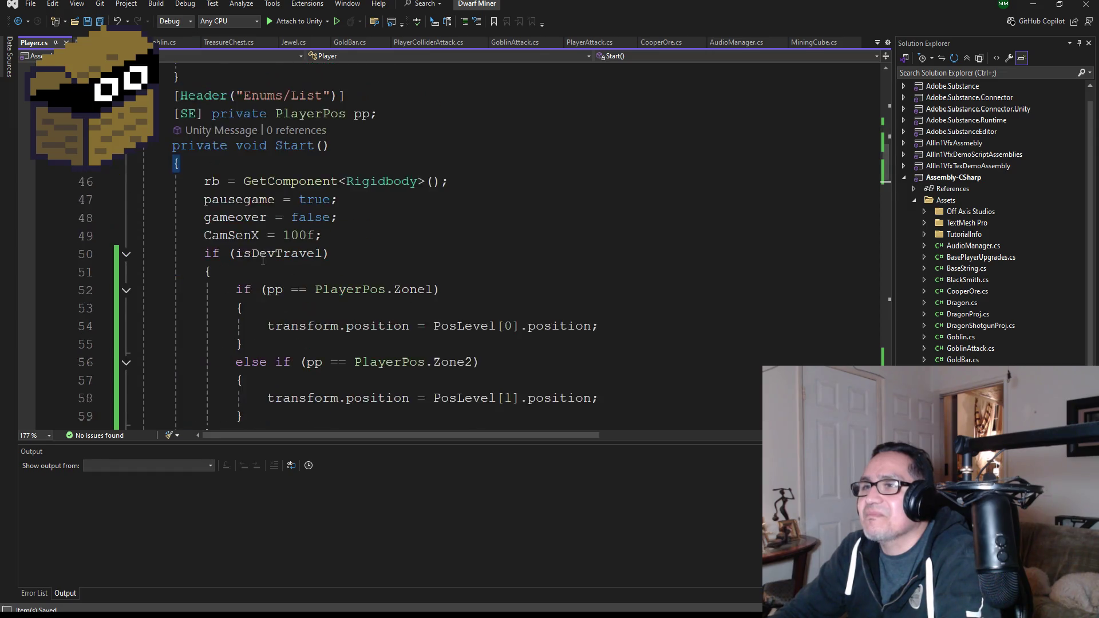
pyautogui.scroll(2, 319, 233)
pyautogui.scroll(1, 320, 232)
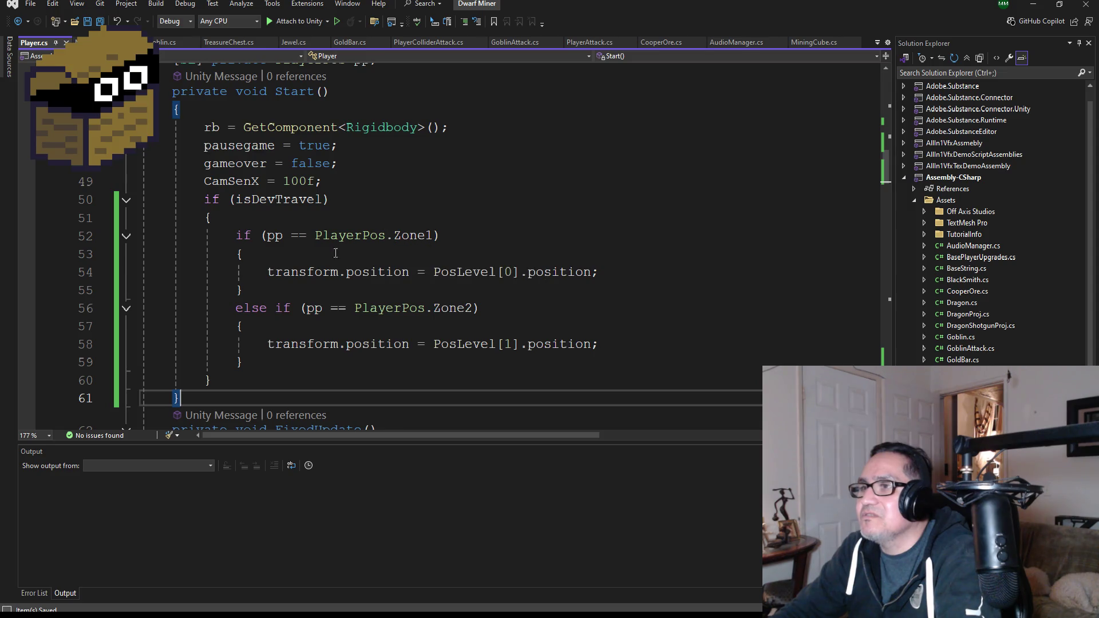
pyautogui.scroll(15, 313, 325)
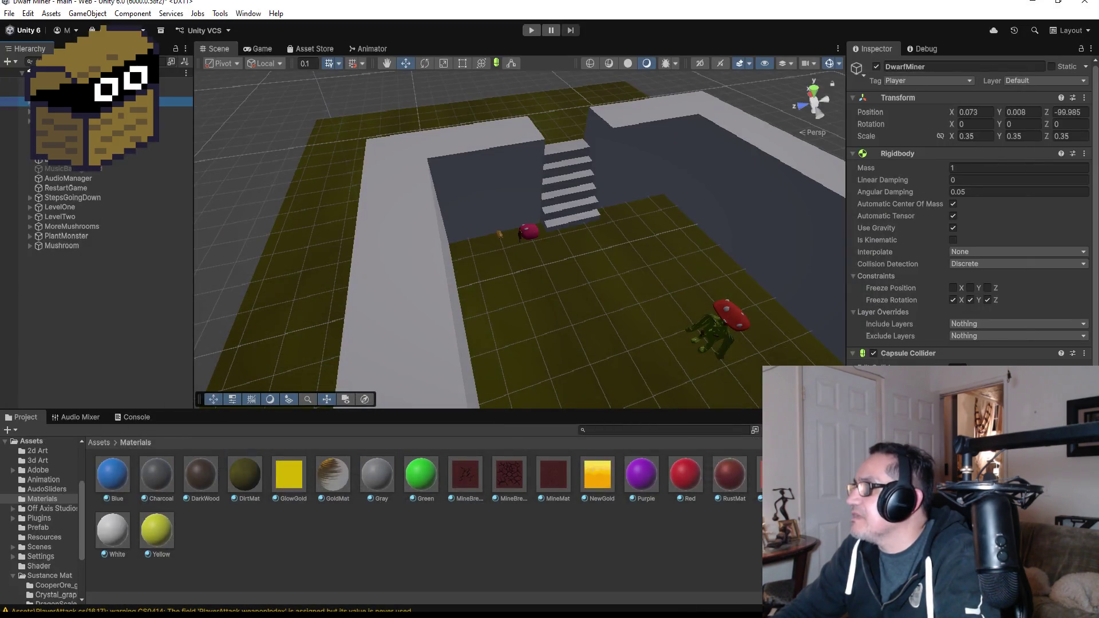
# Scroll through the Survival3d DevTravelPos warp code to compare it
pyautogui.scroll(-5, 973, 211)
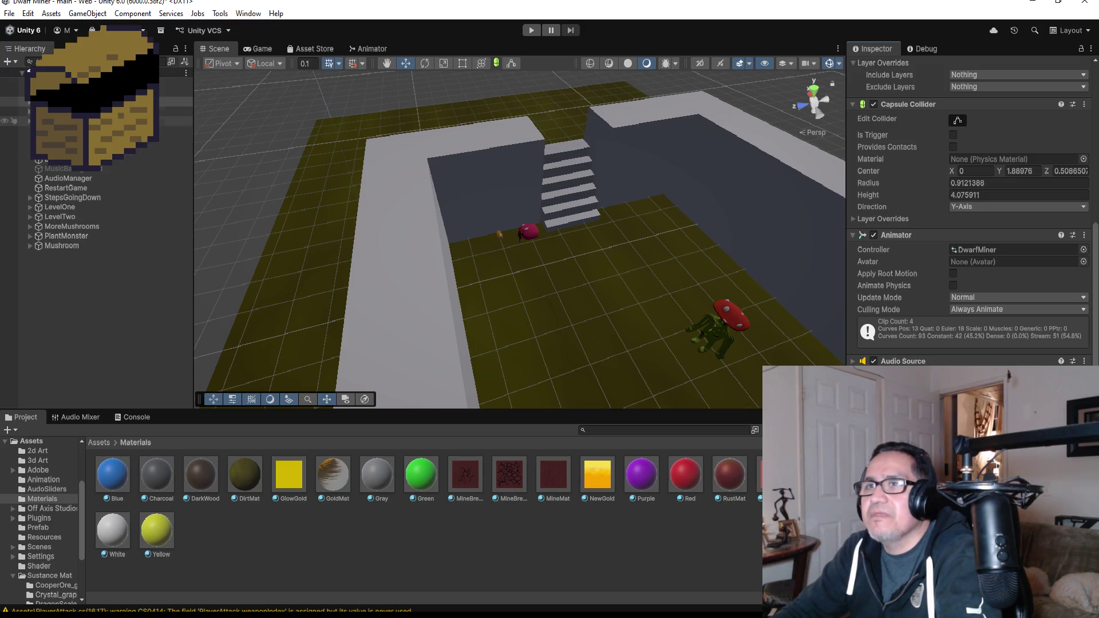
# Rename warp points Level1 and Level1 (1) to Zone1 and Zone2
pyautogui.click(30, 120)
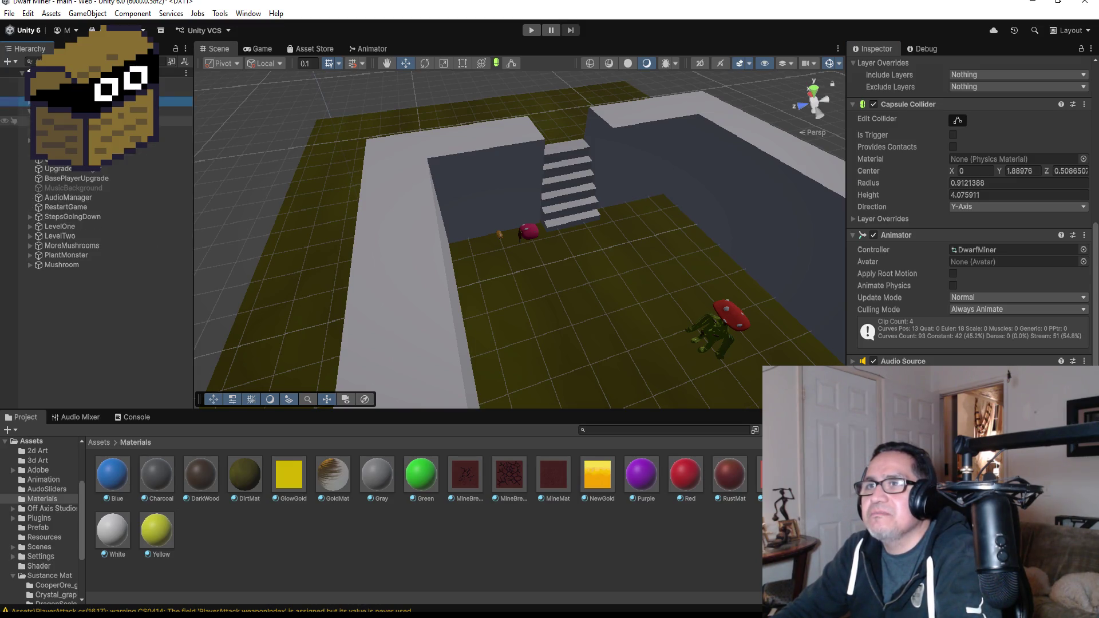
pyautogui.click(34, 121)
pyautogui.click(895, 66)
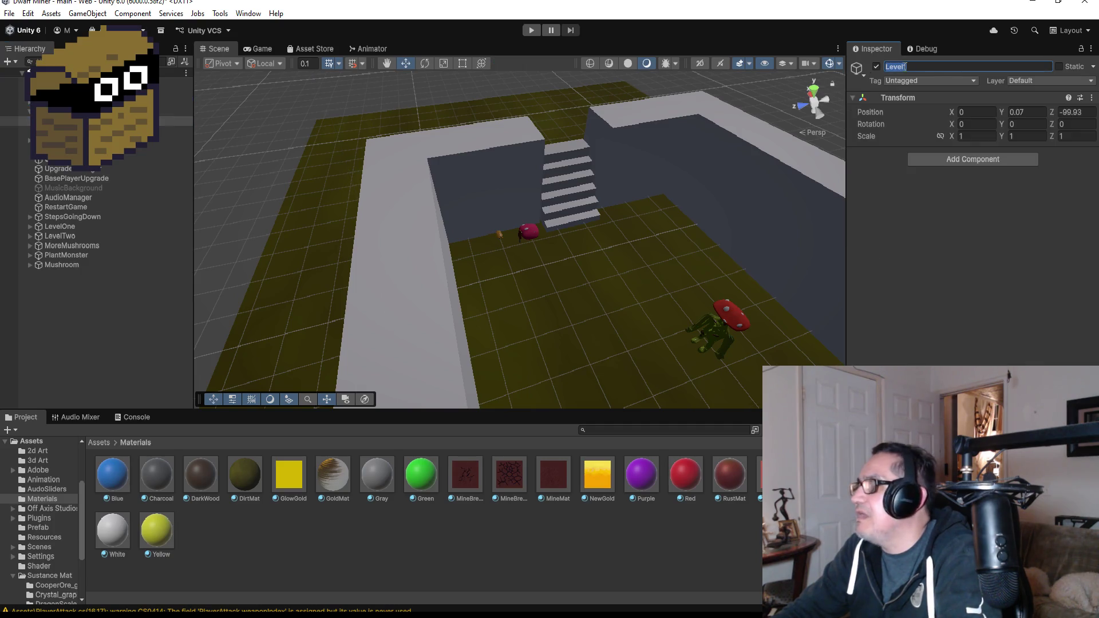
pyautogui.write('Zone1')
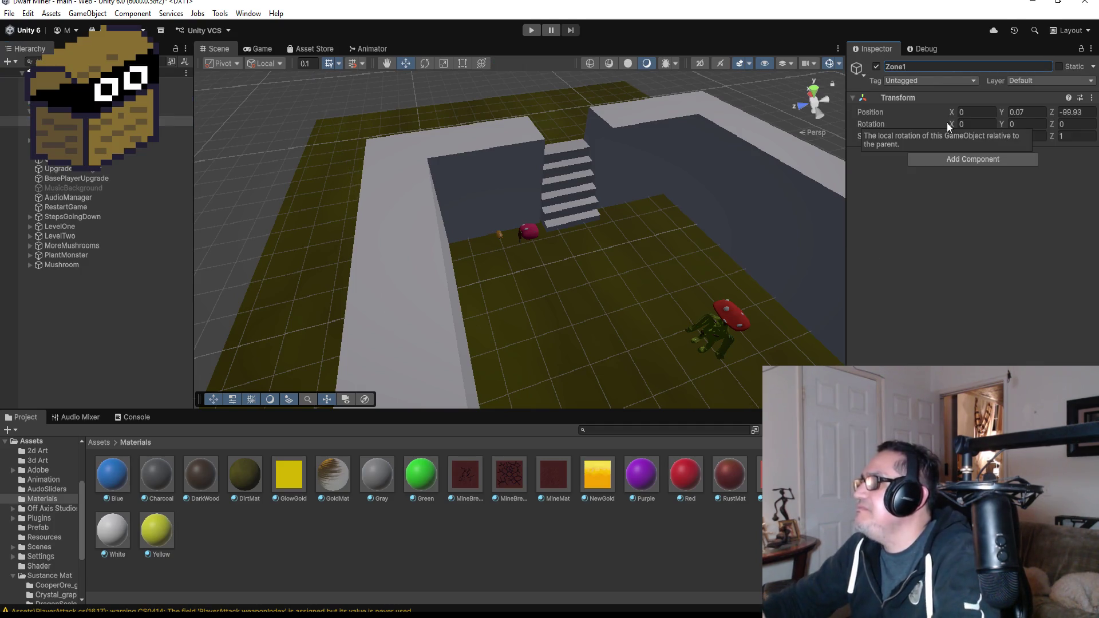
pyautogui.click(91, 130)
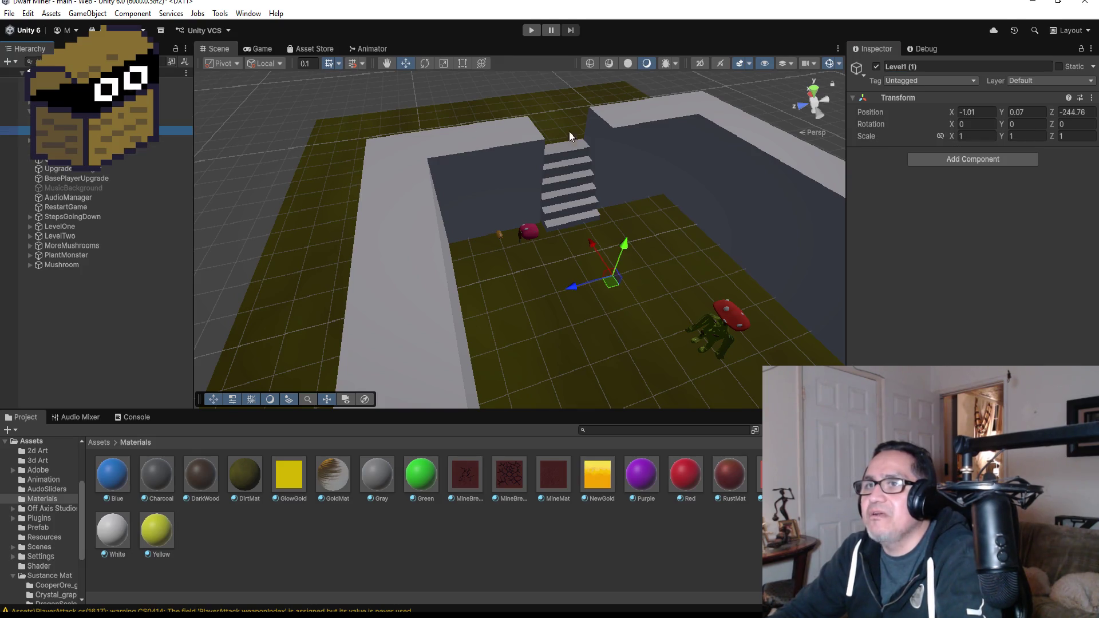
pyautogui.click(935, 65)
pyautogui.write('Zone2')
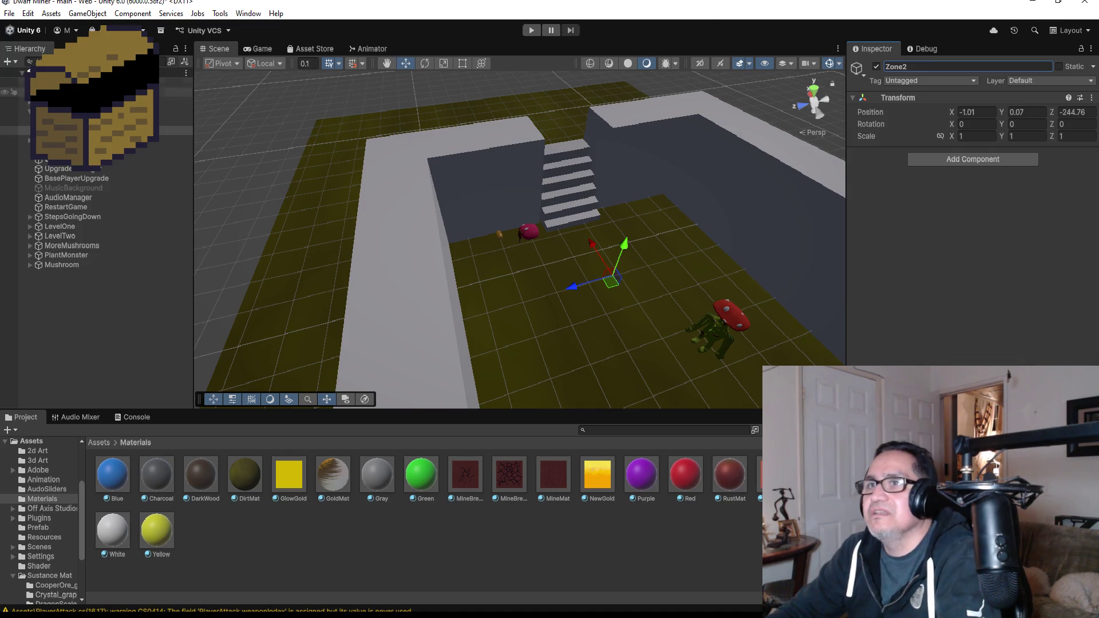
# Rename the parent object PlayerWarpLevel to PlayerWarpZone
pyautogui.click(86, 111)
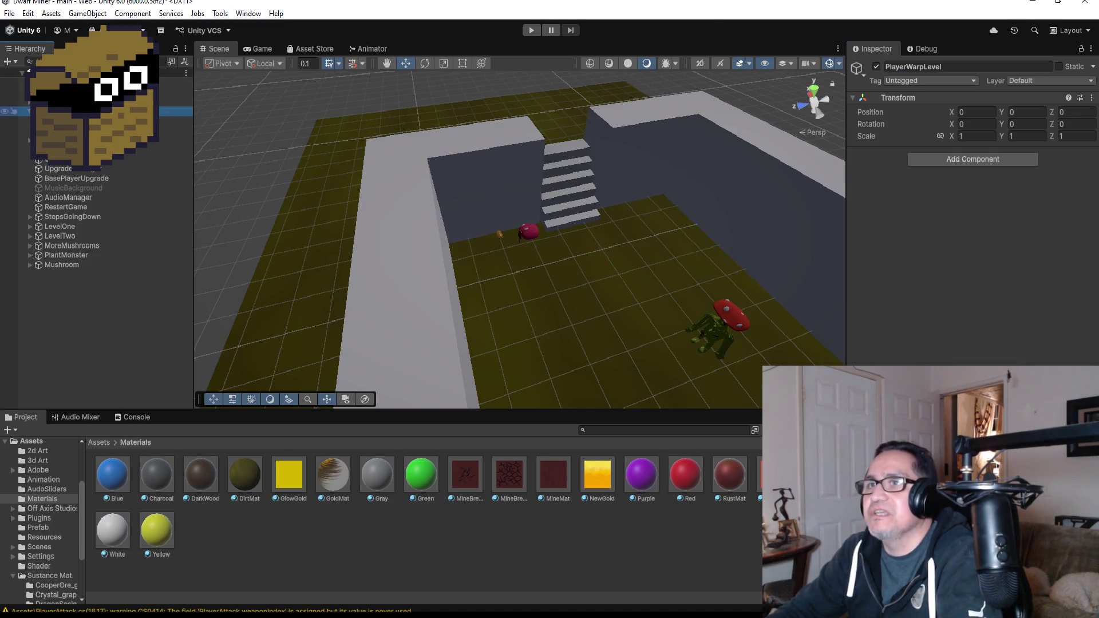
pyautogui.click(961, 68)
pyautogui.click(960, 68)
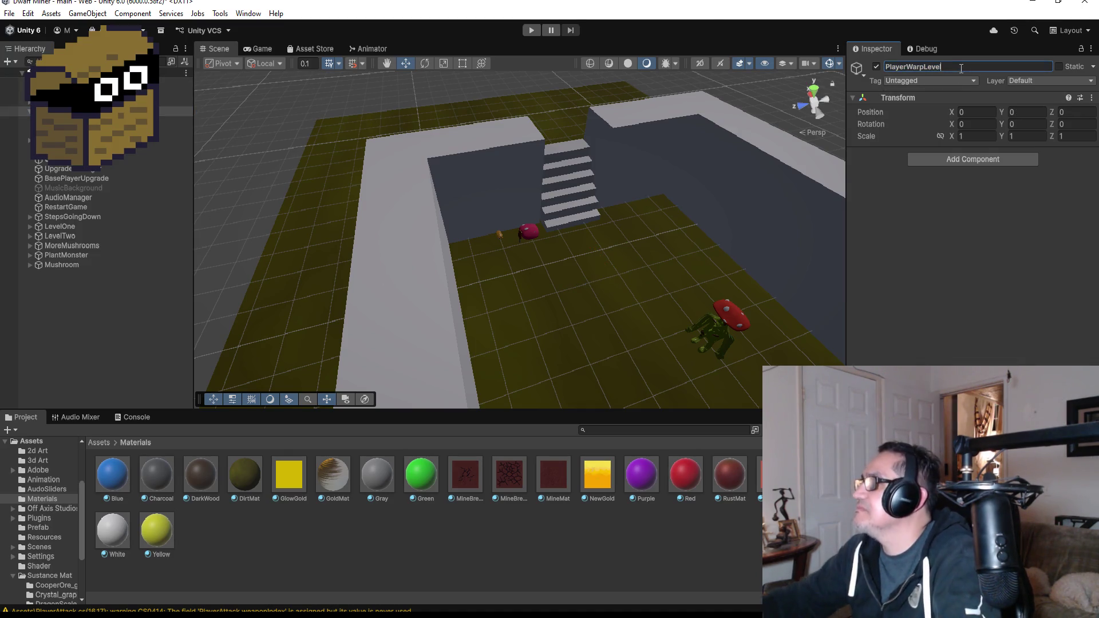
pyautogui.press('BackSpace')
pyautogui.press('BackSpace')
pyautogui.press('BackSpace')
pyautogui.write('Zon')
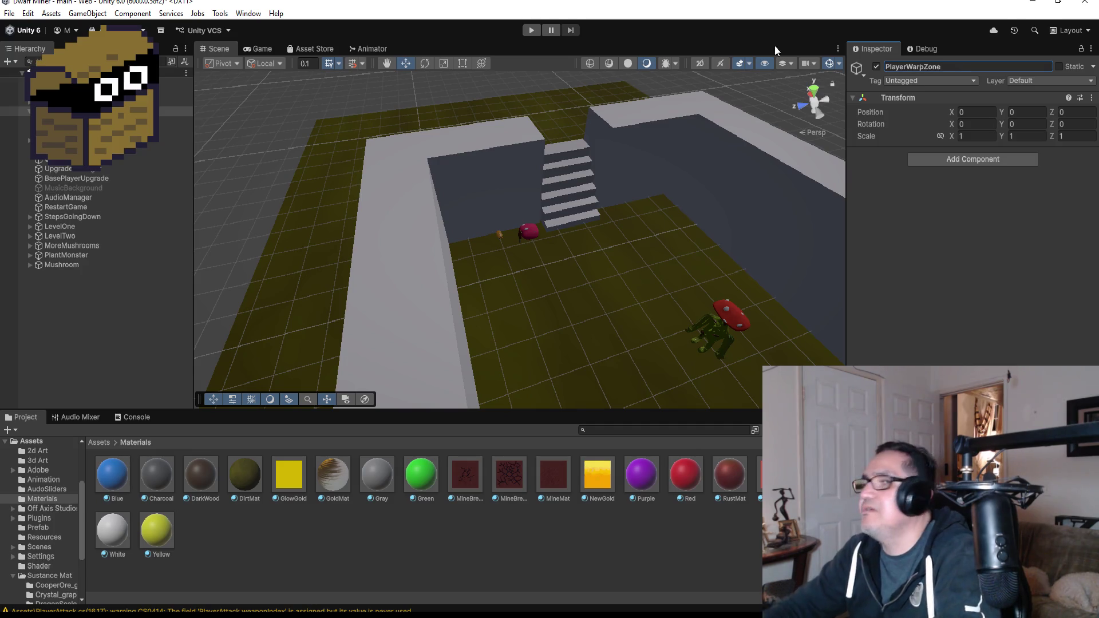
pyautogui.click(86, 102)
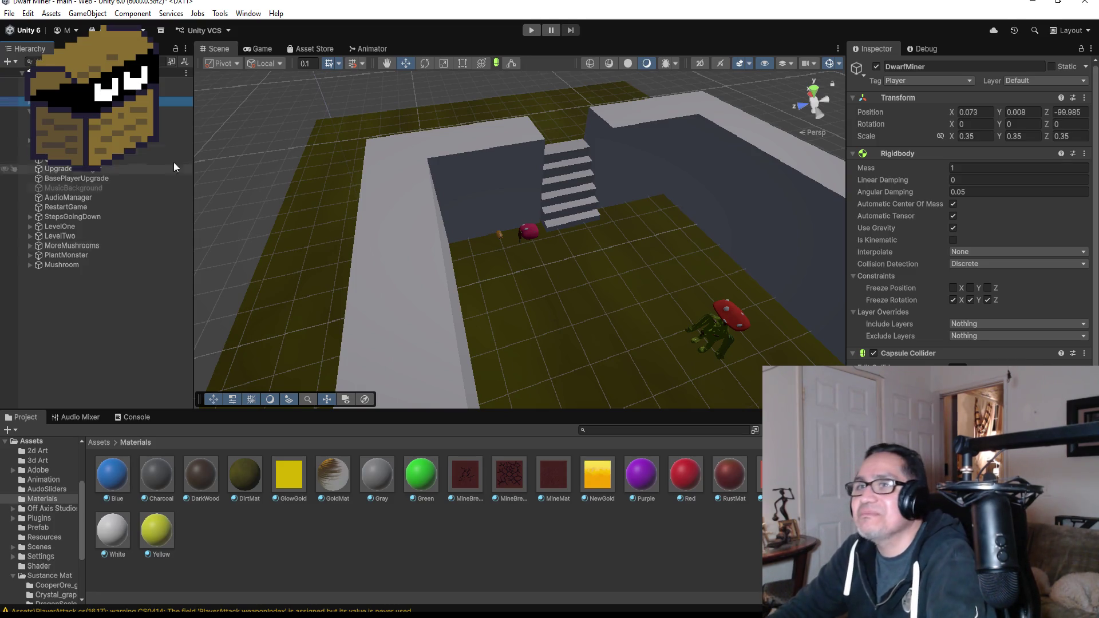
# Select DwarfMiner, check its Player script in the Inspector, and enter Play mode
pyautogui.click(114, 130)
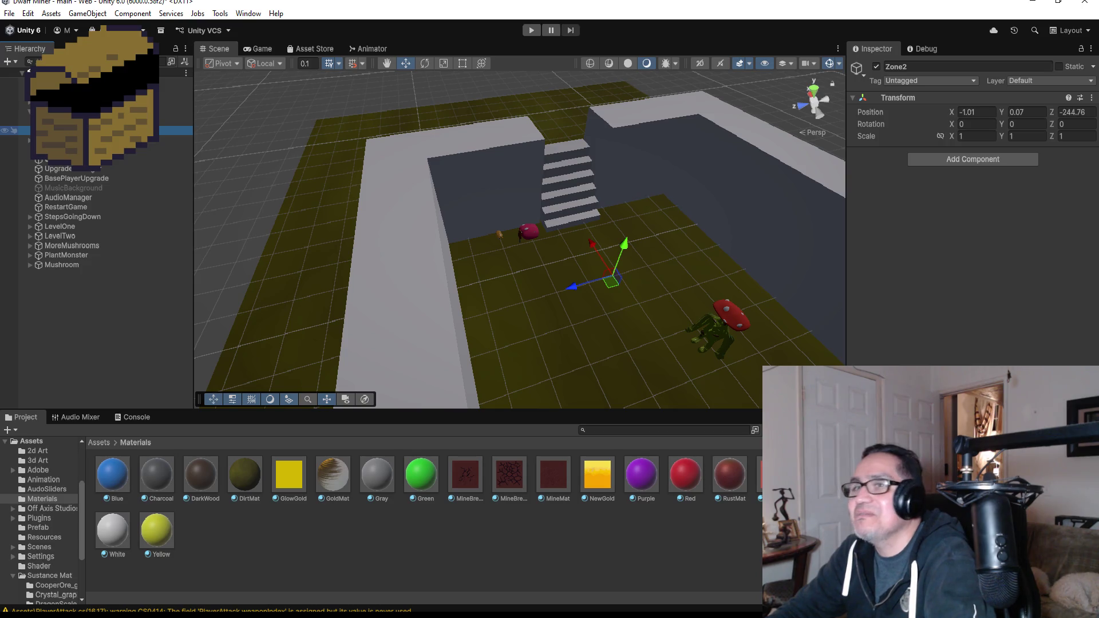
pyautogui.press('Up')
pyautogui.press('Up')
pyautogui.press('Up')
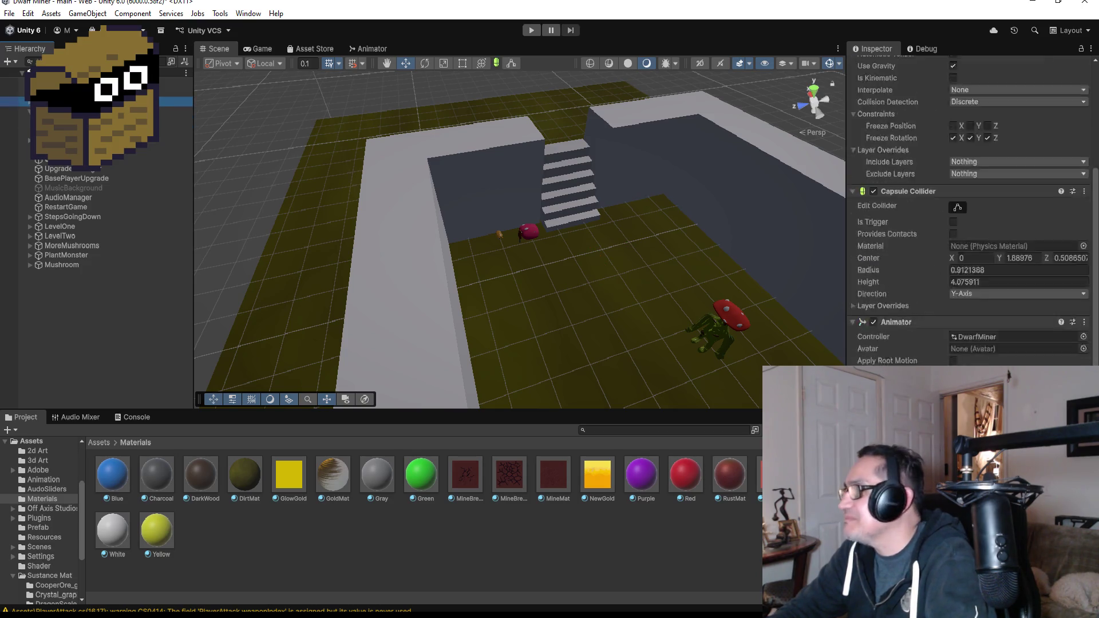
pyautogui.scroll(-3, 970, 211)
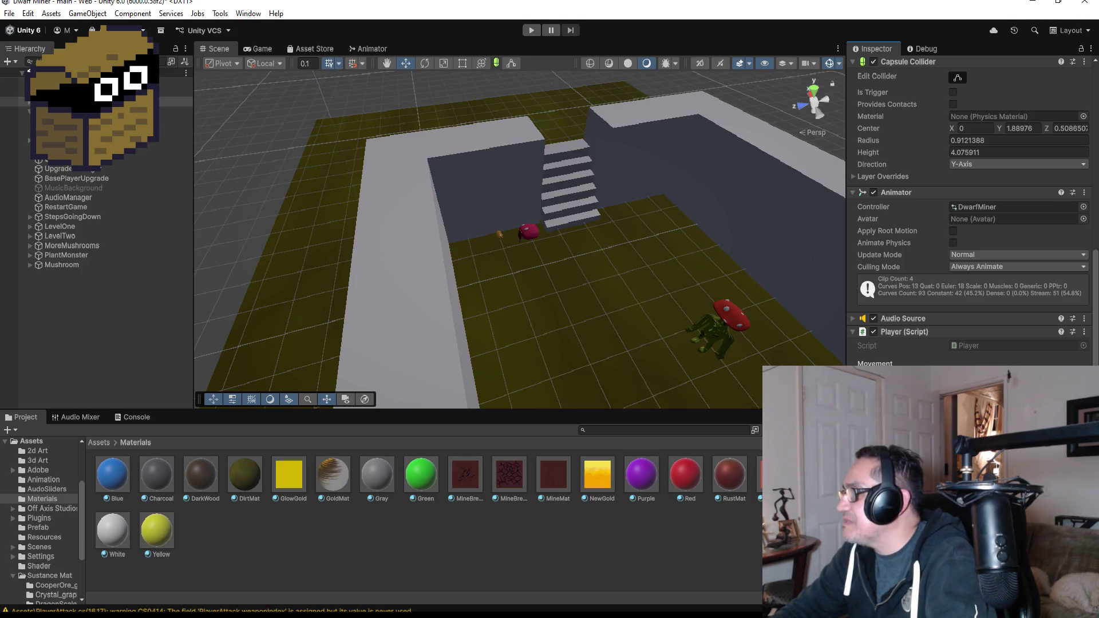
pyautogui.click(529, 30)
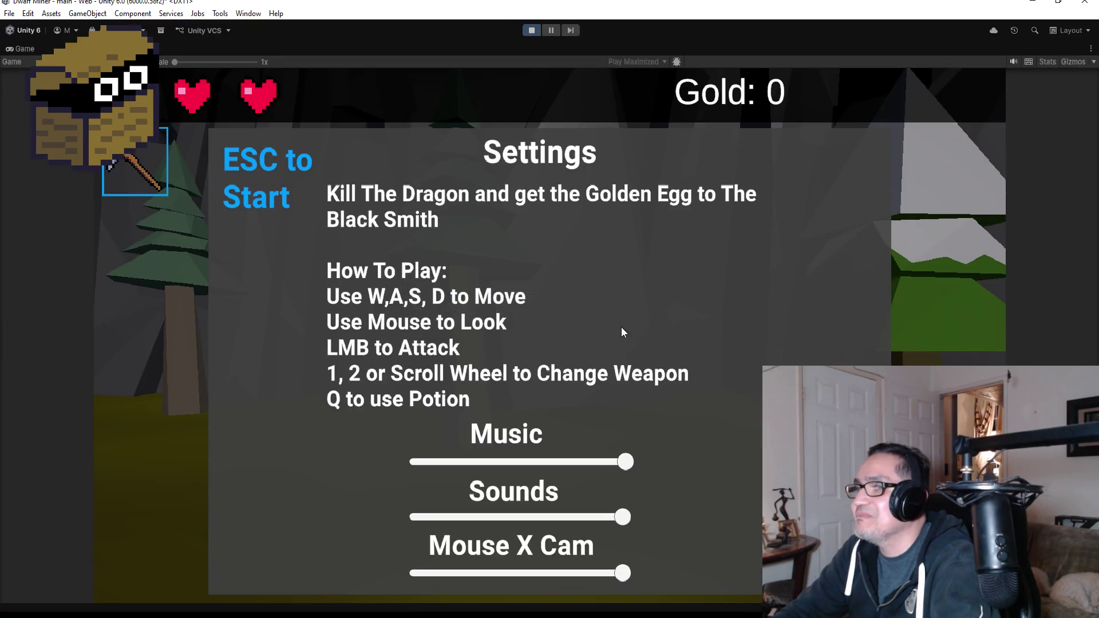
# Start the game, reopen Settings, stop Play mode and reselect Zone2 and DwarfMiner
pyautogui.press('Escape')
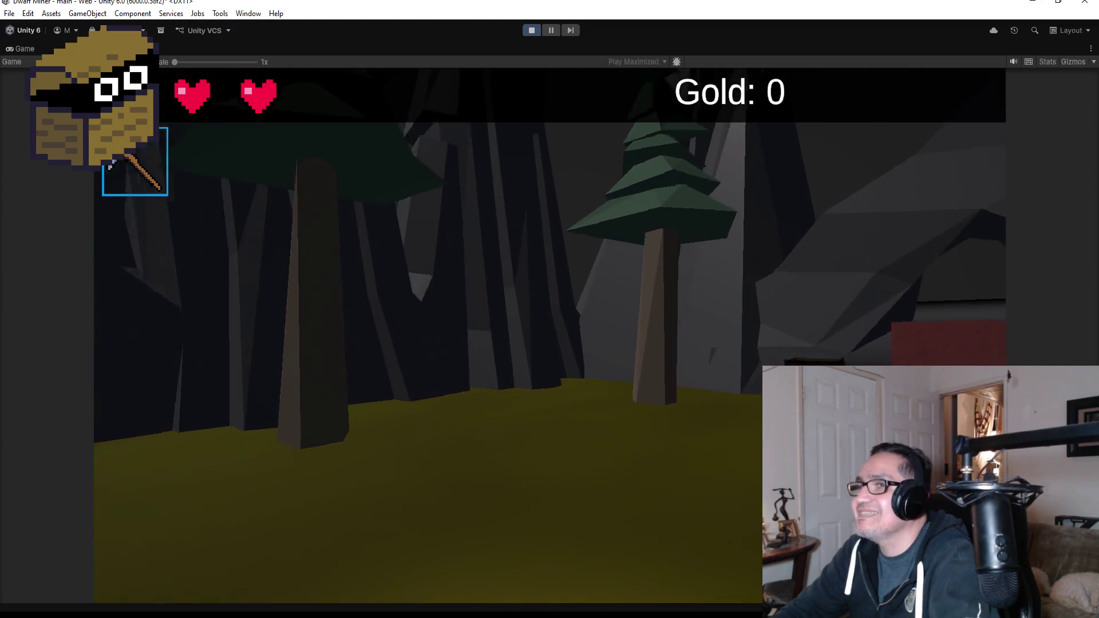
pyautogui.press('Escape')
pyautogui.click(531, 31)
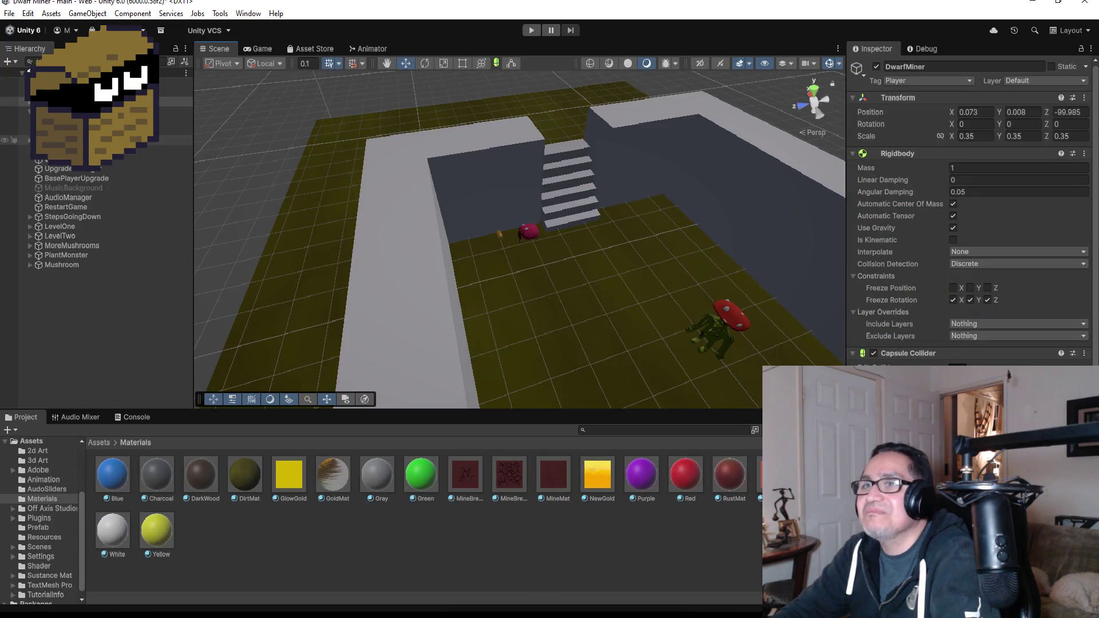
pyautogui.click(172, 130)
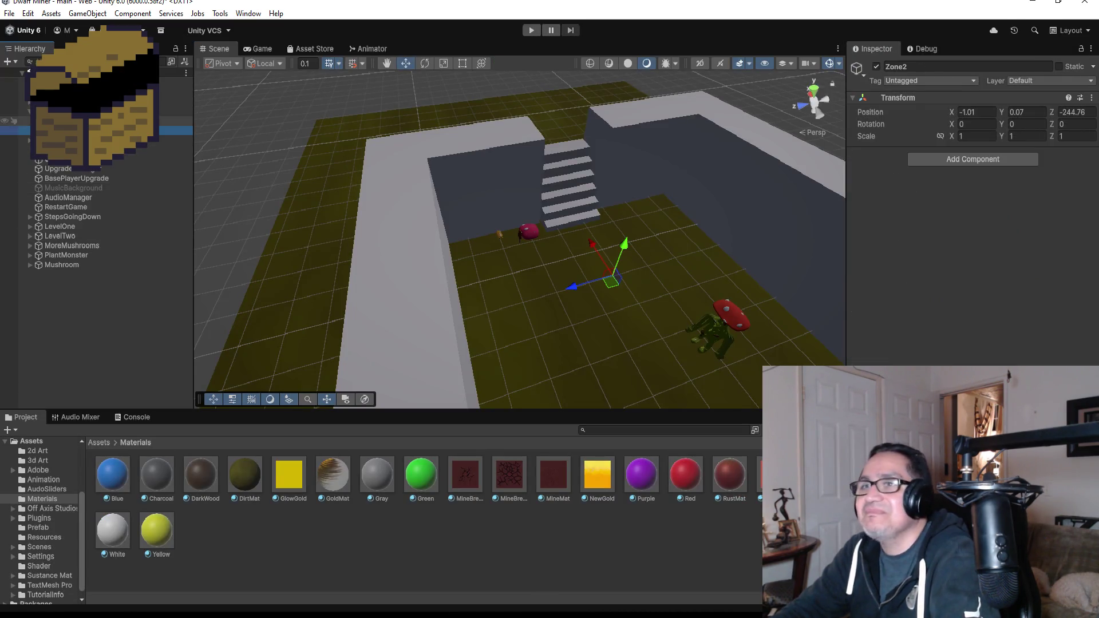
pyautogui.click(172, 101)
pyautogui.scroll(-10, 972, 212)
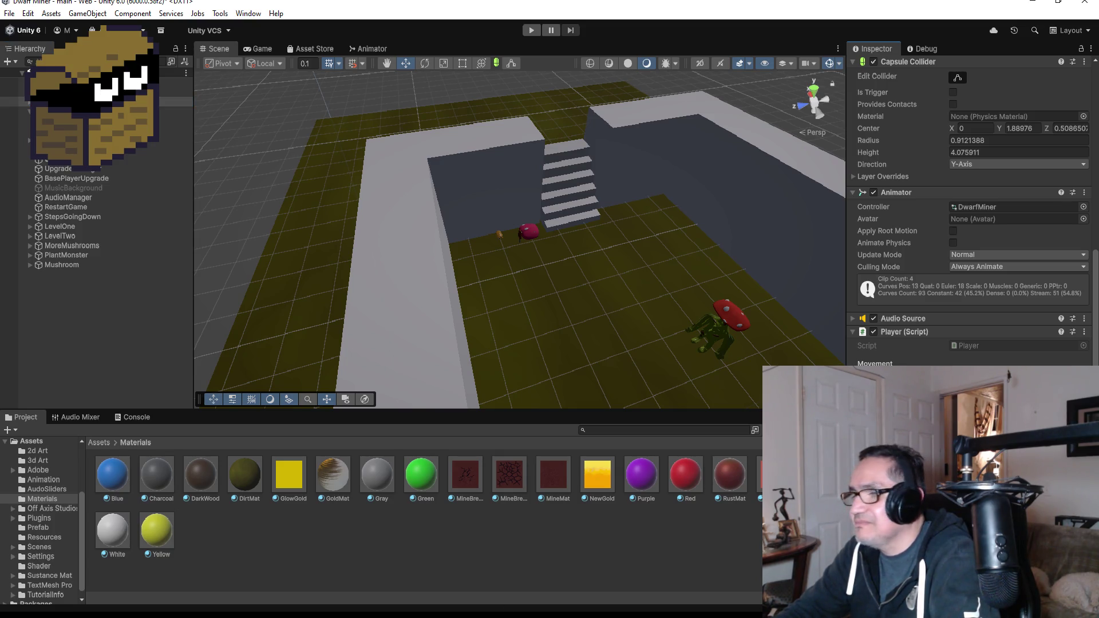
# Add the [SE] attribute before the isDevTravel declaration in Player.cs and save
pyautogui.moveTo(304, 582)
pyautogui.click(246, 588)
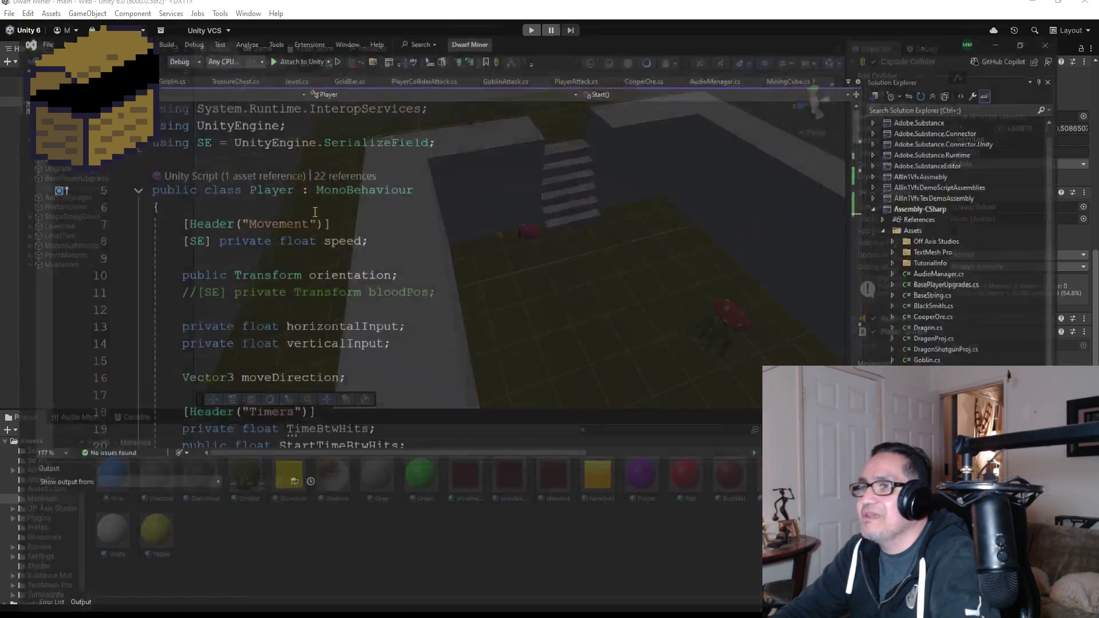
pyautogui.scroll(-8, 265, 336)
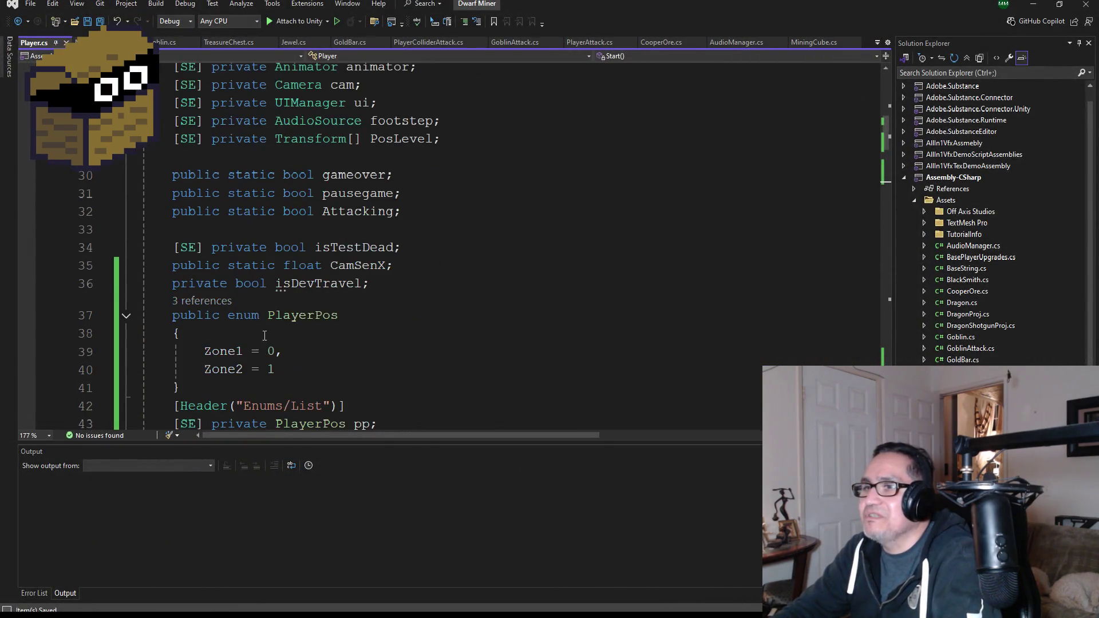
pyautogui.scroll(-1, 264, 335)
pyautogui.click(164, 228)
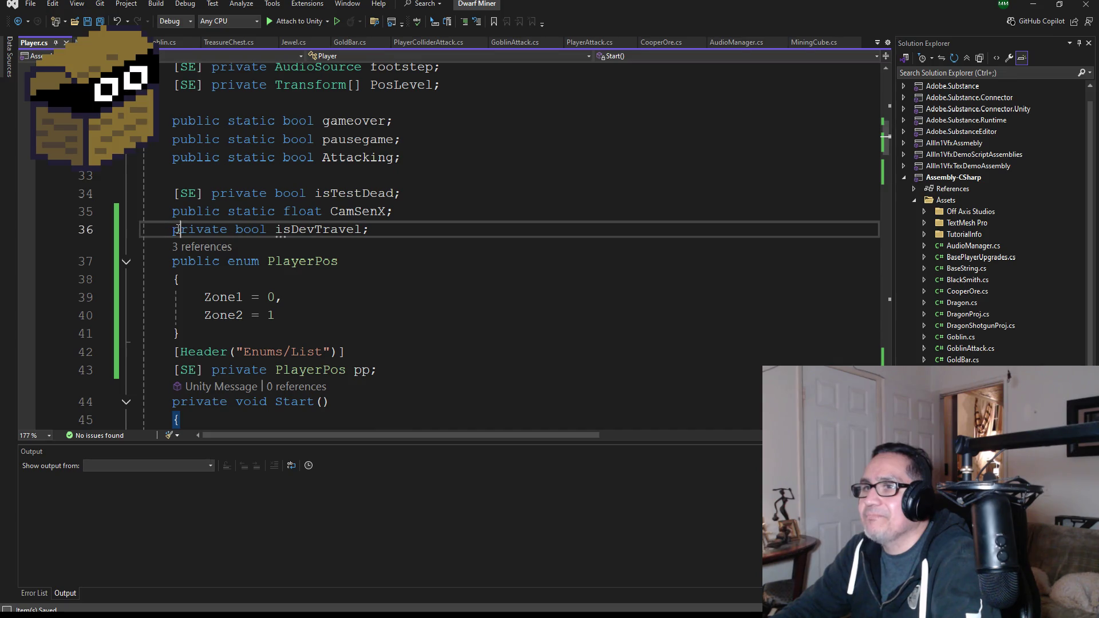
pyautogui.write('[')
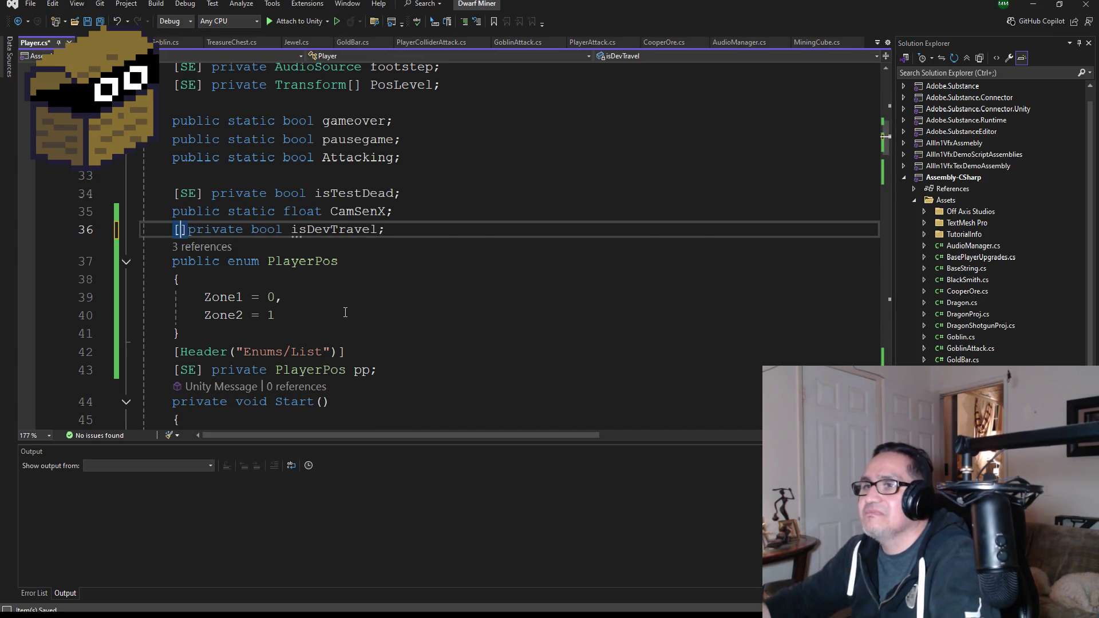
pyautogui.write('SE]')
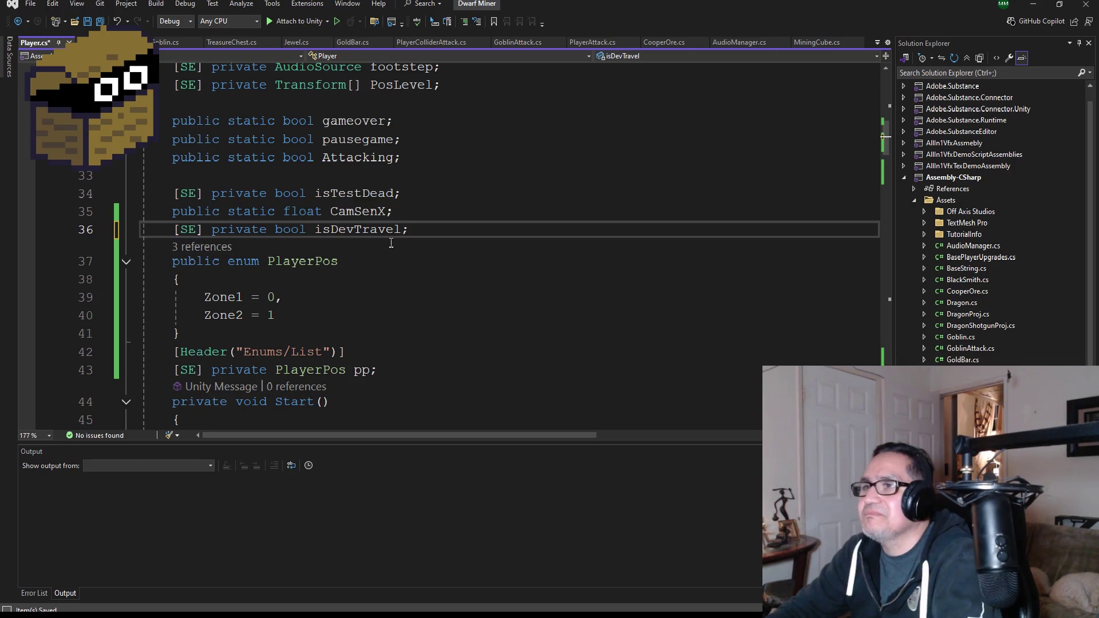
pyautogui.click(99, 22)
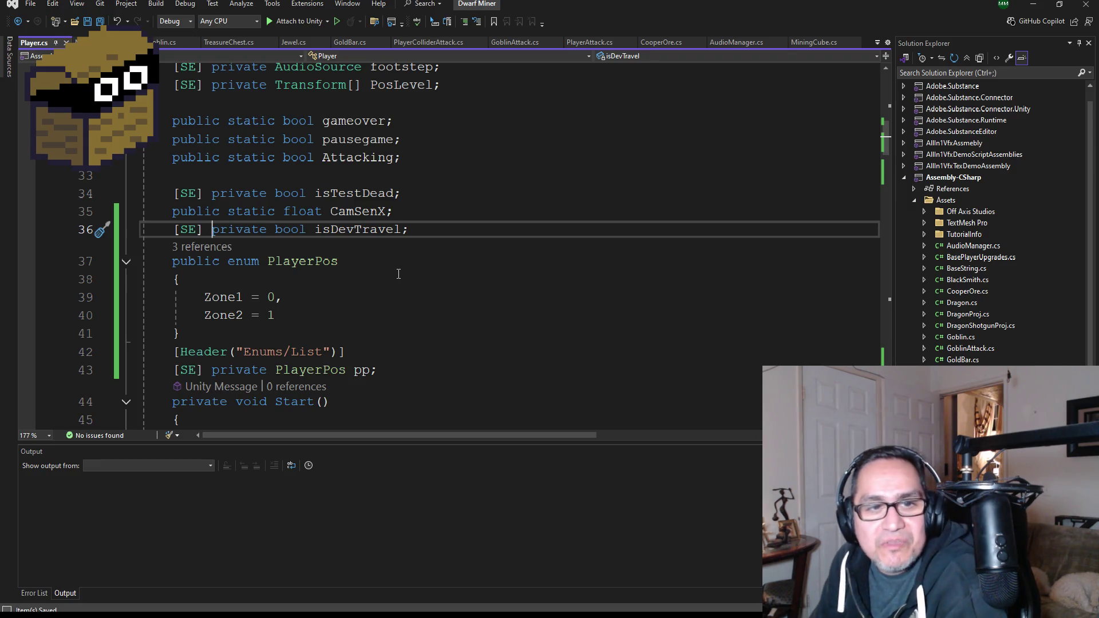
# Walk the player through the corridor into the hallway toward the stairs room
pyautogui.hotkey('alt', 'Tab')
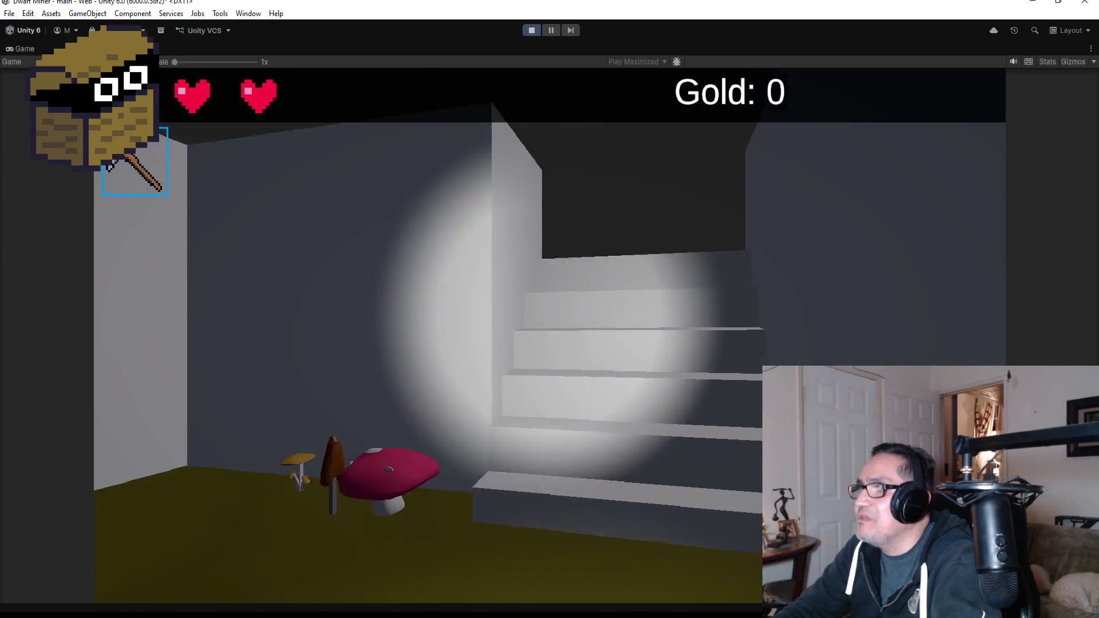
pyautogui.press('Right')
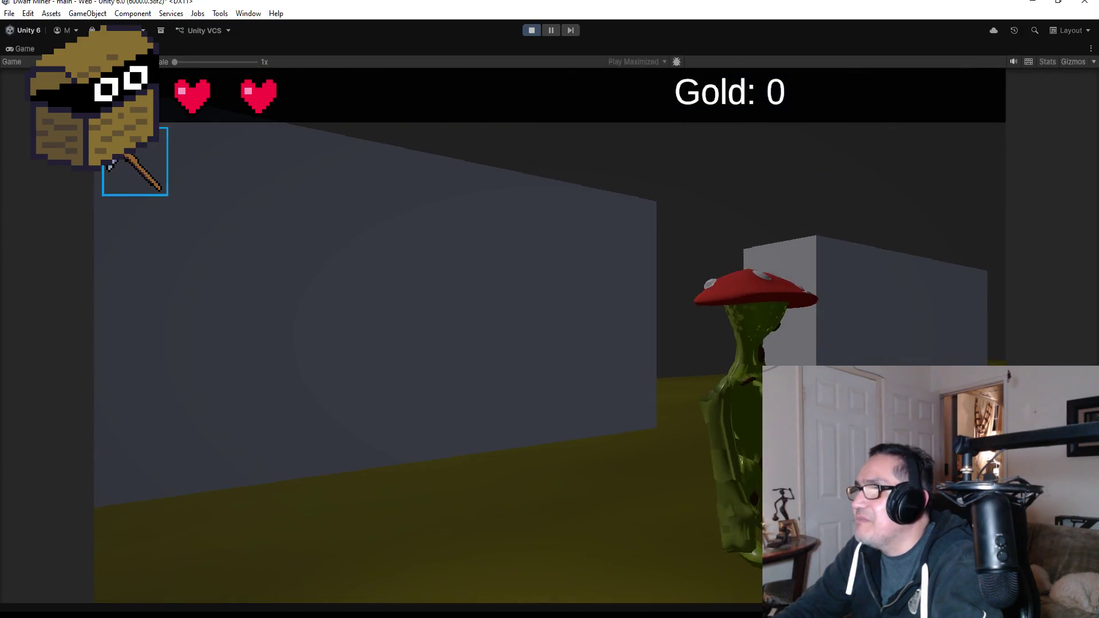
pyautogui.press('Right')
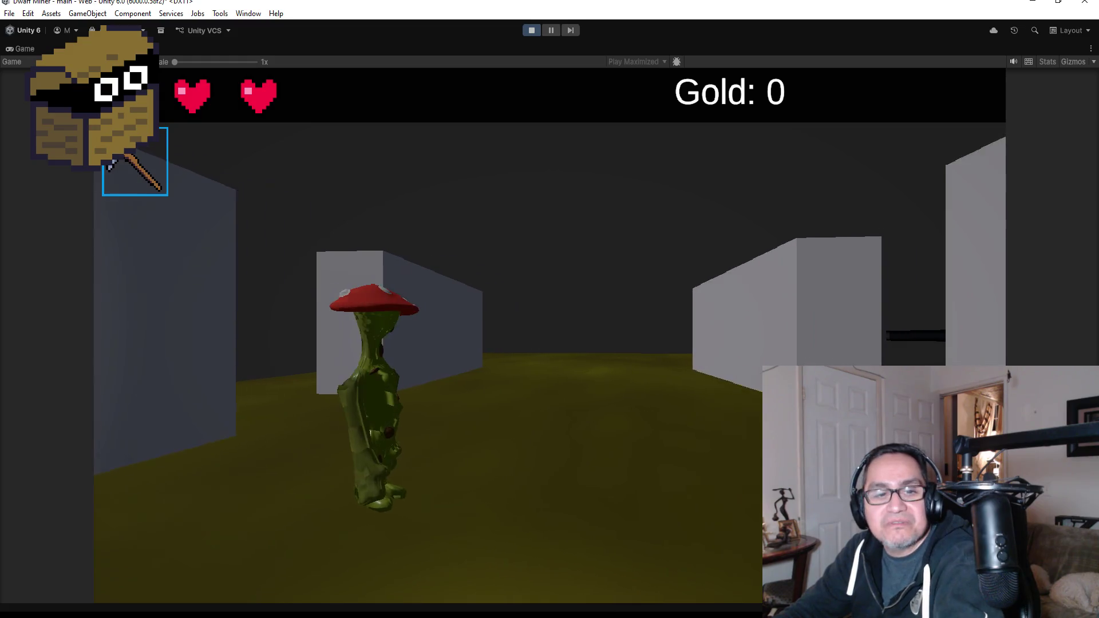
pyautogui.press('Right')
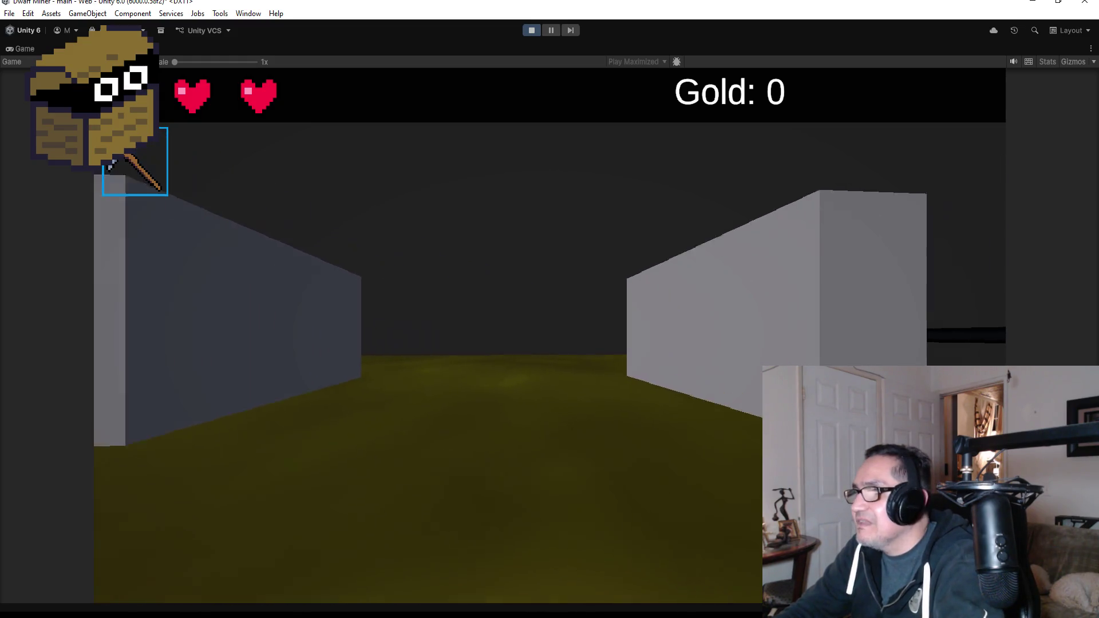
pyautogui.press('Right')
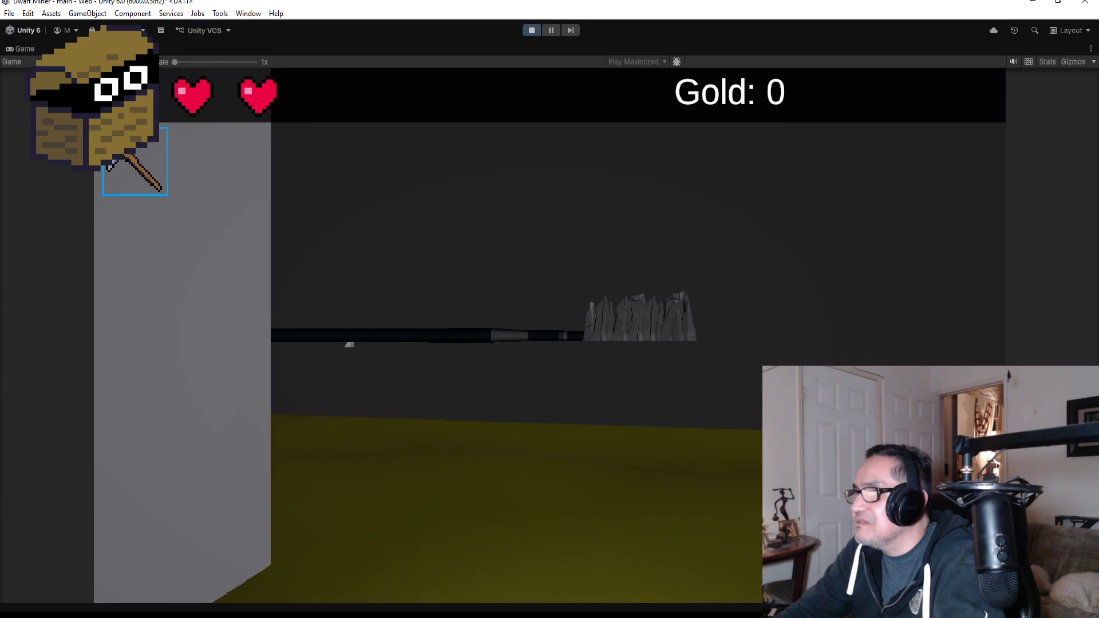
pyautogui.press('Up')
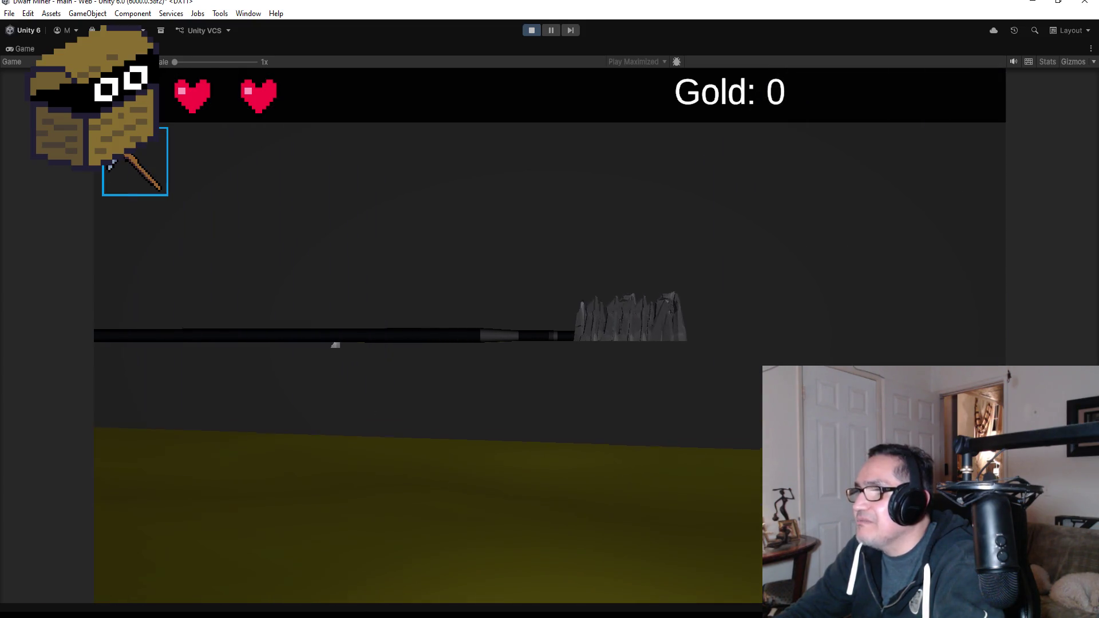
pyautogui.press('Right')
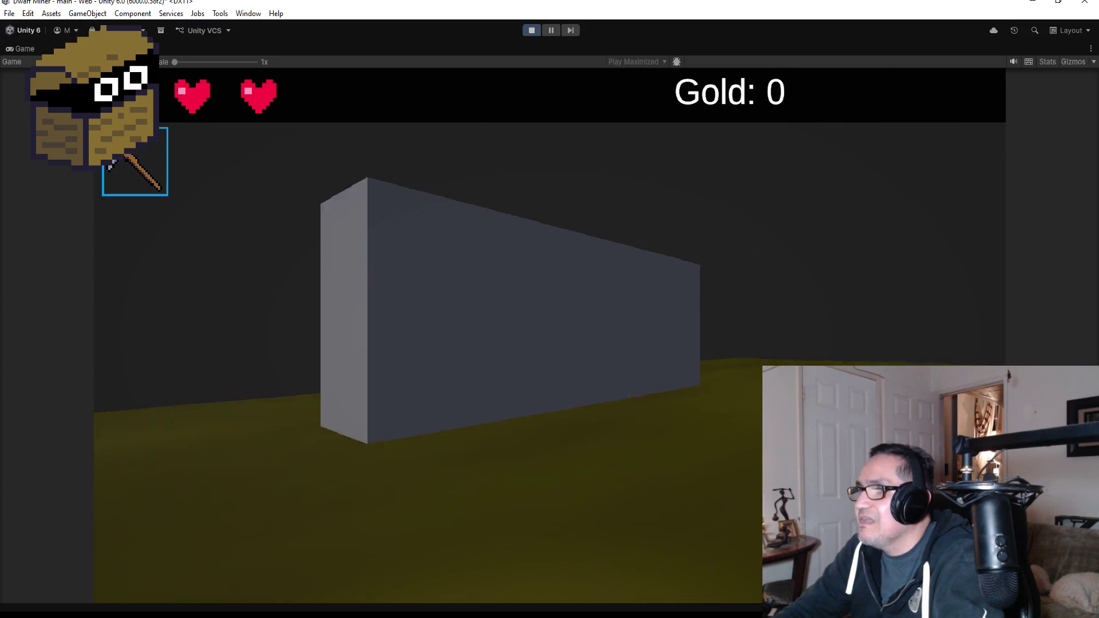
pyautogui.press('Left')
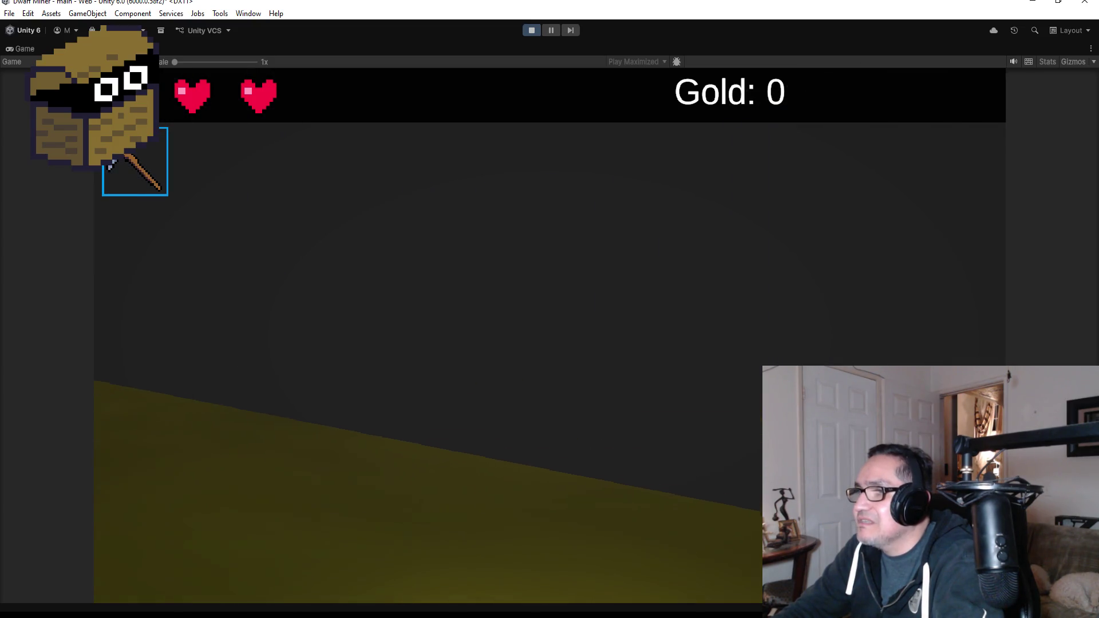
pyautogui.press('Right')
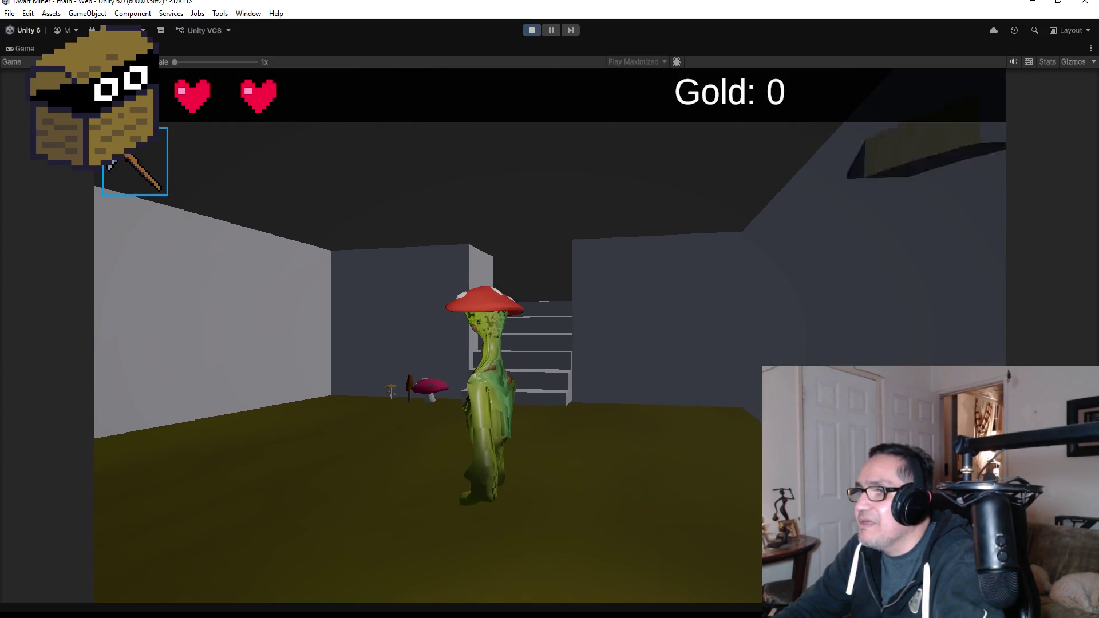
pyautogui.press('Right')
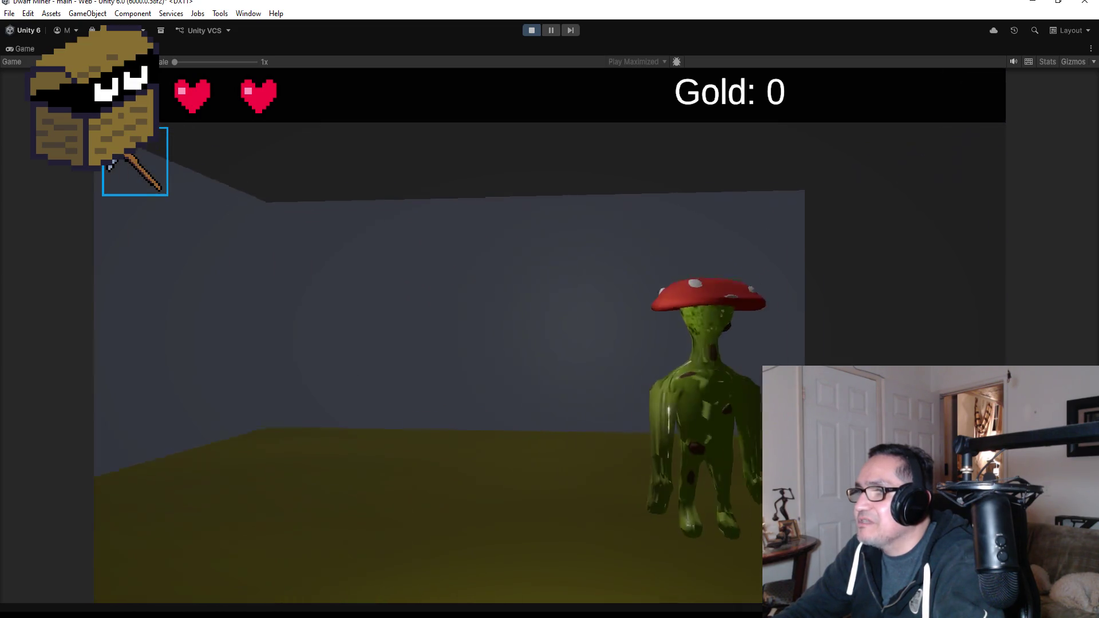
pyautogui.press('Left')
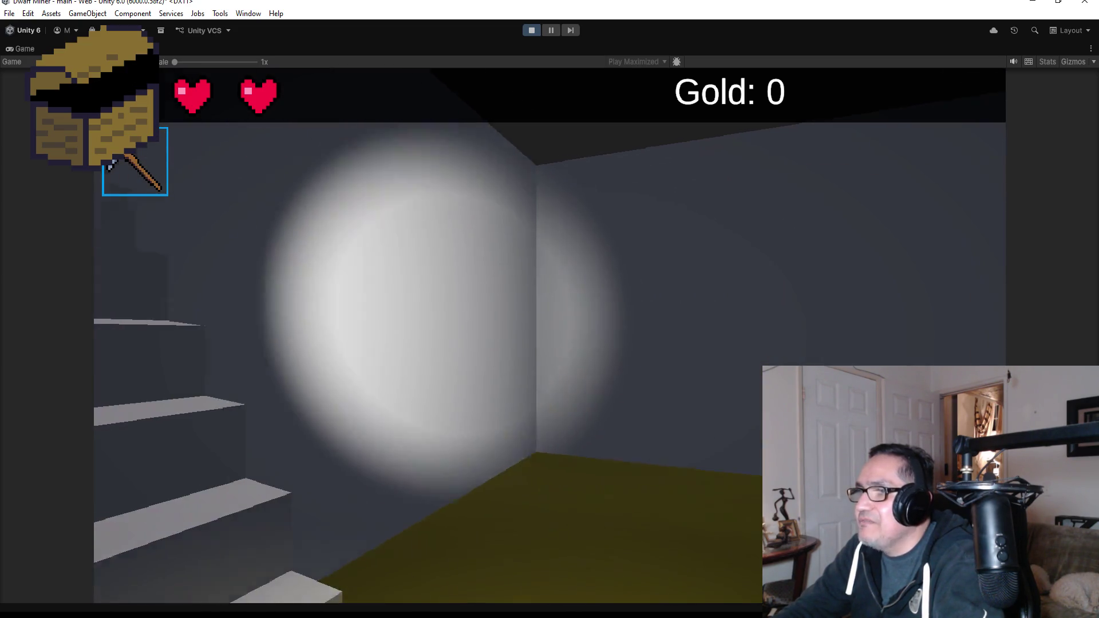
# Move back and forth near the stairs, then open the in-game Settings panel
pyautogui.press('Up')
pyautogui.press('Down')
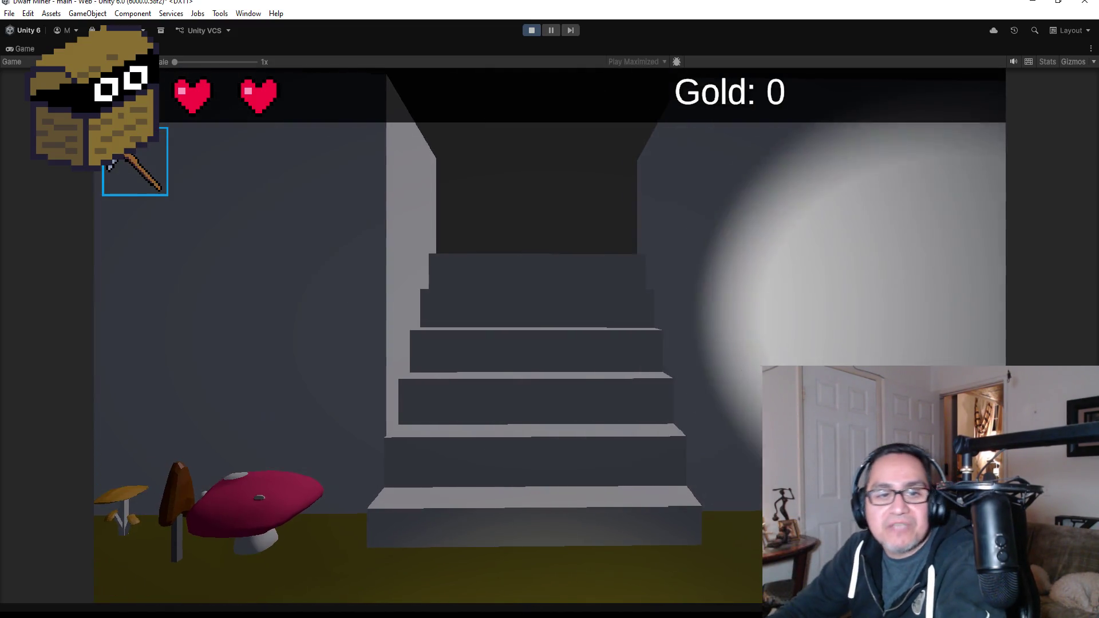
pyautogui.press('Down')
pyautogui.press('Down')
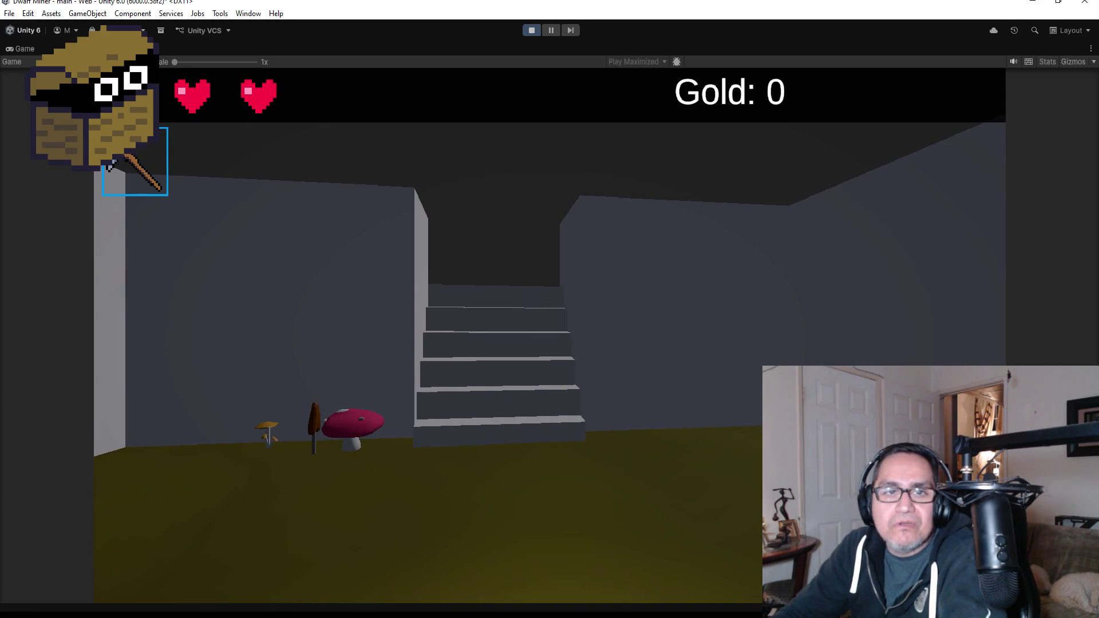
pyautogui.press('Up')
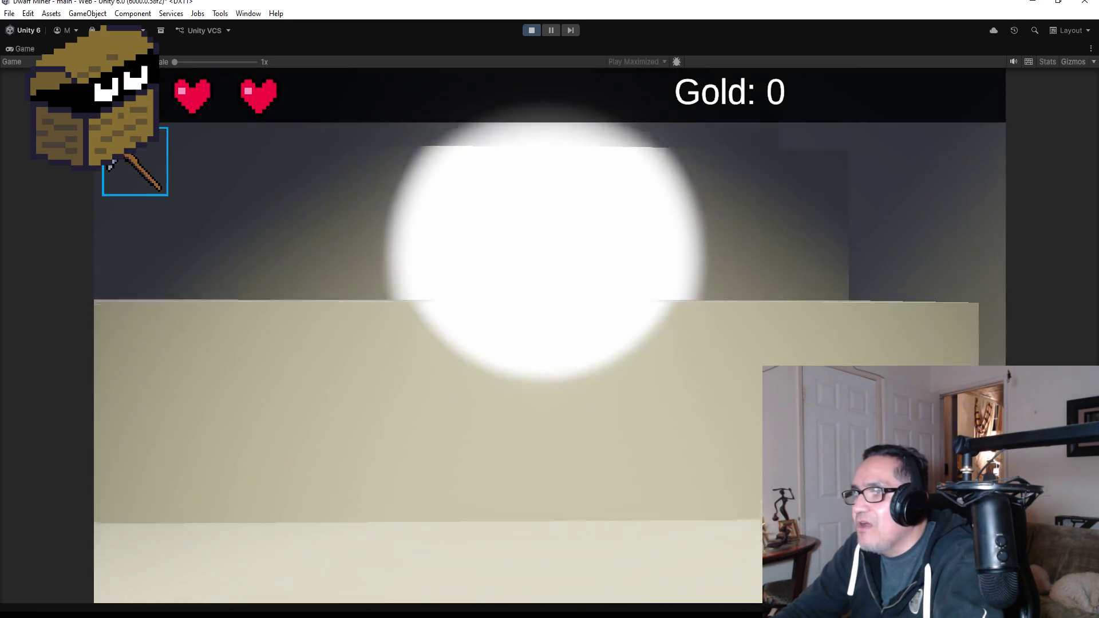
pyautogui.press('Down')
pyautogui.press('Right')
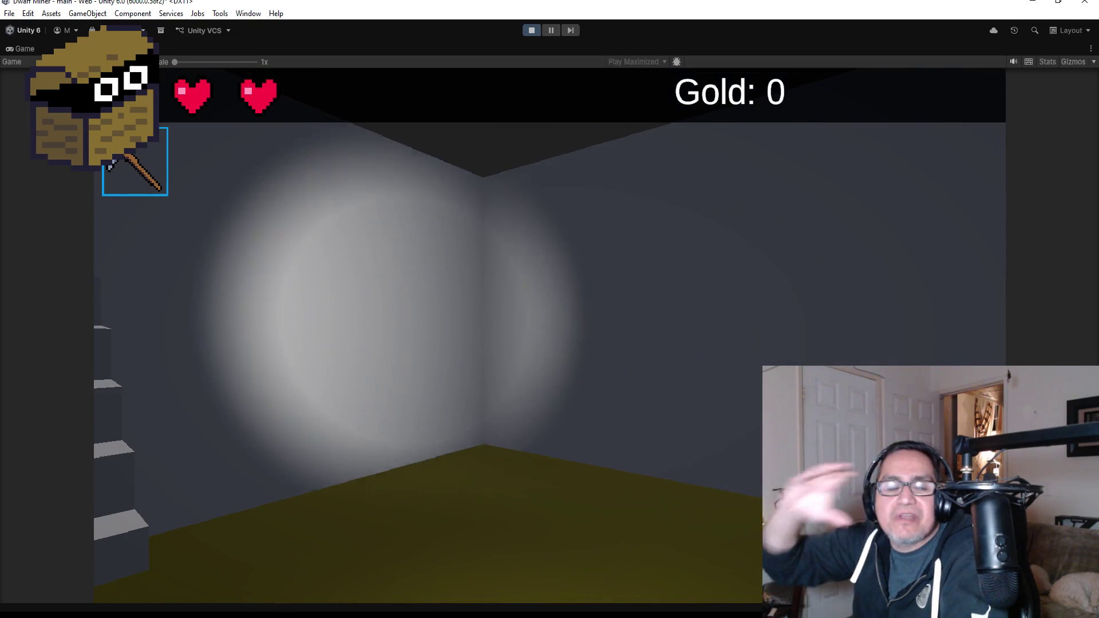
pyautogui.press('Right')
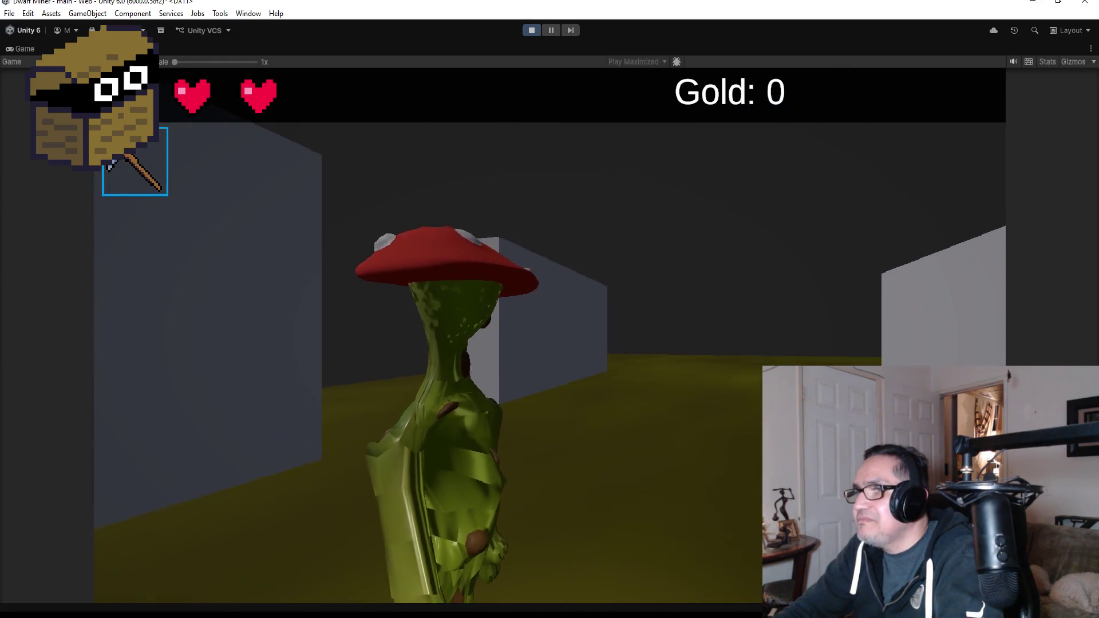
pyautogui.press('Left')
pyautogui.press('Escape')
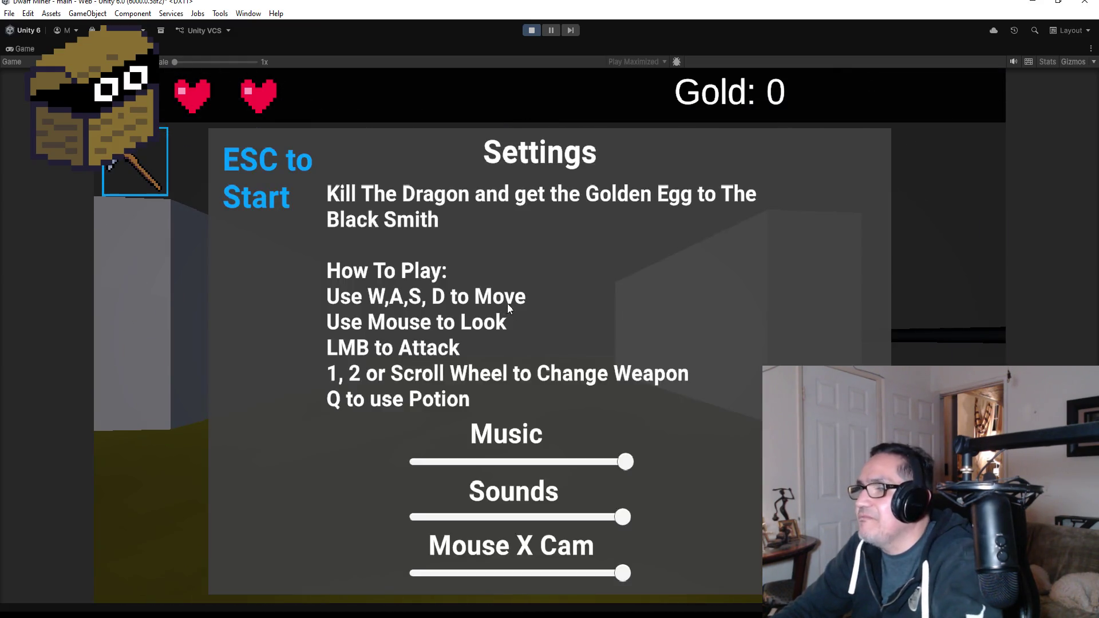
# Stop Play mode and move HardWall (1) along Z to -240.67
pyautogui.click(532, 30)
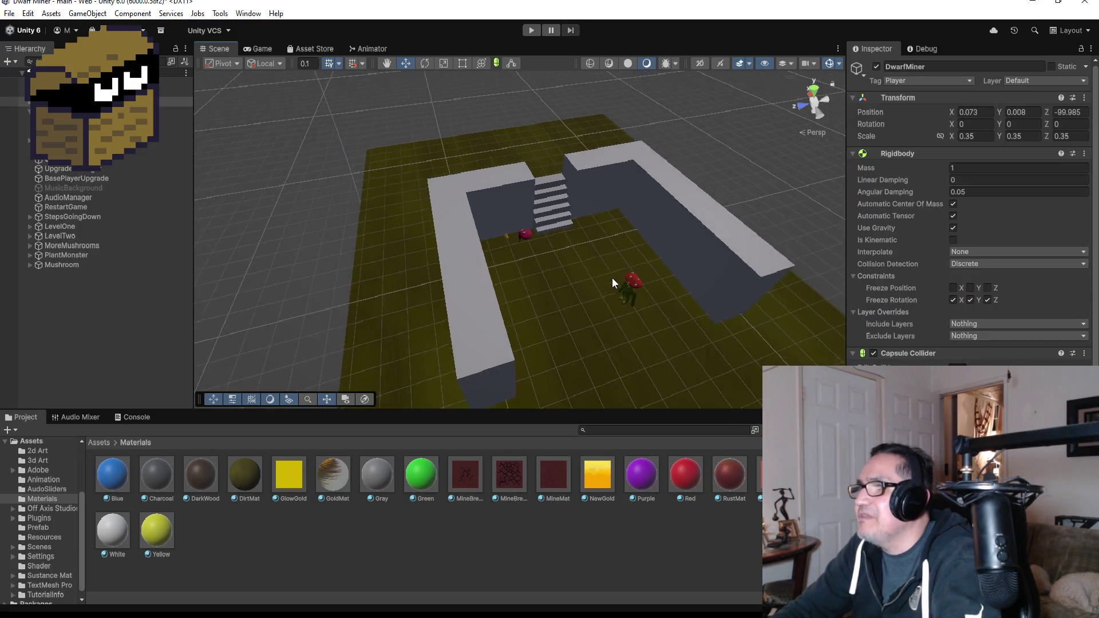
pyautogui.scroll(-2, 612, 279)
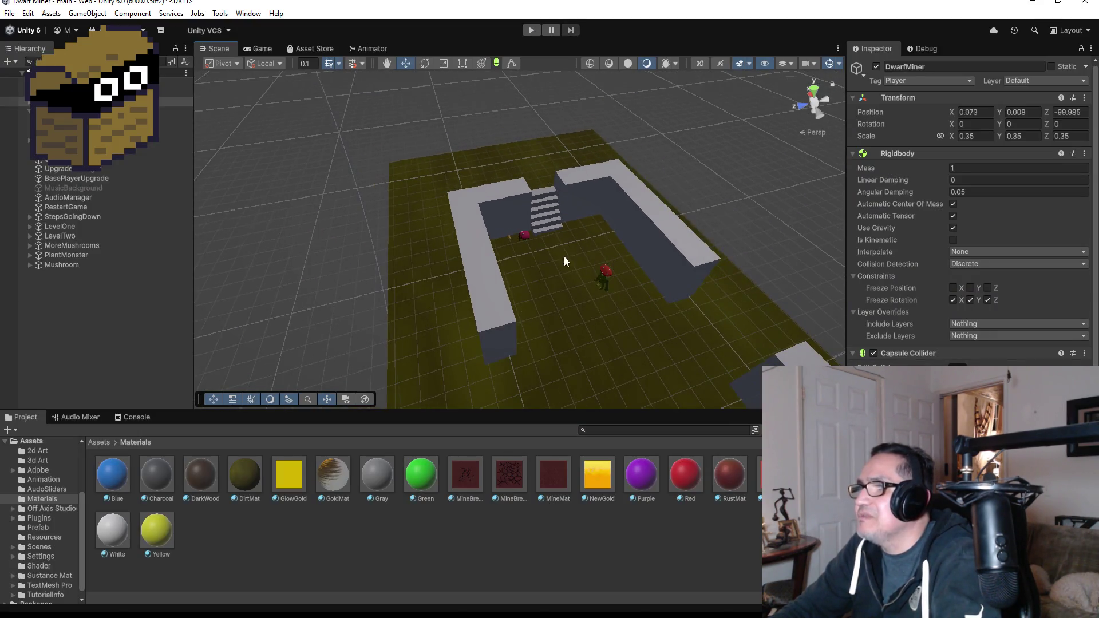
pyautogui.click(480, 229)
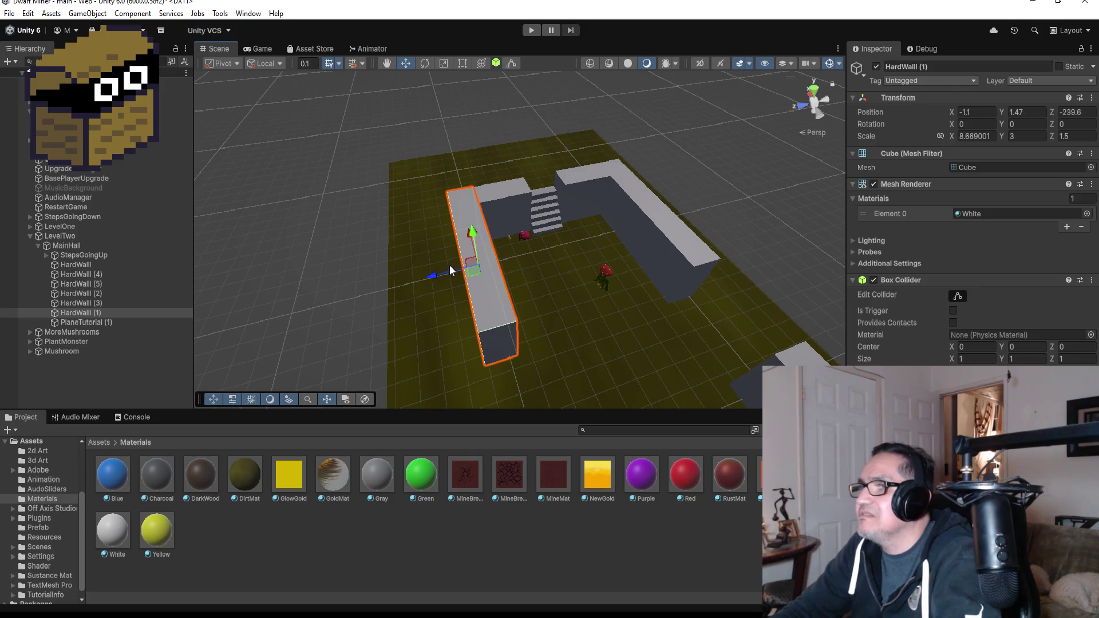
pyautogui.moveTo(437, 272)
pyautogui.mouseDown()
pyautogui.moveTo(676, 234)
pyautogui.moveTo(525, 237)
pyautogui.moveTo(554, 280)
pyautogui.mouseUp()
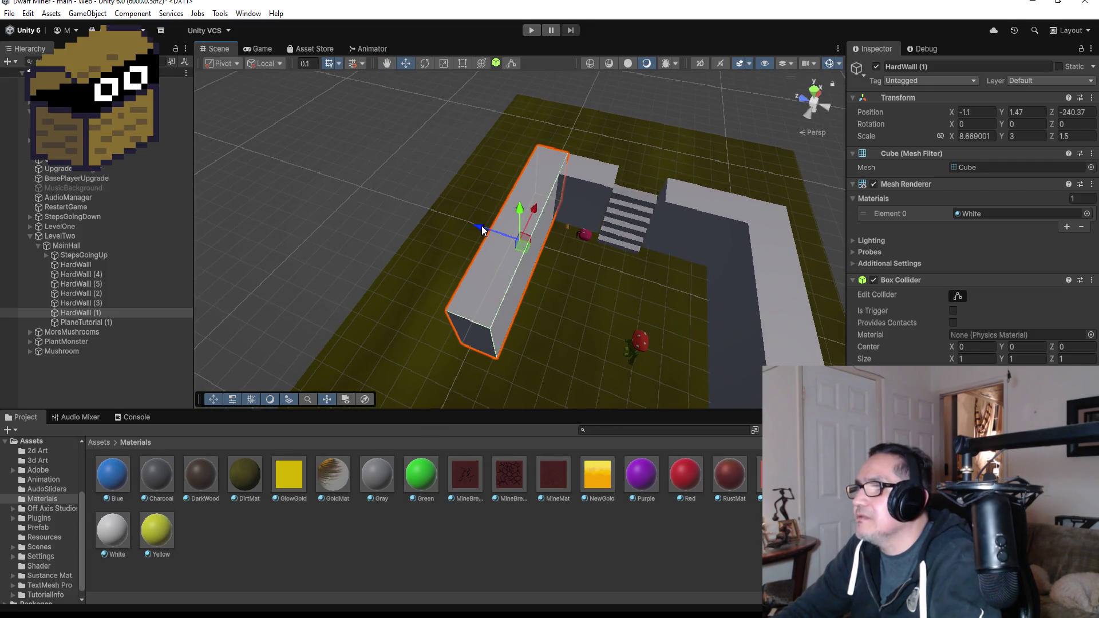
pyautogui.moveTo(482, 226); pyautogui.dragTo(486, 229)
pyautogui.scroll(6, 627, 237)
# Move HardWall along its Z axis to -248.36
pyautogui.press('f')
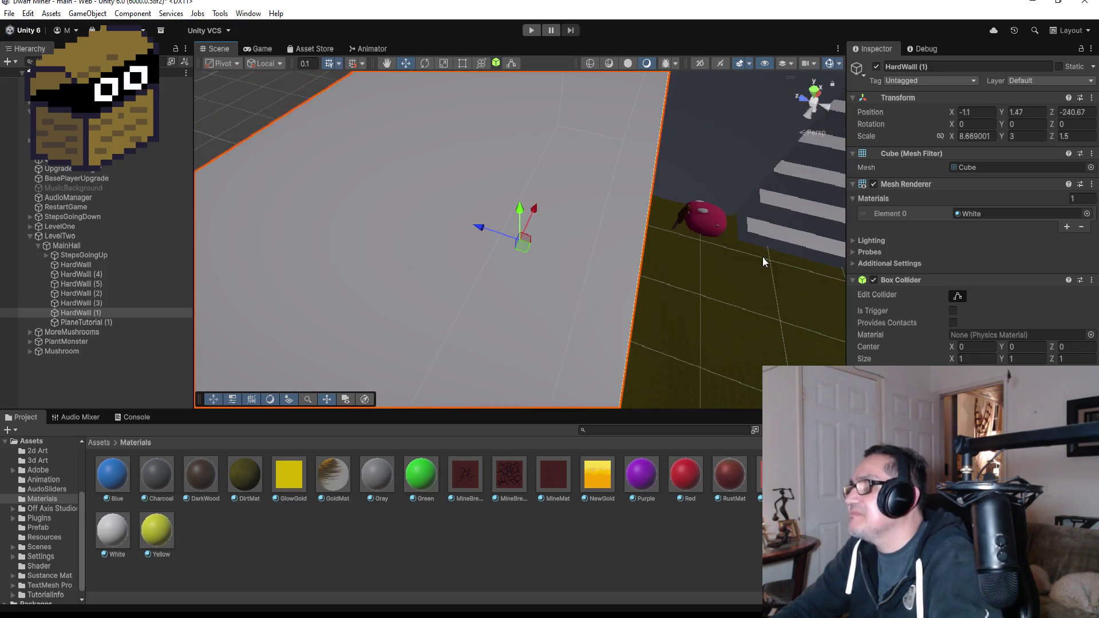
pyautogui.moveTo(762, 256)
pyautogui.mouseDown()
pyautogui.moveTo(708, 249)
pyautogui.moveTo(563, 154)
pyautogui.moveTo(698, 225)
pyautogui.mouseUp()
pyautogui.scroll(-6, 698, 225)
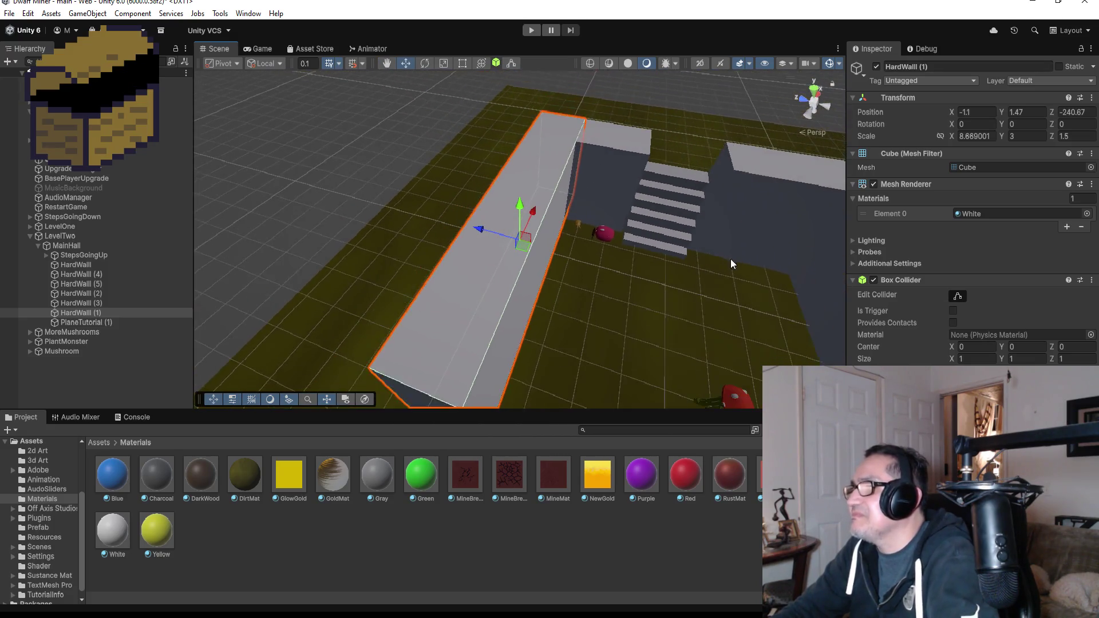
pyautogui.click(764, 262)
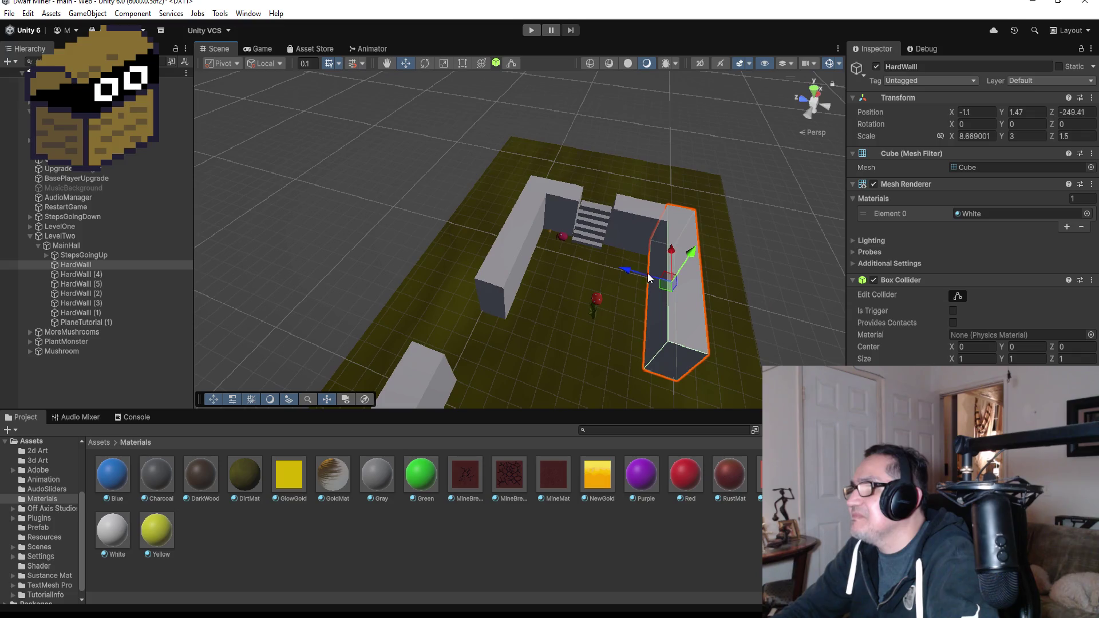
pyautogui.moveTo(625, 270); pyautogui.dragTo(606, 269)
pyautogui.moveTo(728, 270)
pyautogui.mouseDown()
pyautogui.moveTo(629, 266)
pyautogui.moveTo(545, 233)
pyautogui.moveTo(437, 265)
pyautogui.moveTo(282, 254)
pyautogui.moveTo(727, 285)
pyautogui.moveTo(674, 277)
pyautogui.mouseUp()
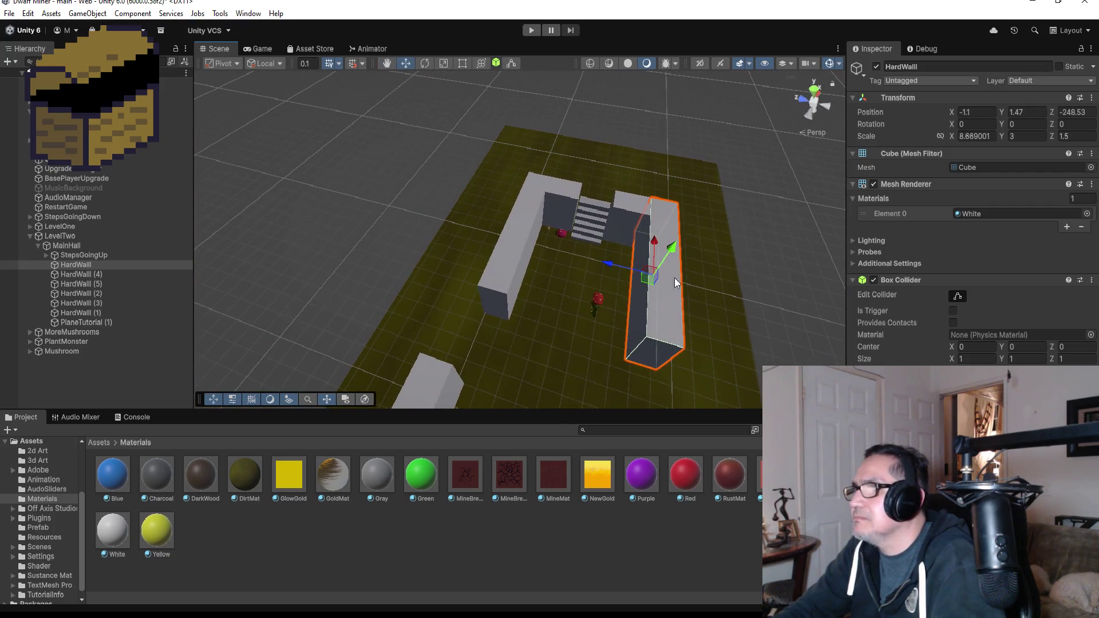
pyautogui.moveTo(608, 264); pyautogui.dragTo(607, 265)
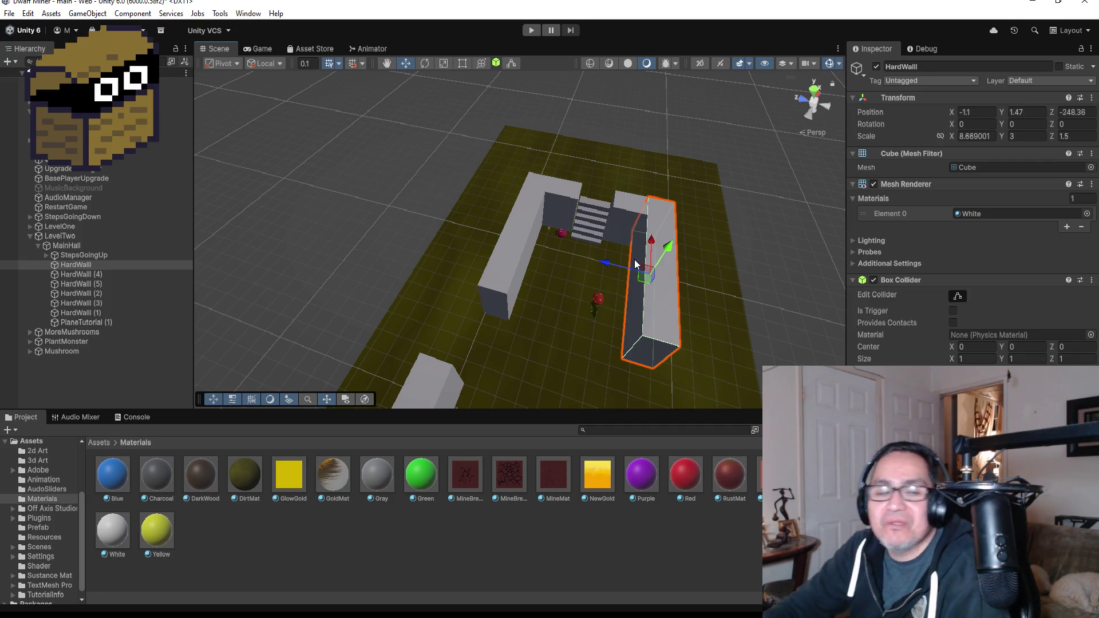
pyautogui.scroll(5, 612, 331)
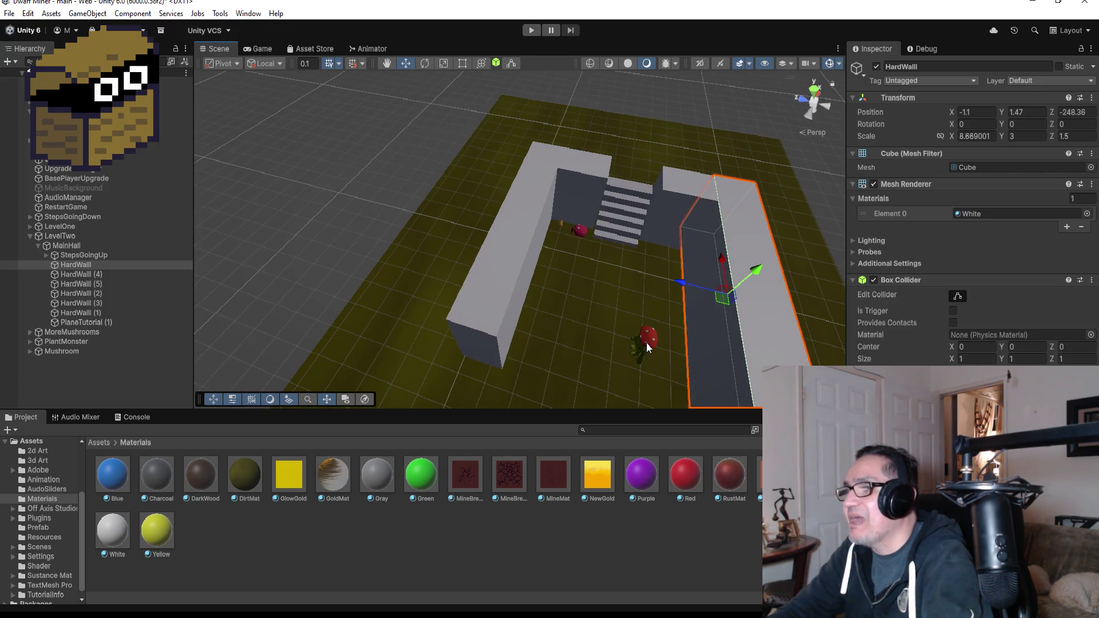
pyautogui.click(646, 342)
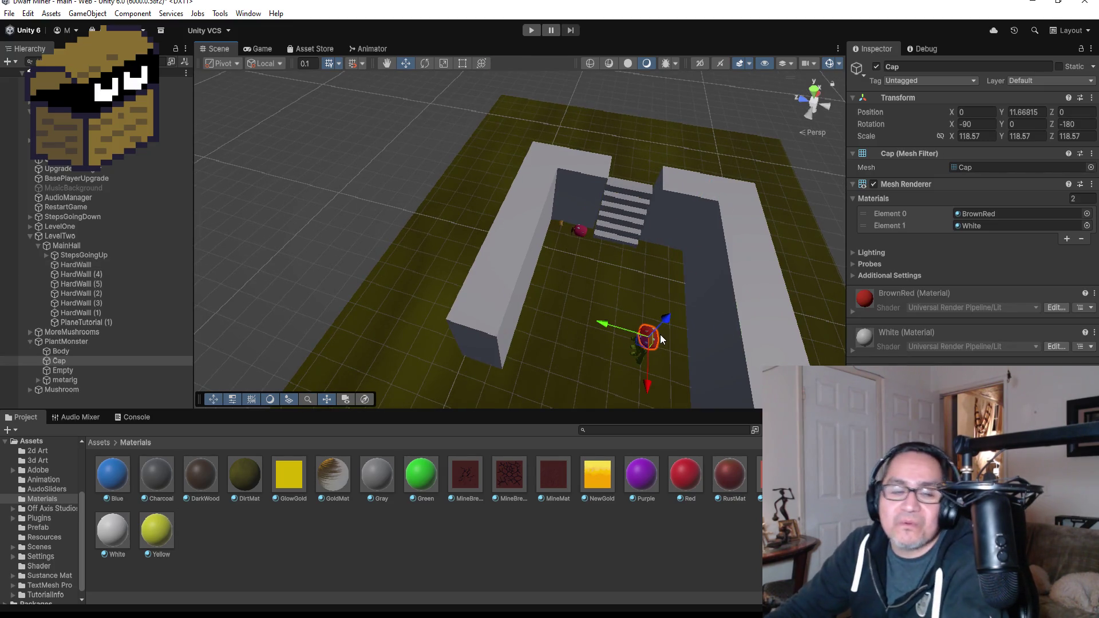
pyautogui.press('f')
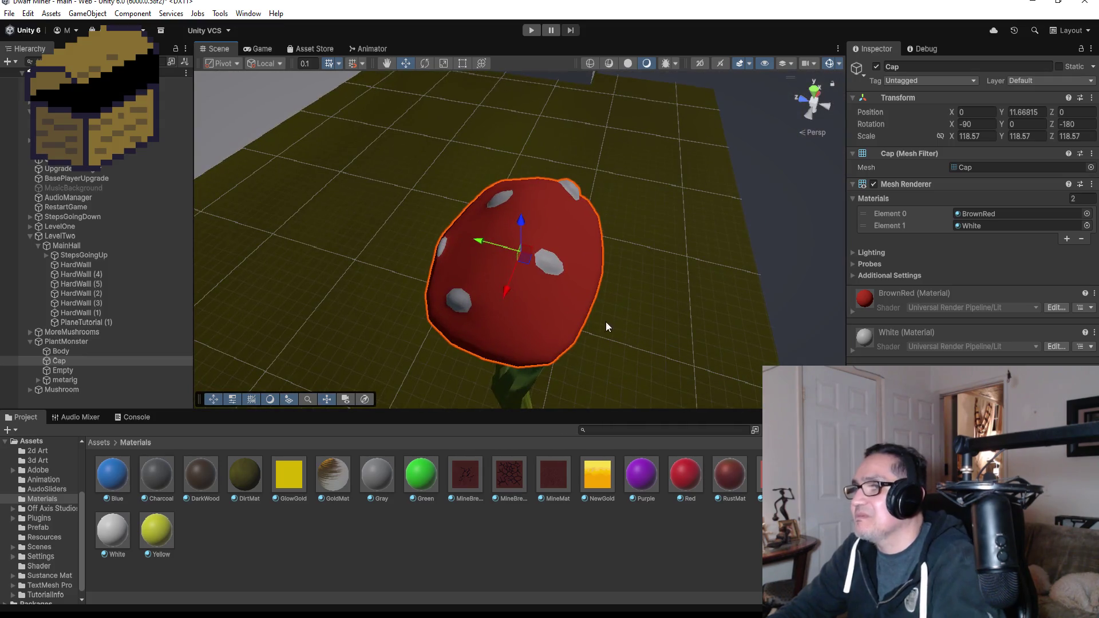
pyautogui.moveTo(605, 321)
pyautogui.mouseDown()
pyautogui.moveTo(647, 301)
pyautogui.moveTo(598, 338)
pyautogui.mouseUp()
pyautogui.scroll(-5, 647, 302)
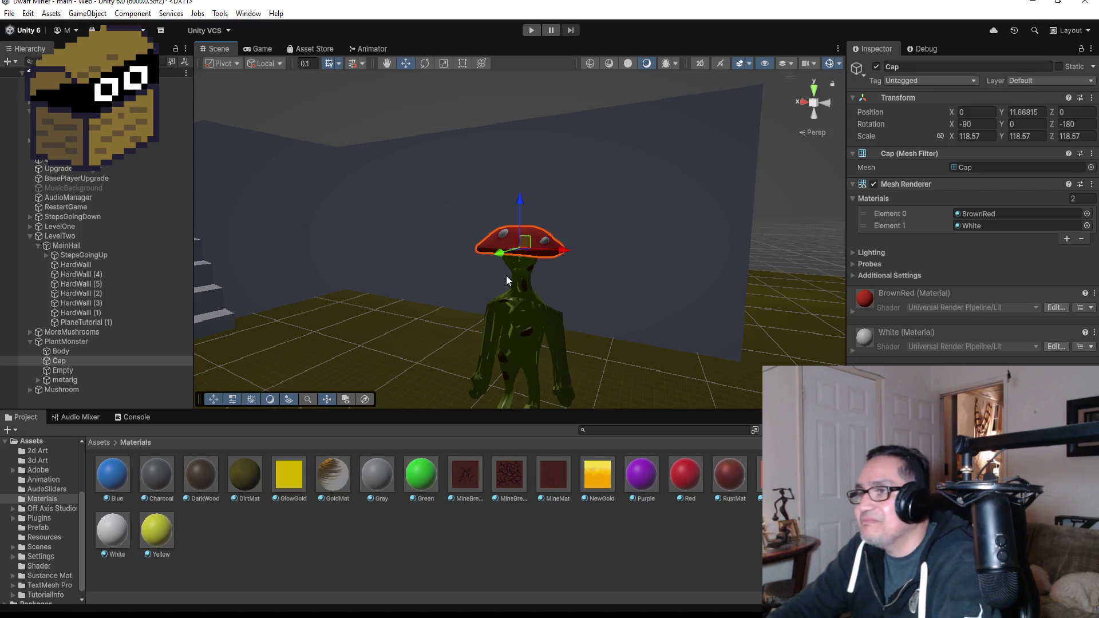
pyautogui.scroll(-3, 504, 314)
pyautogui.moveTo(504, 314)
pyautogui.mouseDown()
pyautogui.moveTo(502, 298)
pyautogui.moveTo(585, 288)
pyautogui.mouseUp()
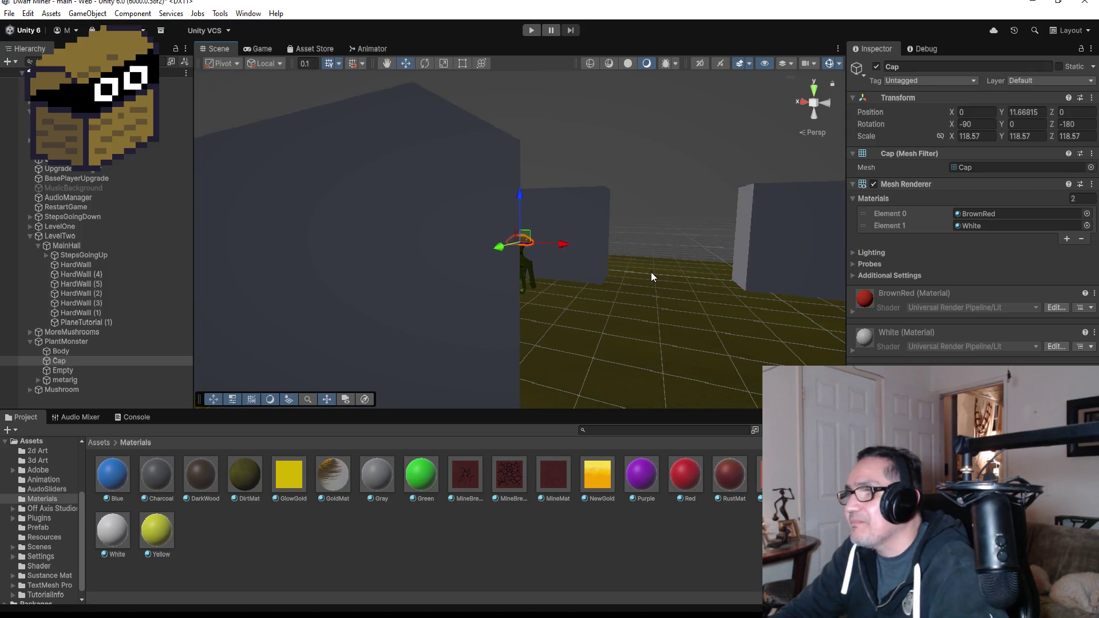
pyautogui.scroll(-5, 650, 272)
pyautogui.moveTo(392, 348)
pyautogui.mouseDown()
pyautogui.moveTo(479, 360)
pyautogui.moveTo(471, 370)
pyautogui.moveTo(509, 349)
pyautogui.moveTo(410, 351)
pyautogui.moveTo(427, 346)
pyautogui.mouseUp()
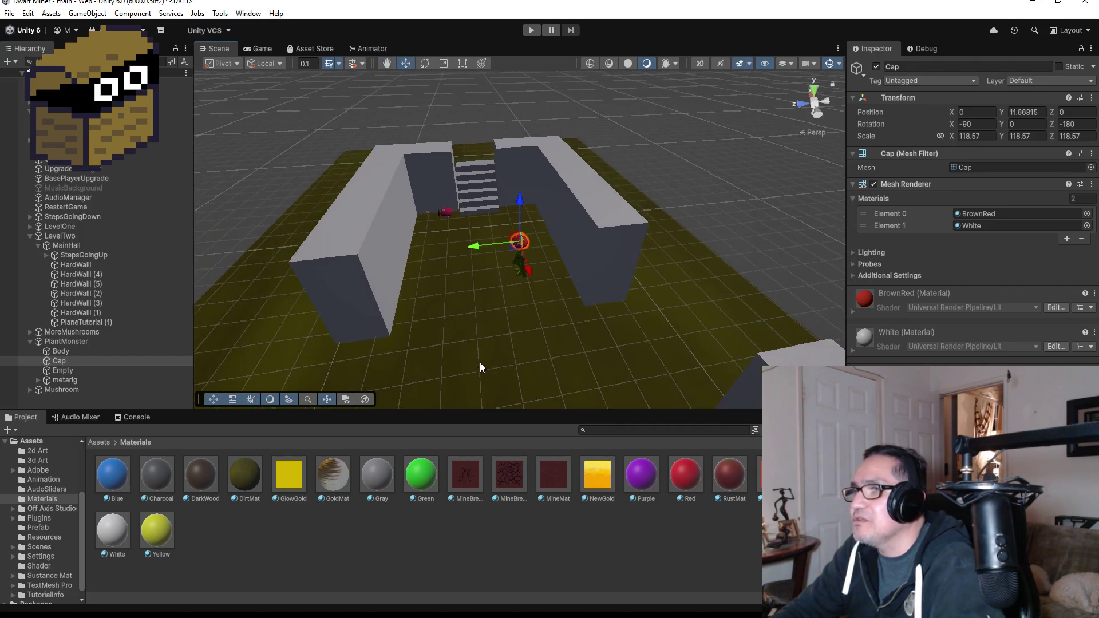
pyautogui.scroll(-3, 489, 362)
# Slide HardWall (2) back along the dirt floor and snap it against the neighbouring wall
pyautogui.click(411, 335)
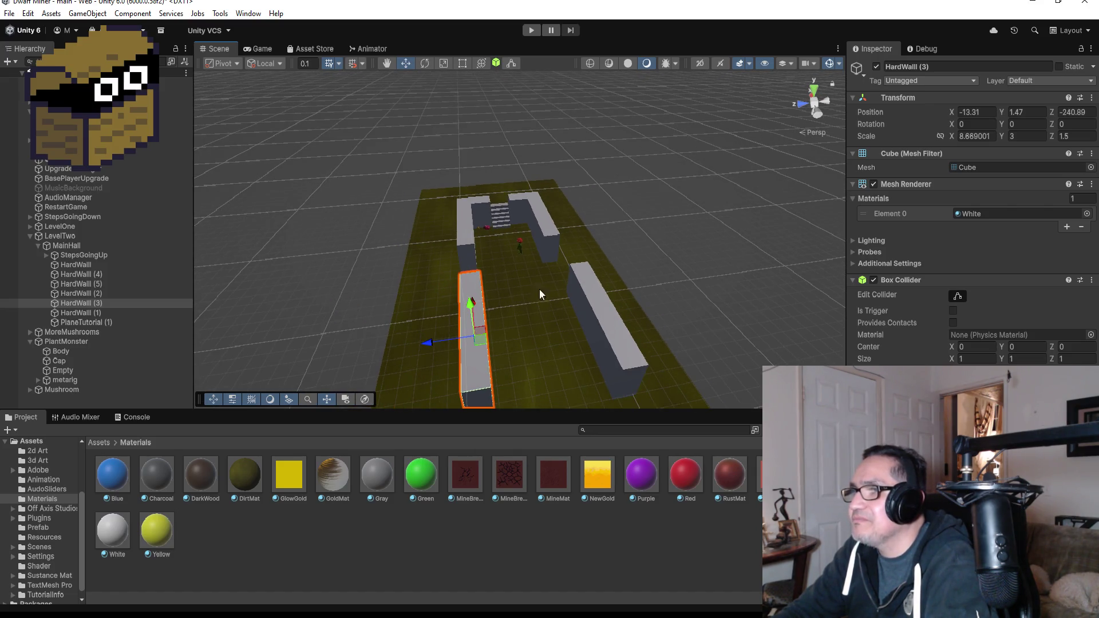
pyautogui.click(589, 288)
pyautogui.moveTo(568, 326); pyautogui.dragTo(540, 336)
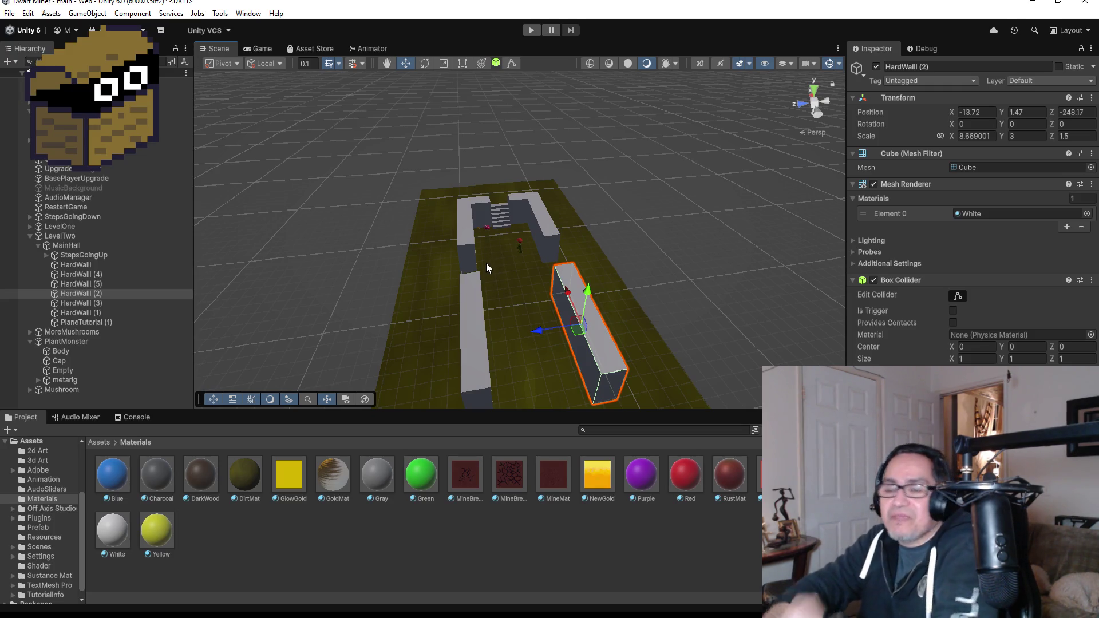
pyautogui.scroll(3, 485, 265)
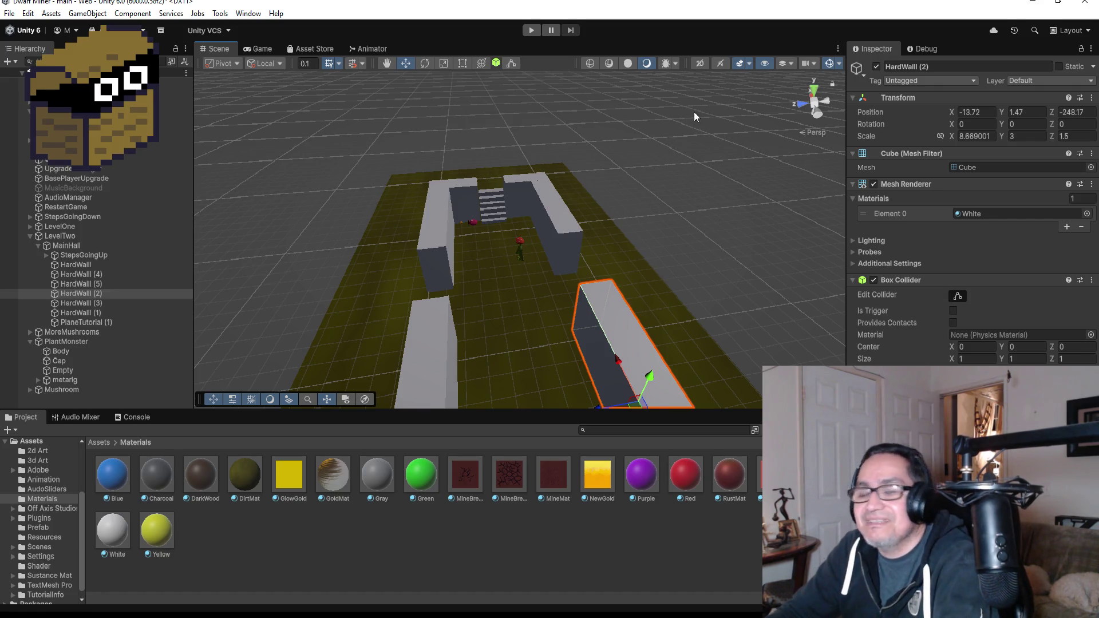
pyautogui.scroll(2, 641, 157)
pyautogui.scroll(3, 613, 229)
pyautogui.moveTo(557, 313)
pyautogui.mouseDown()
pyautogui.moveTo(578, 298)
pyautogui.moveTo(528, 276)
pyautogui.moveTo(576, 324)
pyautogui.moveTo(586, 354)
pyautogui.mouseUp()
pyautogui.scroll(-3, 532, 292)
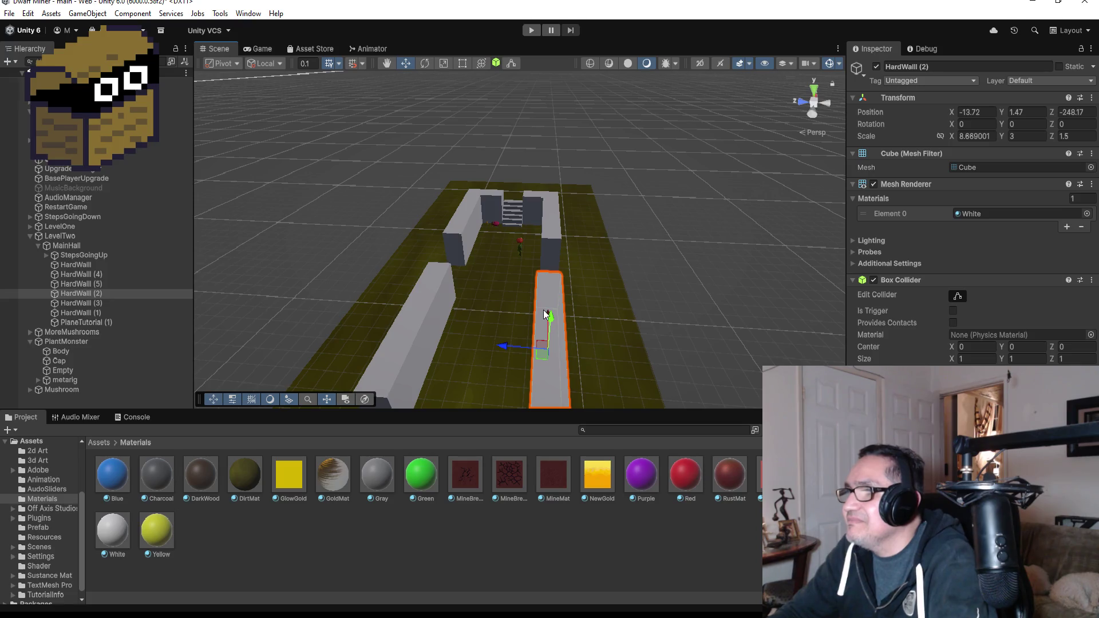
pyautogui.moveTo(545, 311); pyautogui.dragTo(549, 285)
pyautogui.moveTo(634, 246); pyautogui.dragTo(476, 281)
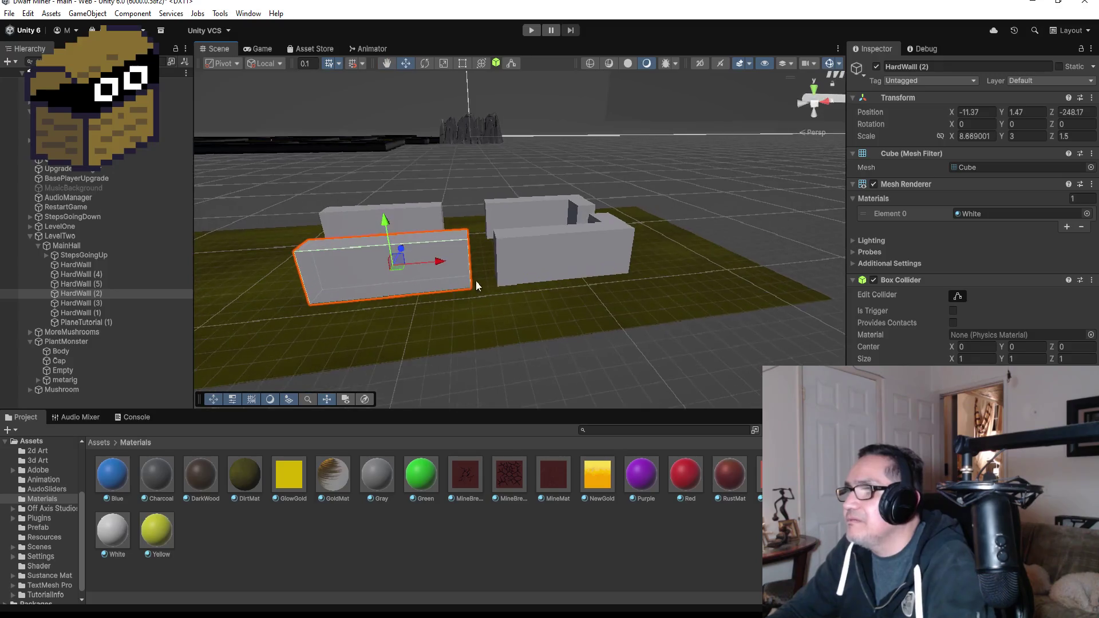
pyautogui.scroll(3, 476, 284)
pyautogui.moveTo(440, 321)
pyautogui.mouseDown()
pyautogui.moveTo(455, 325)
pyautogui.moveTo(440, 263)
pyautogui.moveTo(360, 277)
pyautogui.mouseUp()
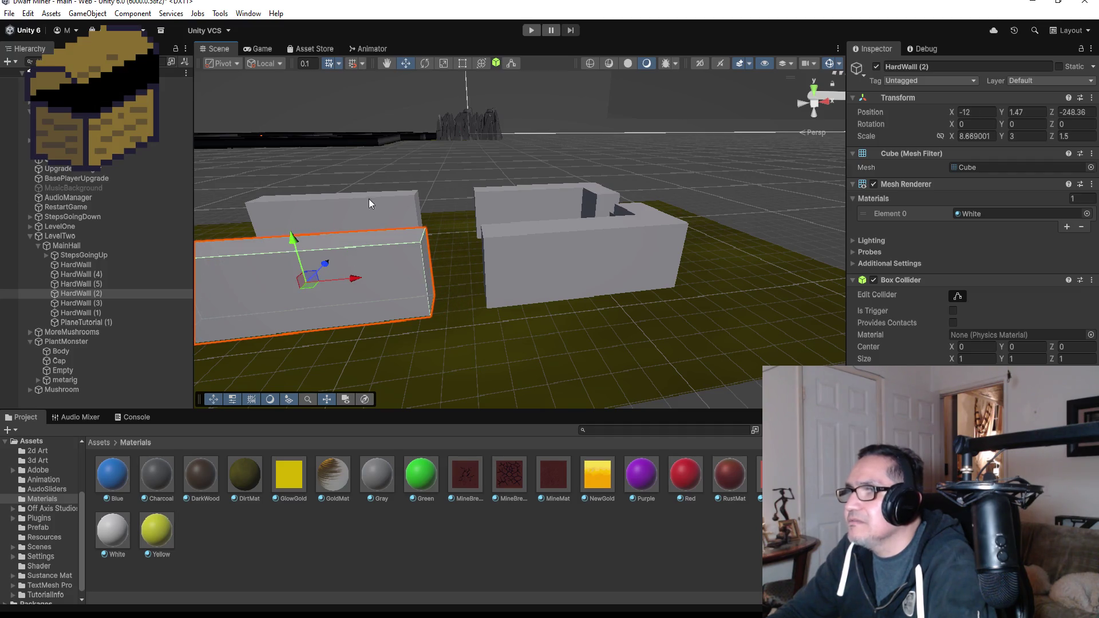
# Vertex-snap HardWall (3)'s corner to the neighbouring wall, placing it at X -12.15
pyautogui.click(393, 200)
pyautogui.press('f')
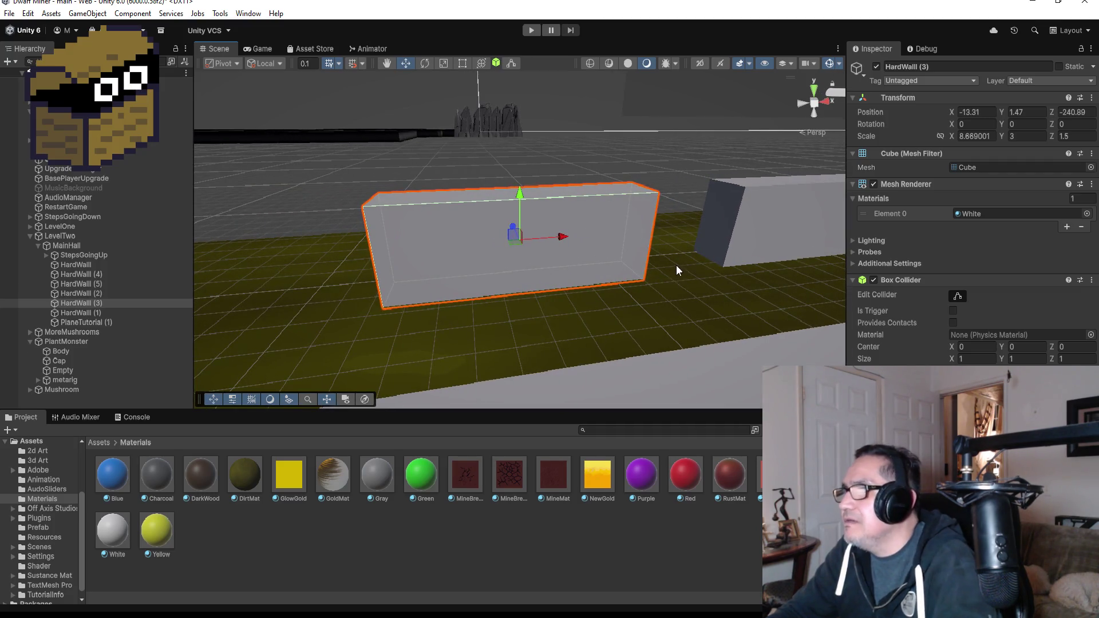
pyautogui.press('v')
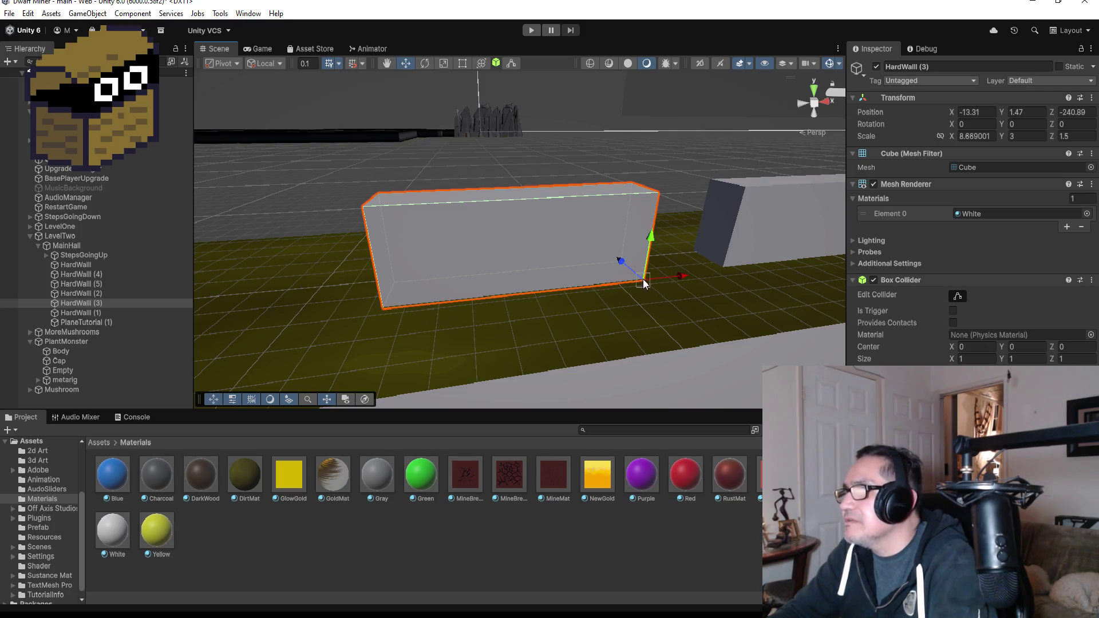
pyautogui.moveTo(643, 280); pyautogui.dragTo(702, 276)
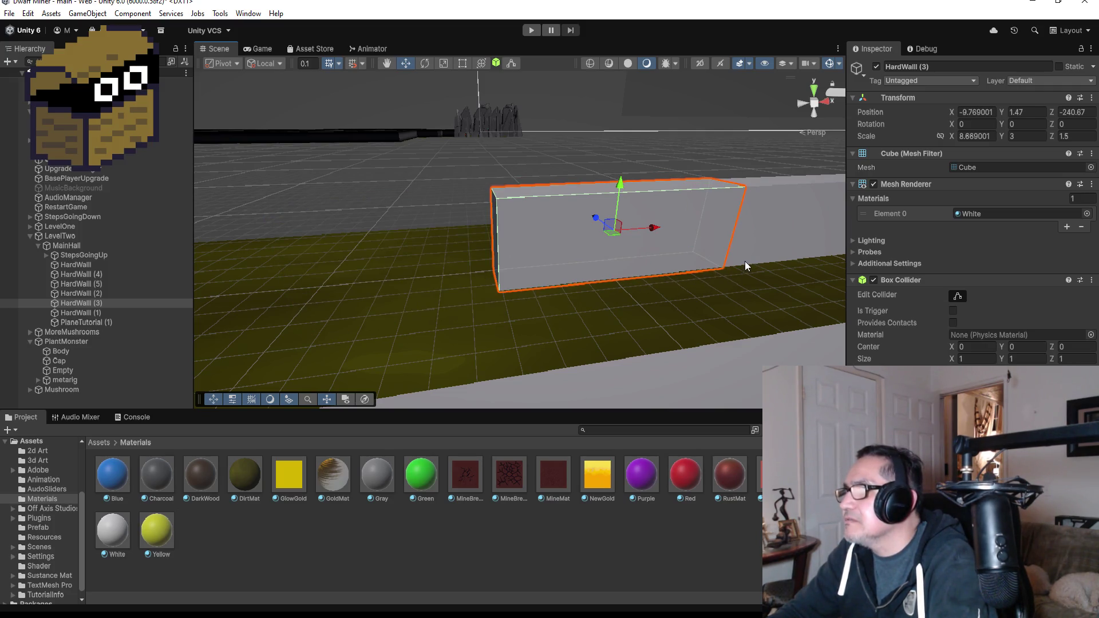
pyautogui.moveTo(660, 231); pyautogui.dragTo(592, 234)
pyautogui.scroll(-3, 629, 246)
pyautogui.moveTo(717, 266)
pyautogui.mouseDown()
pyautogui.moveTo(766, 234)
pyautogui.moveTo(647, 231)
pyautogui.moveTo(483, 259)
pyautogui.mouseUp()
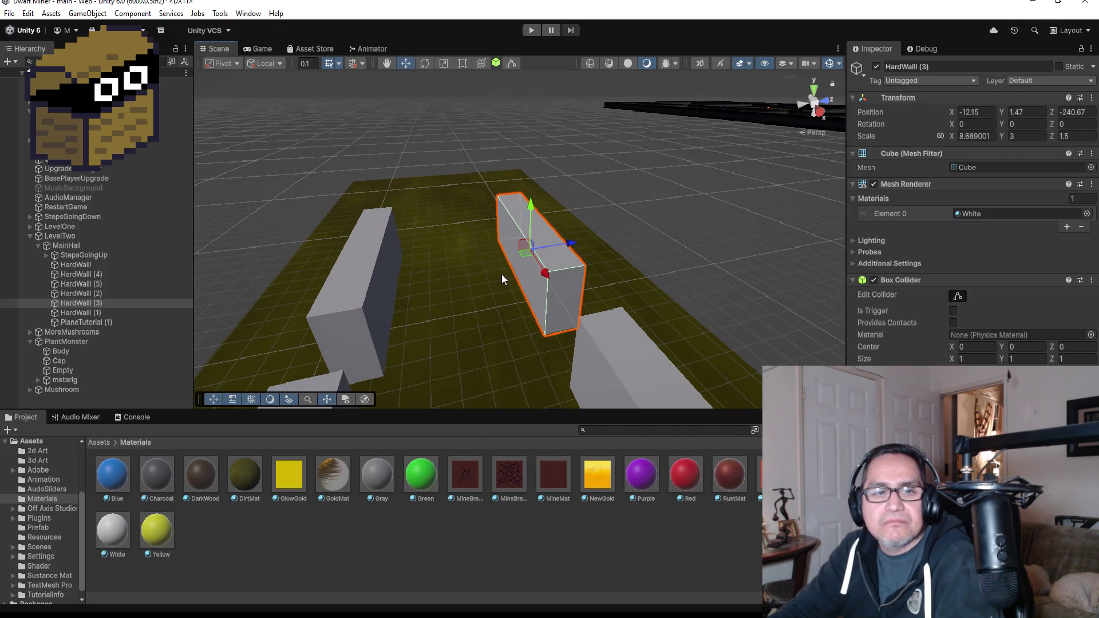
pyautogui.scroll(-5, 502, 277)
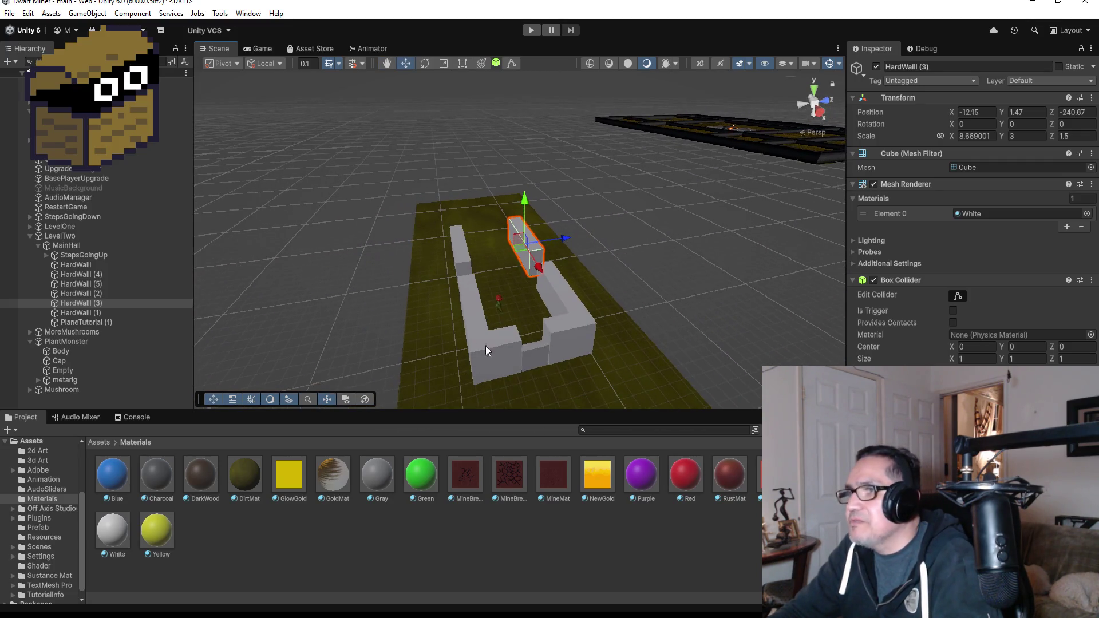
# Pull PlaneTutorial (1)'s edges inward with the Rect Tool to scale 4.16 × 1.44
pyautogui.click(421, 321)
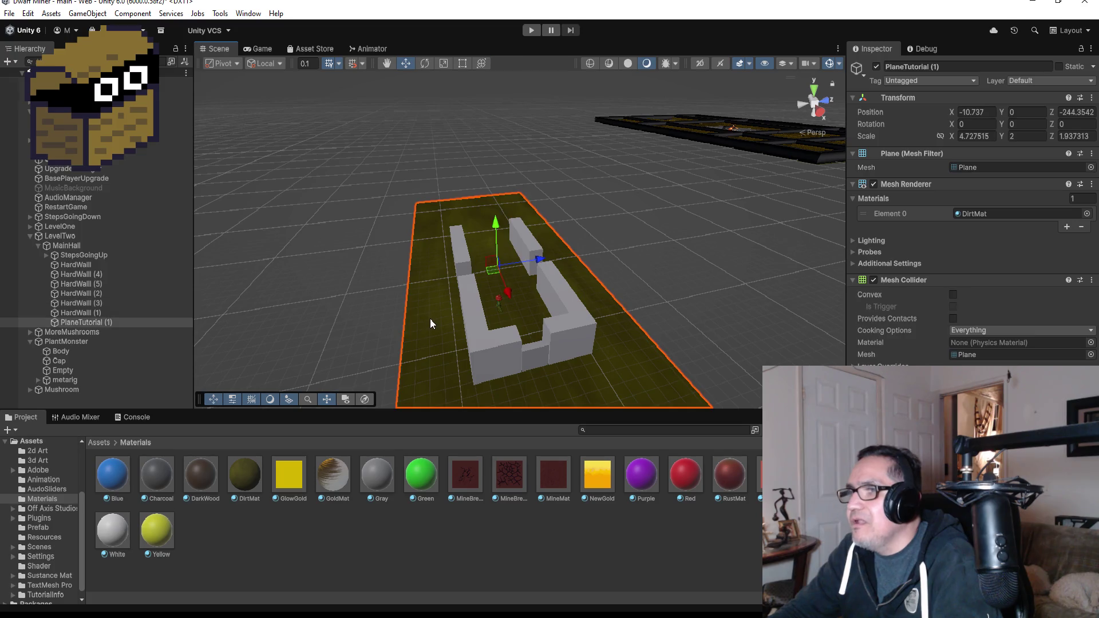
pyautogui.click(461, 66)
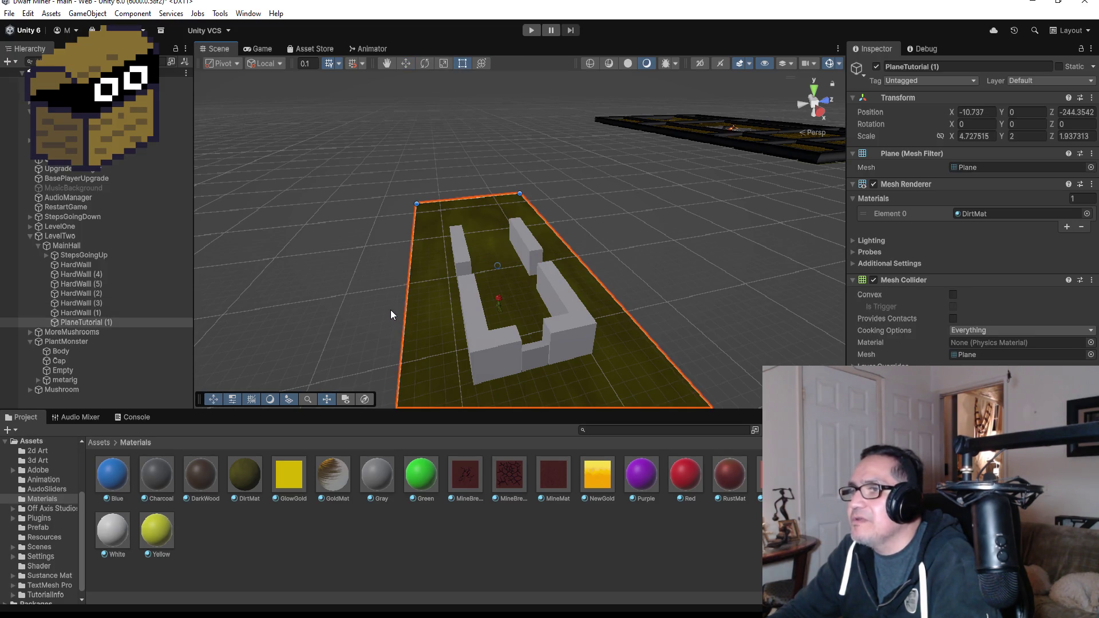
pyautogui.moveTo(406, 308); pyautogui.dragTo(436, 309)
pyautogui.moveTo(606, 289)
pyautogui.mouseDown()
pyautogui.moveTo(587, 293)
pyautogui.moveTo(652, 284)
pyautogui.moveTo(516, 271)
pyautogui.moveTo(384, 312)
pyautogui.mouseUp()
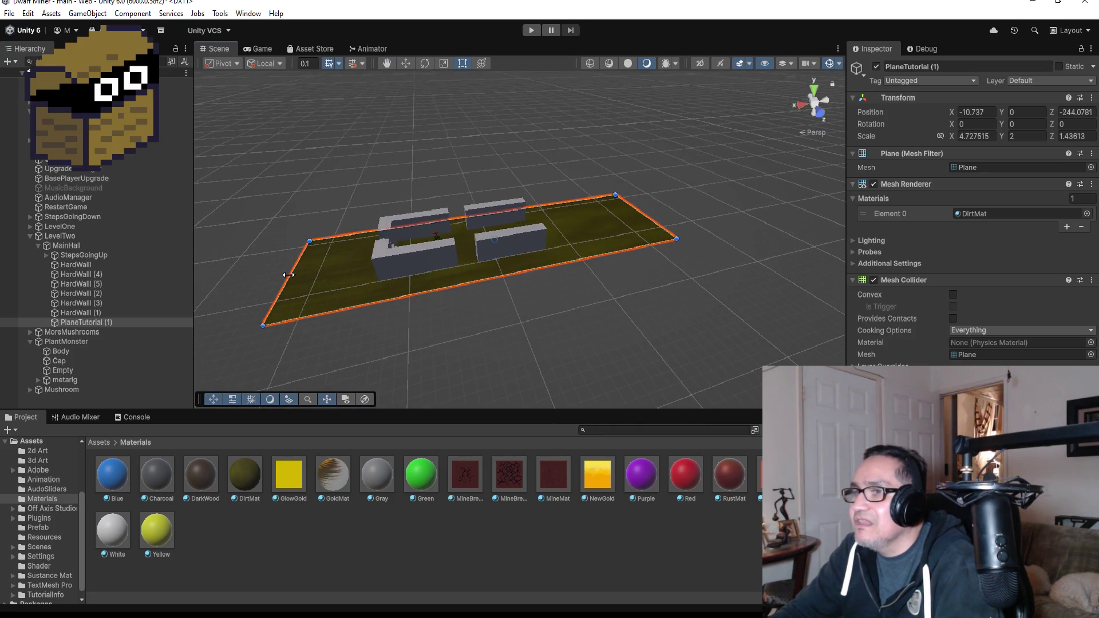
pyautogui.moveTo(288, 275); pyautogui.dragTo(339, 276)
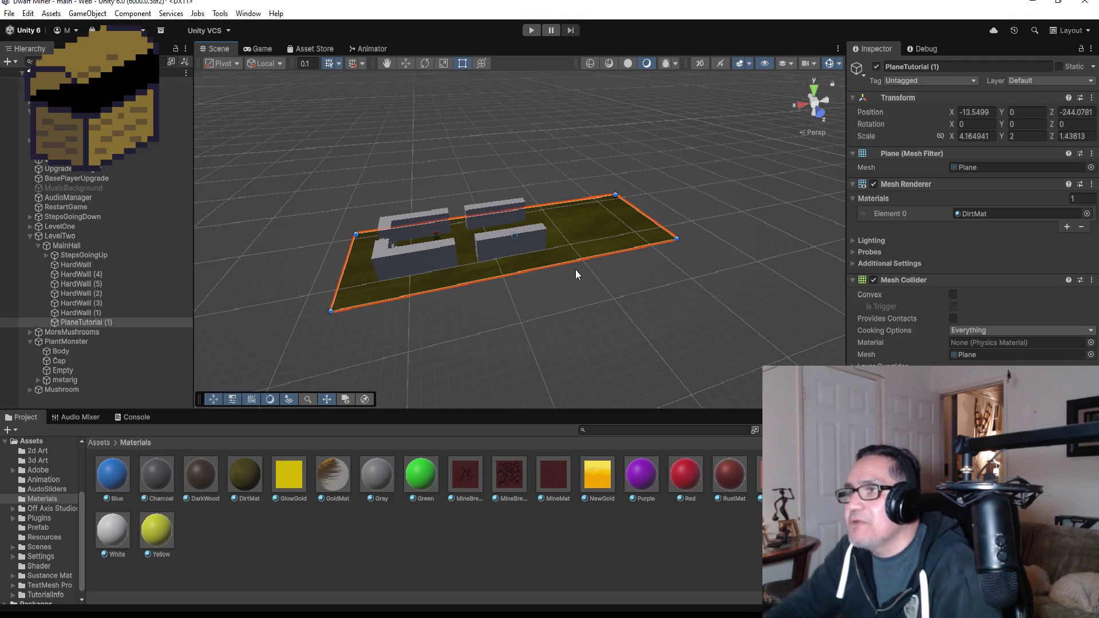
pyautogui.scroll(2, 570, 204)
pyautogui.scroll(2, 570, 203)
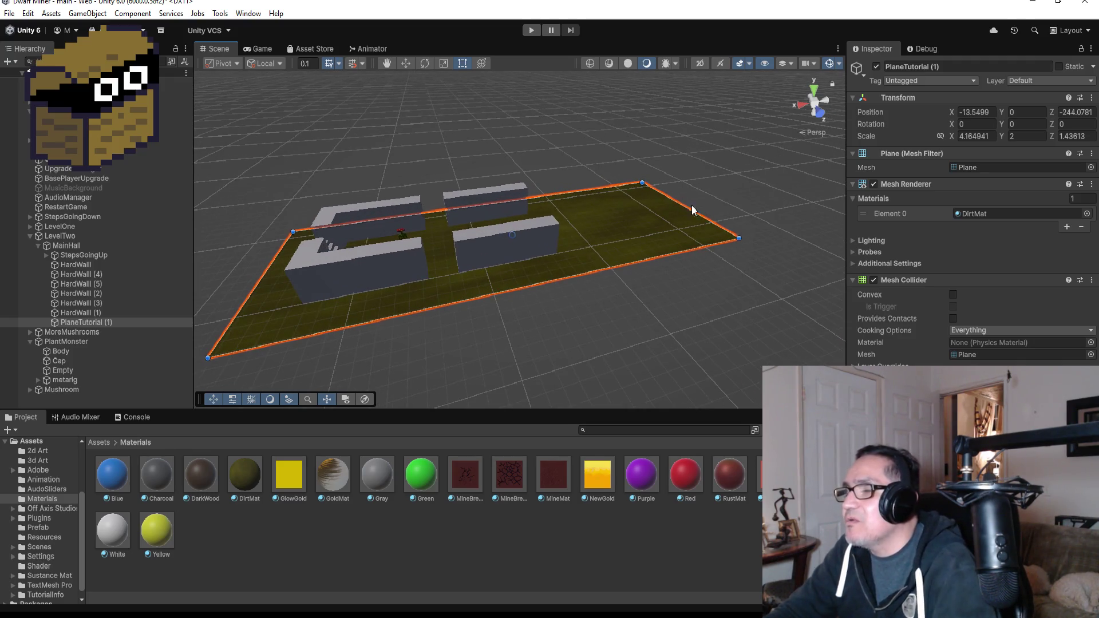
pyautogui.moveTo(692, 210)
pyautogui.mouseDown()
pyautogui.moveTo(525, 290)
pyautogui.moveTo(531, 306)
pyautogui.mouseUp()
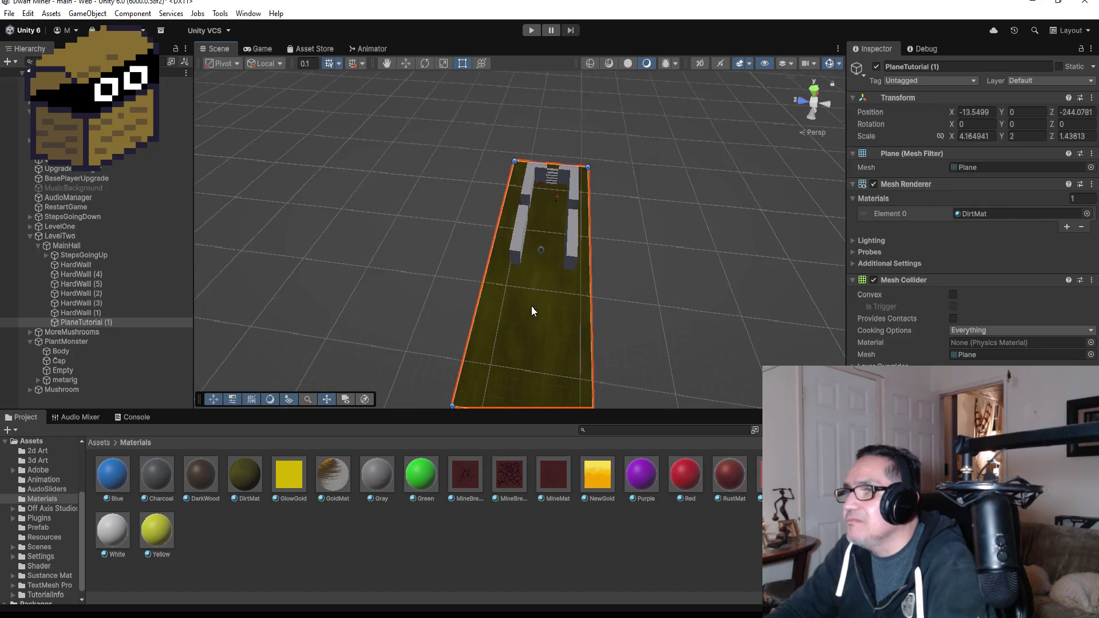
pyautogui.scroll(-2, 531, 310)
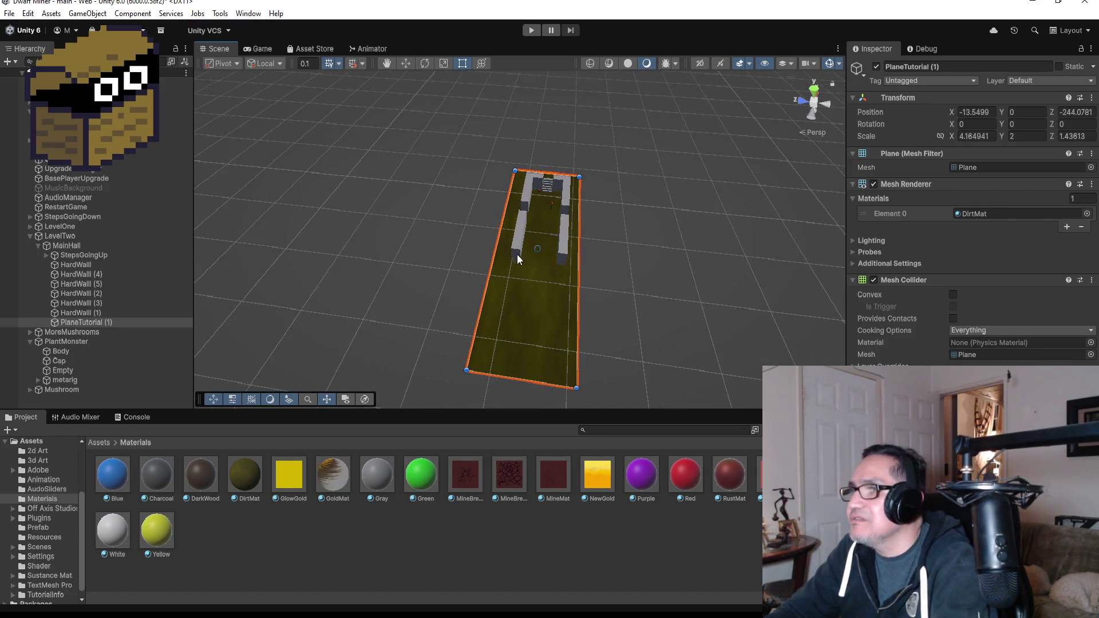
# Duplicate the left wall HardWall (3) as HardWall (6) and move it further down the dirt floor
pyautogui.click(519, 232)
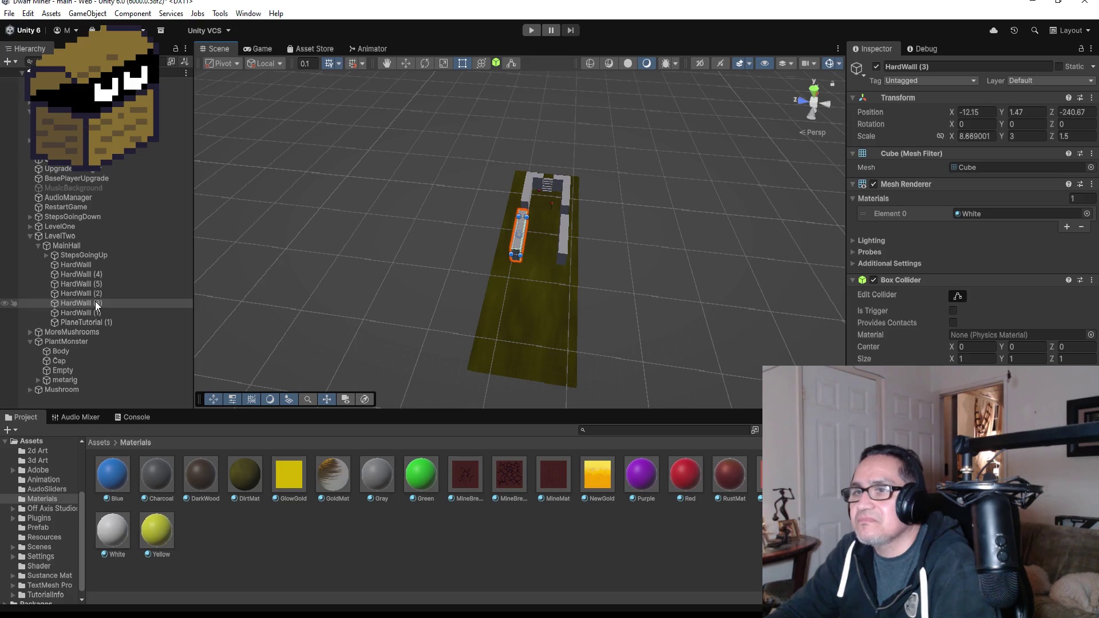
pyautogui.hotkey('ctrl', 'd')
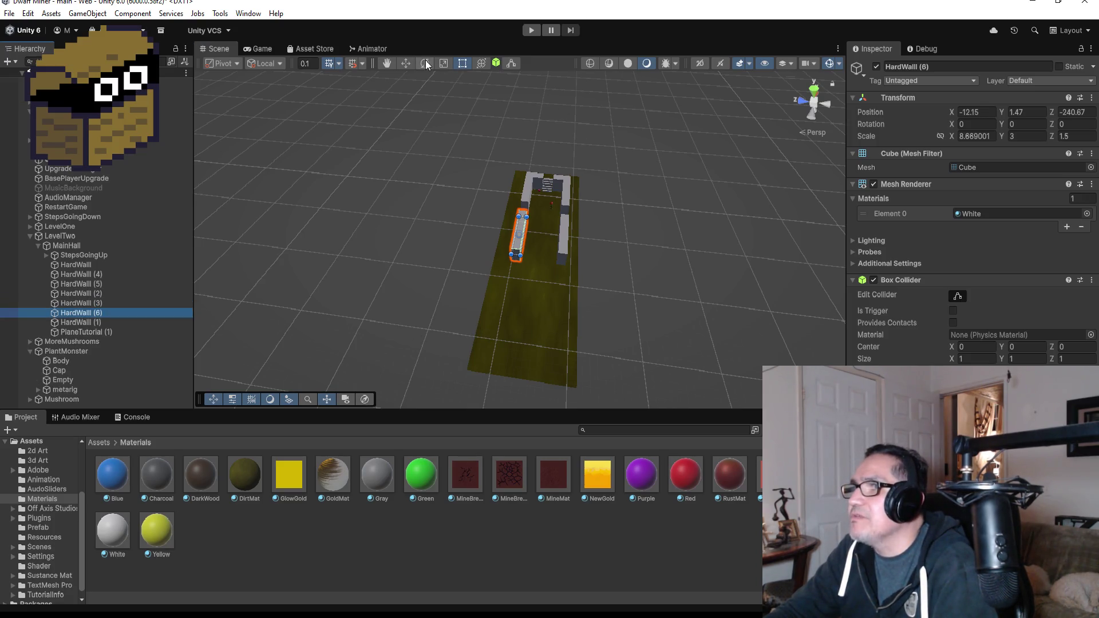
pyautogui.click(408, 63)
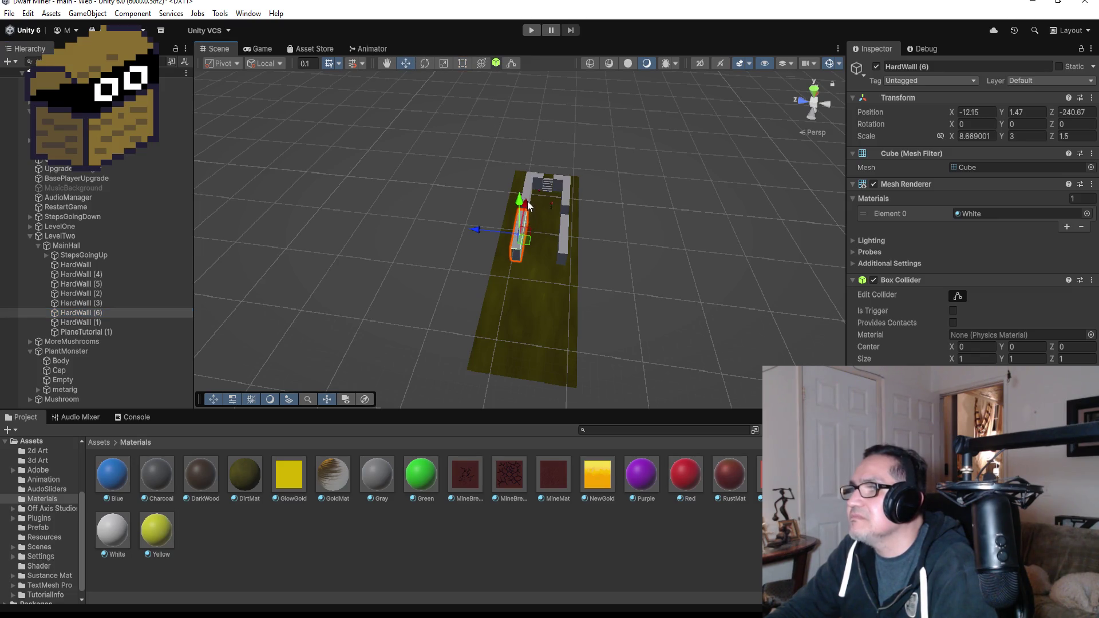
pyautogui.moveTo(527, 201); pyautogui.dragTo(511, 260)
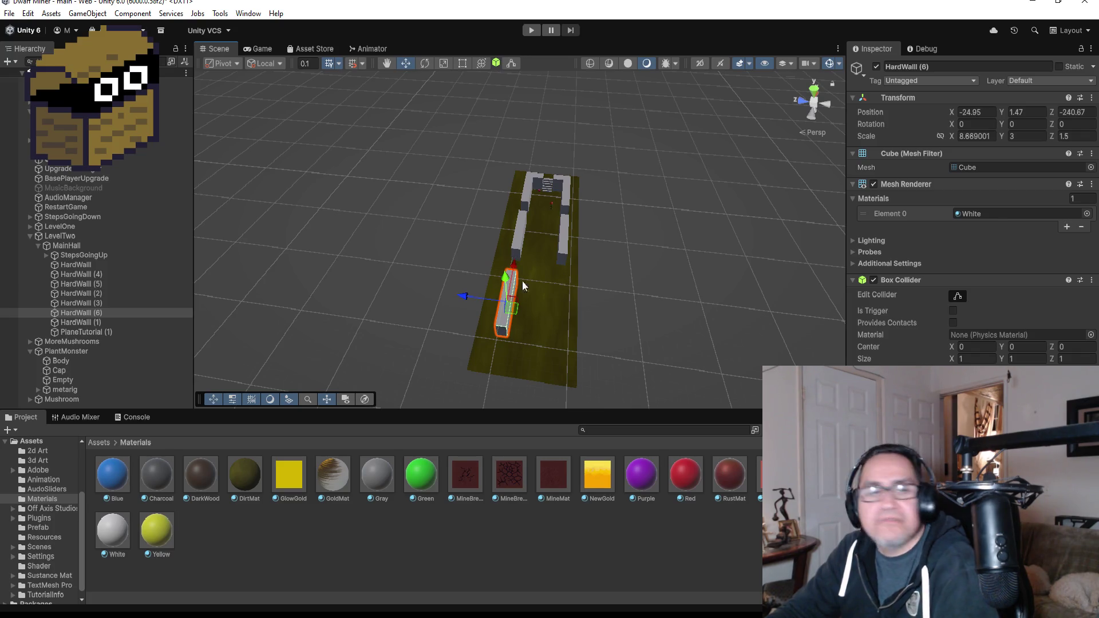
# Duplicate the right wall as HardWall (7) and move it down the floor to X -25, opposite HardWall (2)
pyautogui.hotkey('ctrl', 'd')
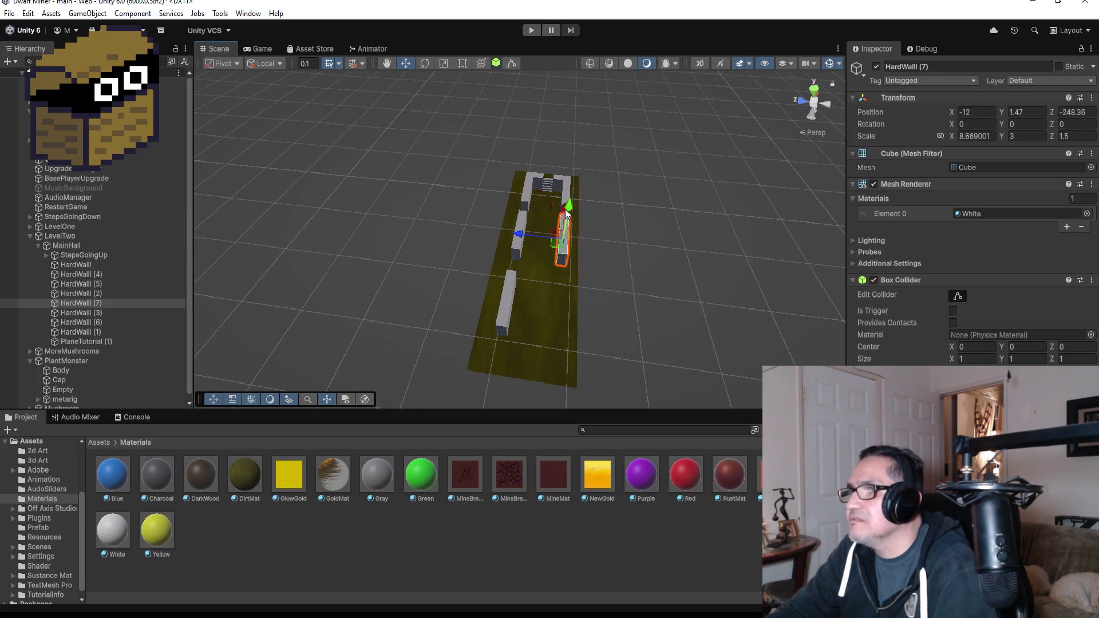
pyautogui.moveTo(564, 214); pyautogui.dragTo(553, 274)
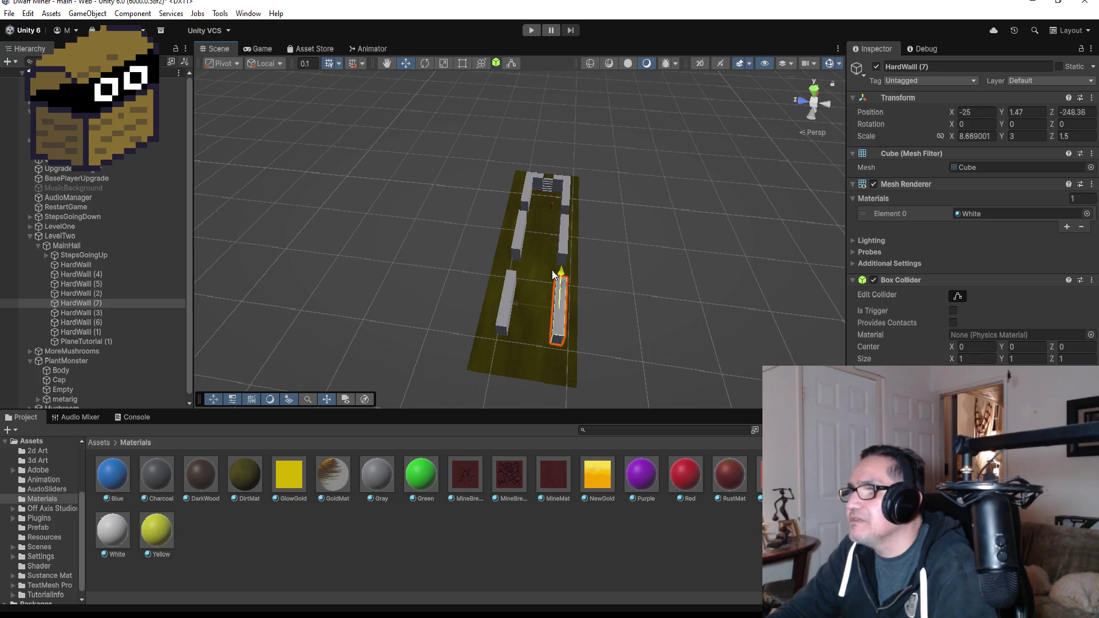
pyautogui.scroll(5, 609, 277)
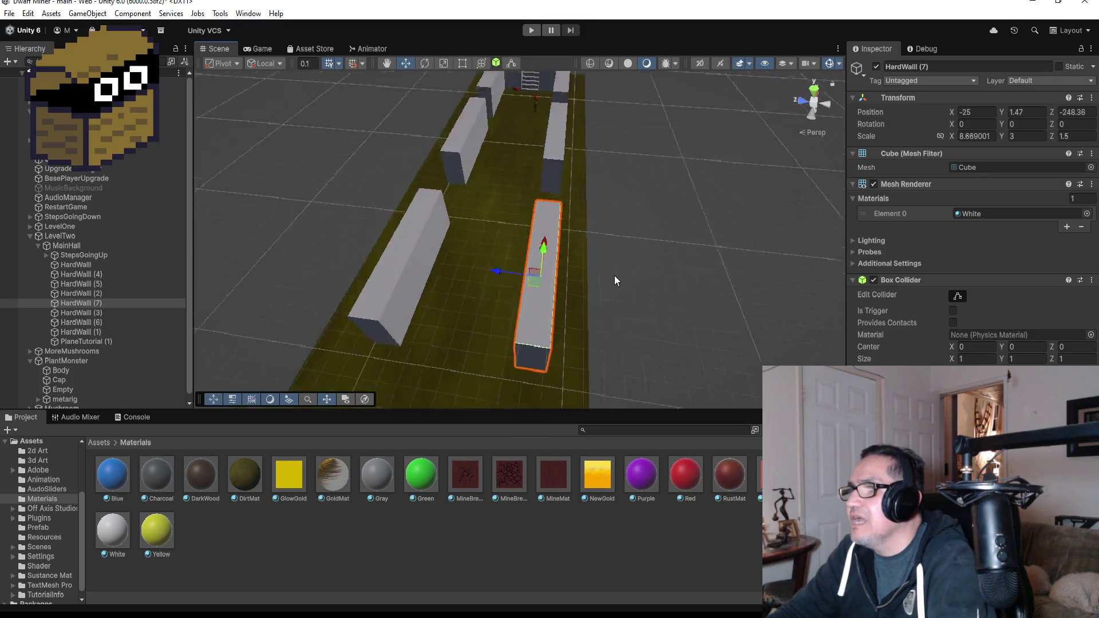
pyautogui.scroll(-3, 648, 225)
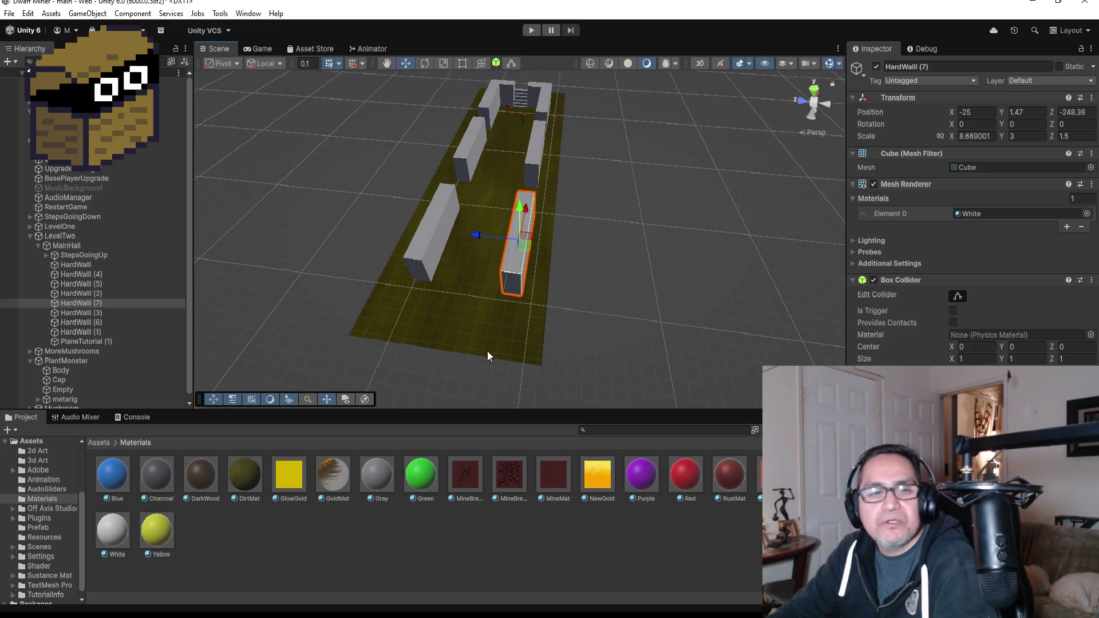
pyautogui.scroll(-5, 446, 363)
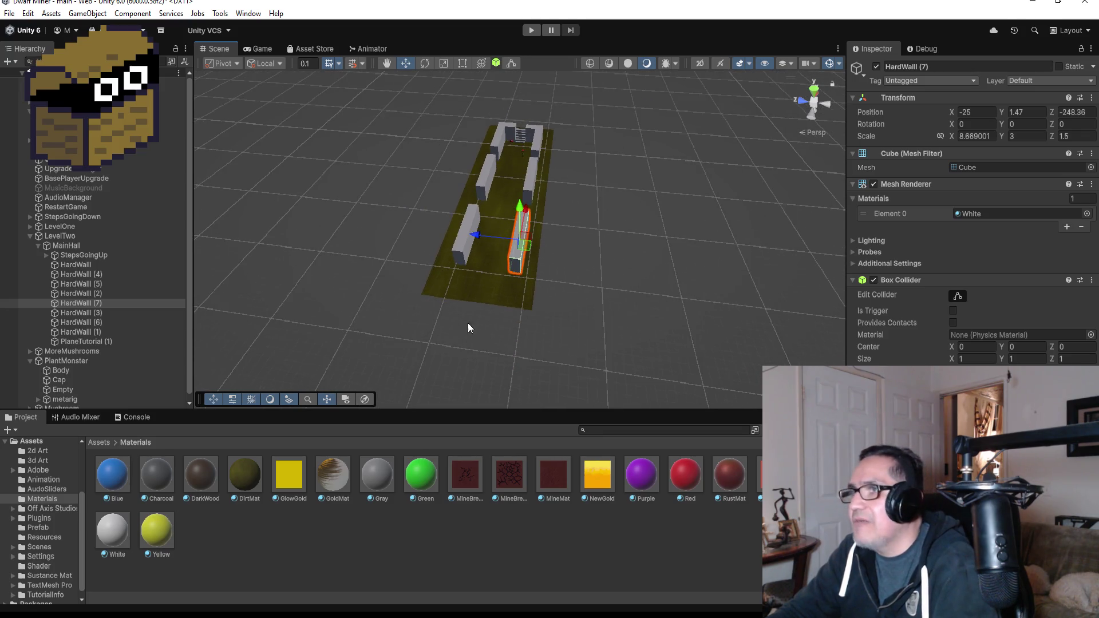
pyautogui.moveTo(630, 303)
pyautogui.mouseDown()
pyautogui.moveTo(344, 225)
pyautogui.moveTo(316, 240)
pyautogui.moveTo(329, 236)
pyautogui.mouseUp()
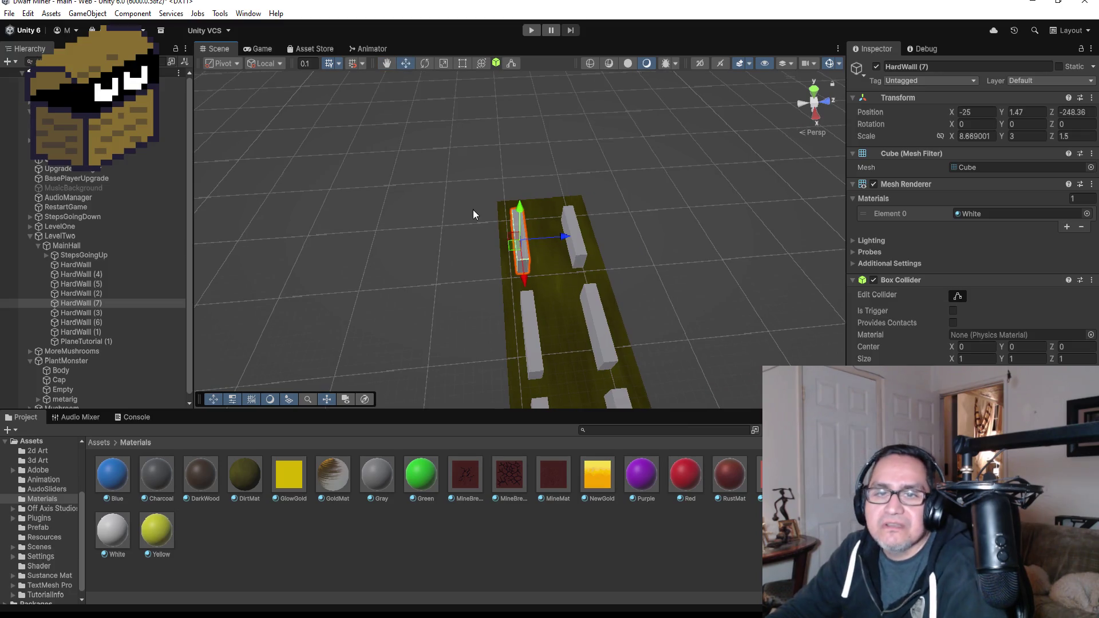
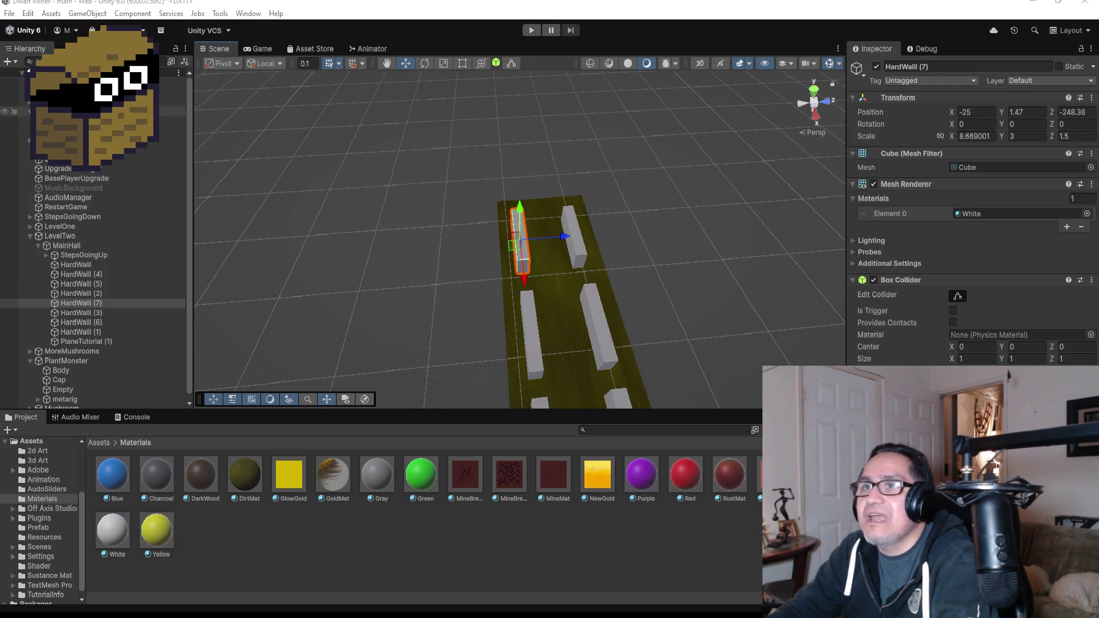
# Collapse LevelTwo, select MusicBackground and start the game in Play mode
pyautogui.scroll(-1, 86, 111)
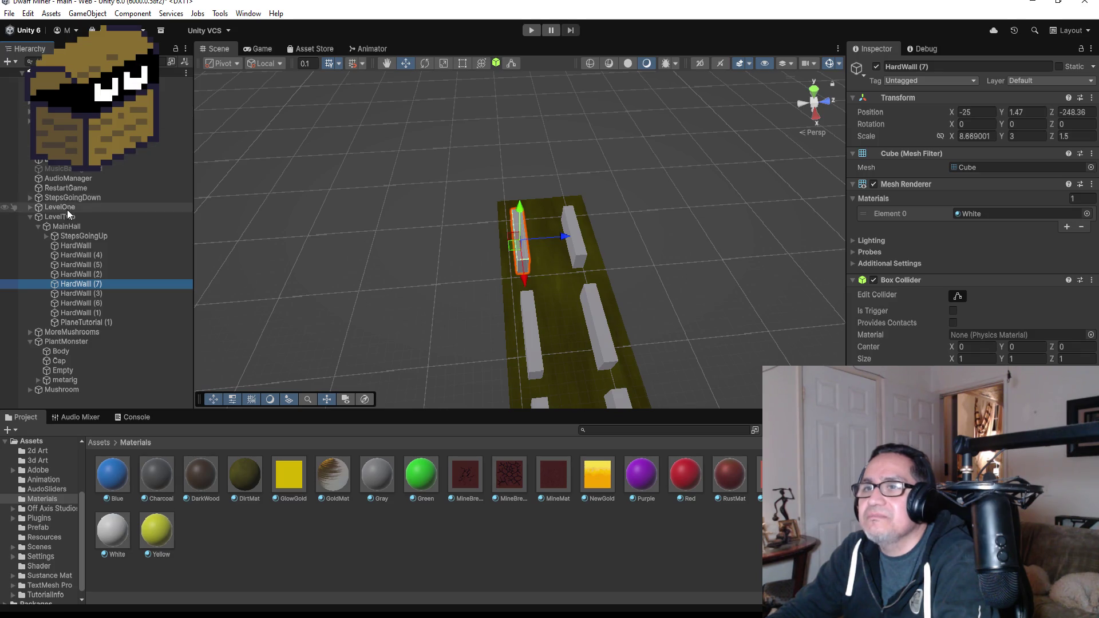
pyautogui.click(30, 216)
pyautogui.click(77, 169)
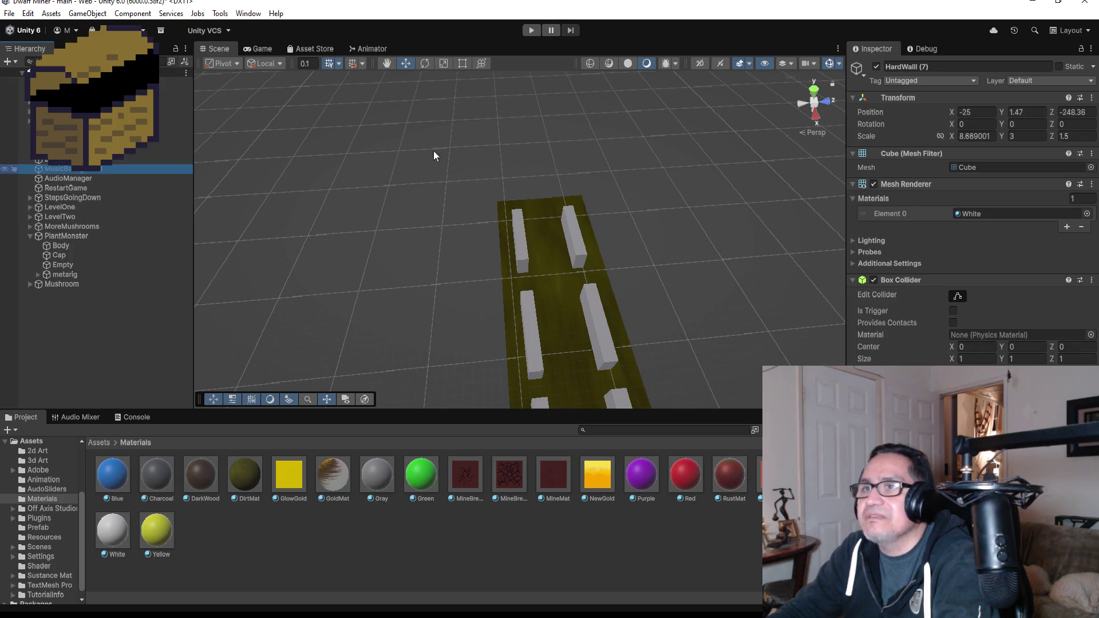
pyautogui.click(525, 32)
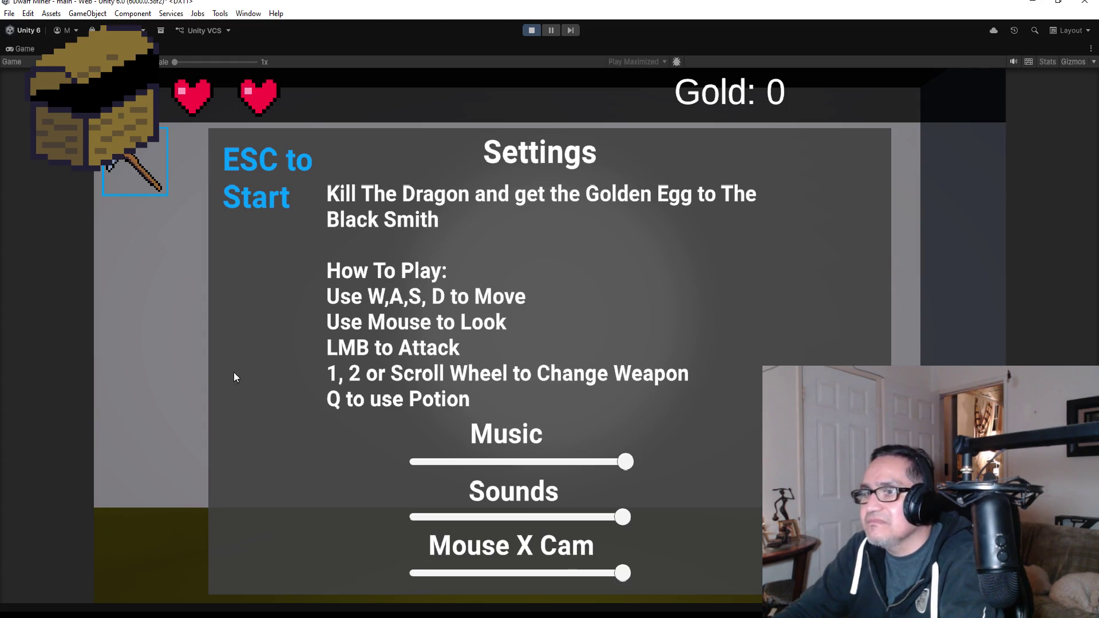
# Dismiss the instructions panel, walk the player down the grey-walled corridor, then pause the game
pyautogui.press('Escape')
pyautogui.press('d')
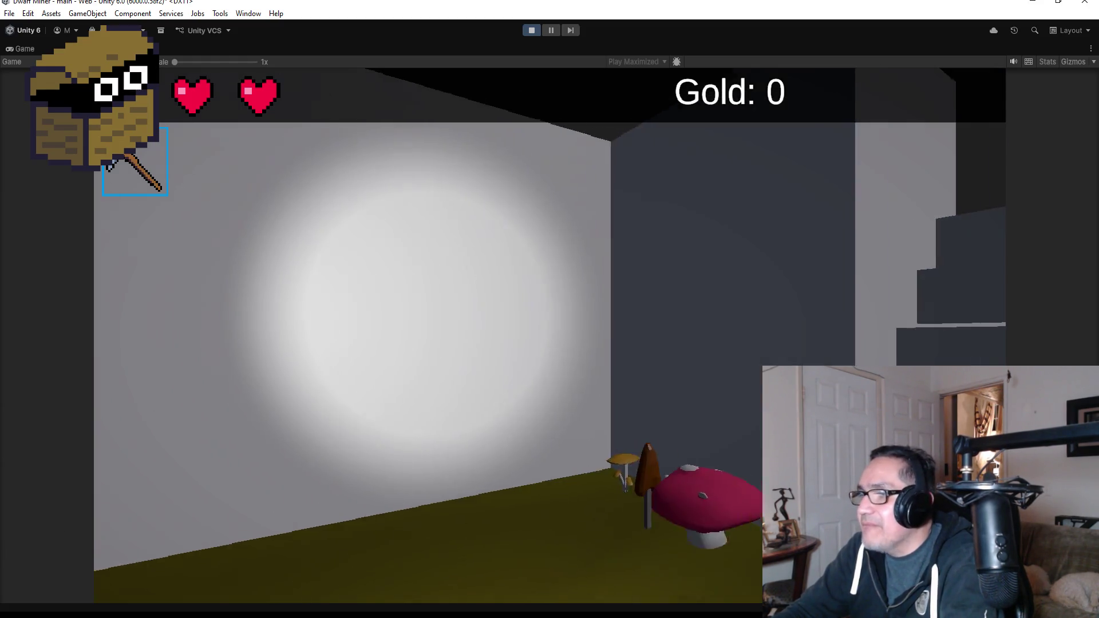
pyautogui.press('d')
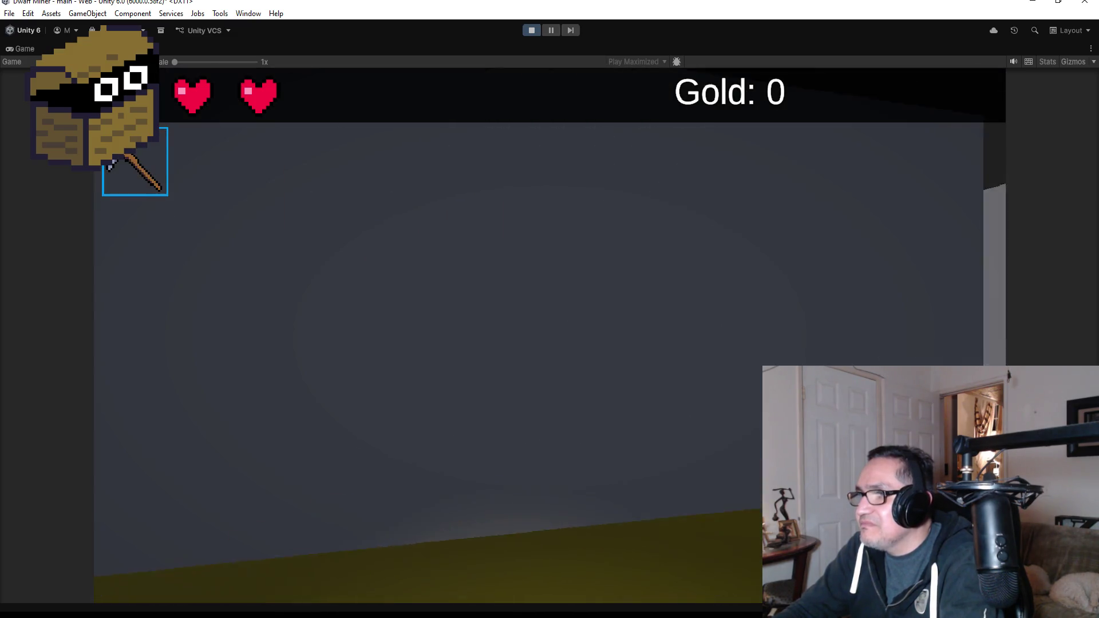
pyautogui.press('w')
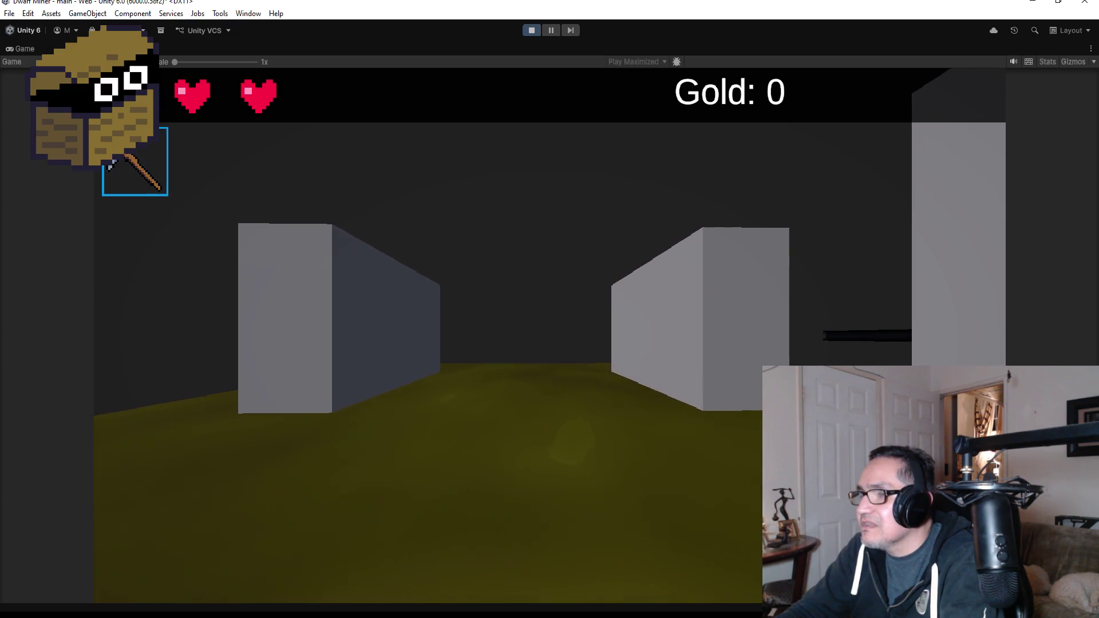
pyautogui.press('a')
pyautogui.press('d')
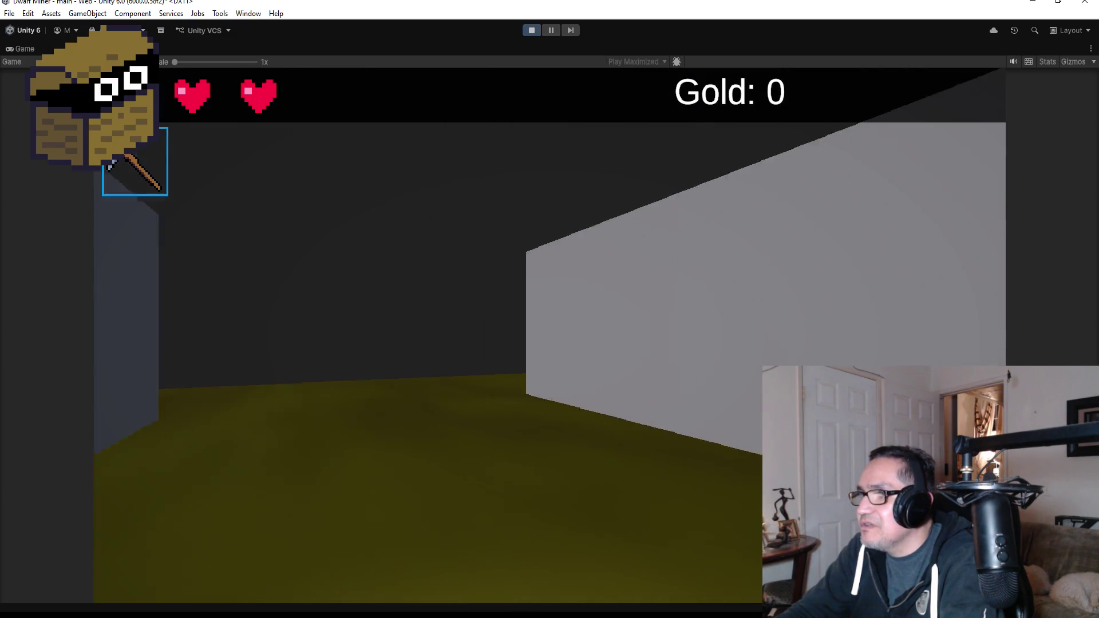
pyautogui.press('w')
pyautogui.press('w')
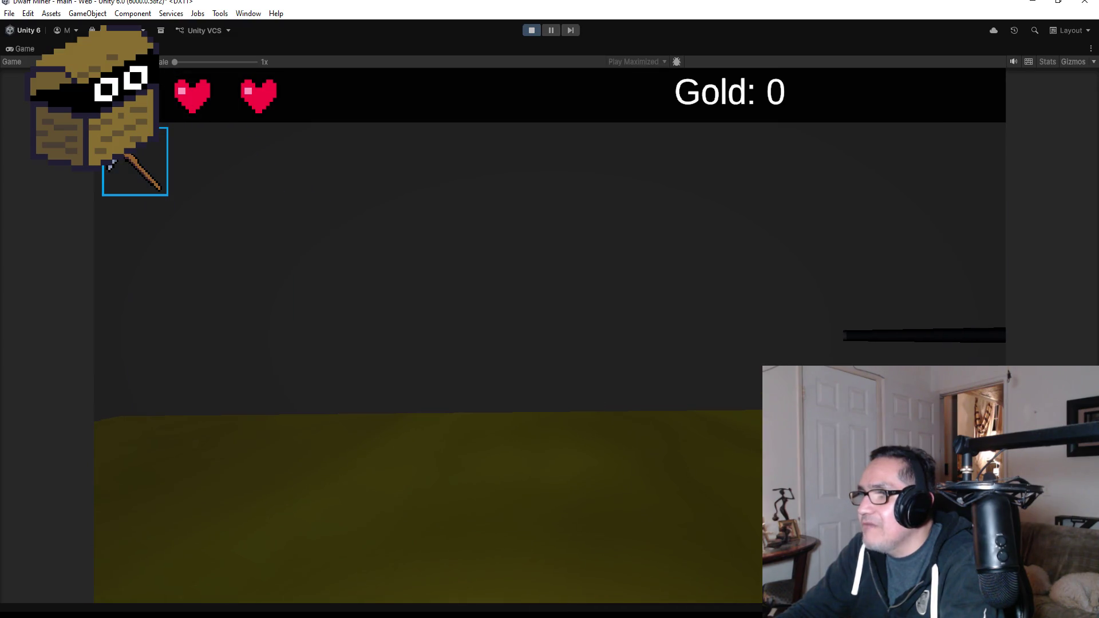
pyautogui.press('s')
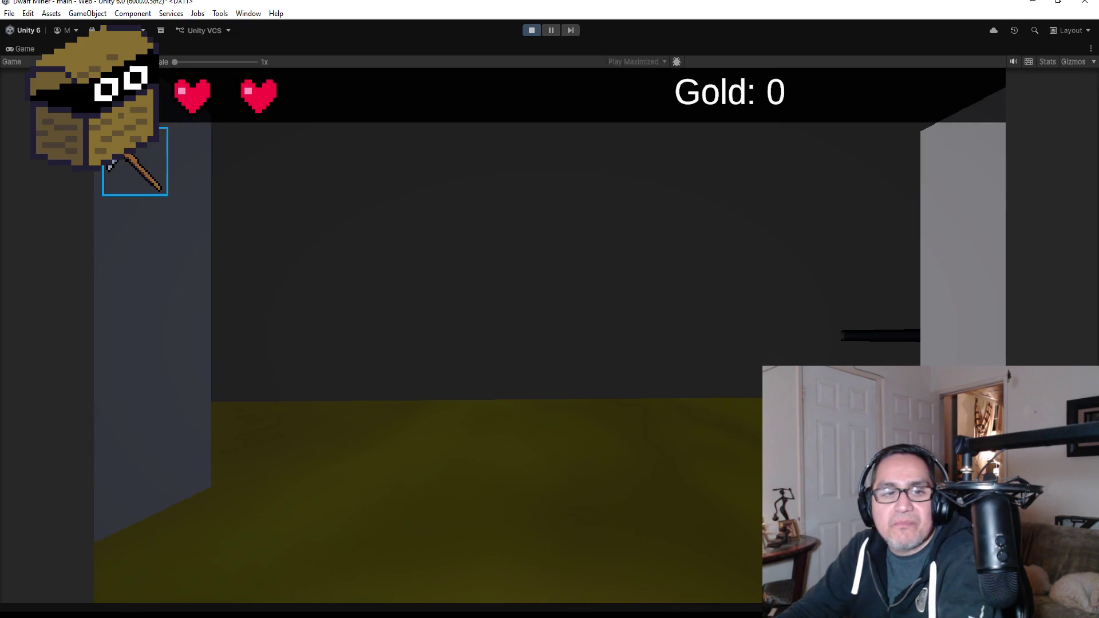
pyautogui.press('Escape')
# Stop Play mode, expand LevelOne and select and frame PlantMonster
pyautogui.click(525, 33)
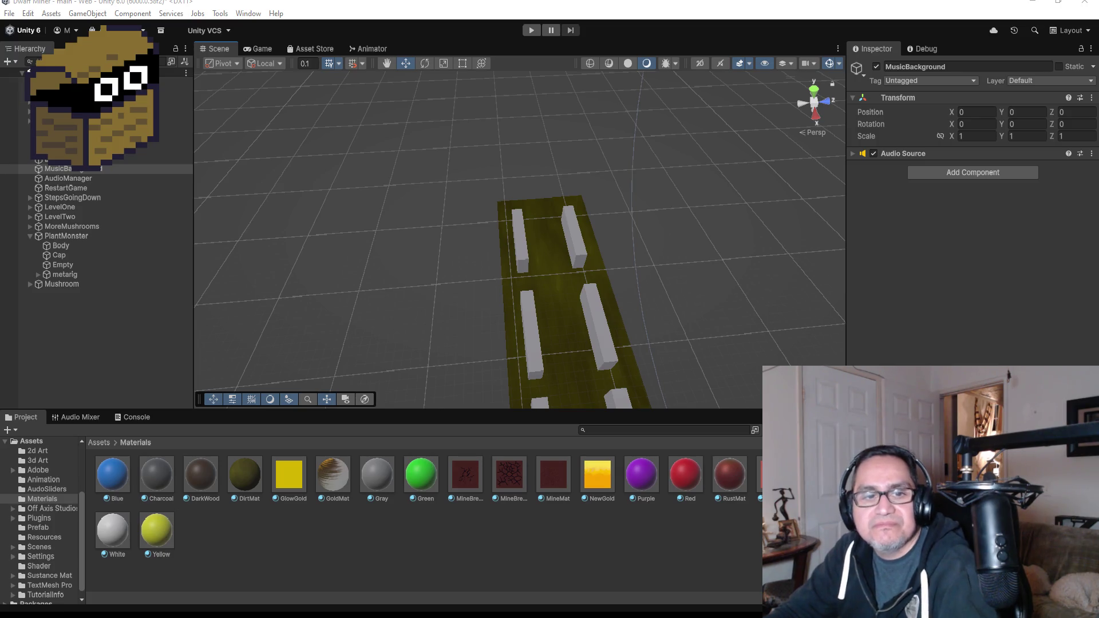
pyautogui.scroll(-5, 571, 341)
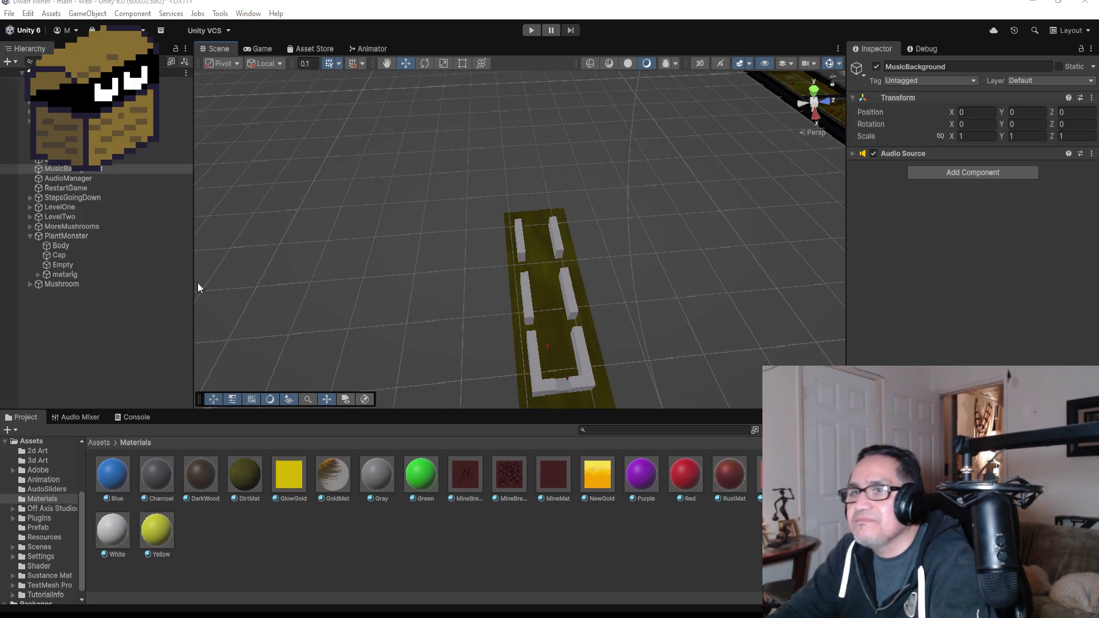
pyautogui.click(30, 238)
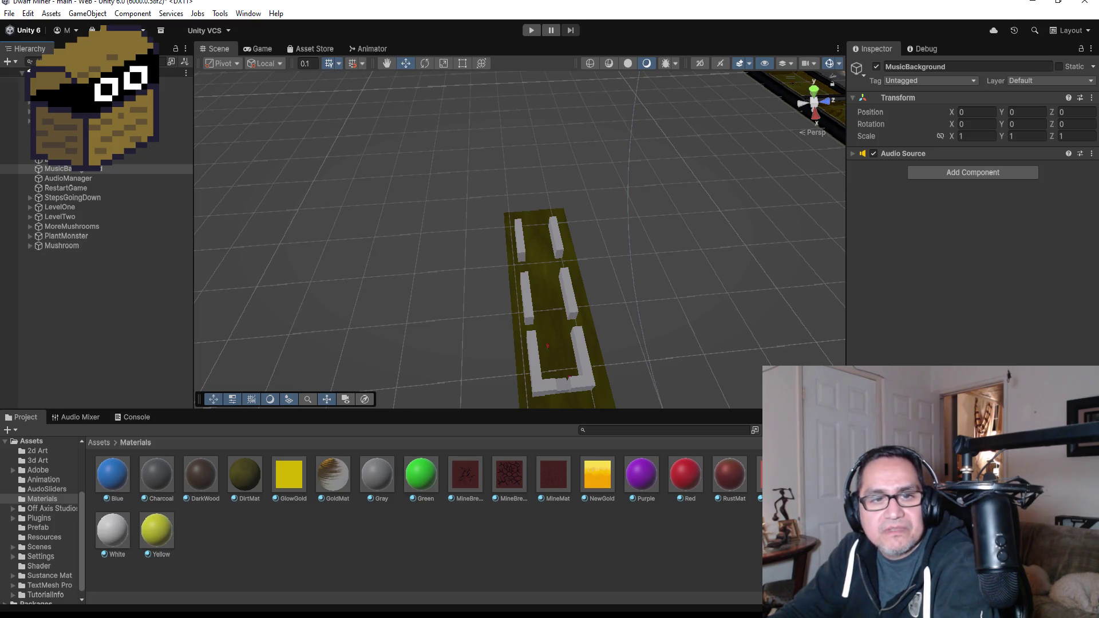
pyautogui.click(30, 207)
pyautogui.doubleClick(67, 394)
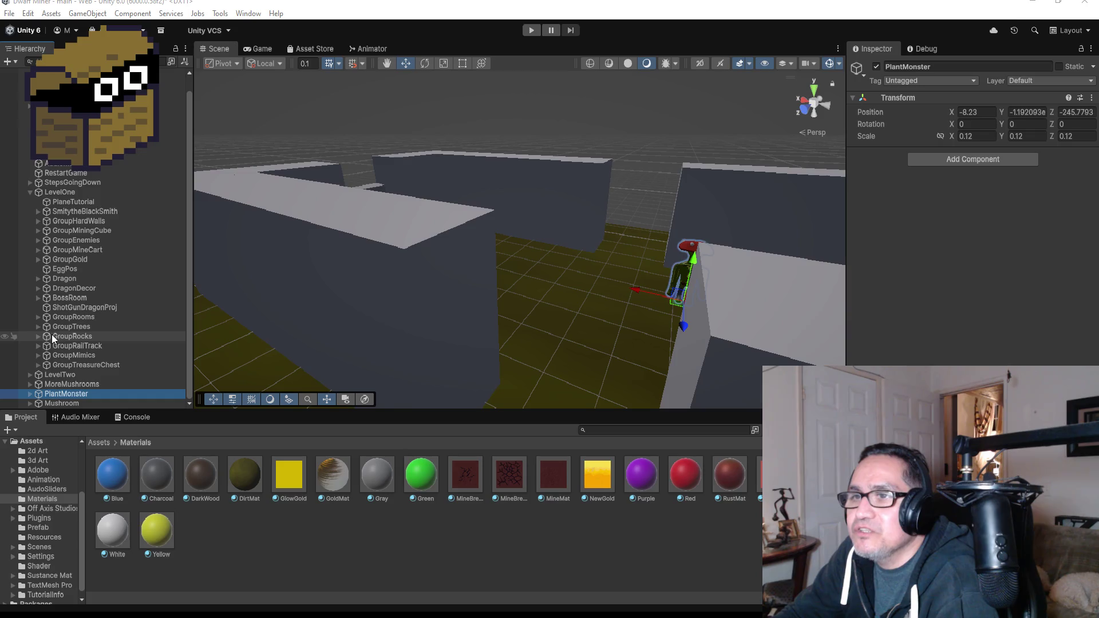
# Expand GroupEnemies and select Goblin to view its Capsule Collider and Rigidbody
pyautogui.click(37, 270)
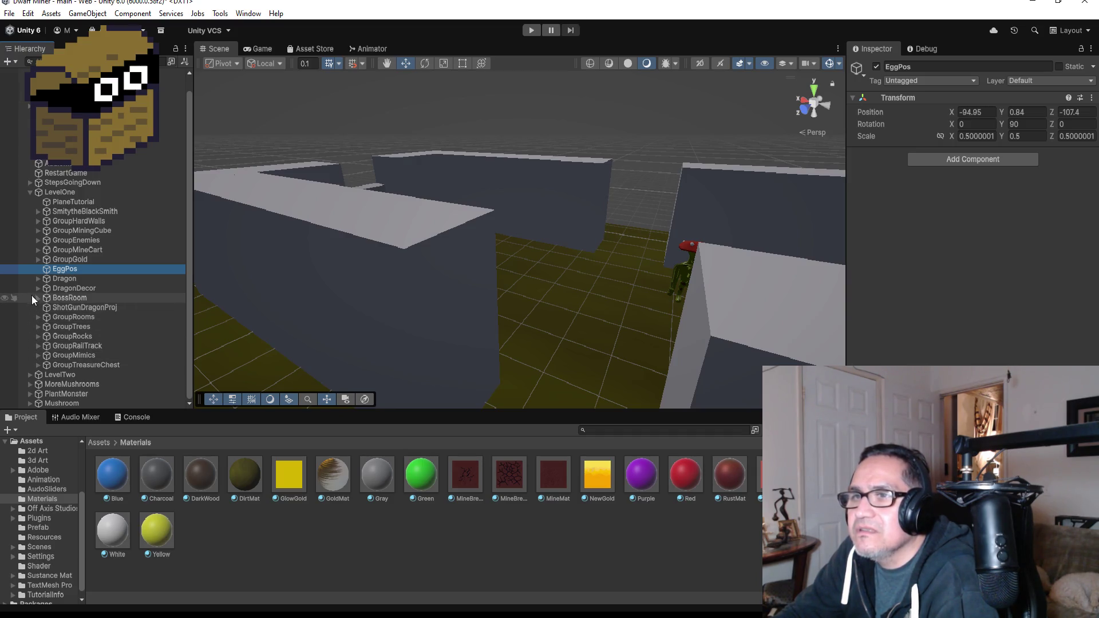
pyautogui.click(36, 241)
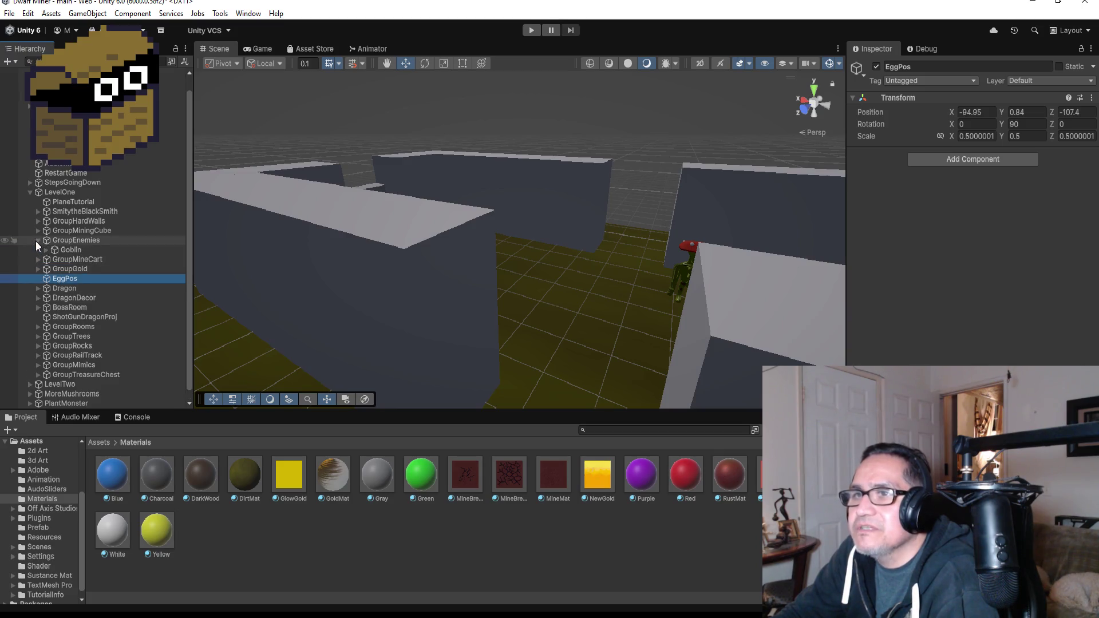
pyautogui.click(70, 249)
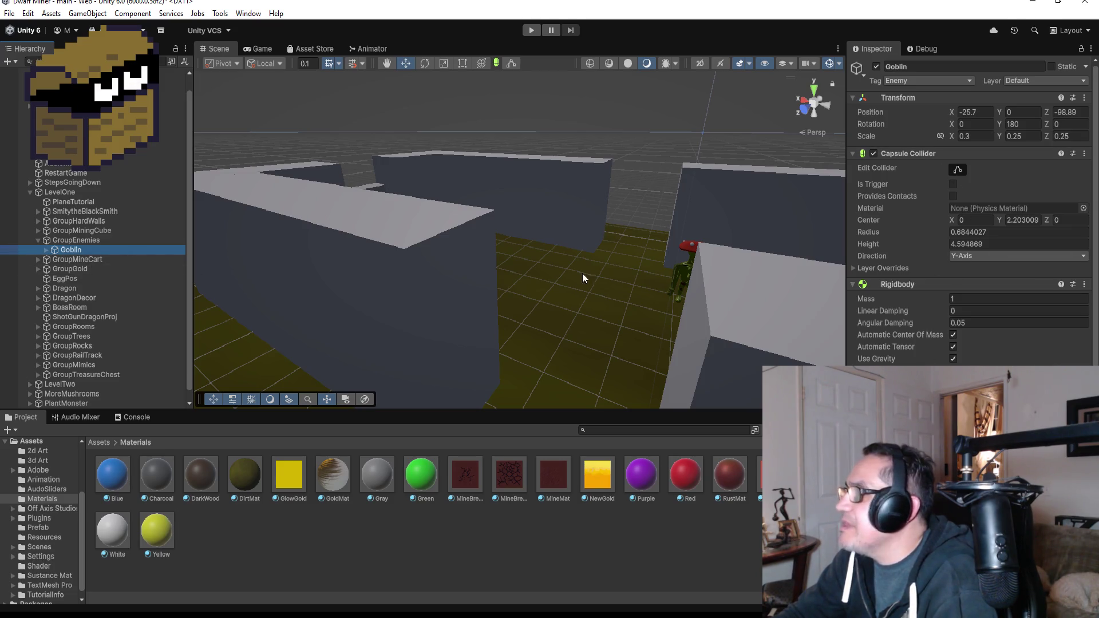
# Collapse LevelOne and add a Capsule Collider to PlantMonster through an Add Component search for 'cap'
pyautogui.click(30, 192)
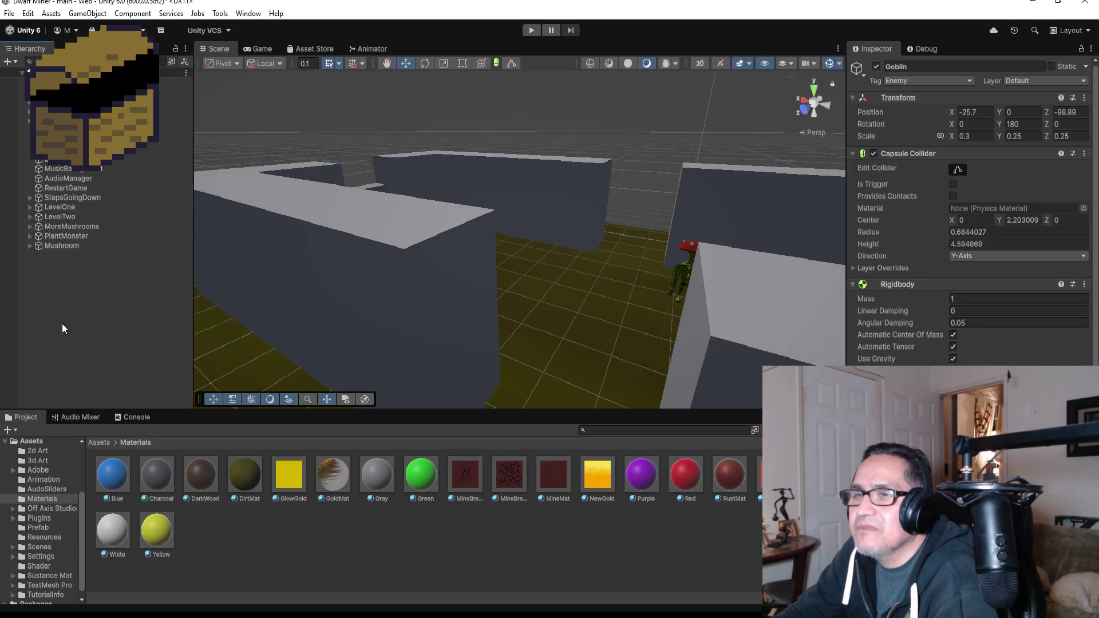
pyautogui.doubleClick(68, 235)
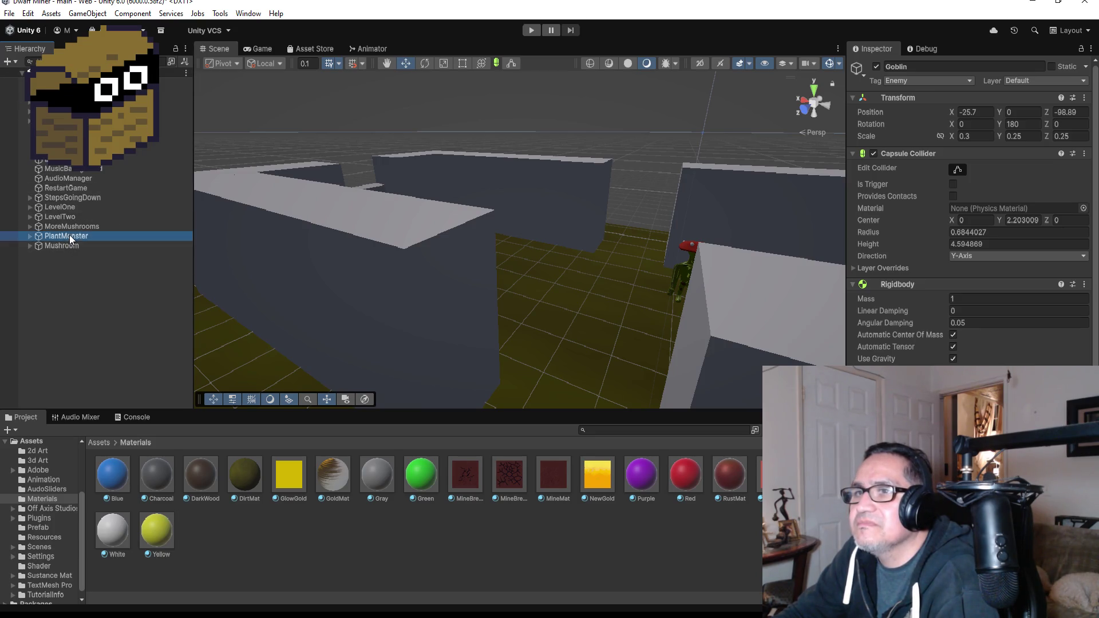
pyautogui.click(987, 153)
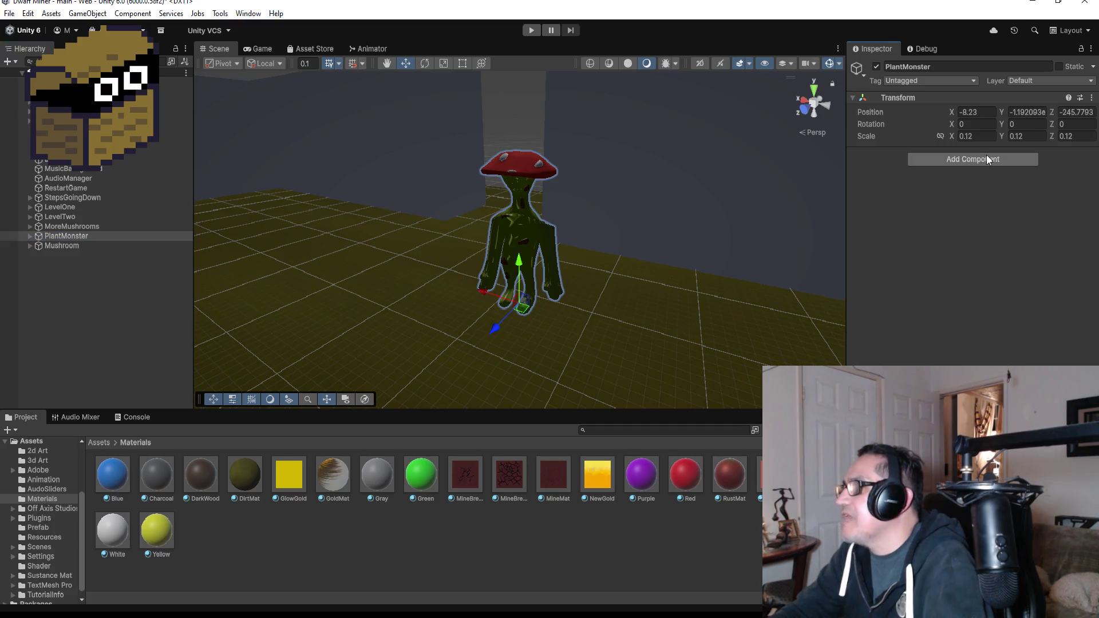
pyautogui.write('cap')
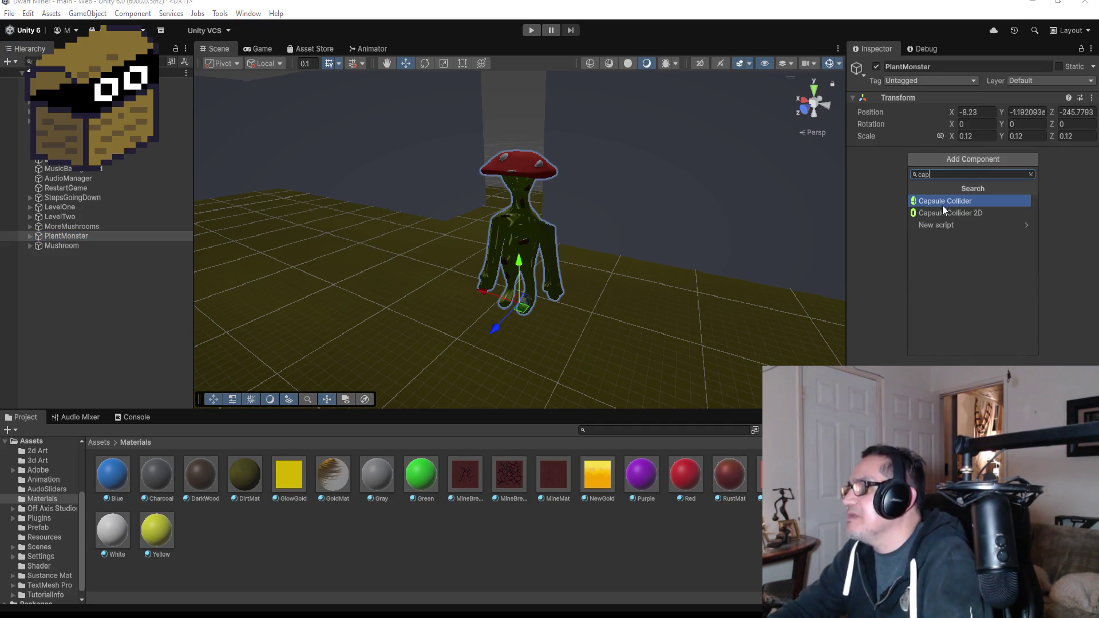
pyautogui.click(944, 204)
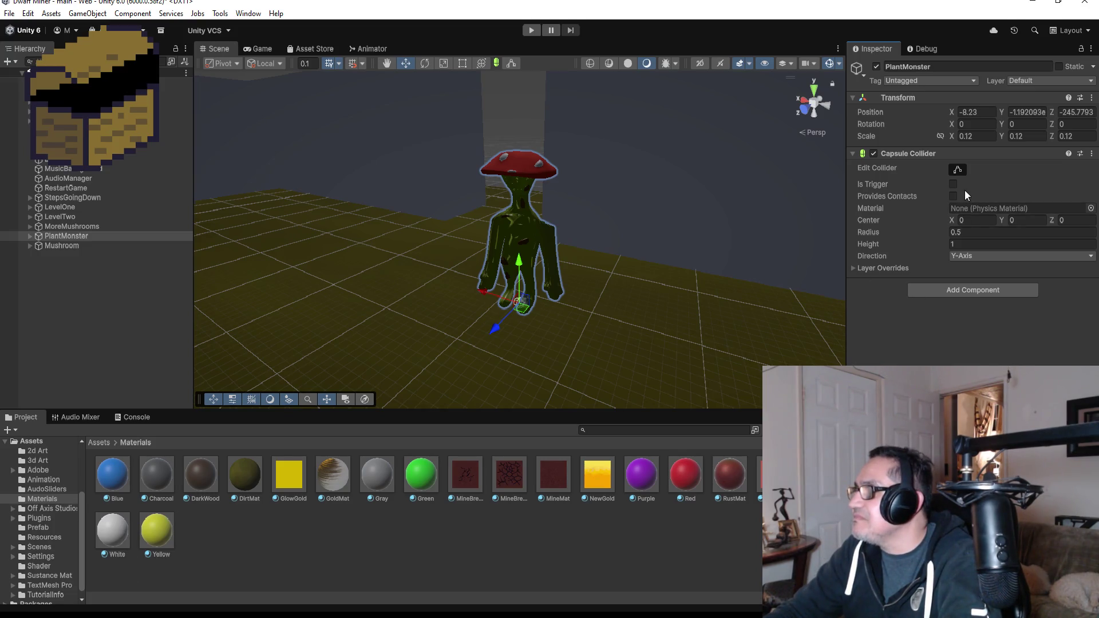
# Edit PlantMonster's capsule collider to fit its body: radius 1.811823, height 11.95389, centre Y 5.893026
pyautogui.click(511, 63)
pyautogui.scroll(2, 550, 326)
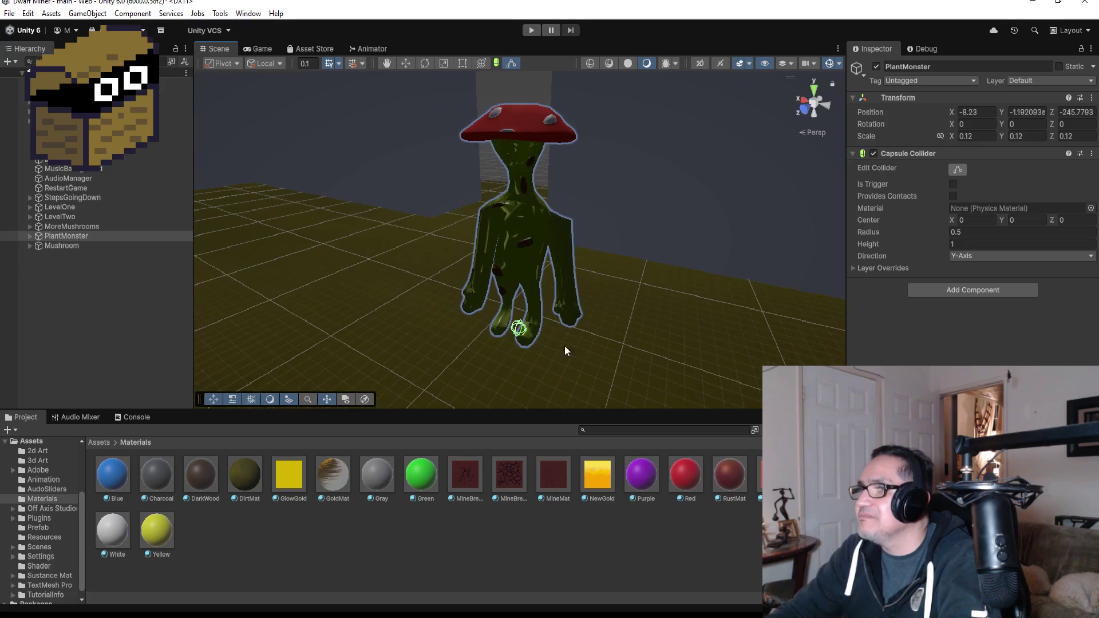
pyautogui.moveTo(564, 346)
pyautogui.mouseDown()
pyautogui.moveTo(511, 339)
pyautogui.moveTo(519, 137)
pyautogui.mouseUp()
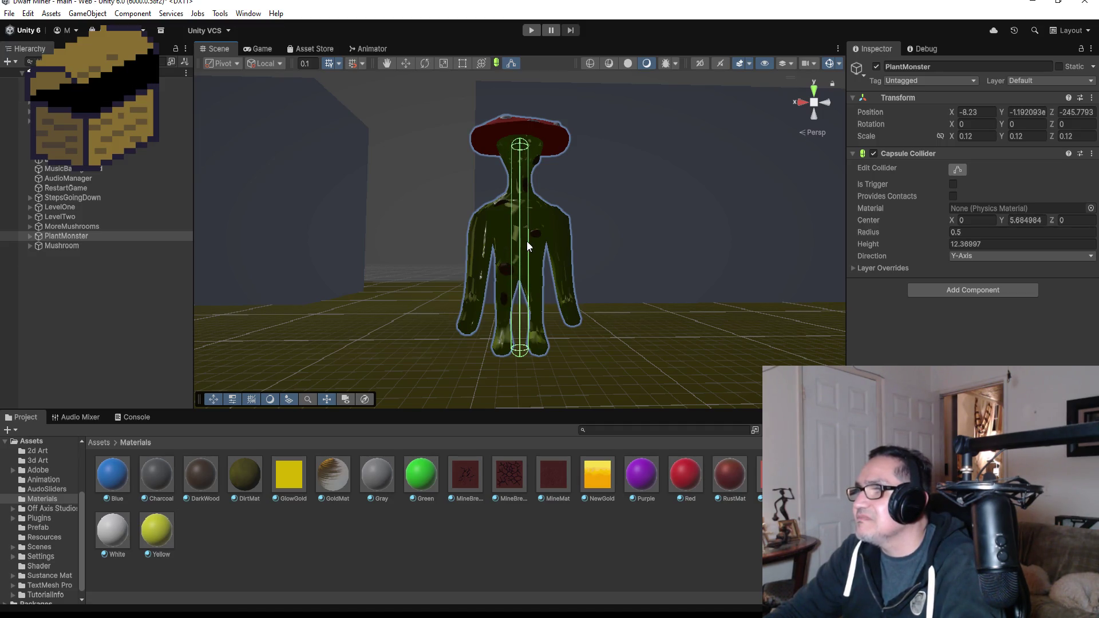
pyautogui.moveTo(526, 244); pyautogui.dragTo(549, 248)
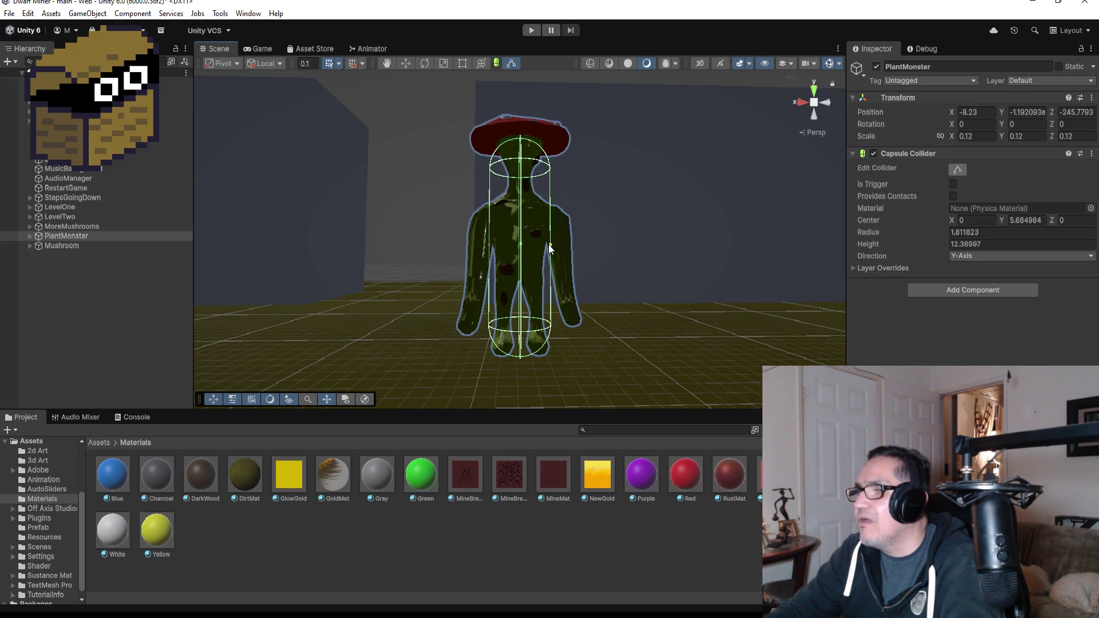
pyautogui.press('alt')
pyautogui.moveTo(491, 329)
pyautogui.mouseDown()
pyautogui.moveTo(514, 359)
pyautogui.moveTo(517, 351)
pyautogui.mouseUp()
pyautogui.moveTo(650, 336)
pyautogui.mouseDown()
pyautogui.moveTo(606, 326)
pyautogui.moveTo(354, 330)
pyautogui.moveTo(708, 370)
pyautogui.moveTo(235, 336)
pyautogui.moveTo(461, 350)
pyautogui.mouseUp()
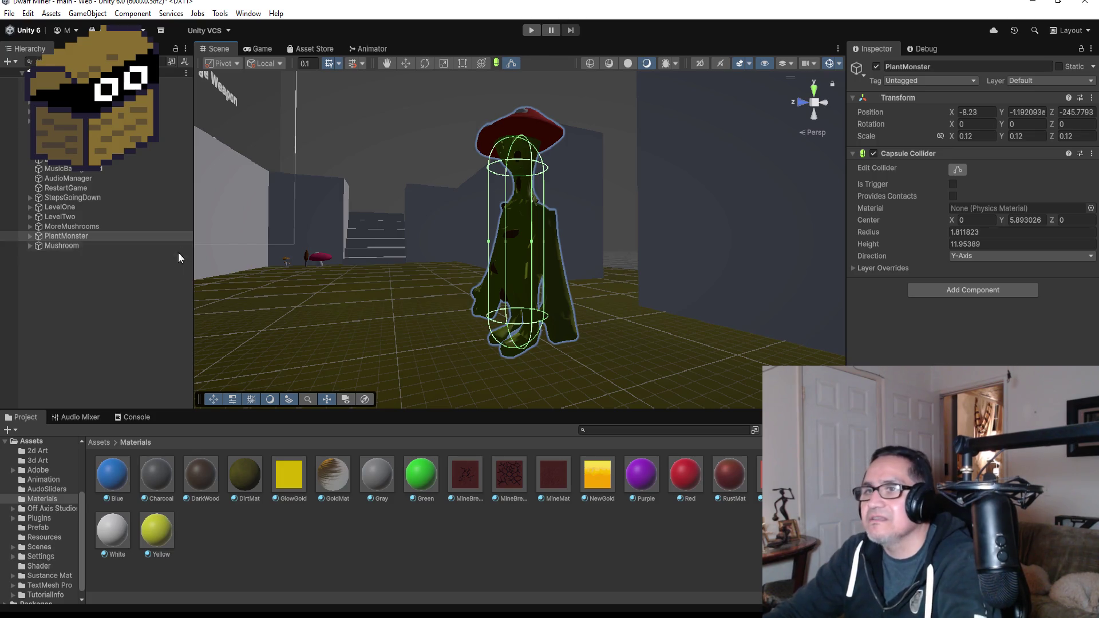
pyautogui.click(128, 287)
pyautogui.click(104, 236)
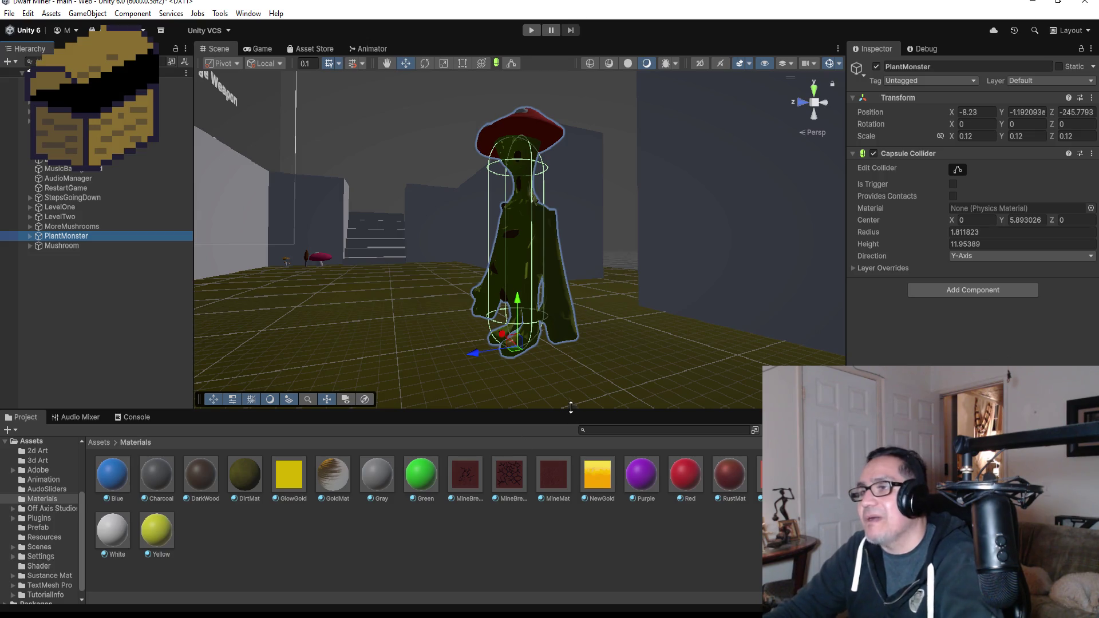
pyautogui.moveTo(575, 355)
pyautogui.mouseDown()
pyautogui.moveTo(585, 309)
pyautogui.moveTo(627, 300)
pyautogui.moveTo(851, 301)
pyautogui.moveTo(832, 301)
pyautogui.mouseUp()
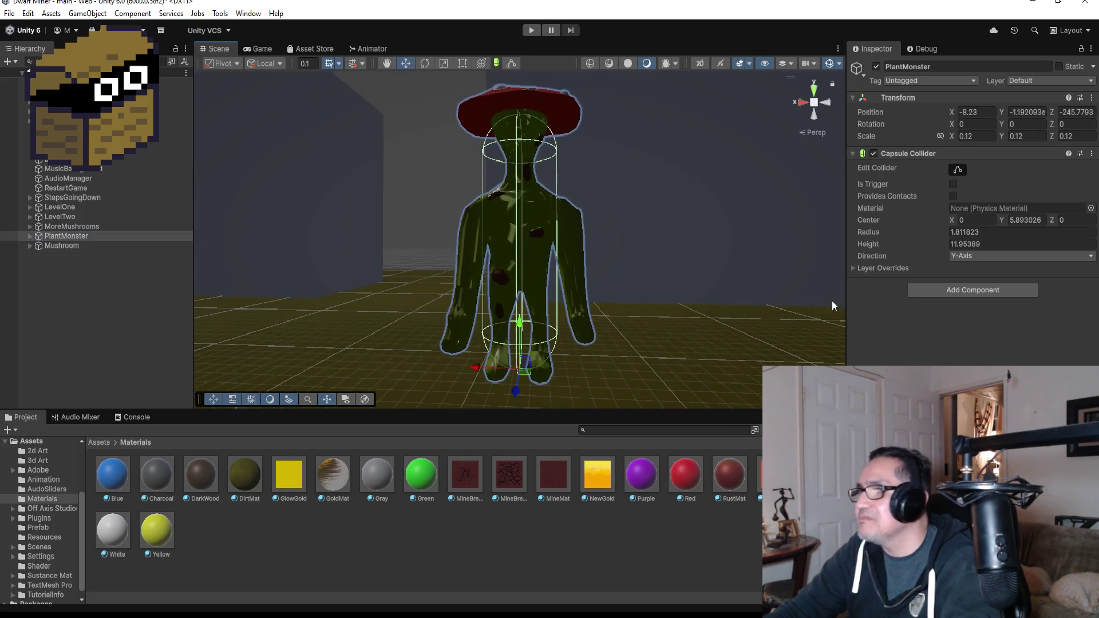
pyautogui.click(991, 293)
pyautogui.write('ri')
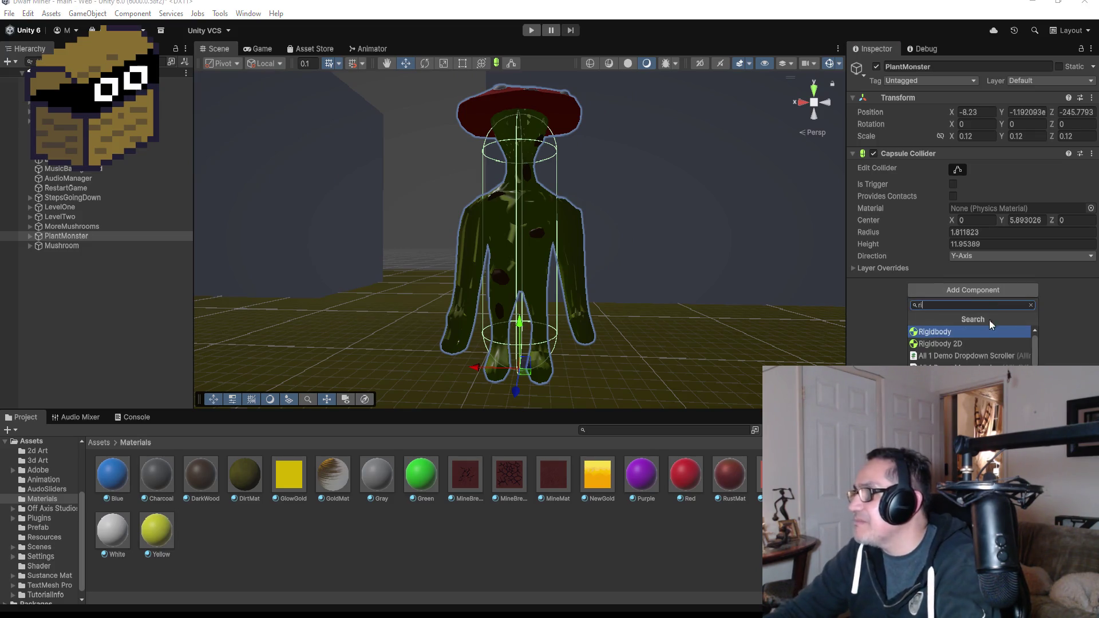
pyautogui.click(977, 332)
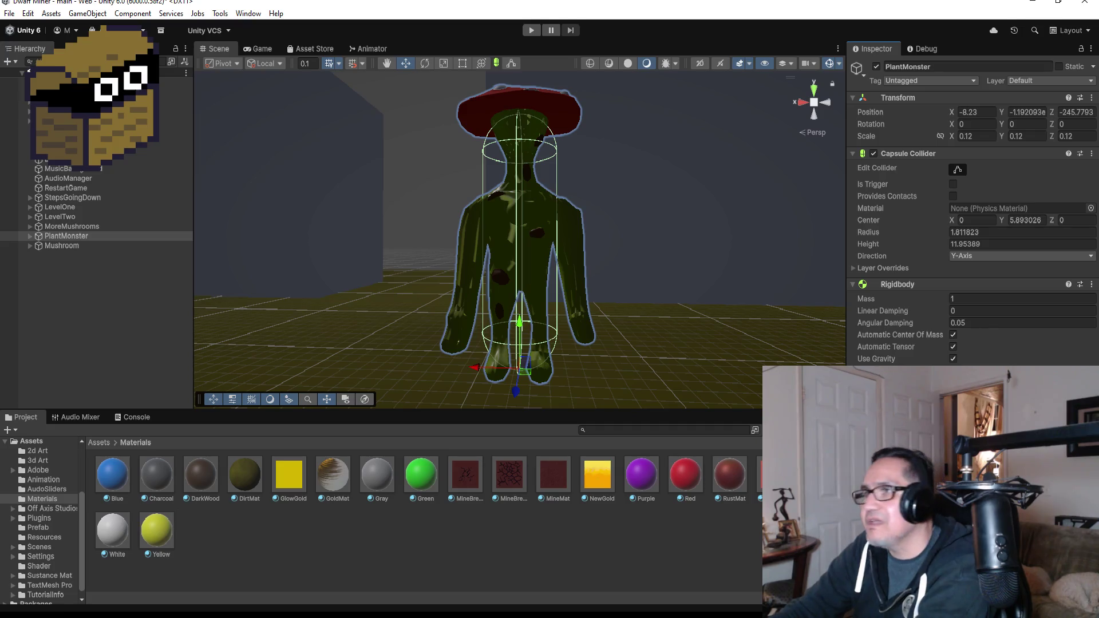
pyautogui.scroll(-2, 664, 212)
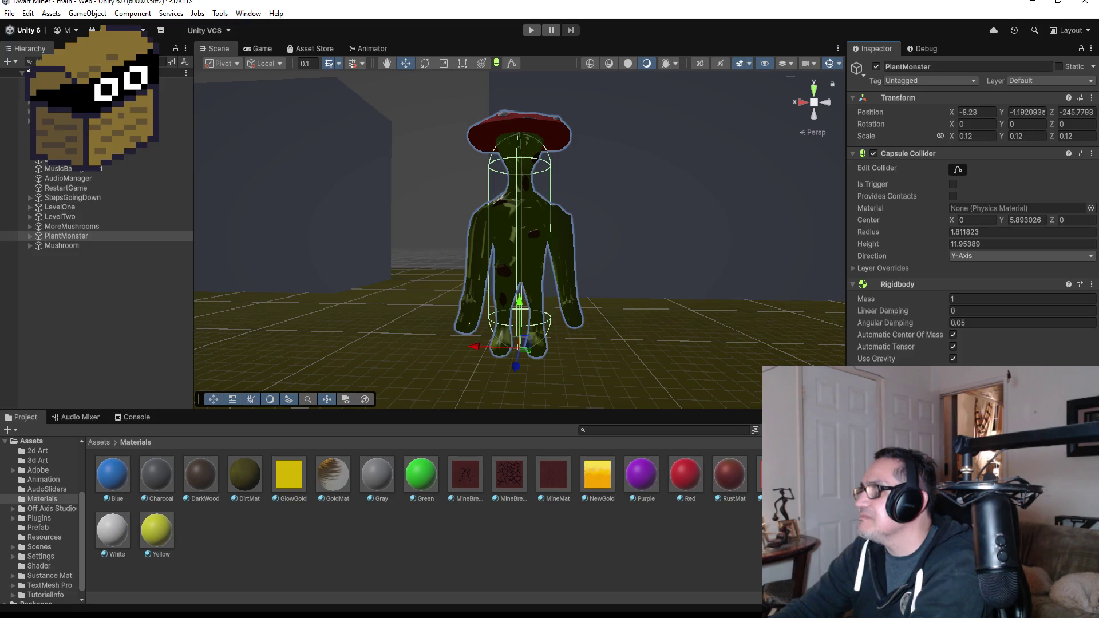
# Keep the PlantMonster name unchanged and switch to Visual Studio showing Player.cs
pyautogui.click(944, 67)
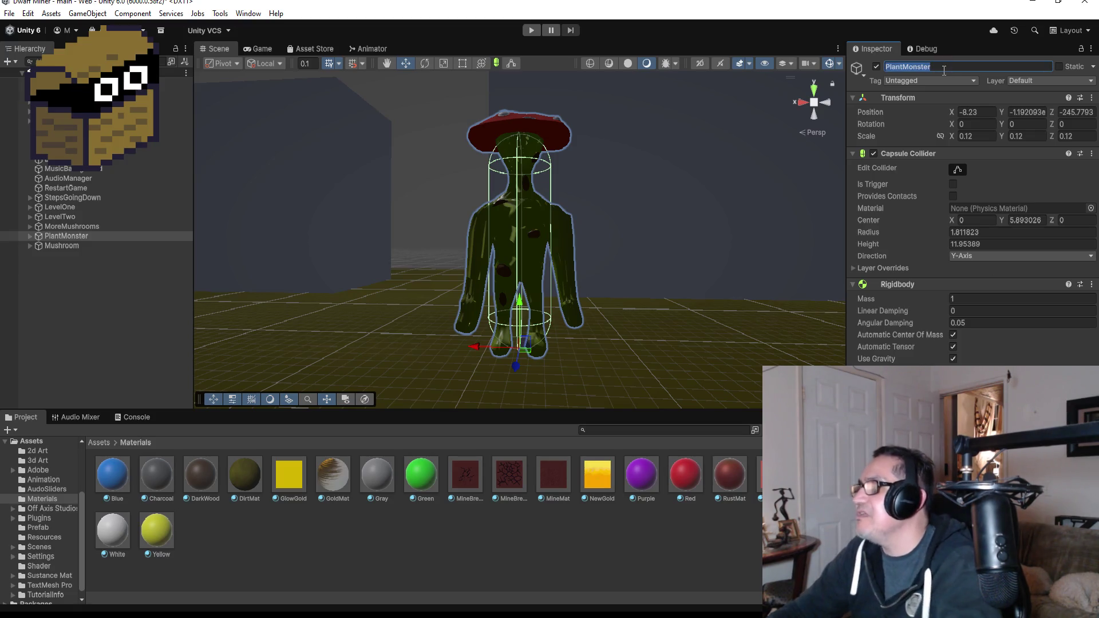
pyautogui.write('M')
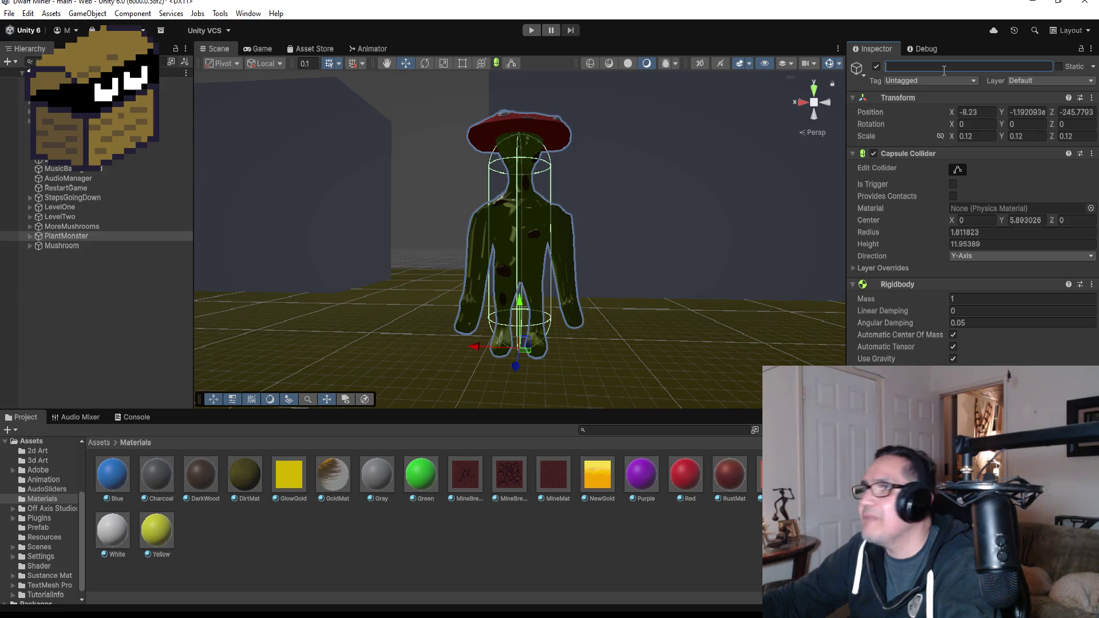
pyautogui.write('PlantMonster')
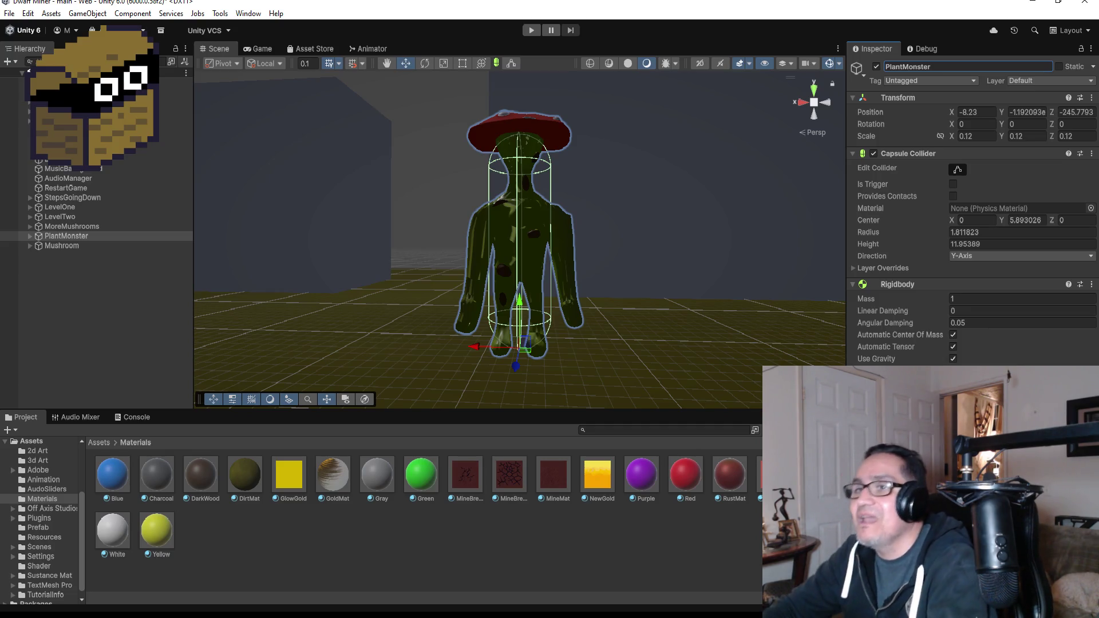
pyautogui.scroll(4, 682, 277)
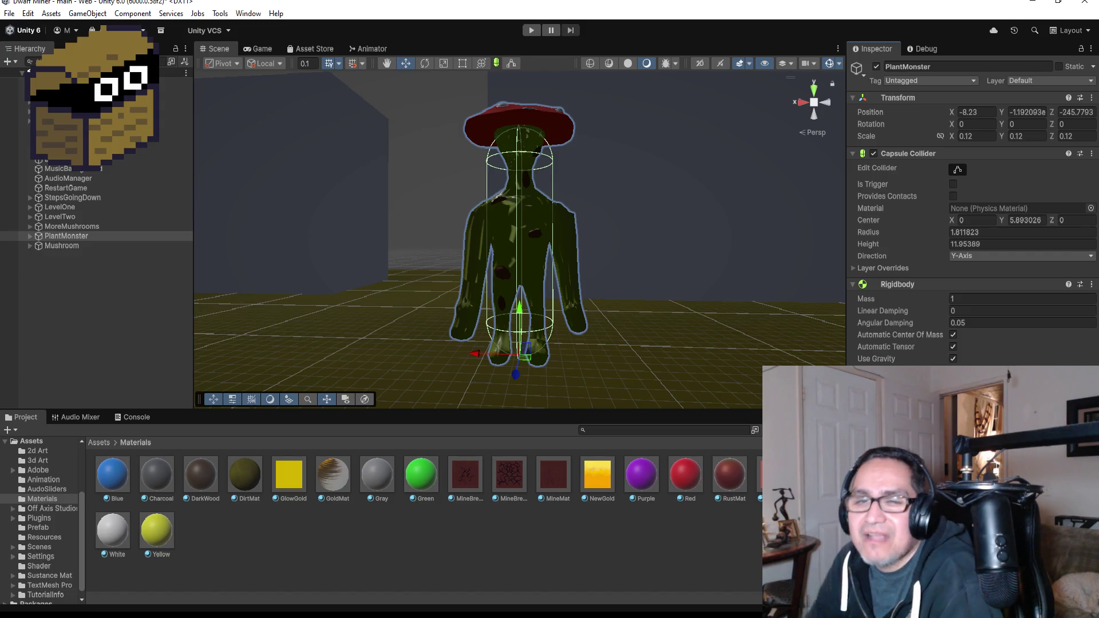
pyautogui.hotkey('alt', 'Tab')
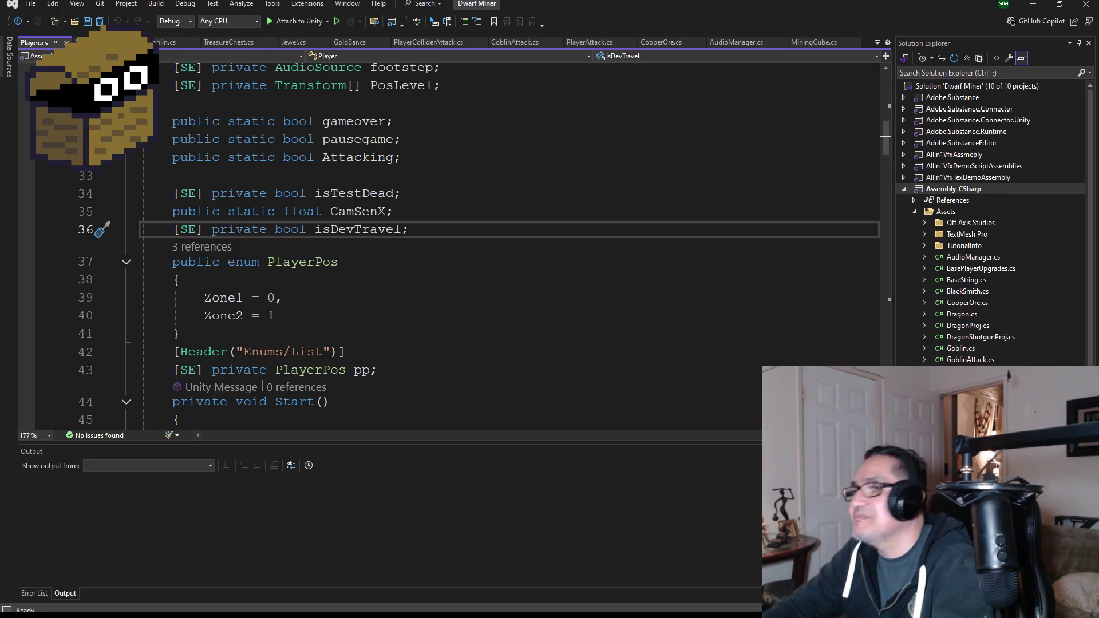
# Open Goblin.cs and glance at PlantMonster.cs, then return to Goblin.cs at its top
pyautogui.scroll(-1, 1008, 345)
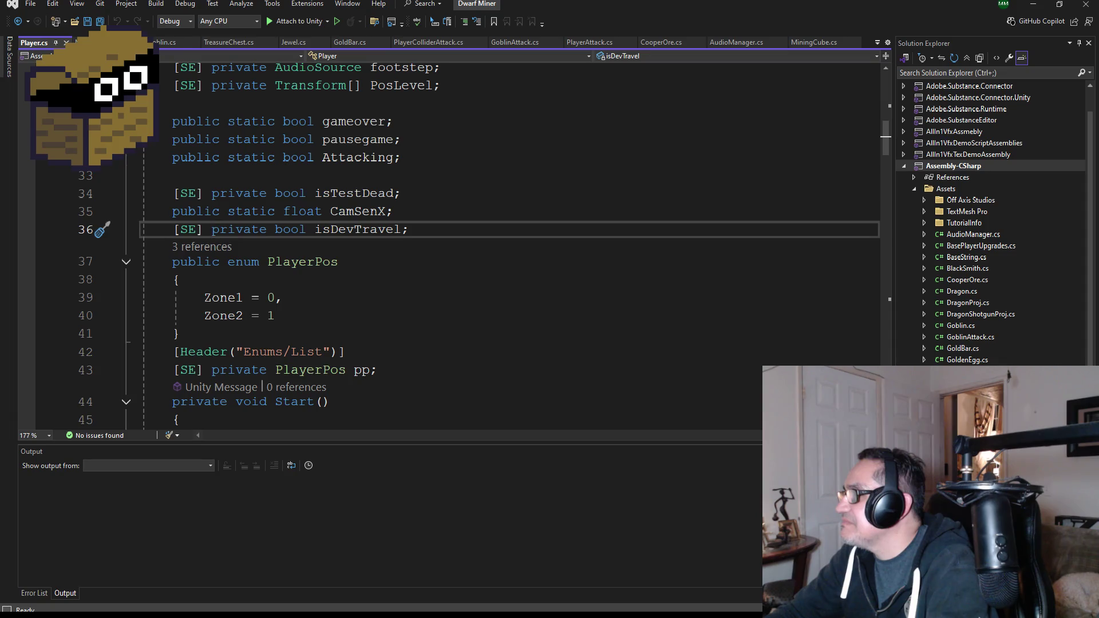
pyautogui.doubleClick(972, 326)
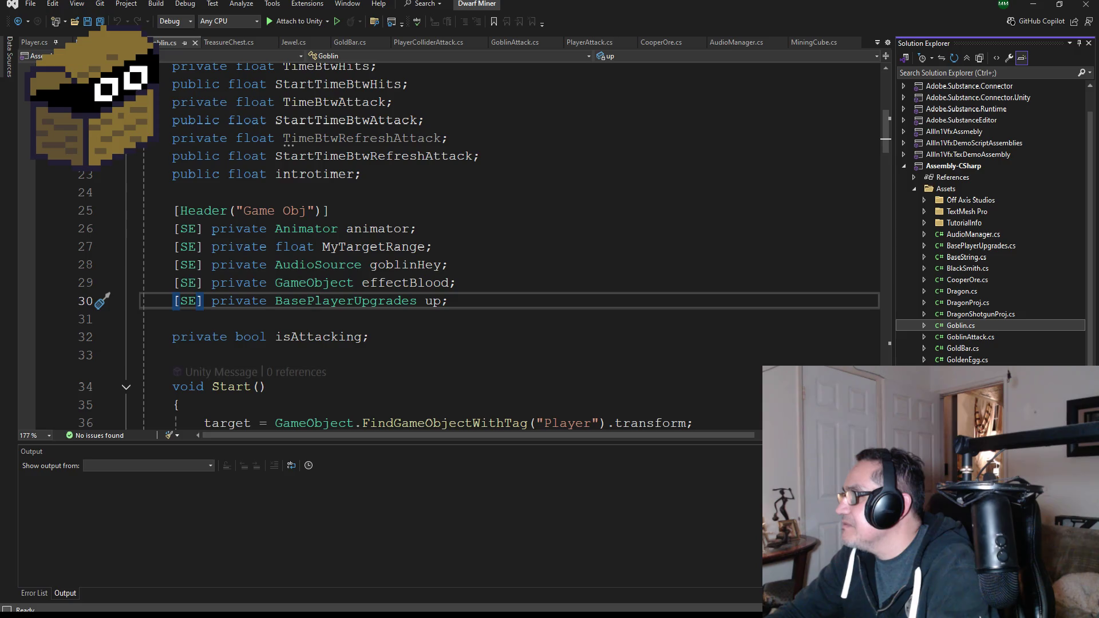
pyautogui.click(973, 394)
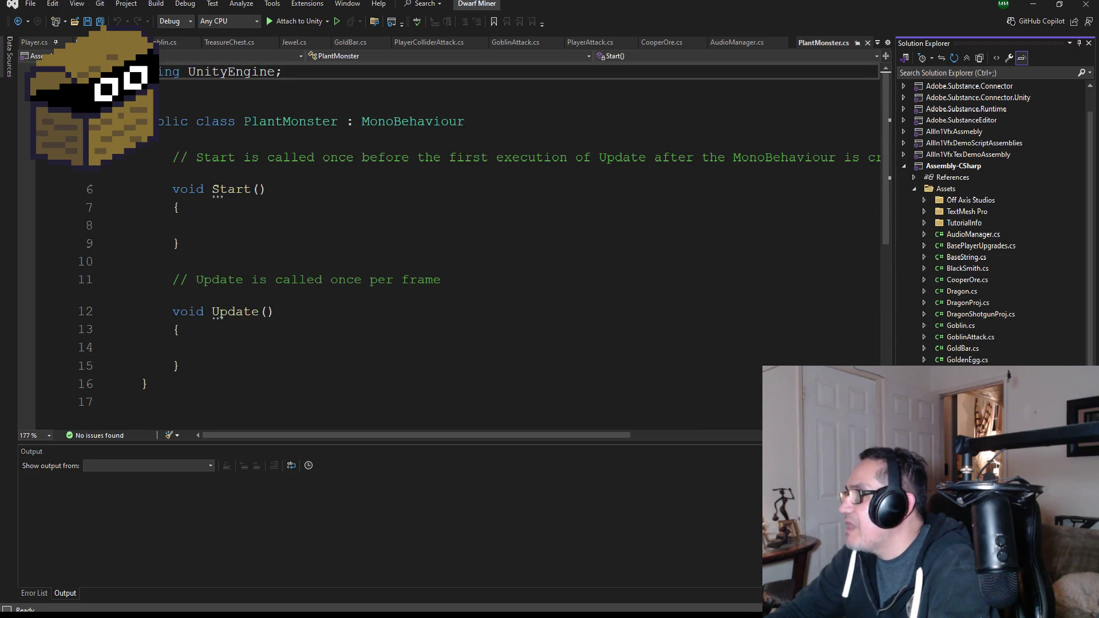
pyautogui.click(961, 325)
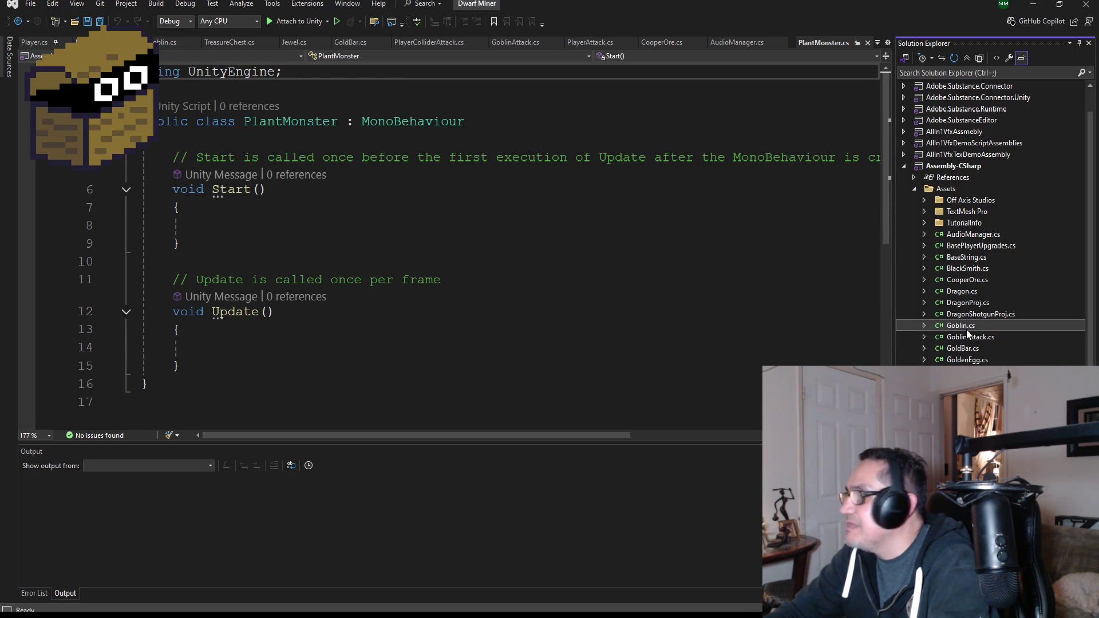
pyautogui.scroll(5, 351, 297)
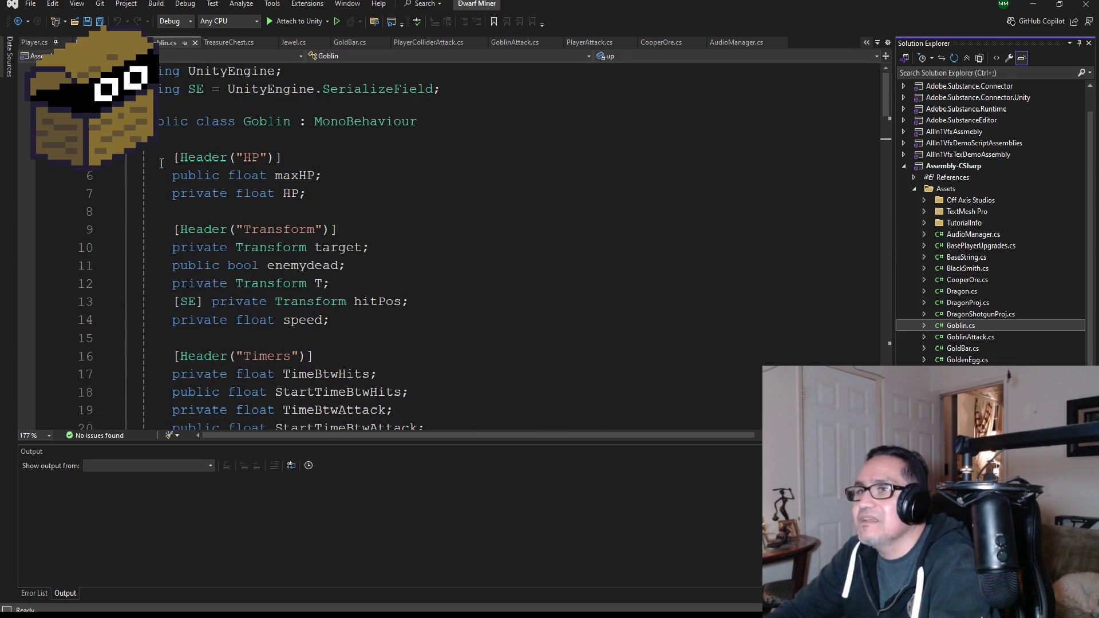
# Copy the Goblin class body and delete PlantMonster.cs's template Start and Update methods
pyautogui.moveTo(143, 163)
pyautogui.mouseDown()
pyautogui.moveTo(229, 248)
pyautogui.moveTo(323, 404)
pyautogui.moveTo(391, 464)
pyautogui.moveTo(403, 506)
pyautogui.mouseUp()
pyautogui.moveTo(404, 476)
pyautogui.mouseDown()
pyautogui.moveTo(403, 492)
pyautogui.moveTo(396, 378)
pyautogui.mouseUp()
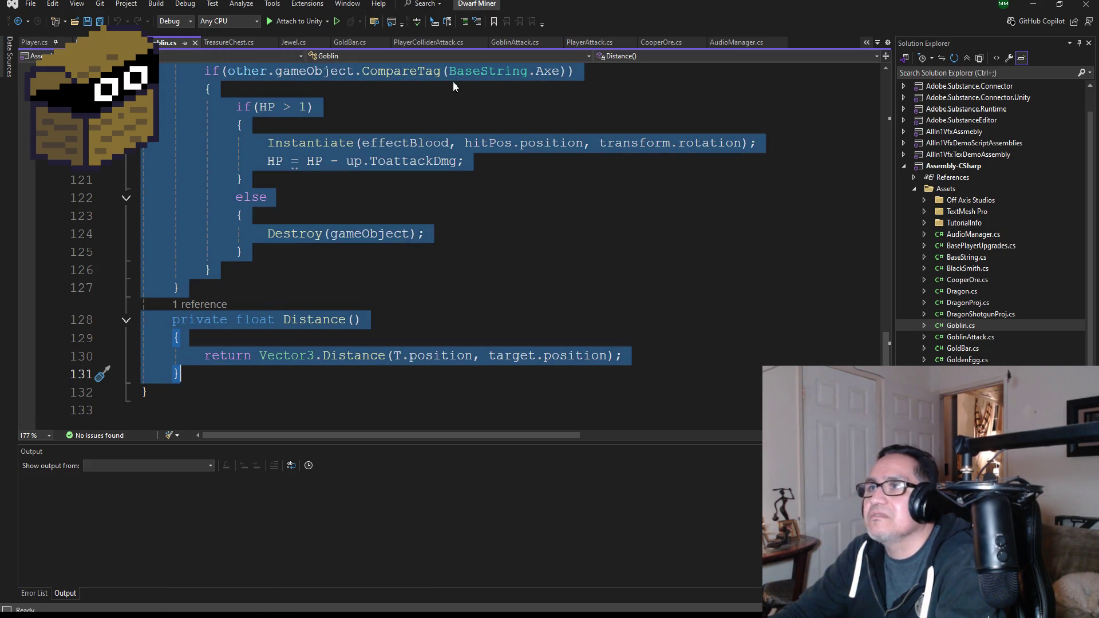
pyautogui.scroll(1, 967, 292)
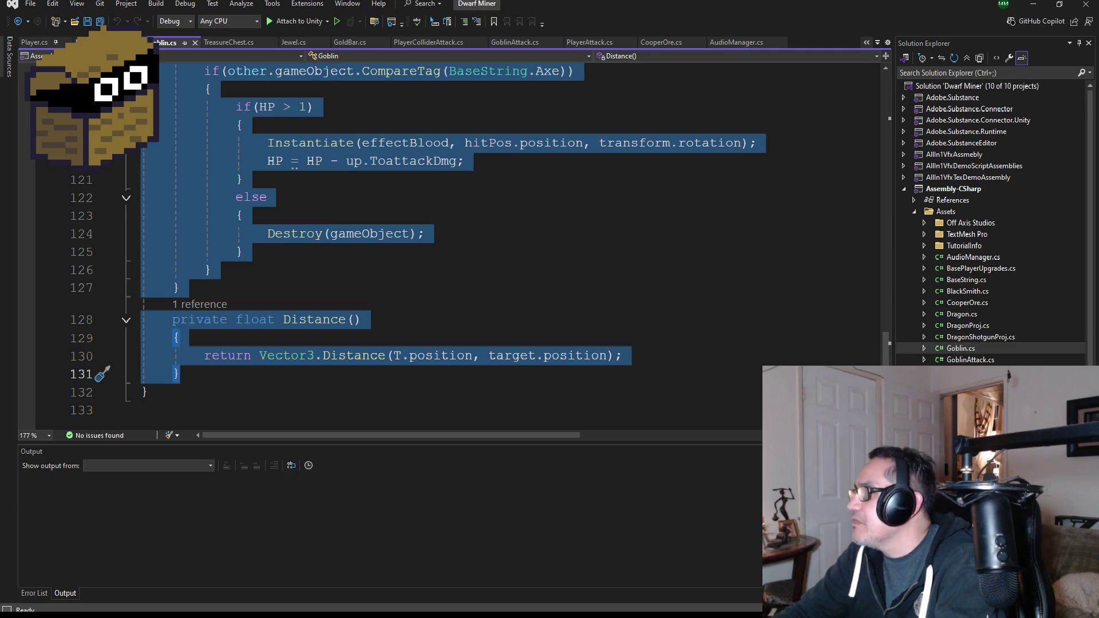
pyautogui.scroll(-1, 990, 223)
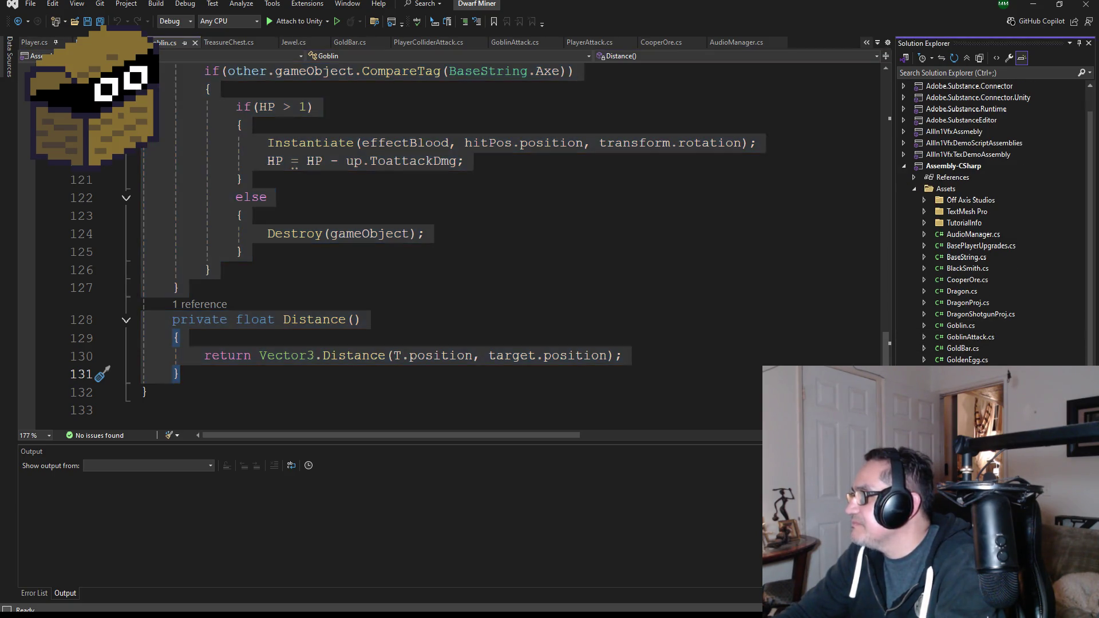
pyautogui.moveTo(219, 360)
pyautogui.mouseDown()
pyautogui.moveTo(138, 195)
pyautogui.moveTo(144, 160)
pyautogui.mouseUp()
pyautogui.press('Delete')
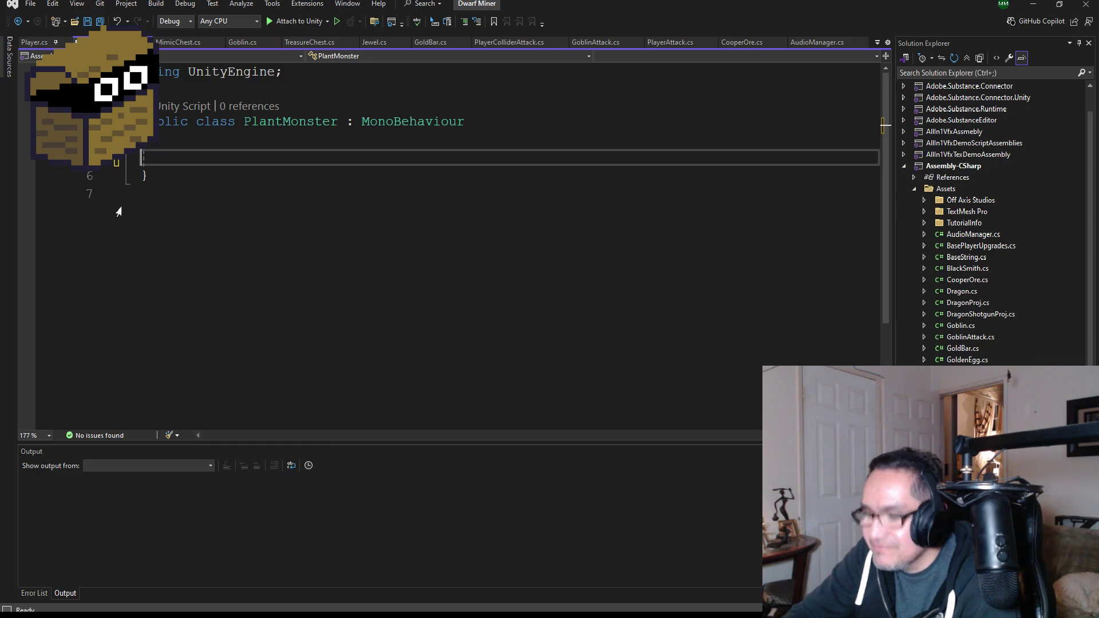
# Paste the copied Goblin fields and methods into PlantMonster.cs
pyautogui.hotkey('ctrl', 'v')
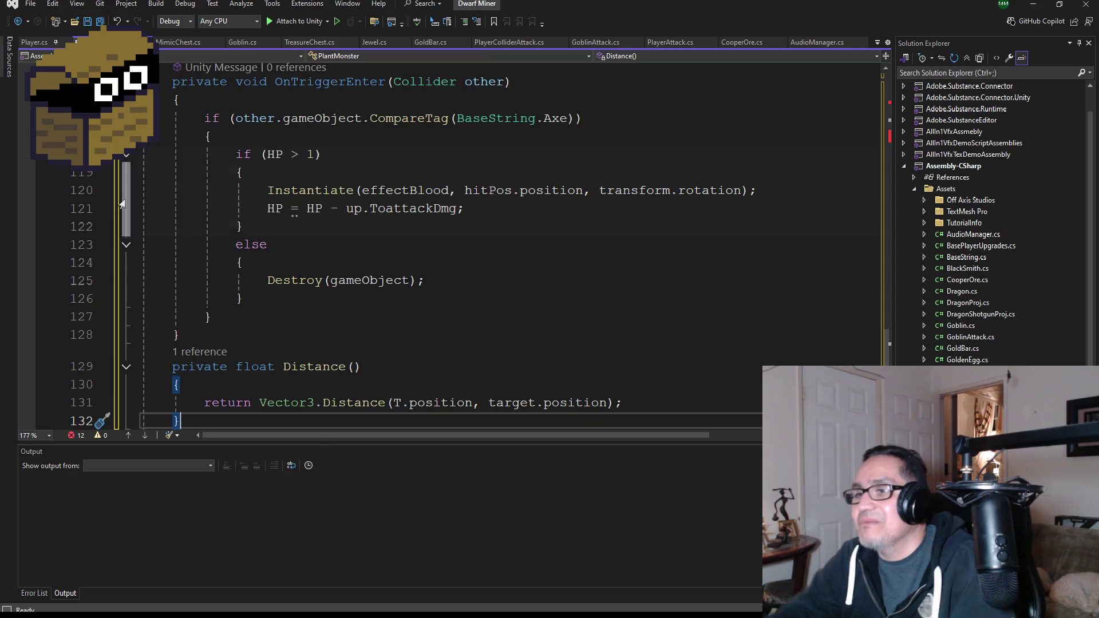
pyautogui.scroll(20, 331, 195)
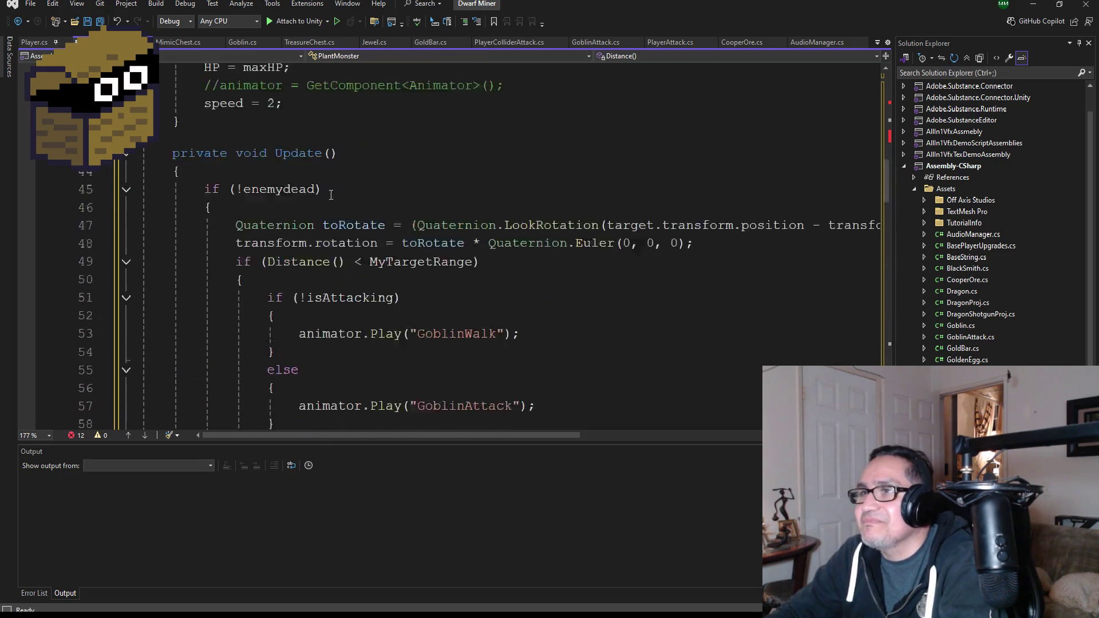
pyautogui.scroll(14, 331, 195)
# Add 'using SE = UnityEngine.SerializeField;' below the usings, copied from MimicChest.cs
pyautogui.click(302, 87)
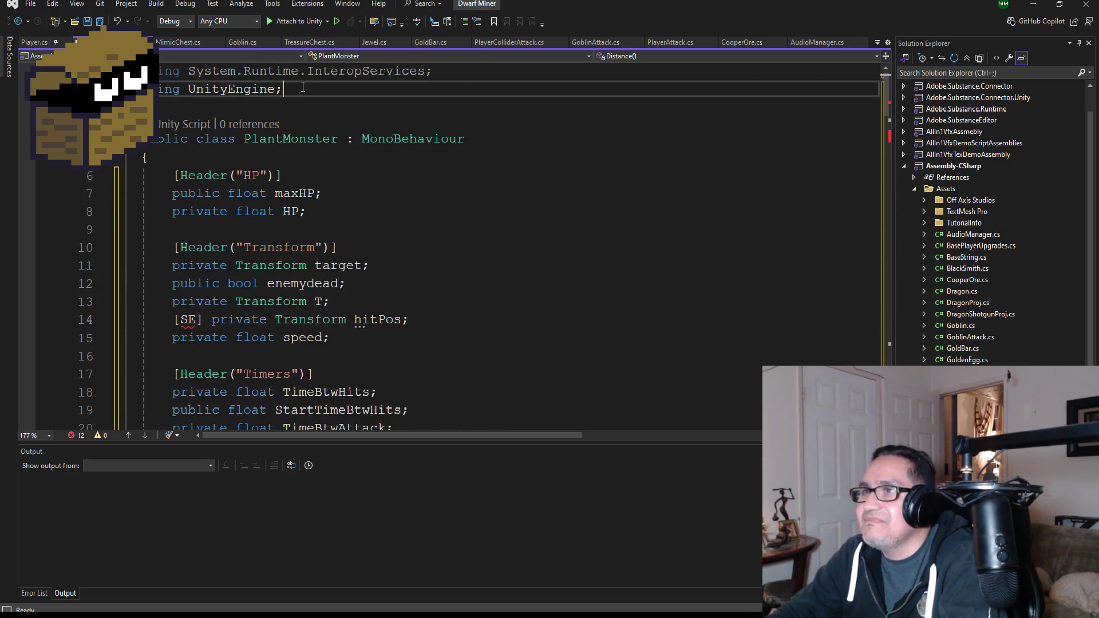
pyautogui.press('Return')
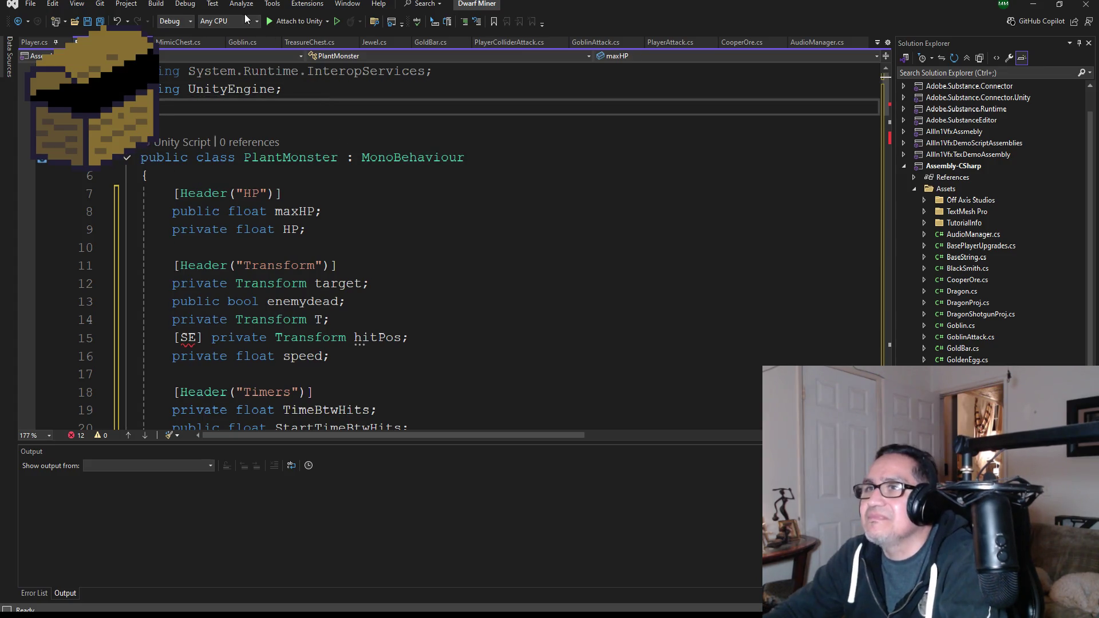
pyautogui.click(190, 44)
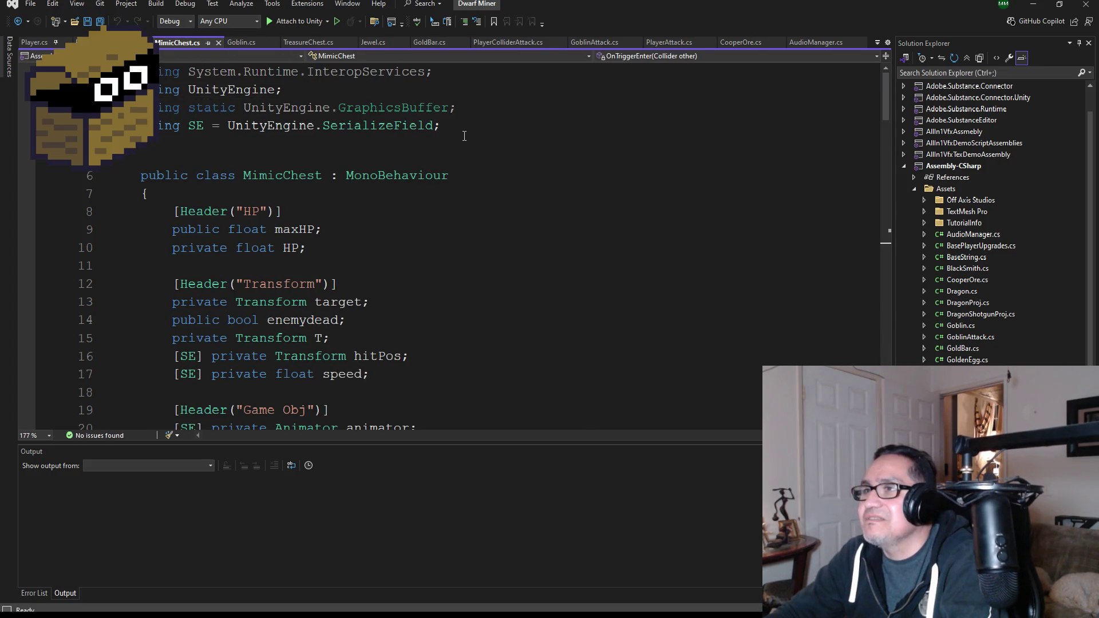
pyautogui.moveTo(439, 126)
pyautogui.mouseDown()
pyautogui.moveTo(149, 107)
pyautogui.moveTo(137, 125)
pyautogui.mouseUp()
pyautogui.hotkey('ctrl', 'c')
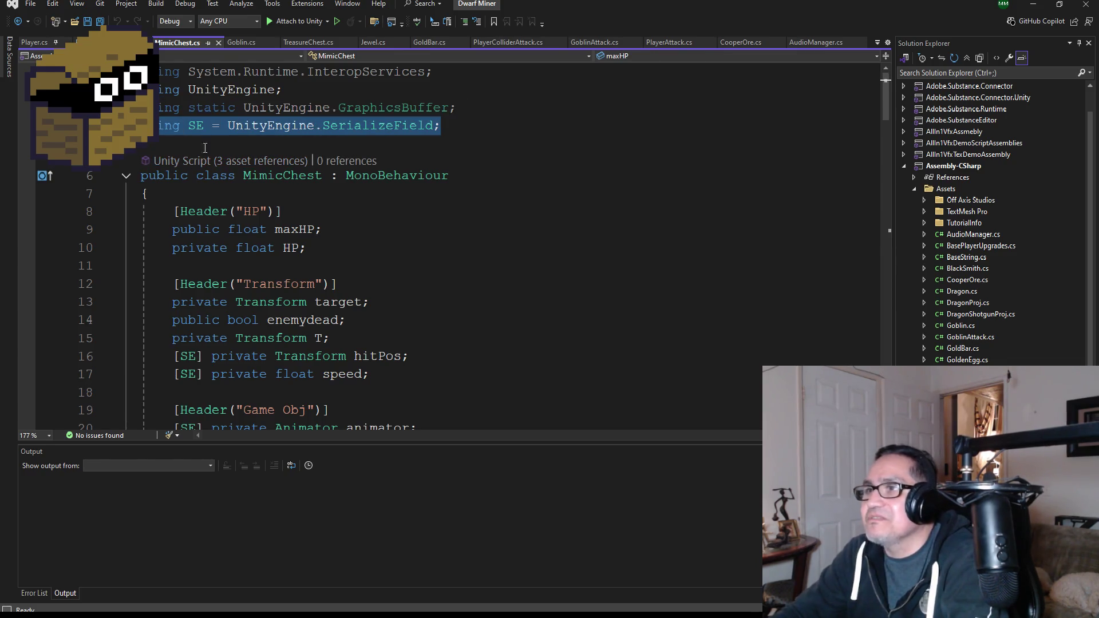
pyautogui.hotkey('ctrl', 'Tab')
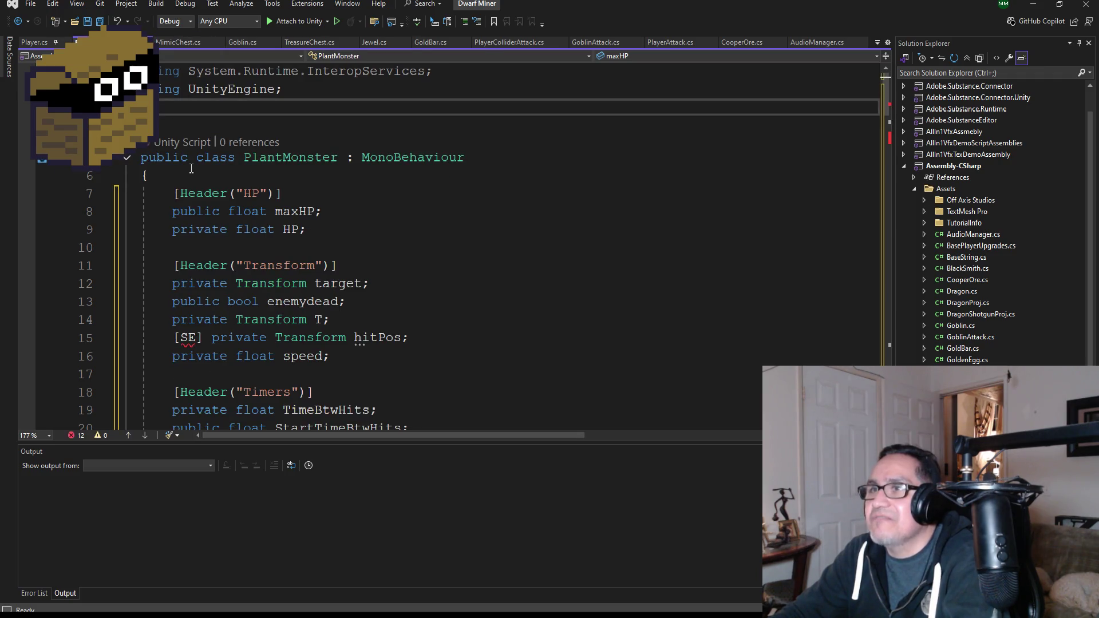
pyautogui.hotkey('ctrl', 'v')
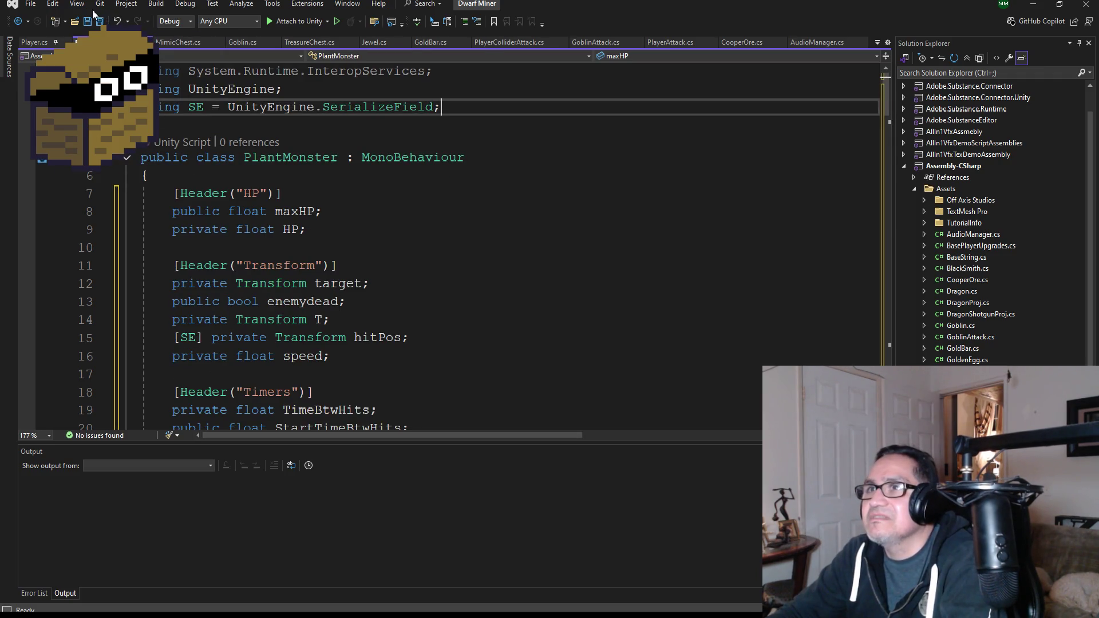
# Save PlantMonster.cs and comment out the Animator field declaration
pyautogui.click(99, 21)
pyautogui.scroll(-1, 312, 255)
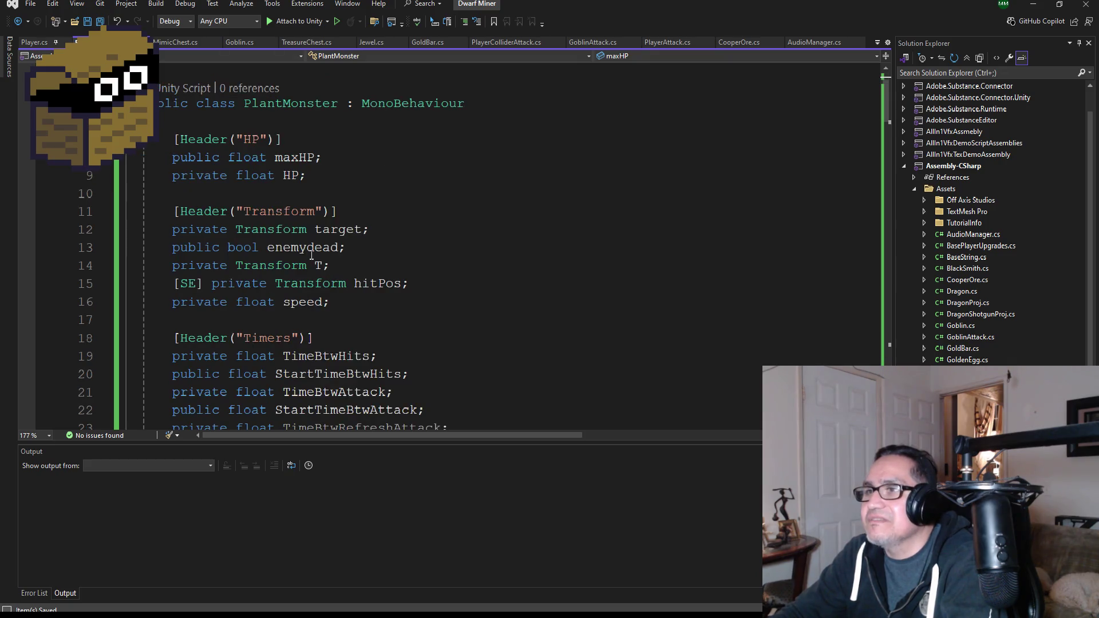
pyautogui.scroll(-2, 374, 275)
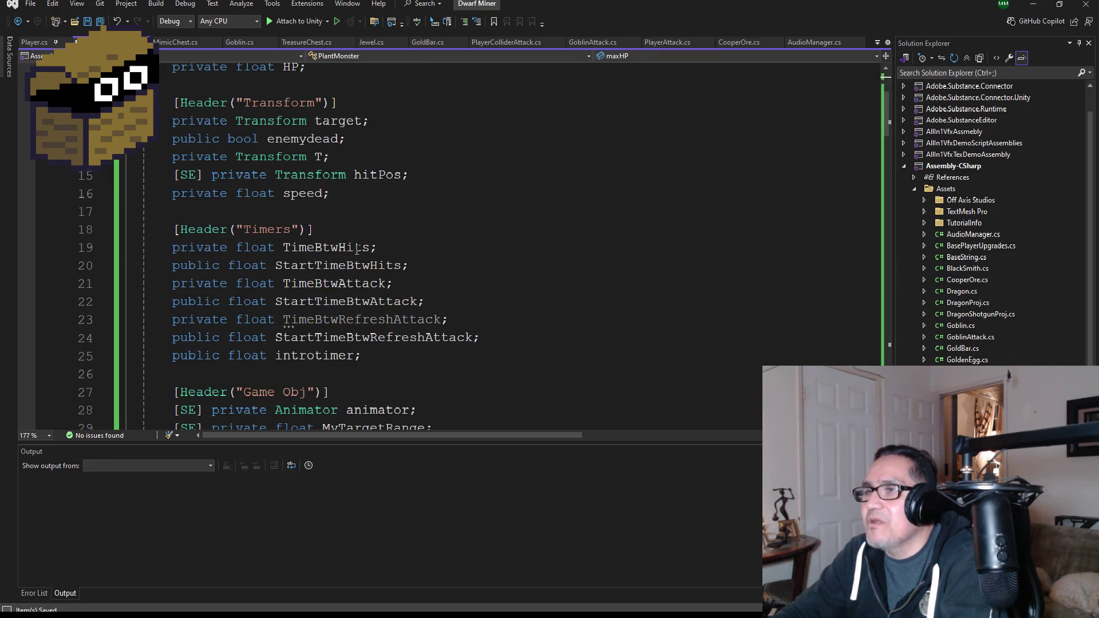
pyautogui.scroll(1, 357, 250)
pyautogui.scroll(-2, 382, 293)
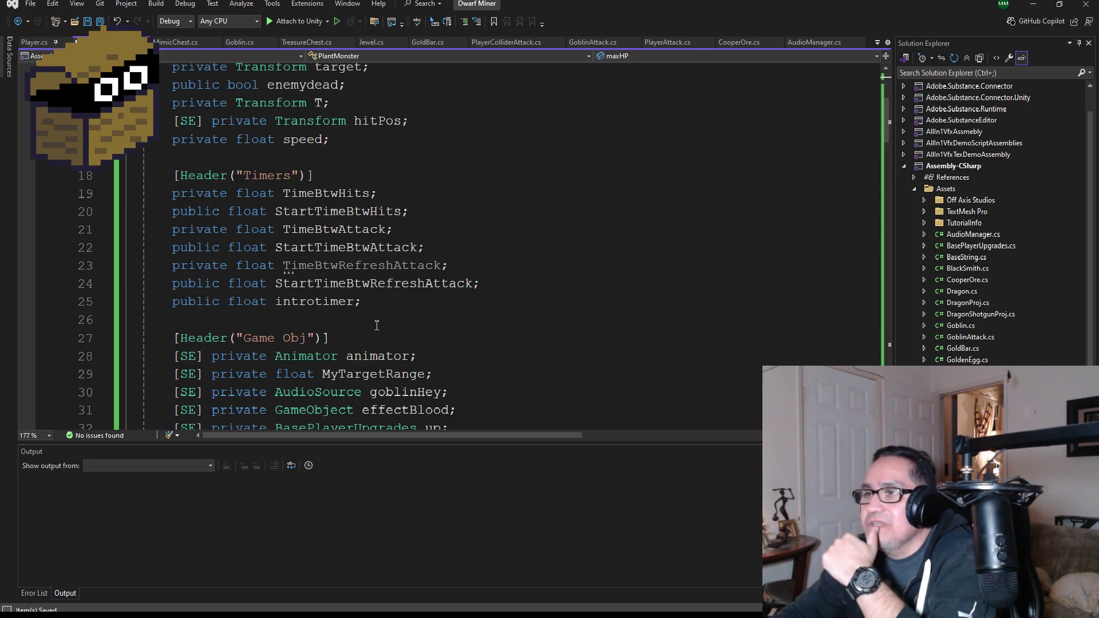
pyautogui.scroll(-3, 389, 317)
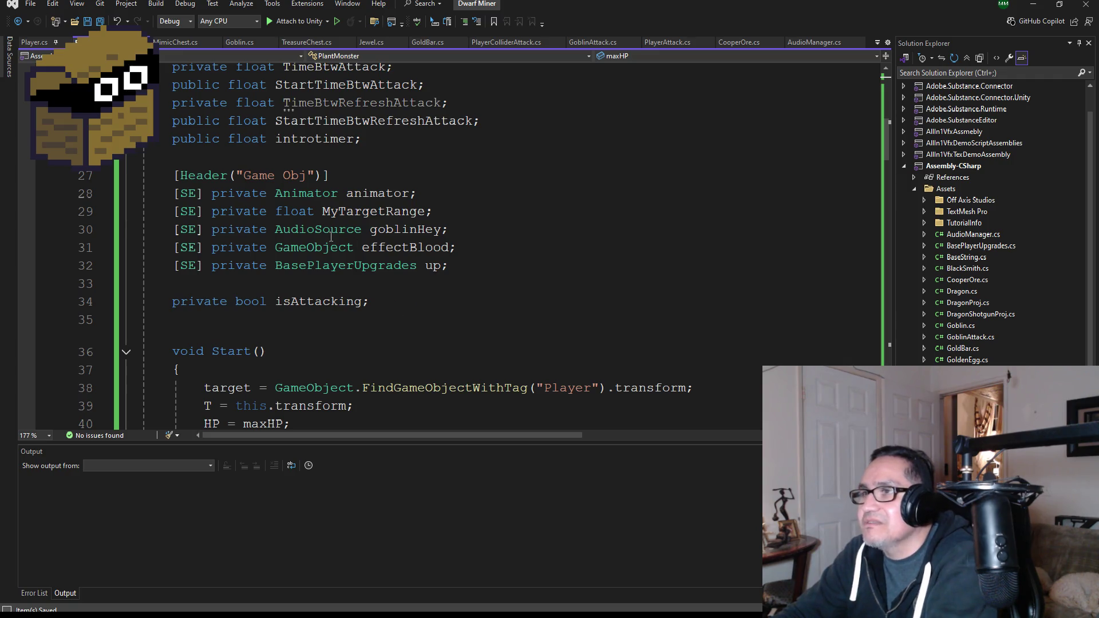
pyautogui.click(177, 193)
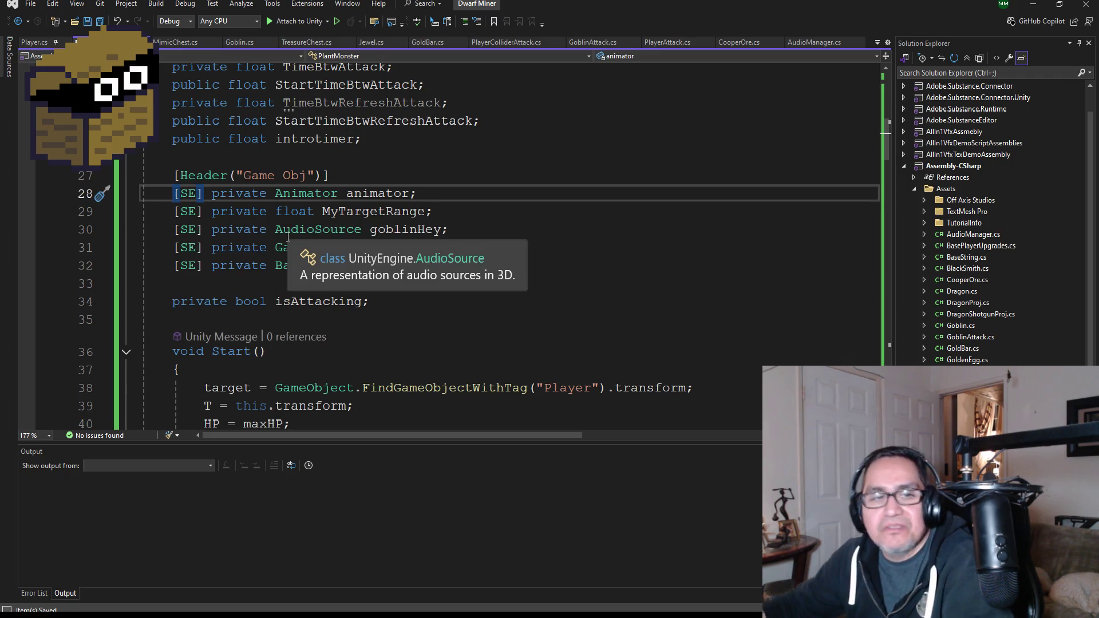
pyautogui.hotkey('ctrl', 'k')
pyautogui.hotkey('ctrl', 'c')
# Comment out the GoblinWalk and GoblinAttack animator.Play calls with //
pyautogui.scroll(-3, 340, 278)
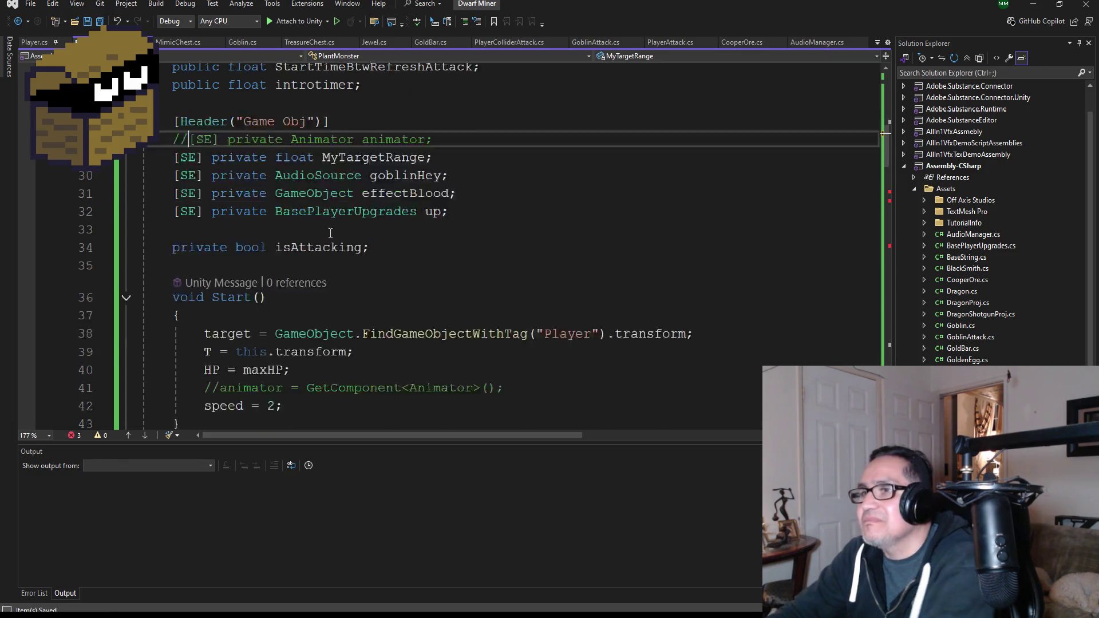
pyautogui.scroll(-4, 366, 282)
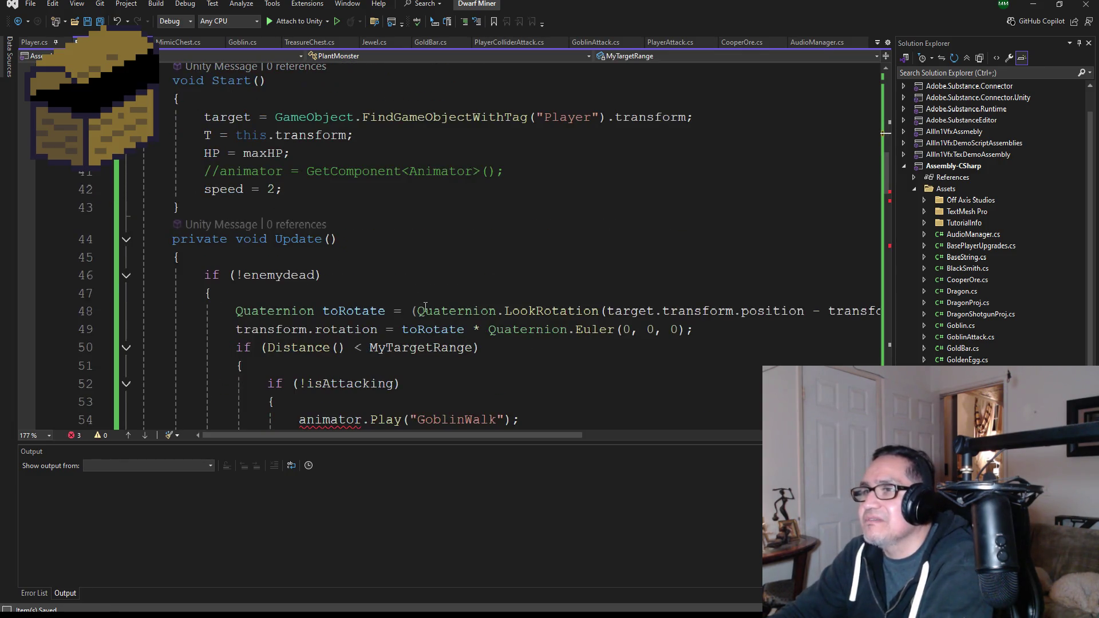
pyautogui.click(300, 312)
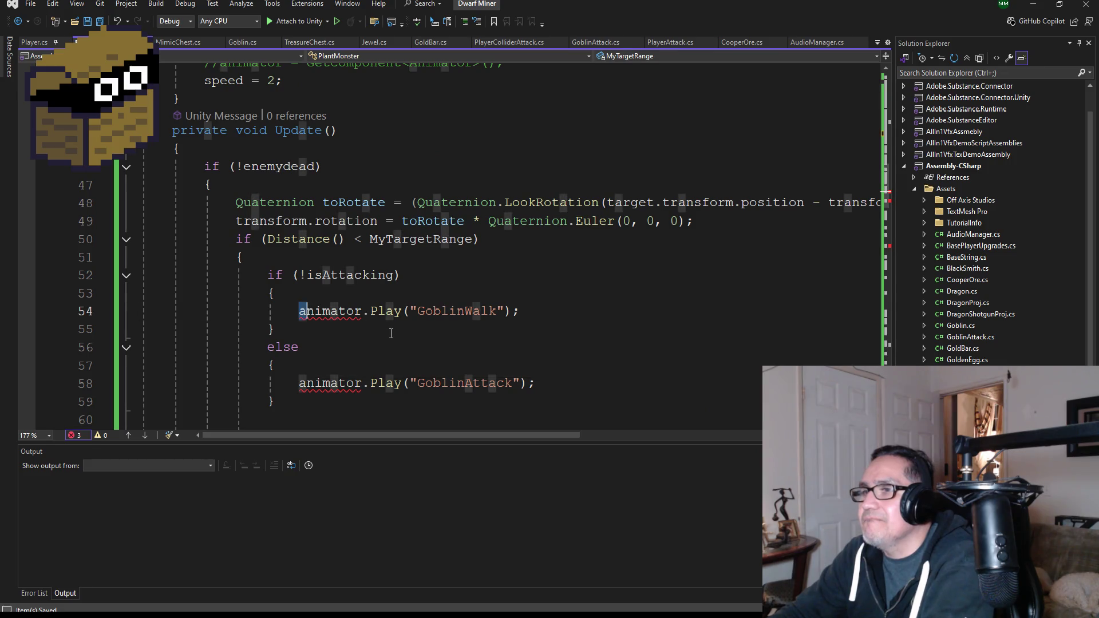
pyautogui.write('//')
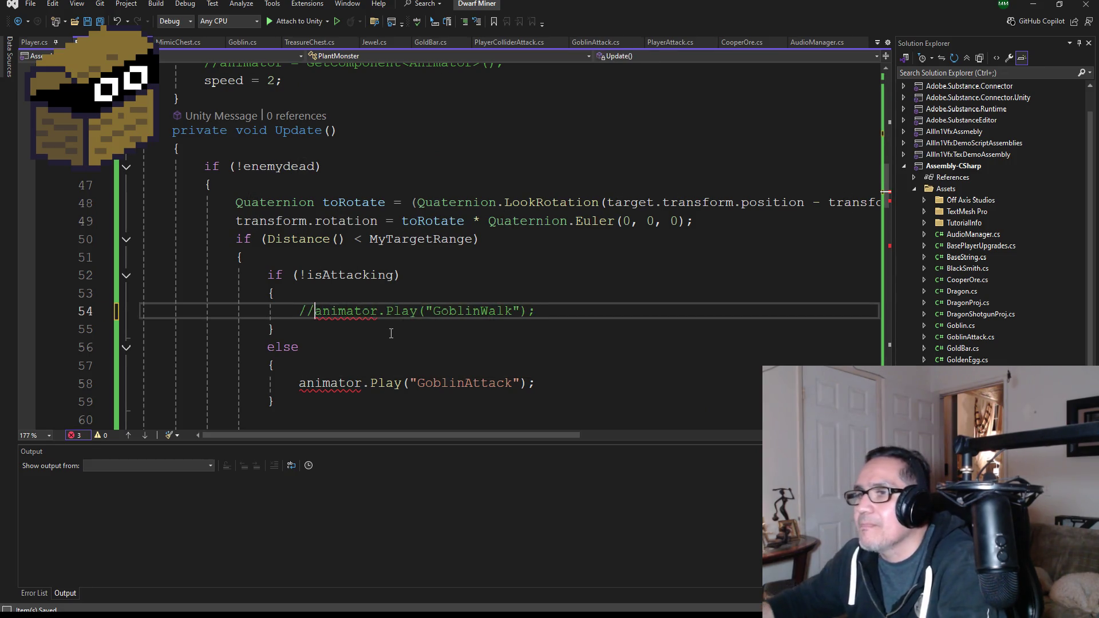
pyautogui.press('Down')
pyautogui.press('Down')
pyautogui.press('Down')
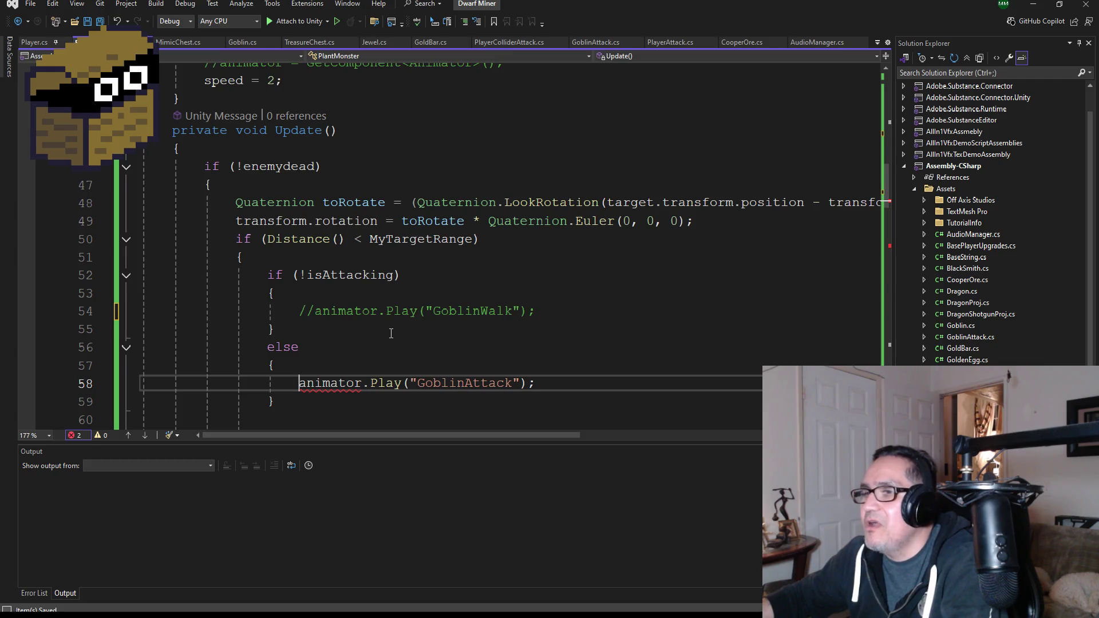
pyautogui.write('//')
# Wrap the goblinHey sound if-block in a /* */ block comment
pyautogui.scroll(-5, 390, 333)
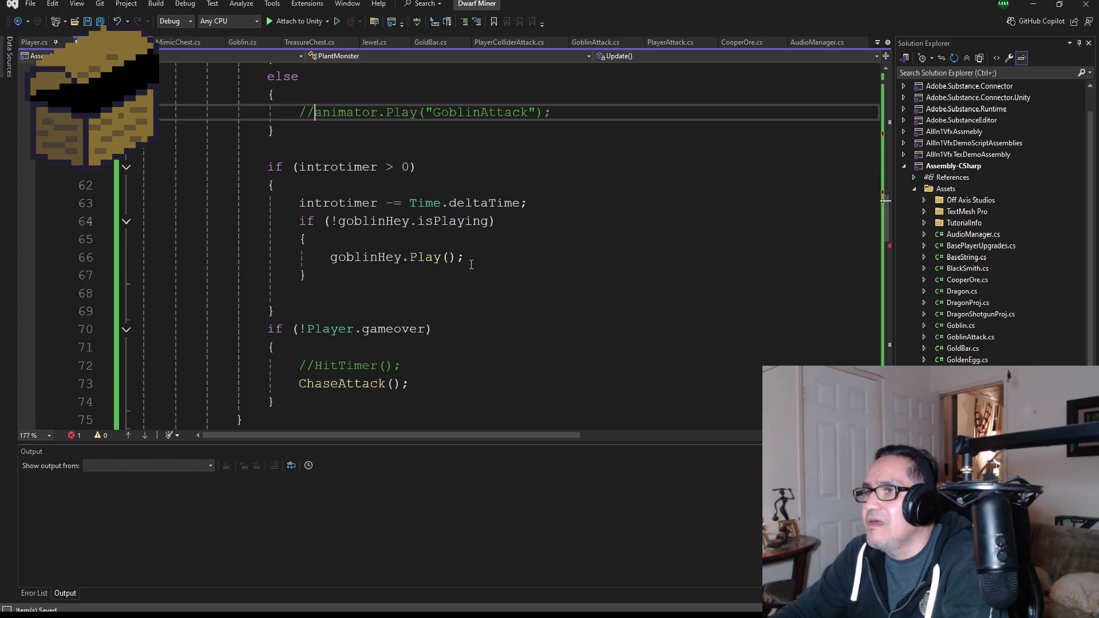
pyautogui.click(331, 258)
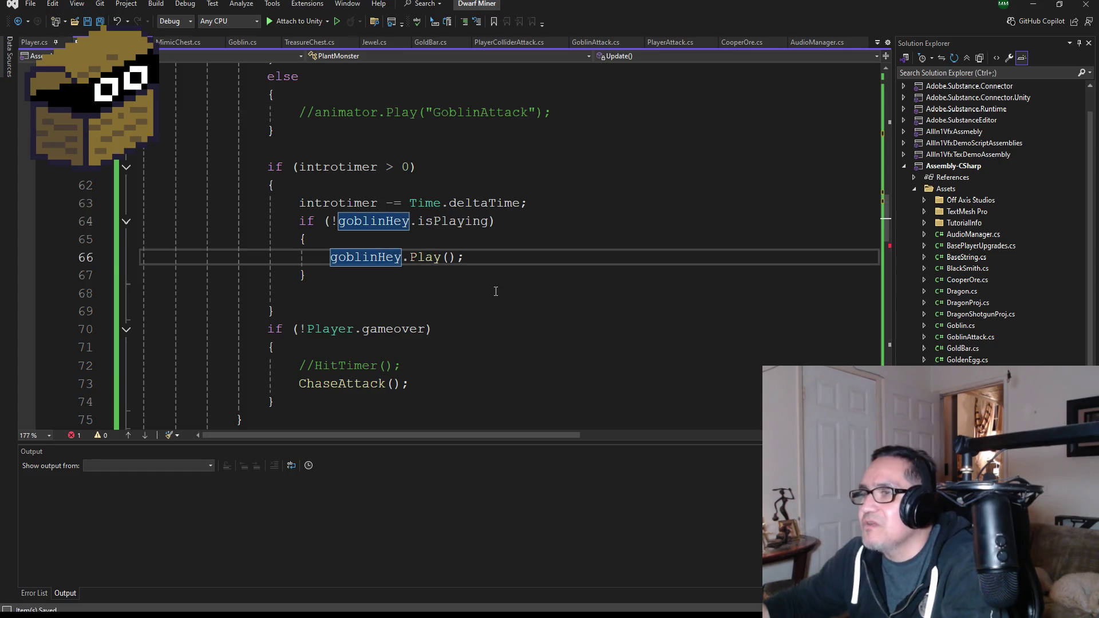
pyautogui.write('//')
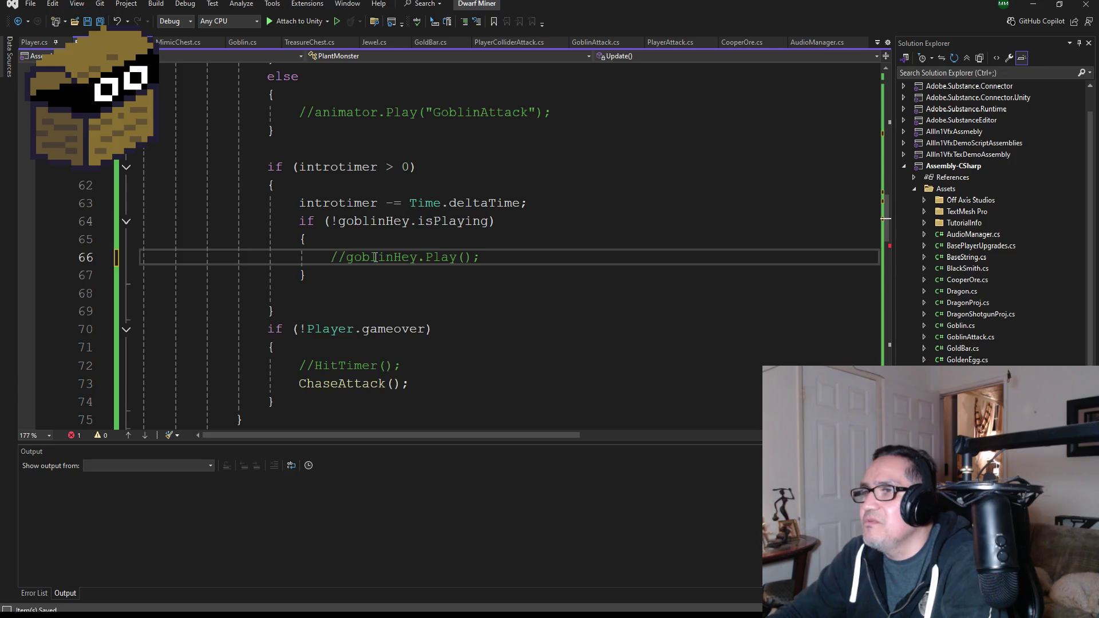
pyautogui.press('BackSpace')
pyautogui.press('BackSpace')
pyautogui.press('Up')
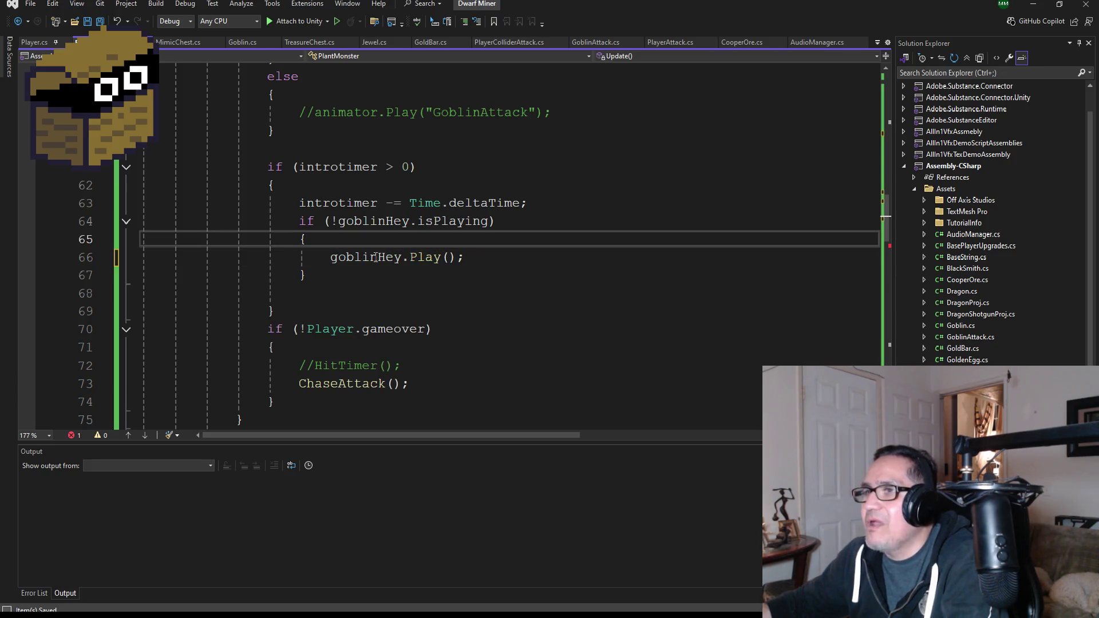
pyautogui.press('Up')
pyautogui.press('Home')
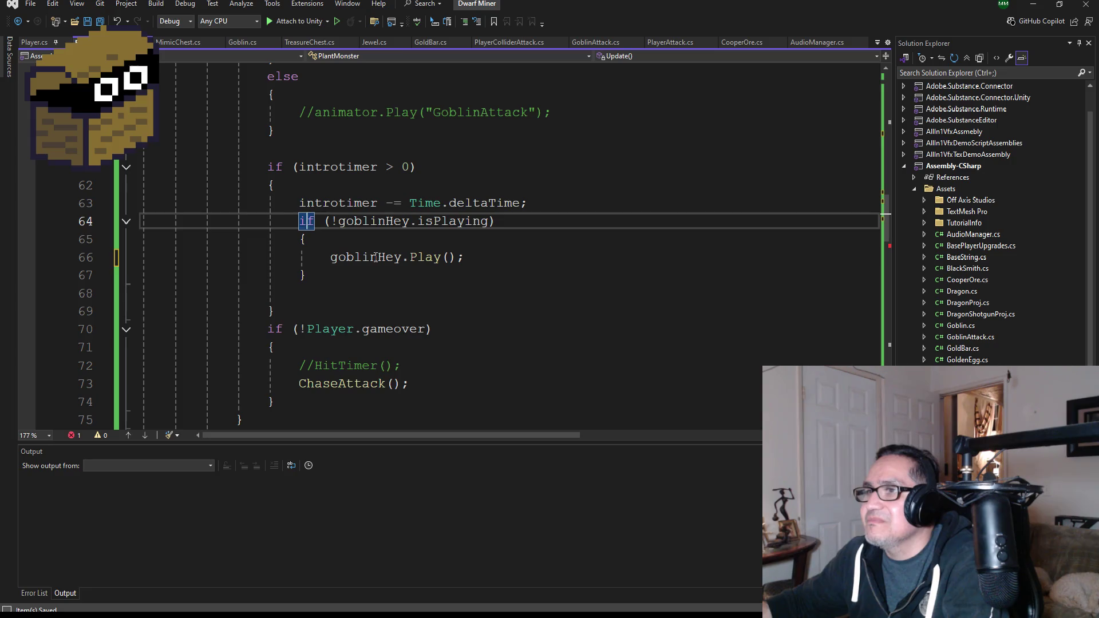
pyautogui.press('Return')
pyautogui.press('Up')
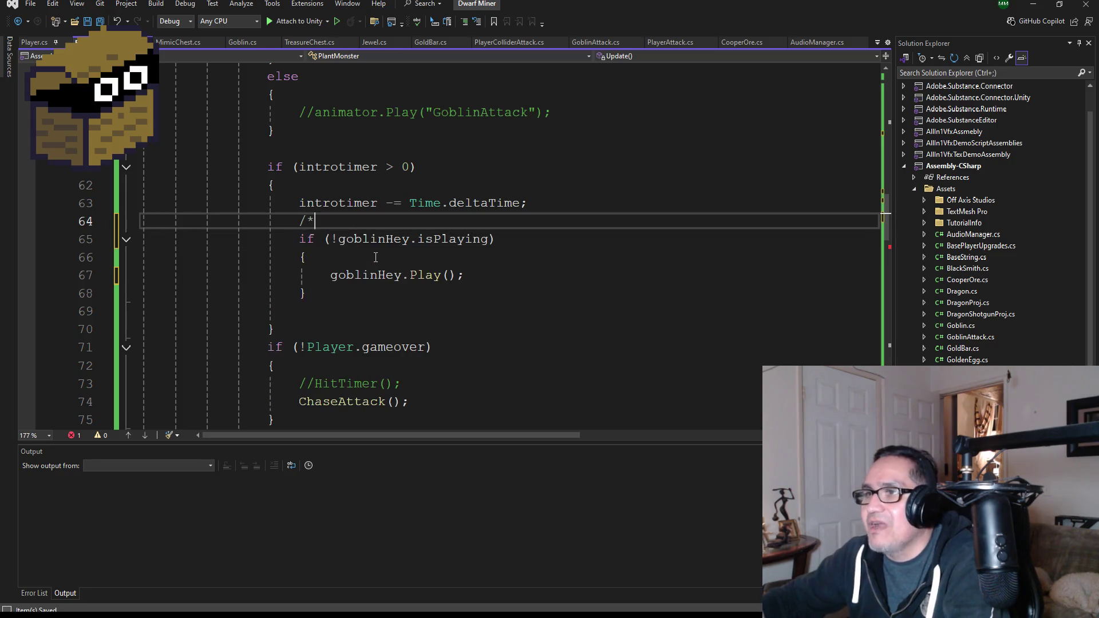
pyautogui.click(318, 293)
pyautogui.press('Return')
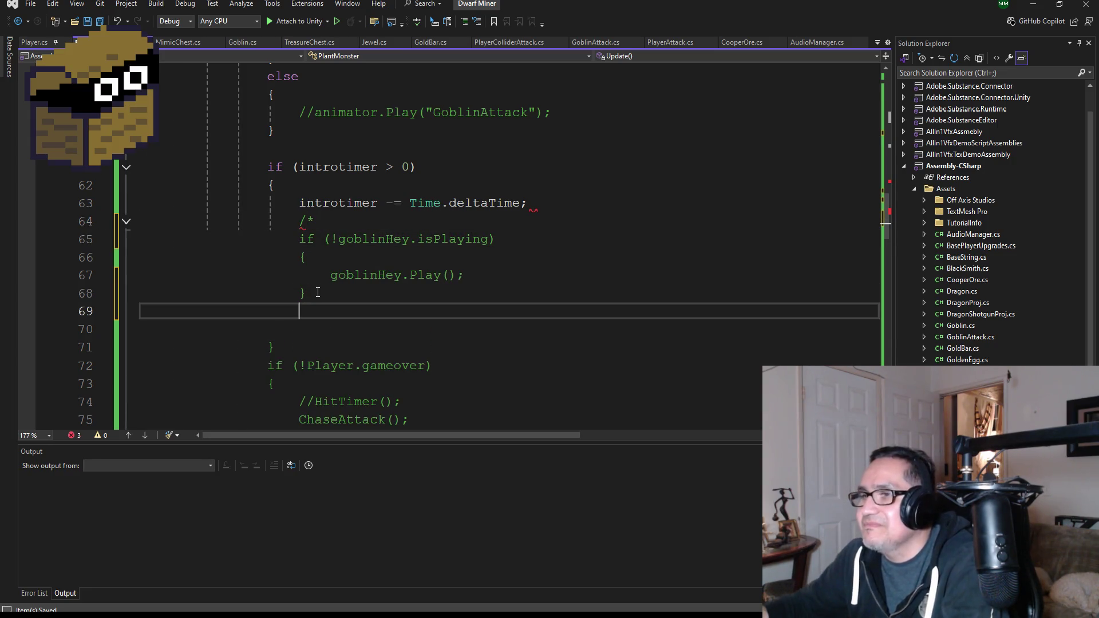
pyautogui.write('*/')
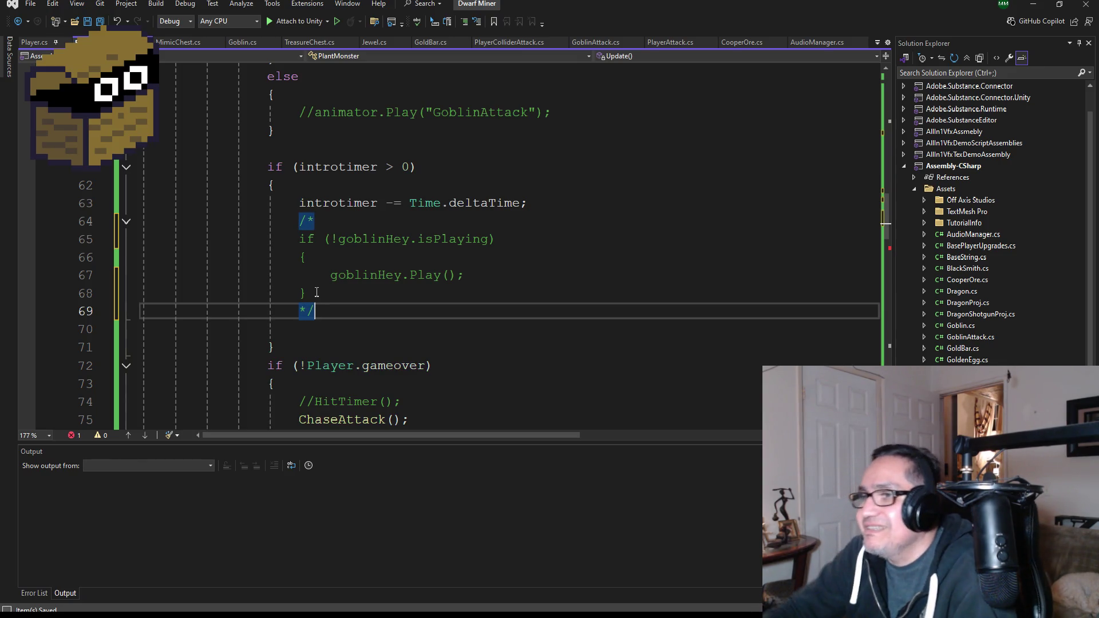
# Place the caret at the GoblinIdle animator.Play call
pyautogui.scroll(-2, 316, 293)
pyautogui.scroll(-2, 251, 282)
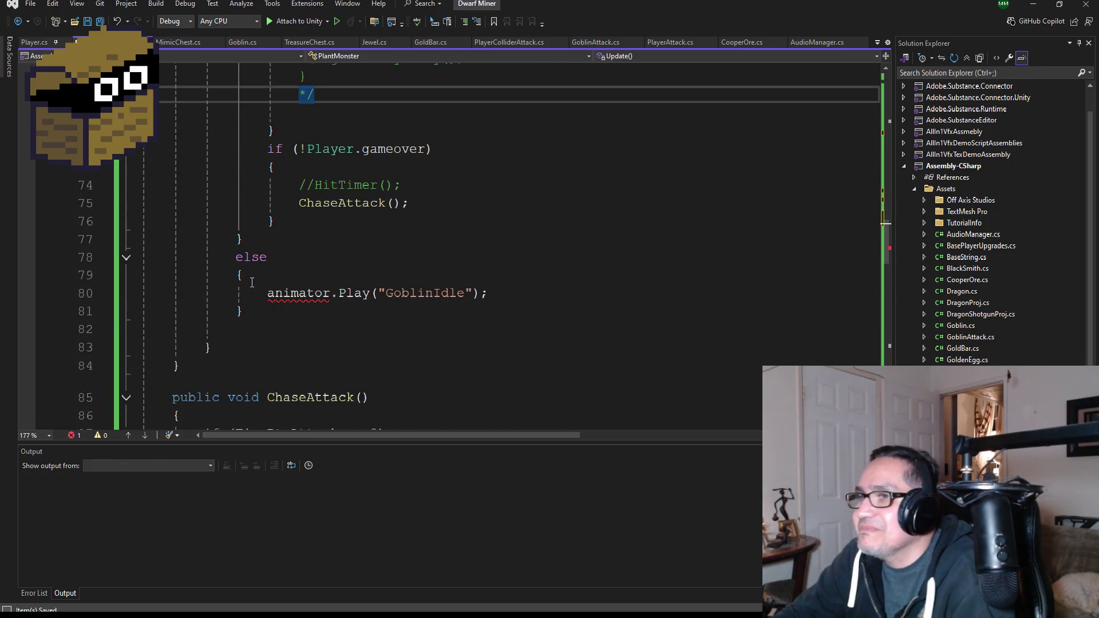
pyautogui.click(267, 293)
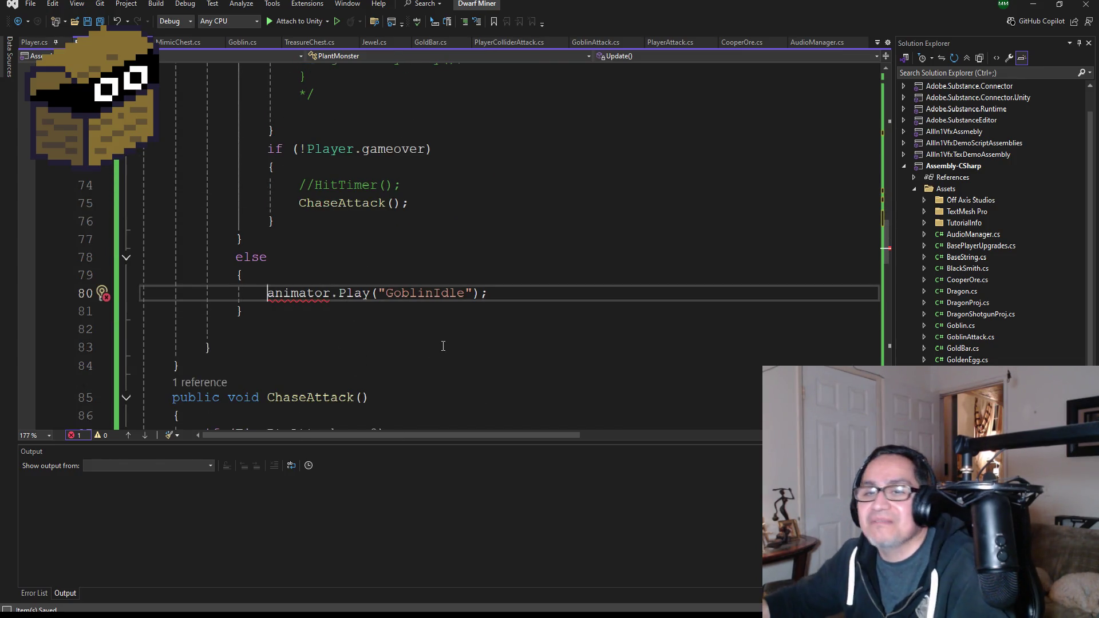
# Comment out the GoblinIdle animator.Play call and save PlantMonster.cs
pyautogui.write('//')
pyautogui.scroll(-4, 401, 298)
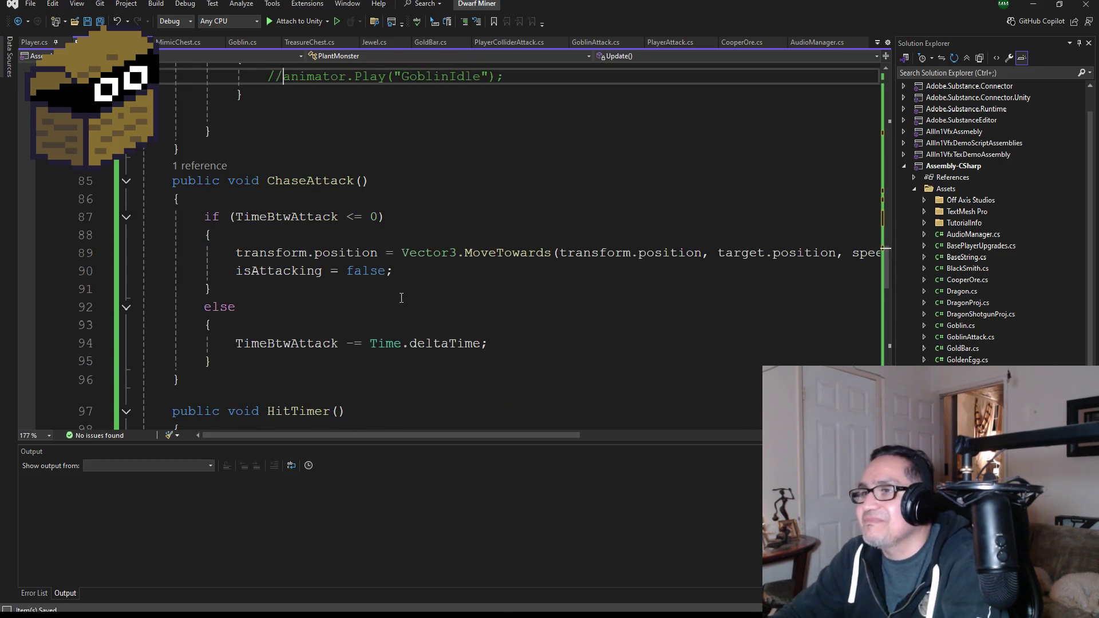
pyautogui.click(87, 21)
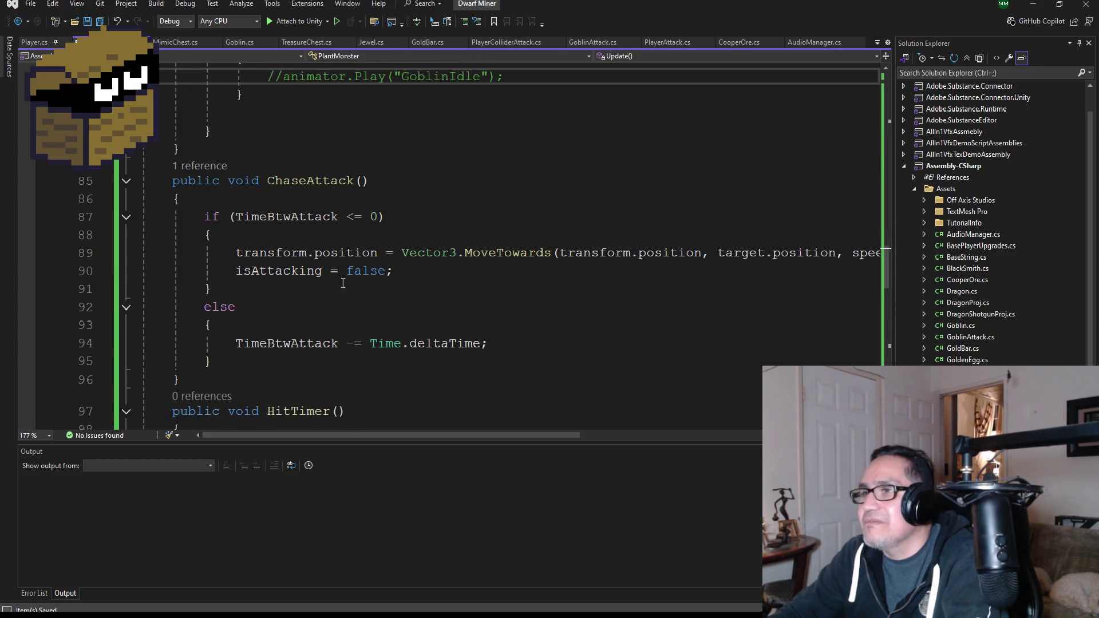
# Scroll through PlantMonster.cs to review the commented-out Animator and SpriteRenderer lines
pyautogui.scroll(-8, 378, 297)
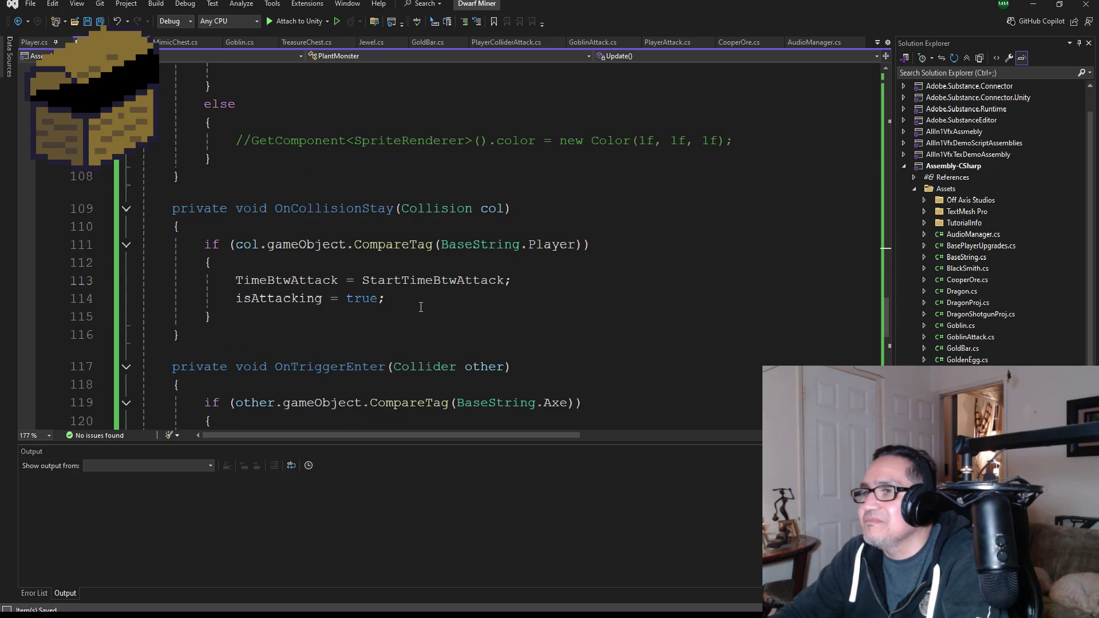
pyautogui.scroll(-3, 421, 307)
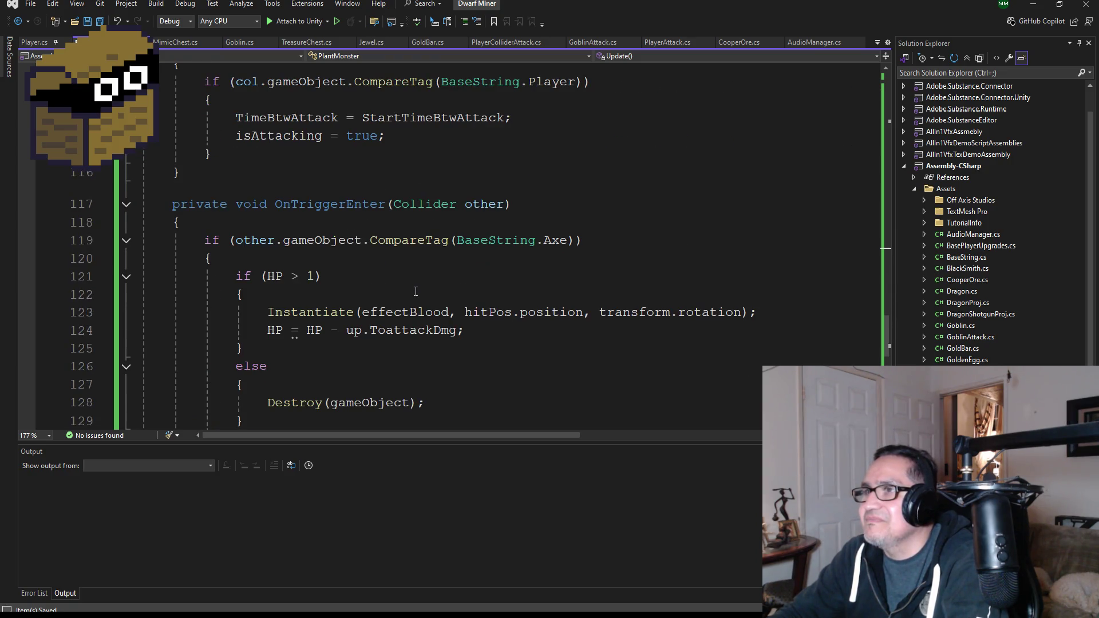
pyautogui.scroll(-1, 413, 287)
pyautogui.scroll(-5, 408, 305)
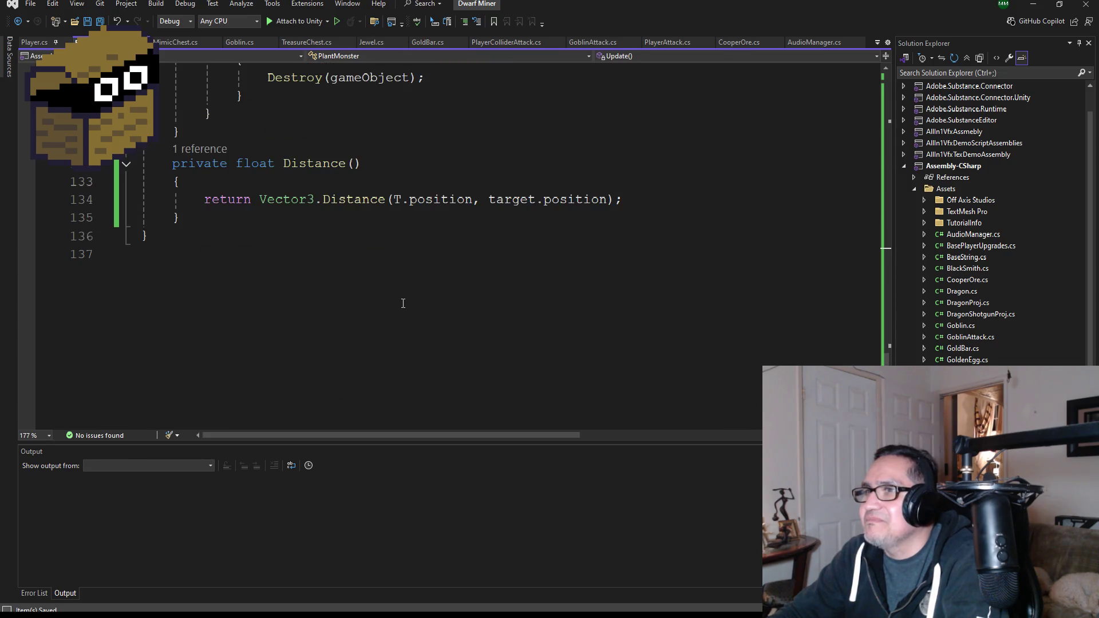
pyautogui.scroll(15, 401, 294)
pyautogui.scroll(20, 392, 280)
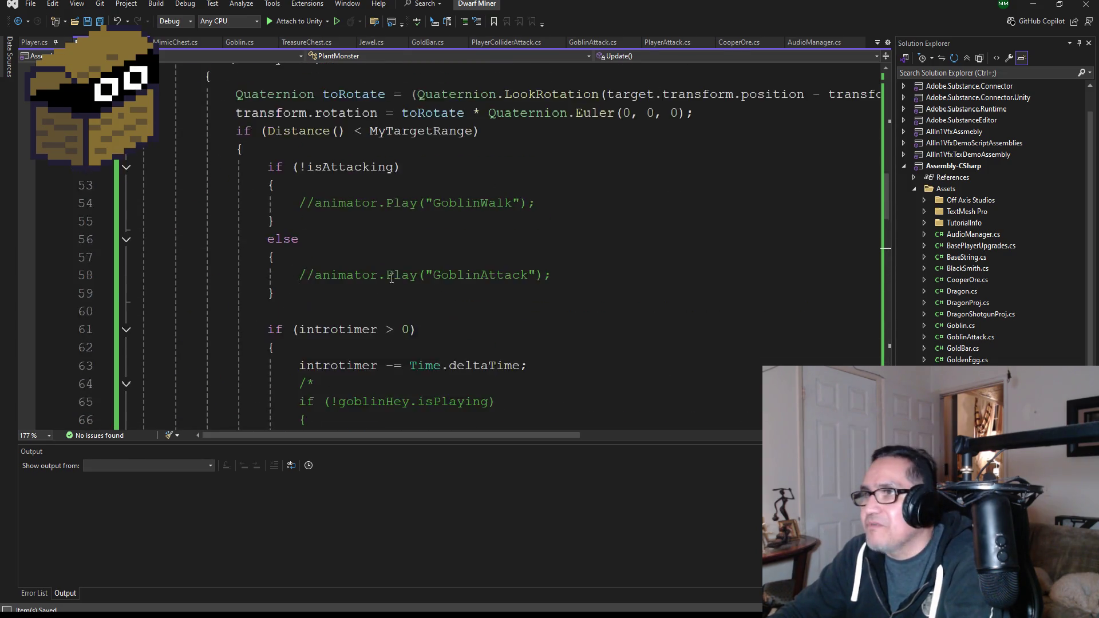
pyautogui.scroll(1, 276, 221)
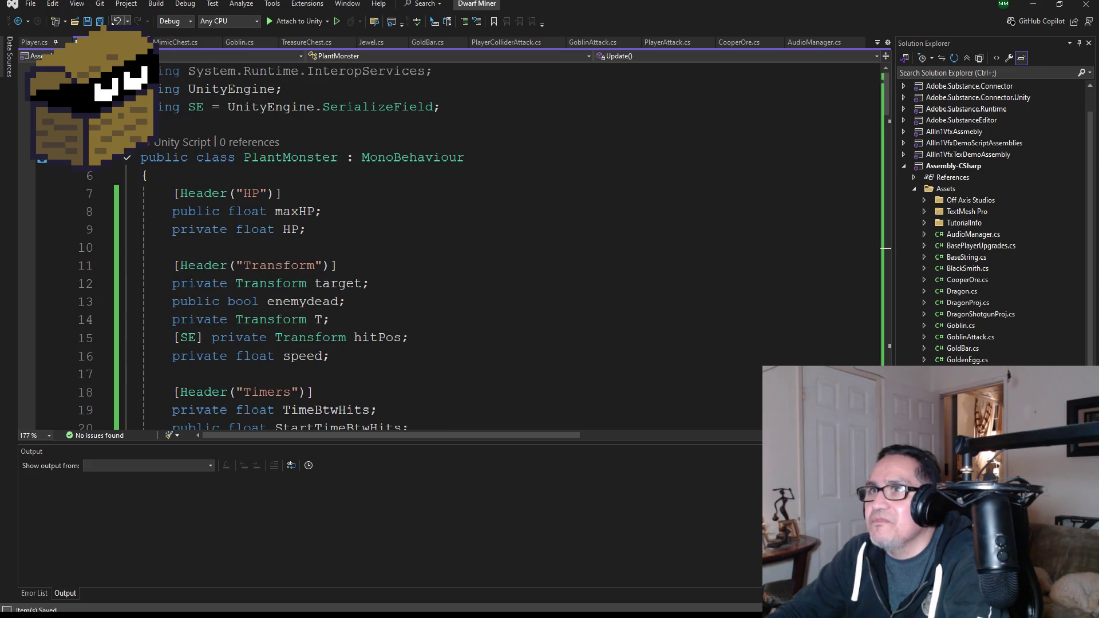
pyautogui.scroll(-12, 317, 214)
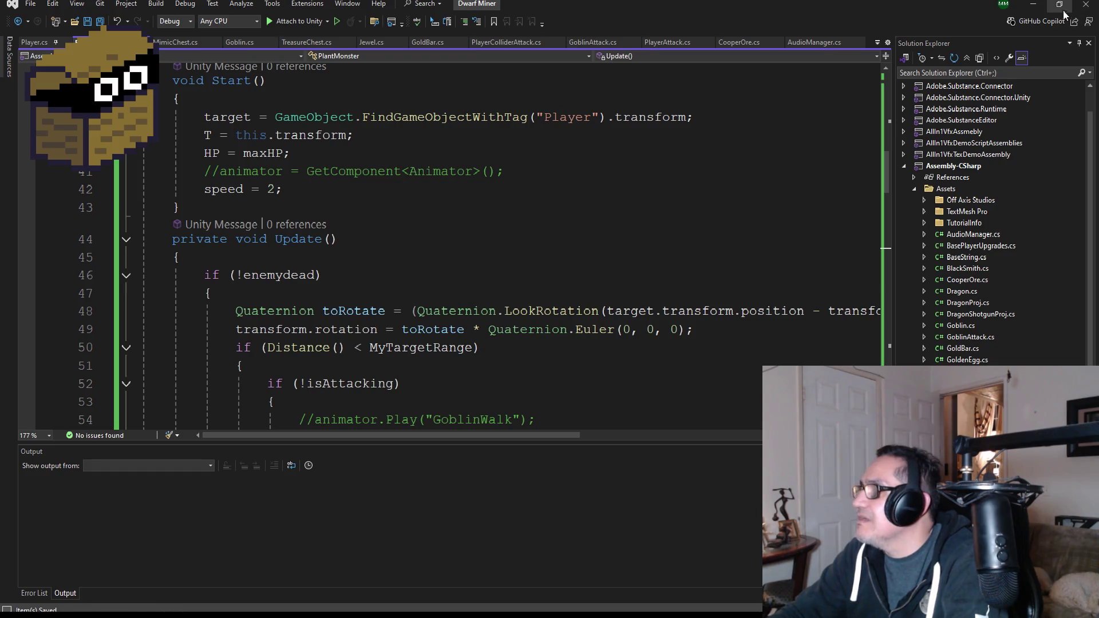
# Return to Unity, expand and collapse PlantMonster's children in the Hierarchy, and clear the selection
pyautogui.click(1033, 4)
pyautogui.scroll(-3, 892, 230)
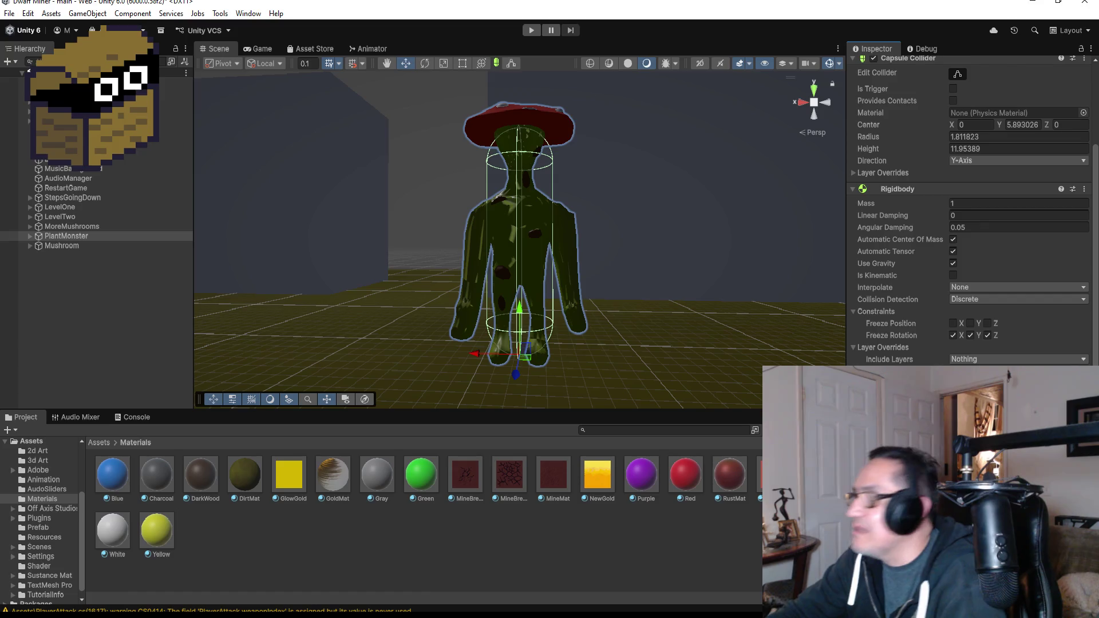
pyautogui.click(29, 237)
pyautogui.click(27, 237)
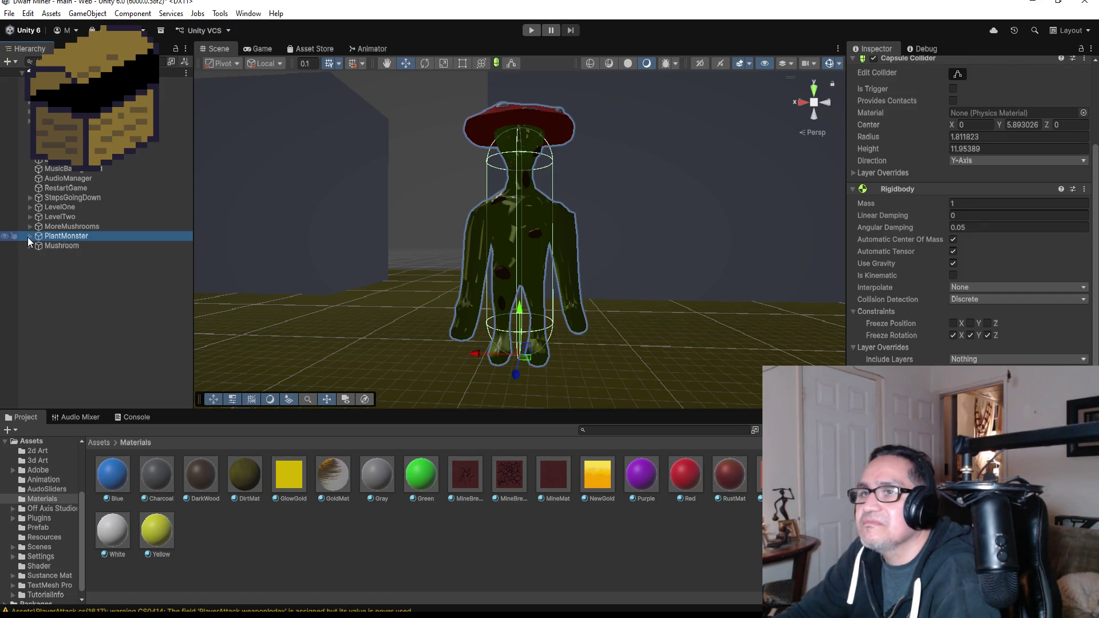
pyautogui.rightClick(54, 267)
pyautogui.click(23, 260)
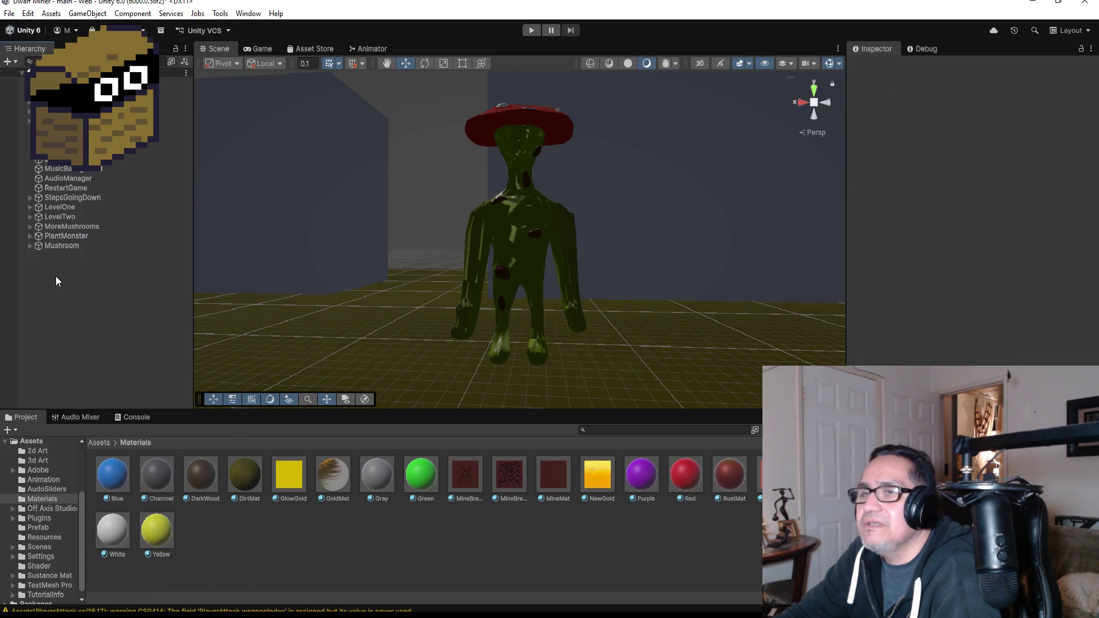
pyautogui.click(29, 235)
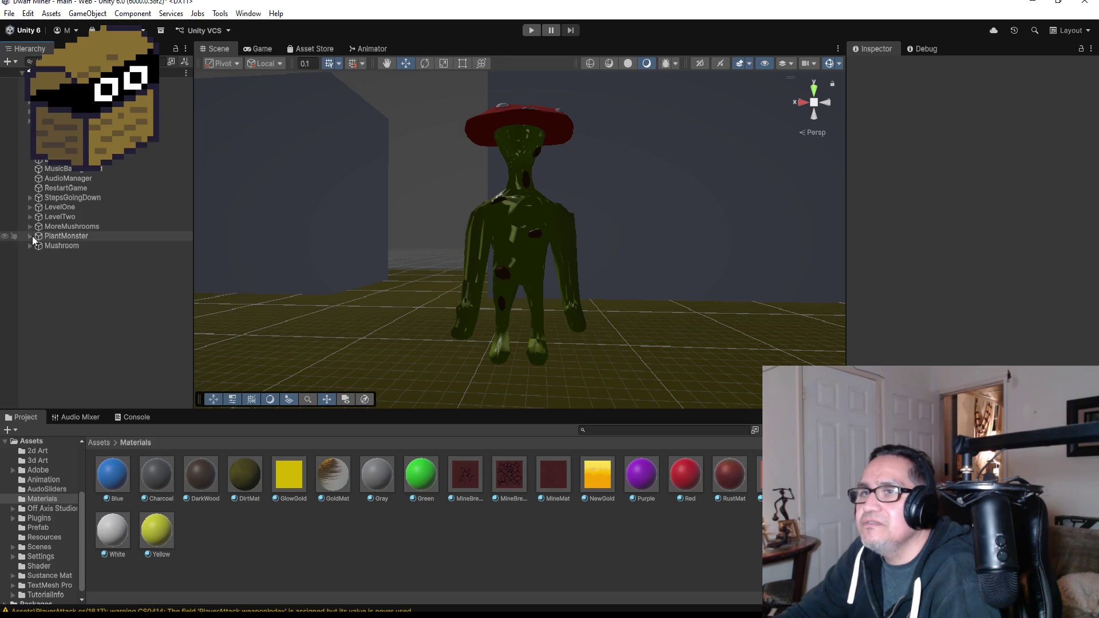
pyautogui.click(30, 236)
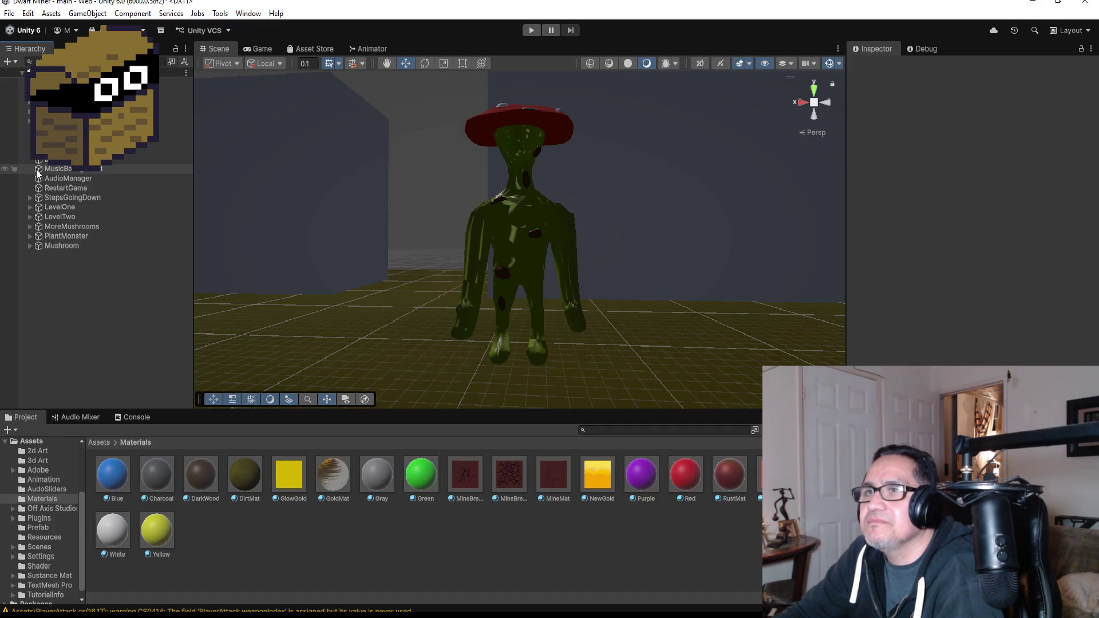
# Compare the Goblin's HitPos in LevelOne > GroupEnemies with PlantMonster's HitPos at Y 13.59, then select PlantMonster
pyautogui.click(29, 206)
pyautogui.click(71, 264)
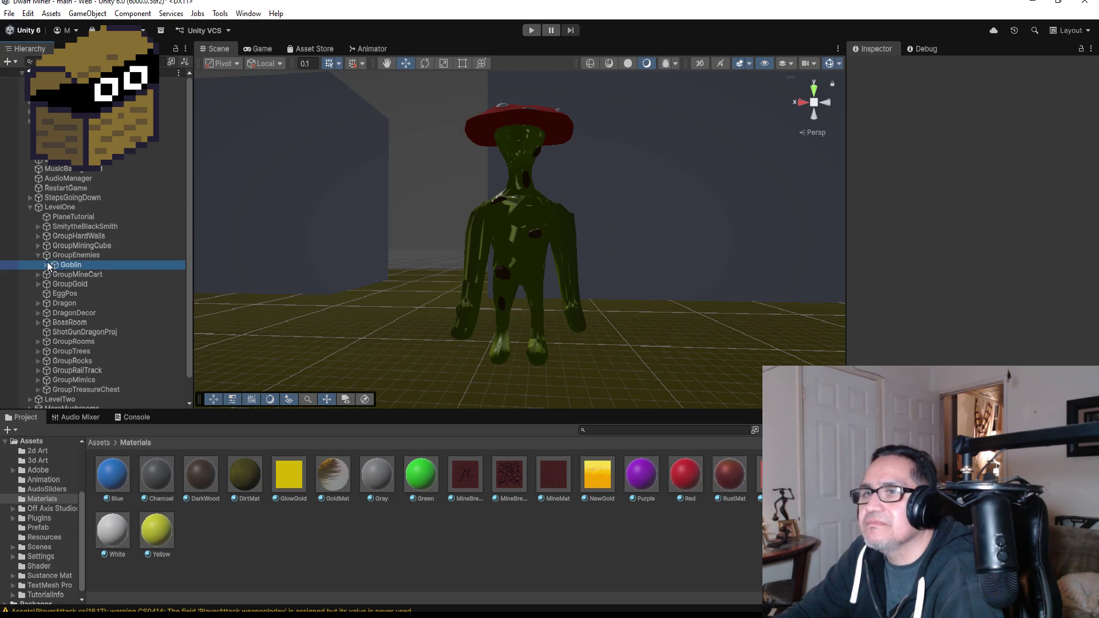
pyautogui.click(45, 265)
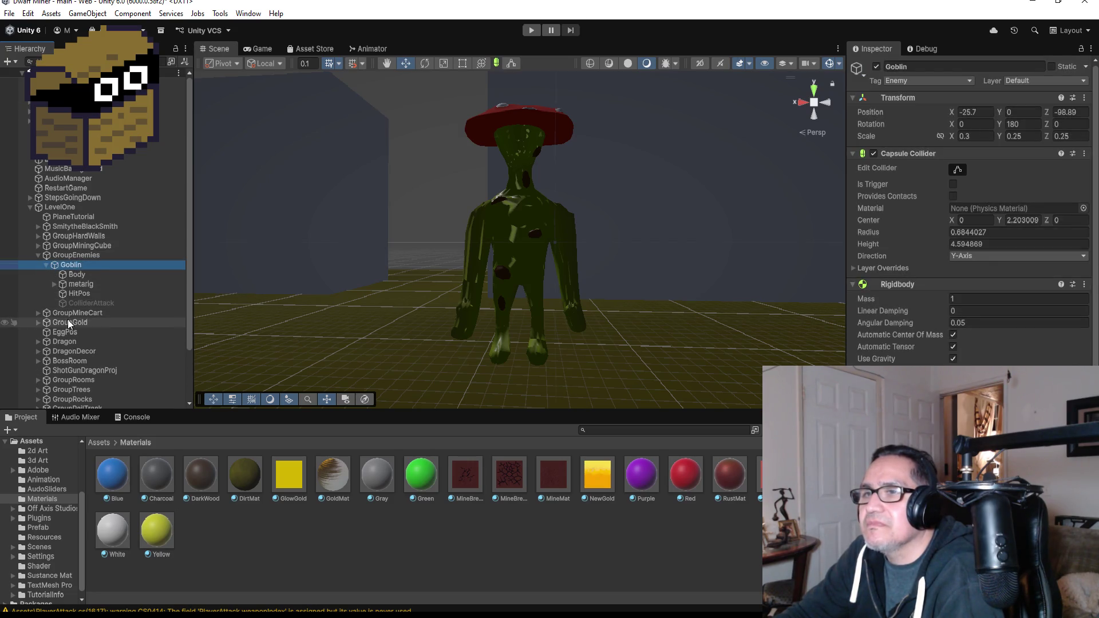
pyautogui.click(37, 255)
pyautogui.click(27, 208)
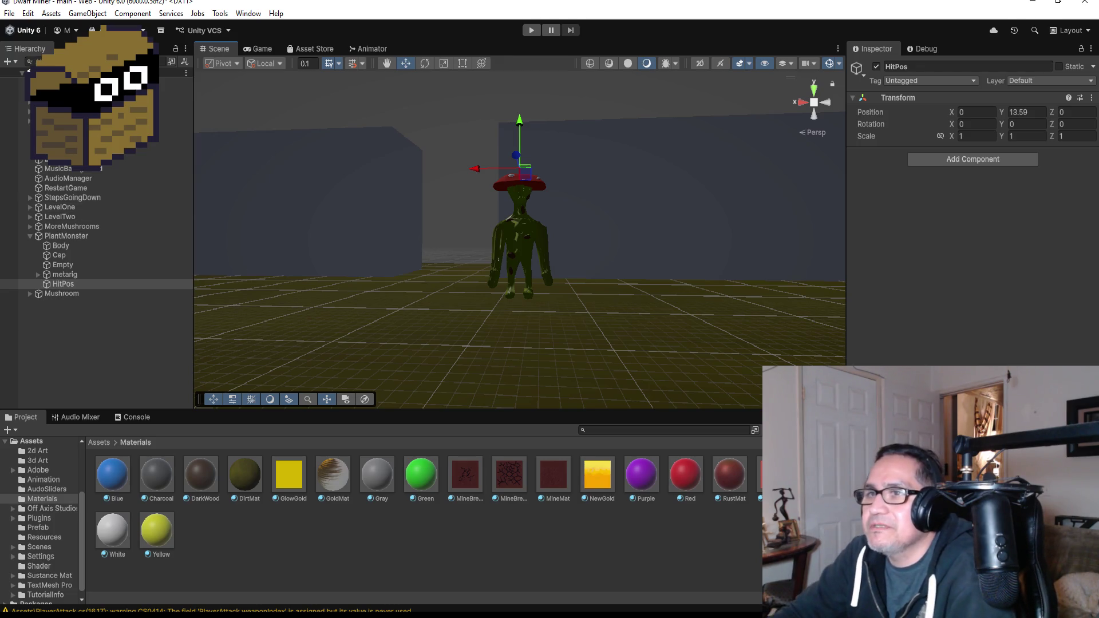
pyautogui.click(62, 236)
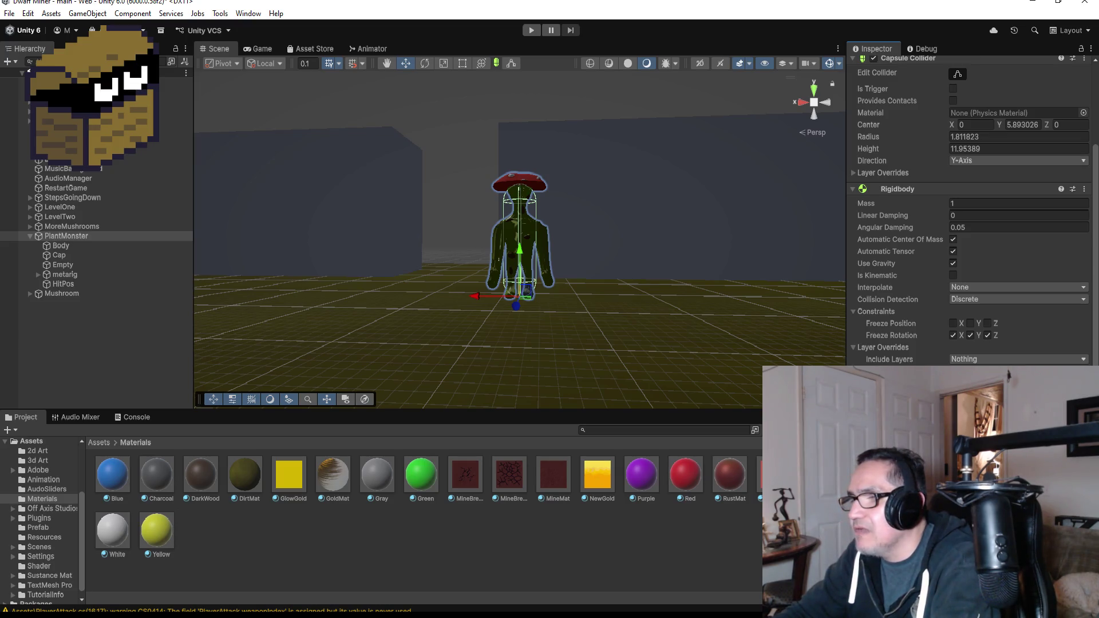
# Comment out the goblinHey AudioSource field on line 30 of the PlantMonster script, then return to Unity
pyautogui.click(255, 584)
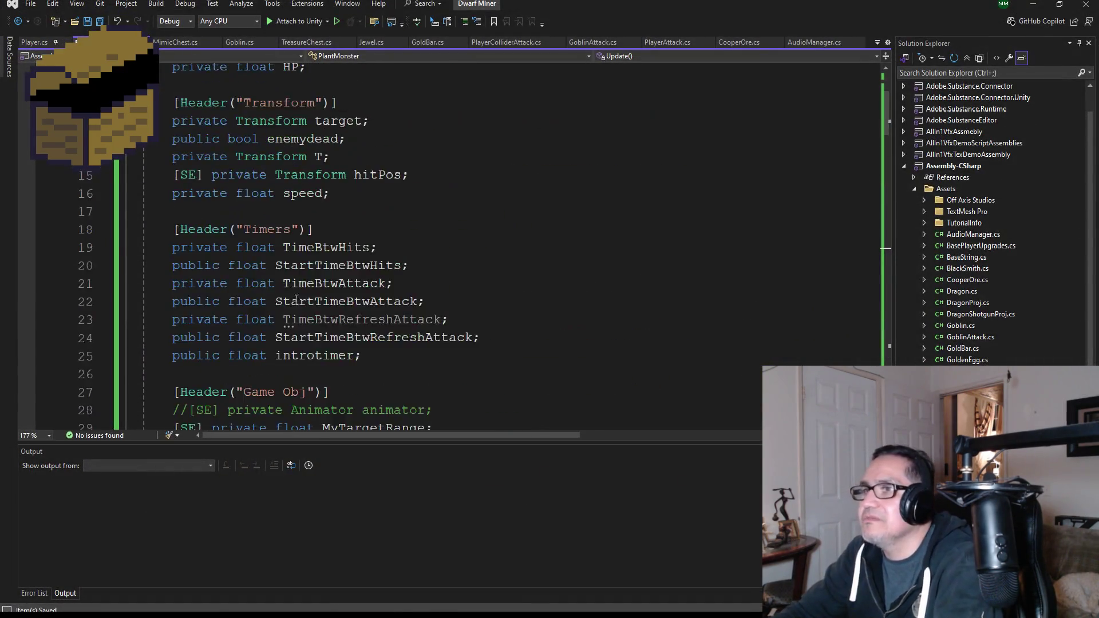
pyautogui.scroll(-2, 297, 298)
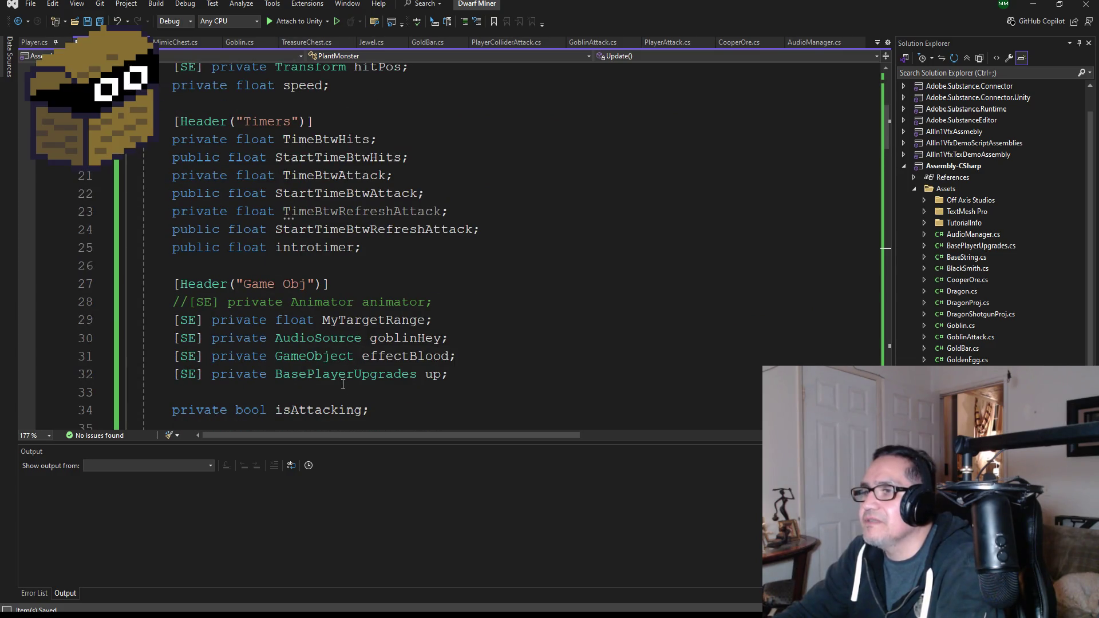
pyautogui.click(178, 344)
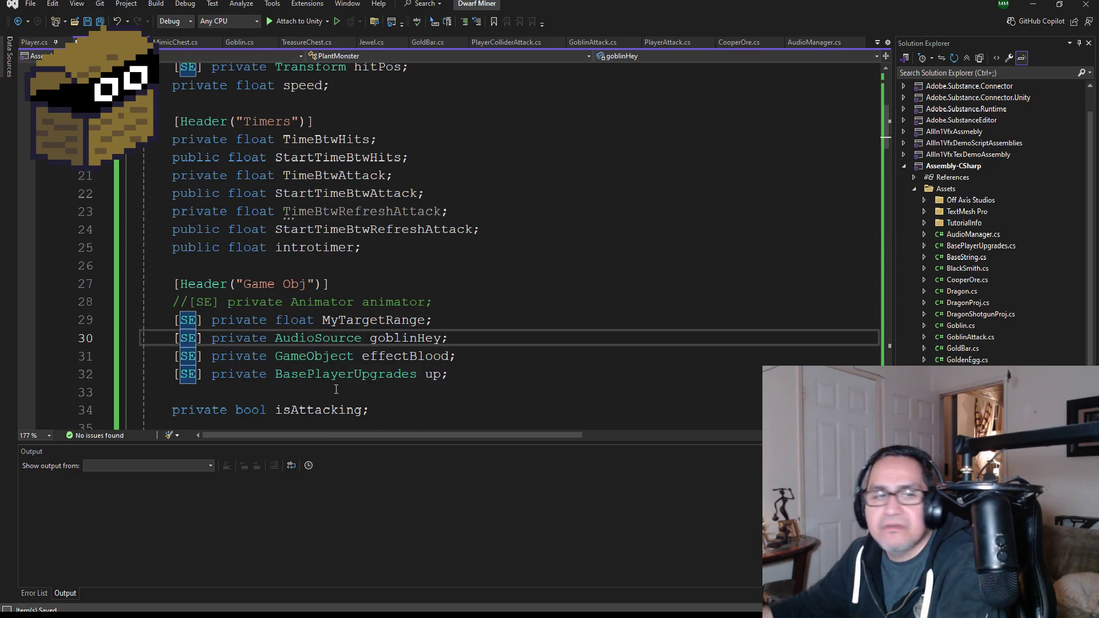
pyautogui.write('//')
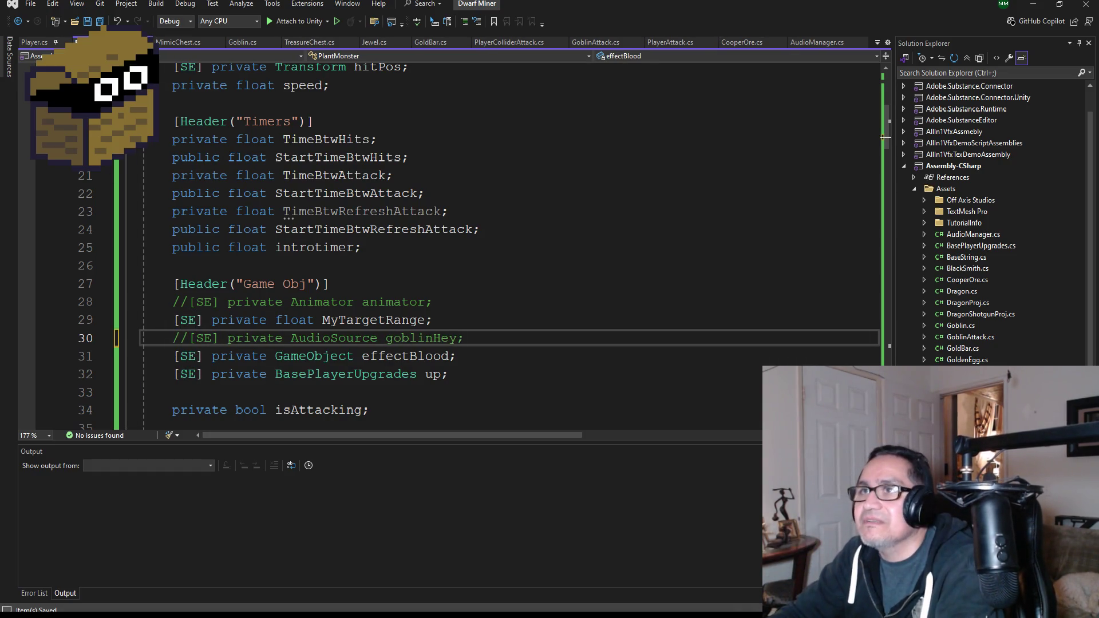
pyautogui.click(1033, 4)
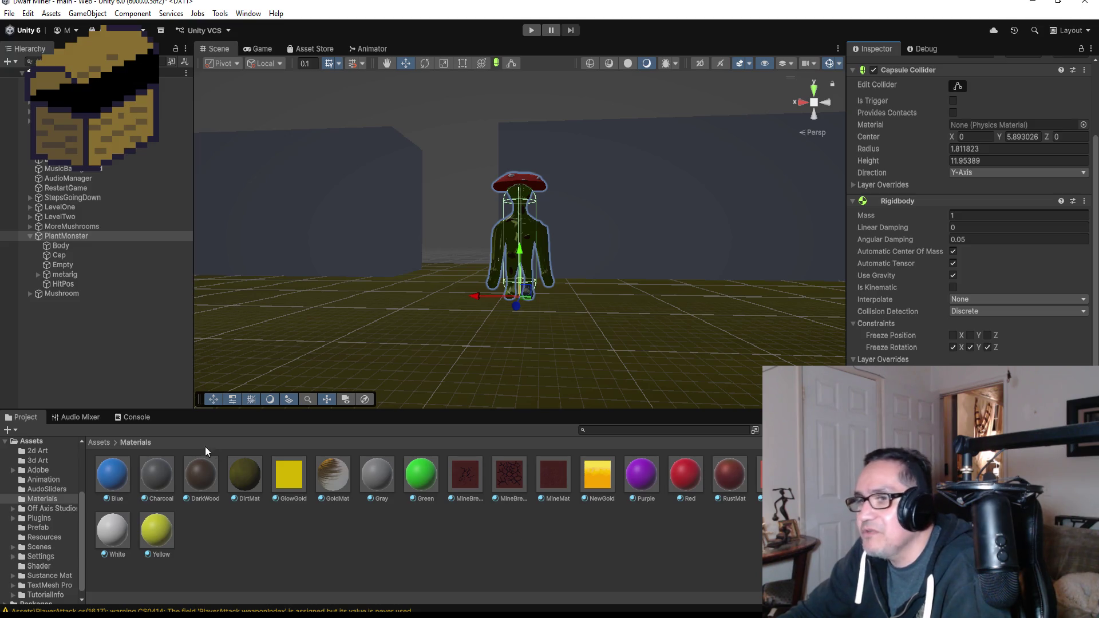
# Open the Assets > Prefab folder, select PlantMonster, and start Play mode
pyautogui.click(99, 442)
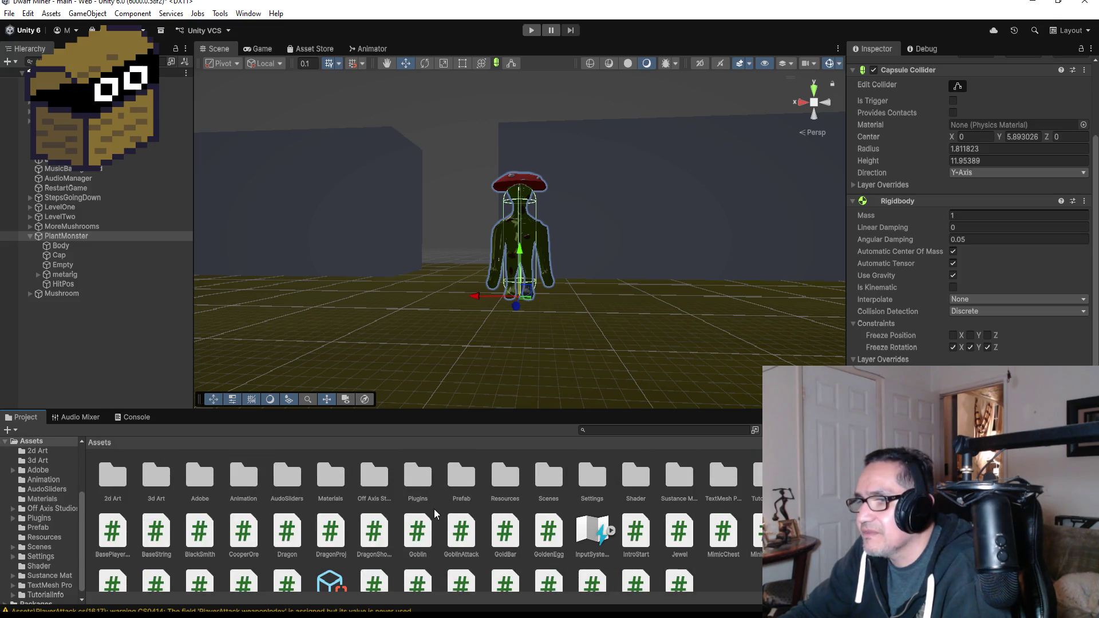
pyautogui.doubleClick(462, 493)
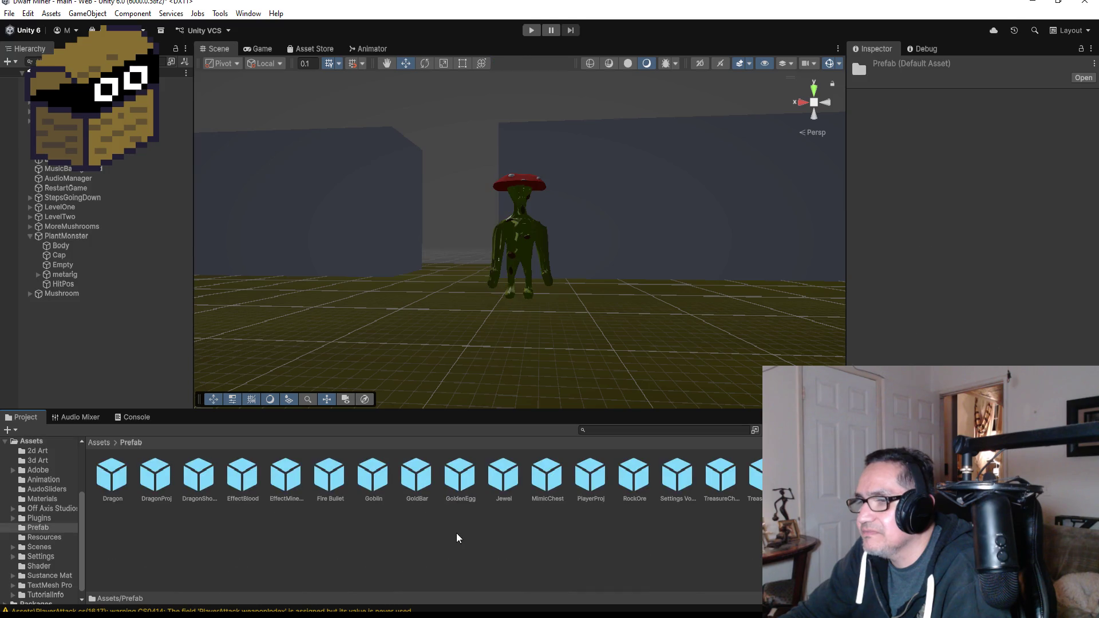
pyautogui.click(73, 238)
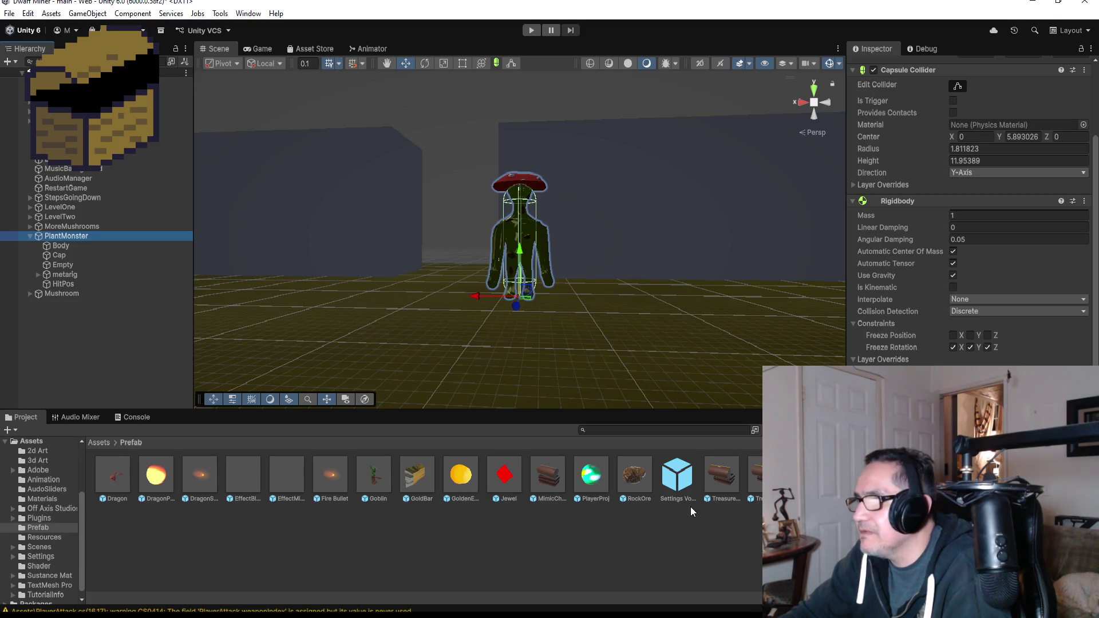
pyautogui.click(291, 469)
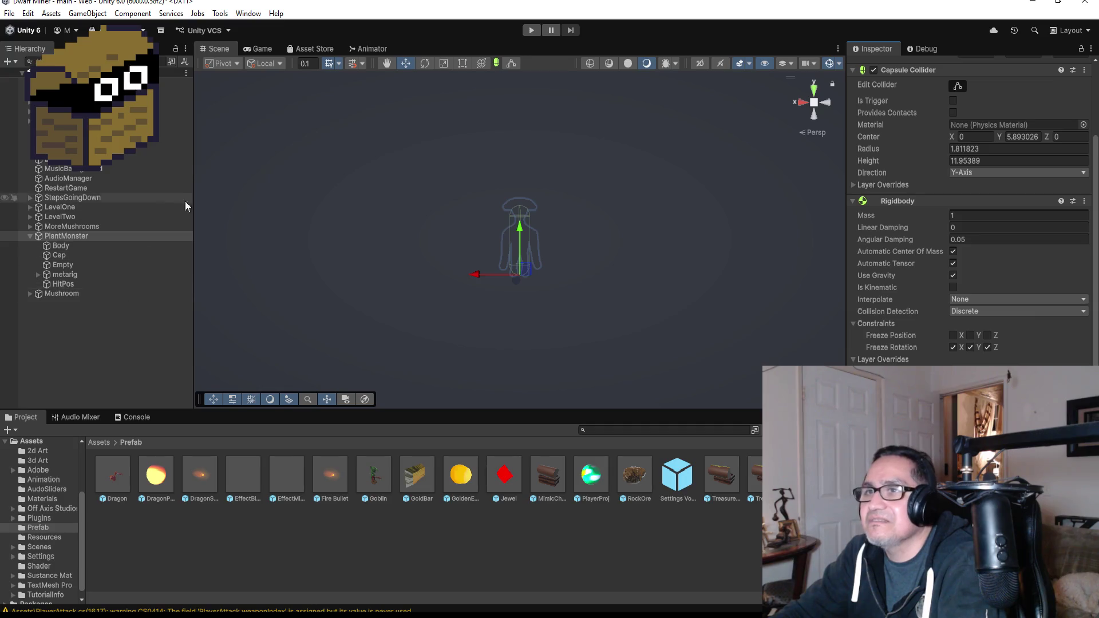
pyautogui.click(527, 30)
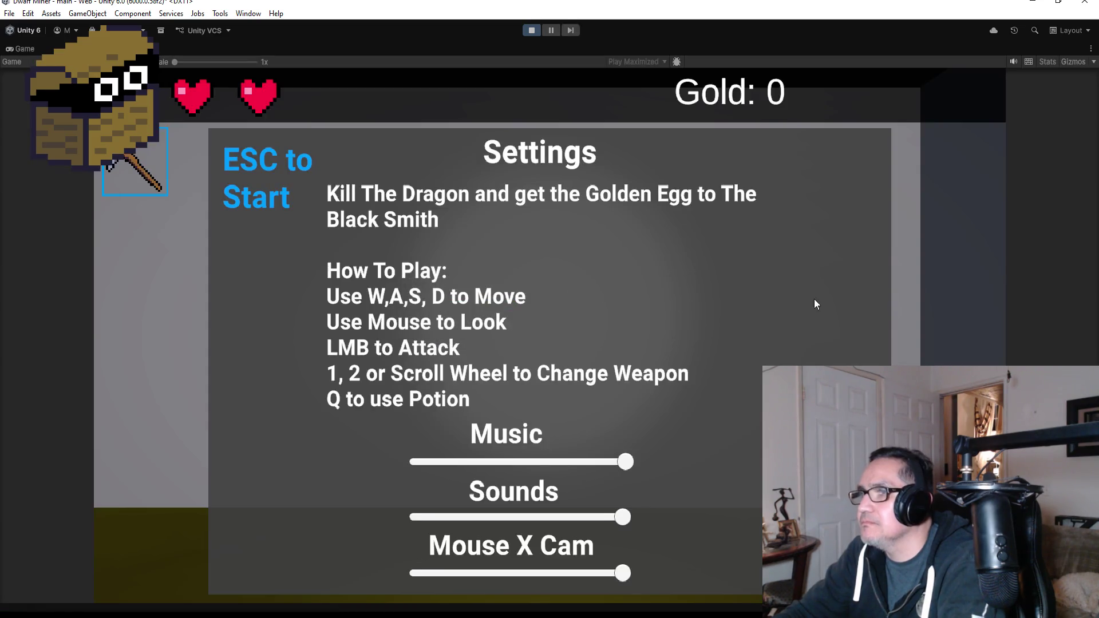
# Test-play past the mushroom creature with the axe equipped (key 2), then stop Play mode
pyautogui.press('Escape')
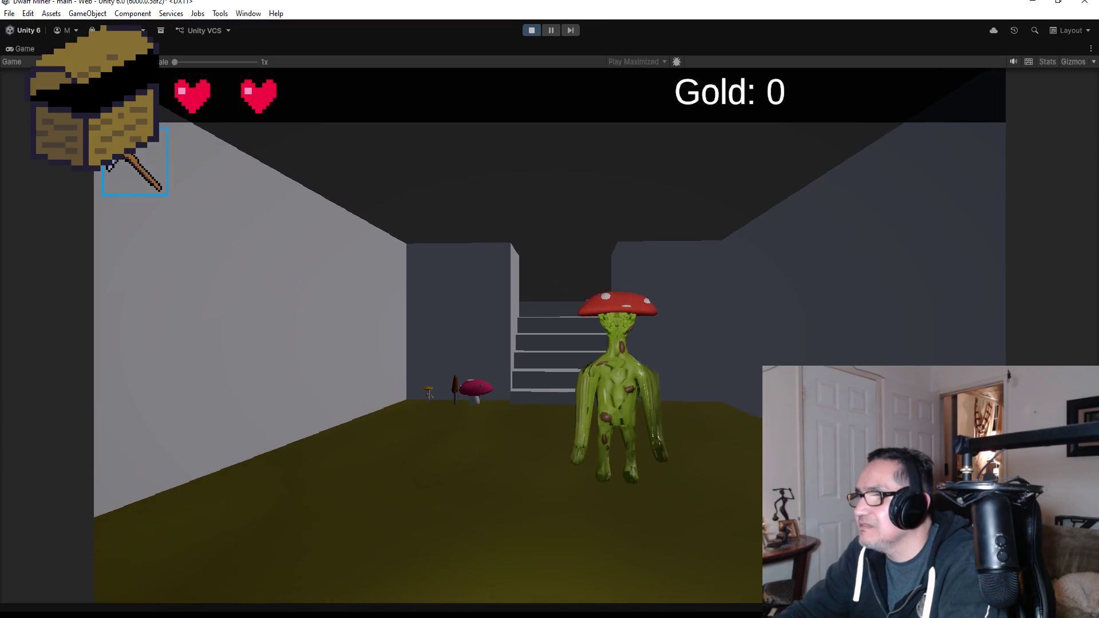
pyautogui.press('2')
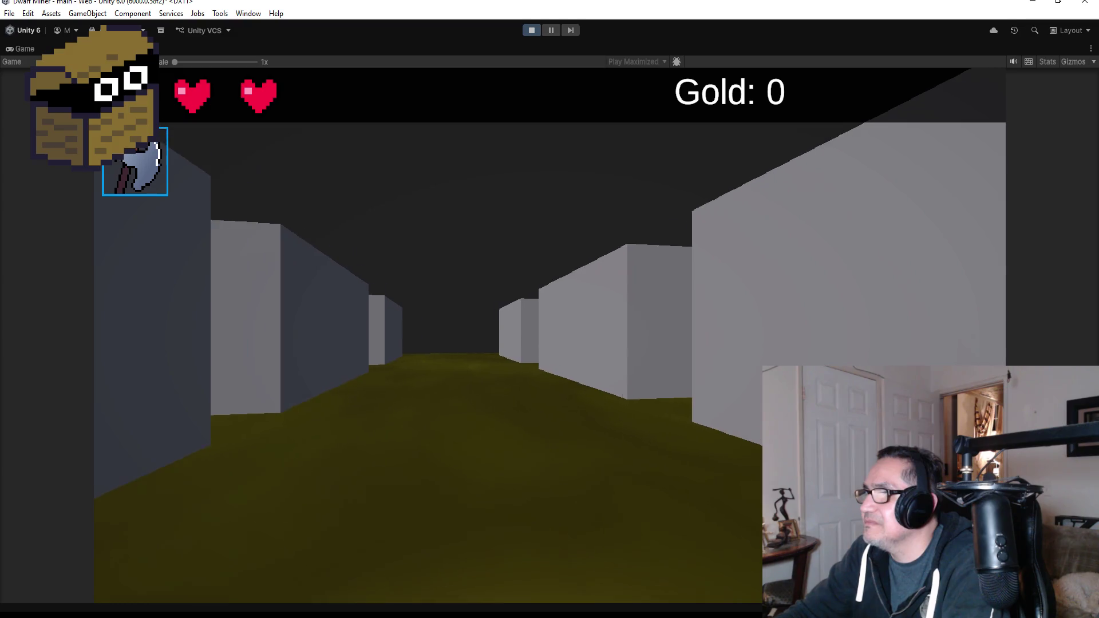
pyautogui.press('Escape')
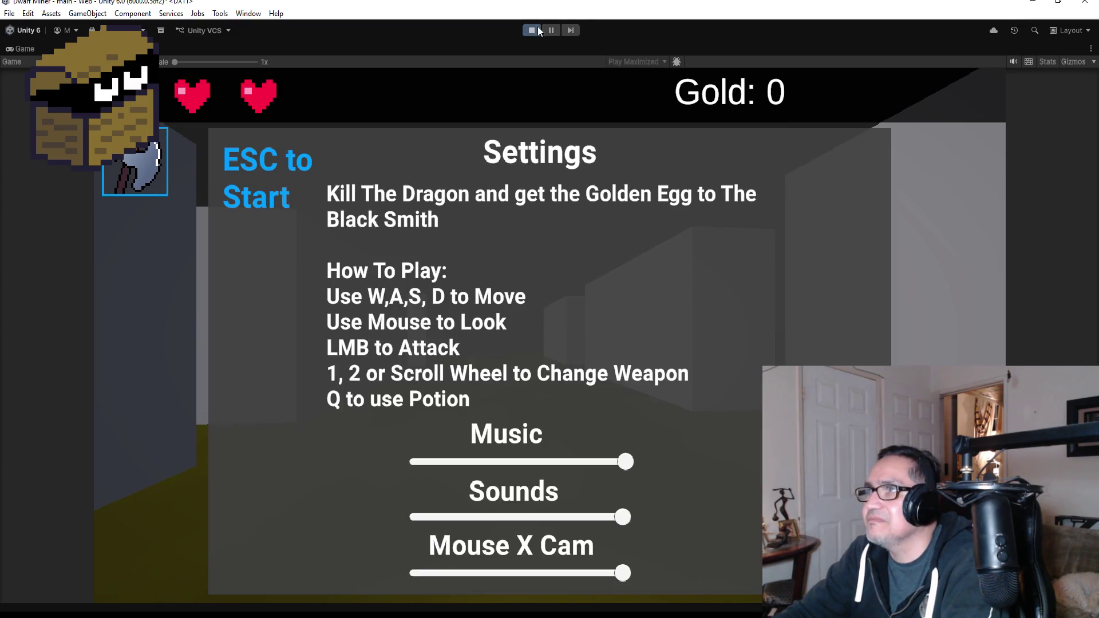
pyautogui.click(537, 27)
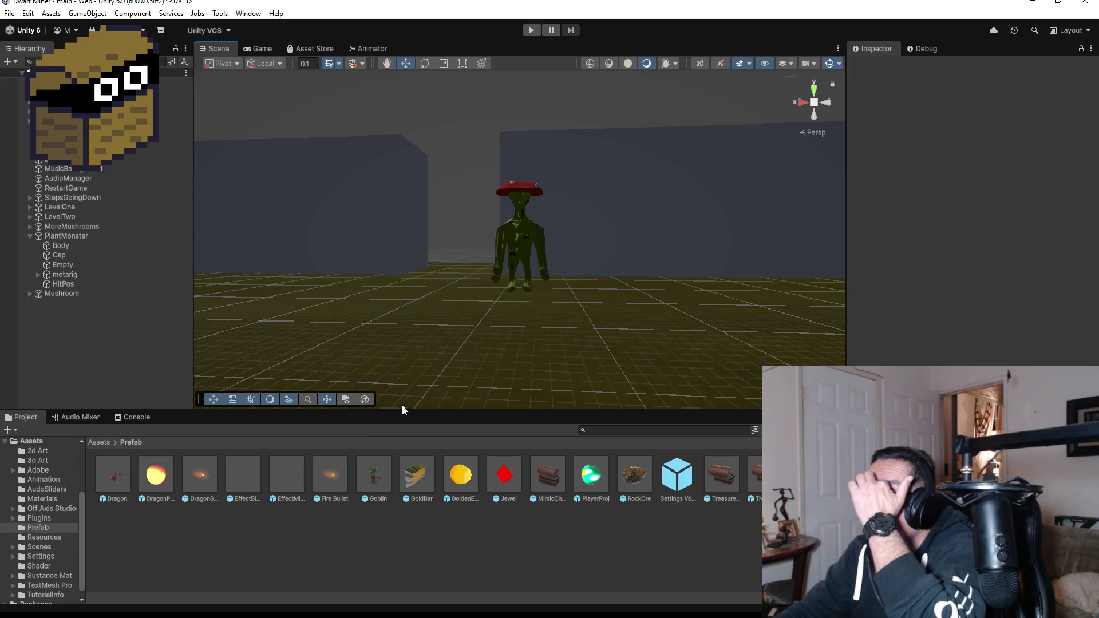
# Raise PlantMonster's HitPos point to Y 14.33, then select and collapse PlantMonster
pyautogui.doubleClick(62, 284)
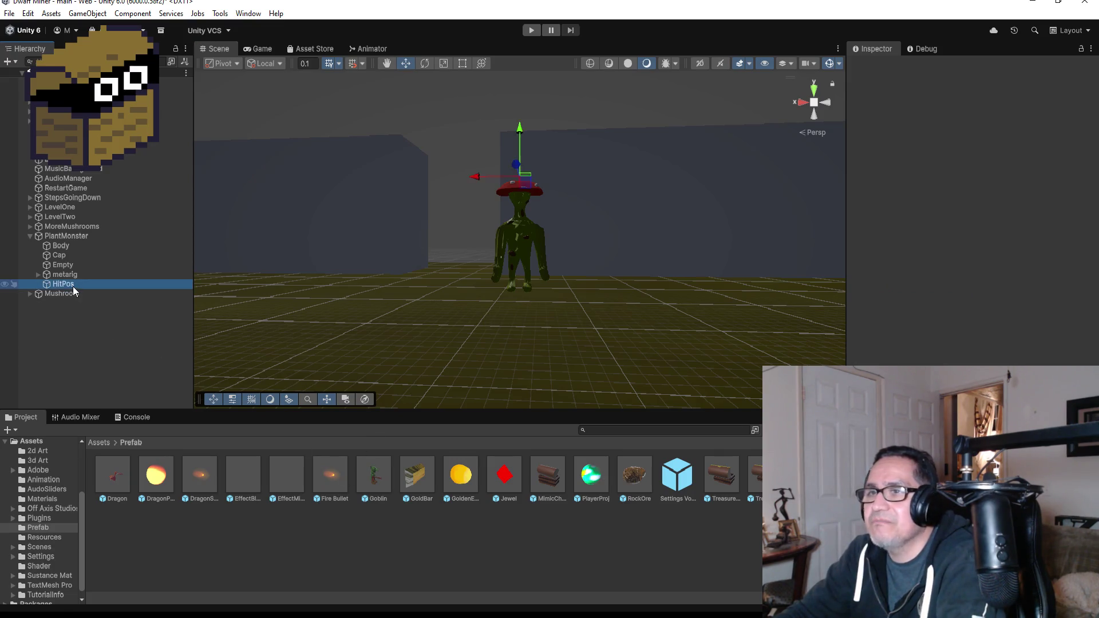
pyautogui.scroll(5, 548, 253)
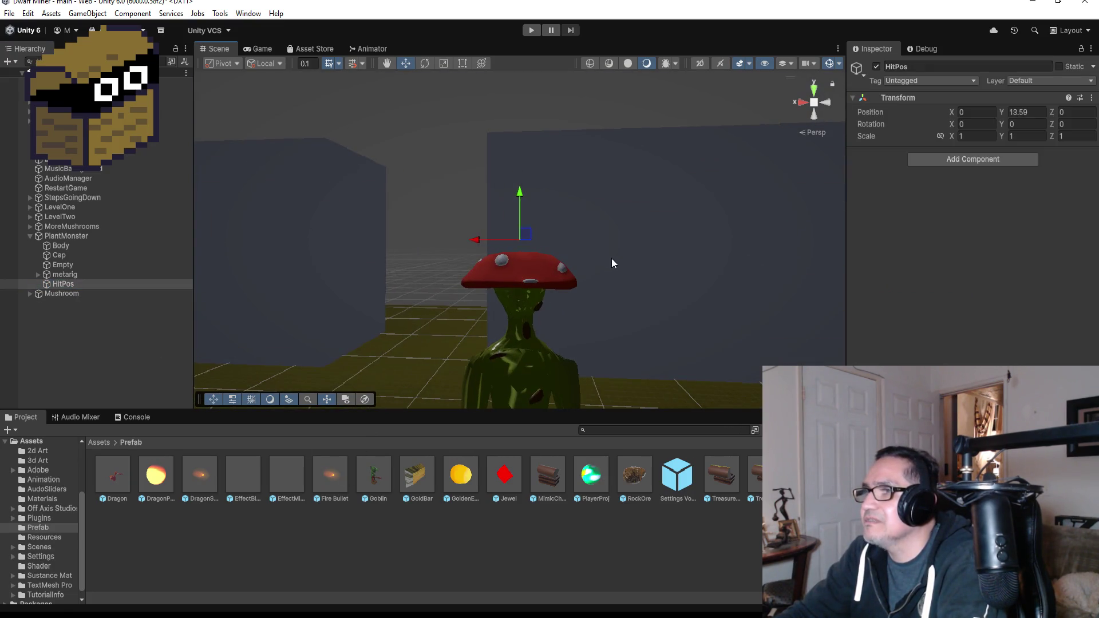
pyautogui.moveTo(715, 211)
pyautogui.mouseDown()
pyautogui.moveTo(530, 346)
pyautogui.moveTo(387, 359)
pyautogui.moveTo(524, 191)
pyautogui.moveTo(869, 195)
pyautogui.moveTo(876, 205)
pyautogui.mouseUp()
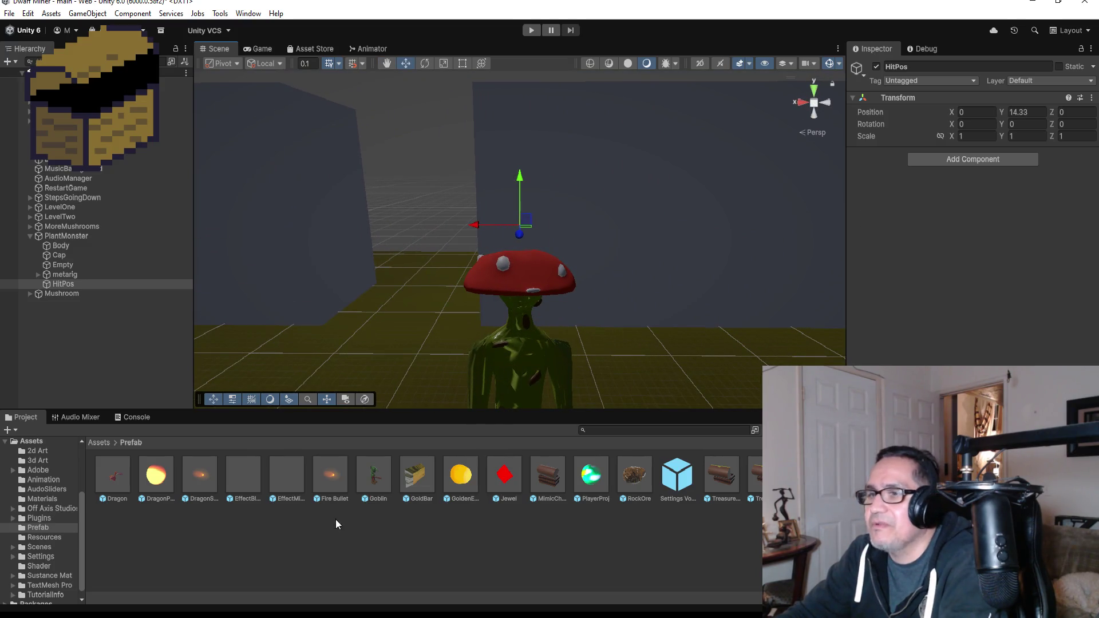
pyautogui.click(106, 237)
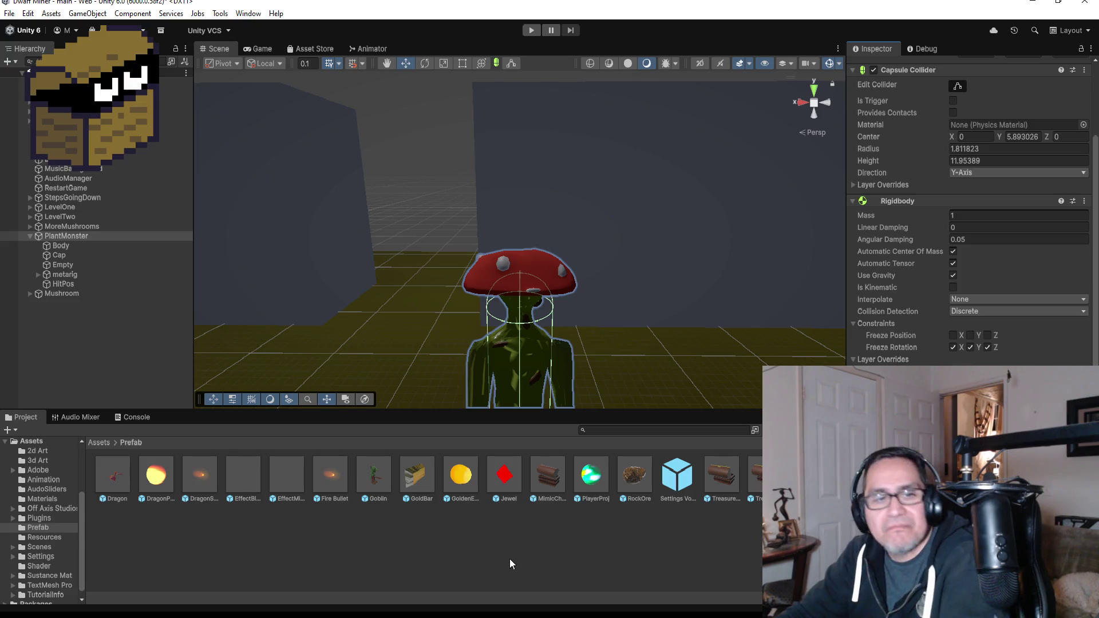
pyautogui.click(31, 236)
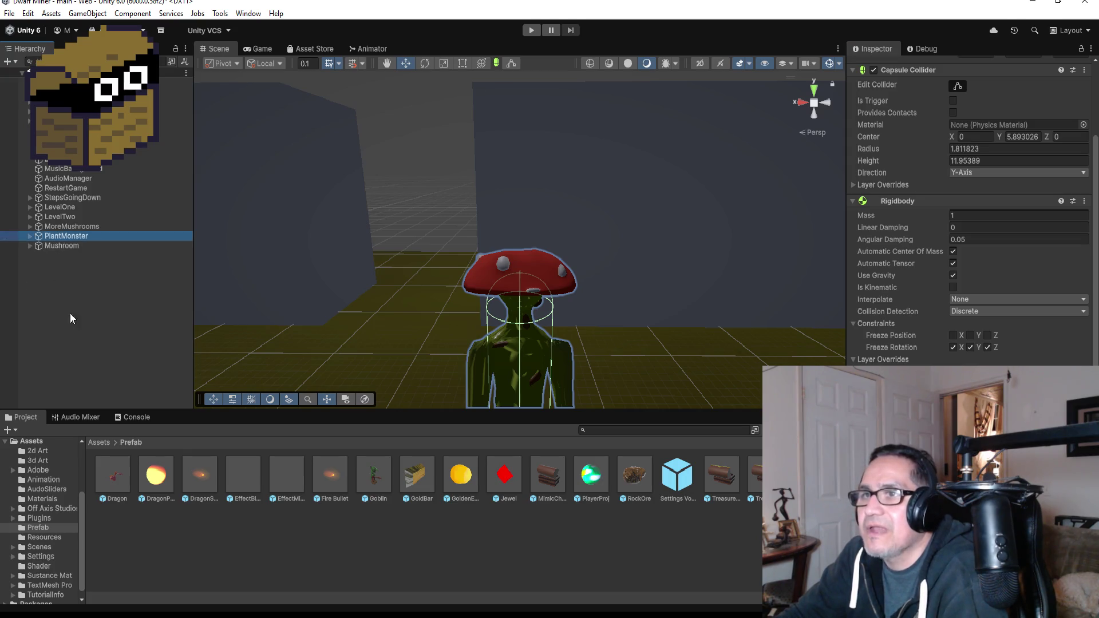
# Zoom out and switch the Scene view to Top view over the LevelTwo corridor
pyautogui.scroll(-5, 629, 260)
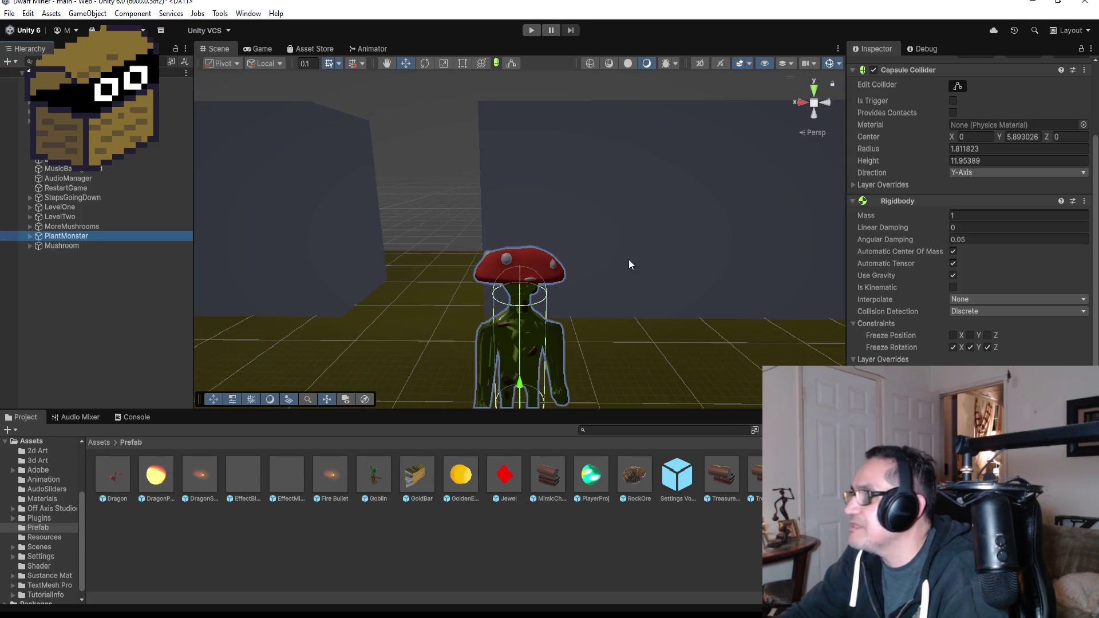
pyautogui.scroll(-5, 642, 219)
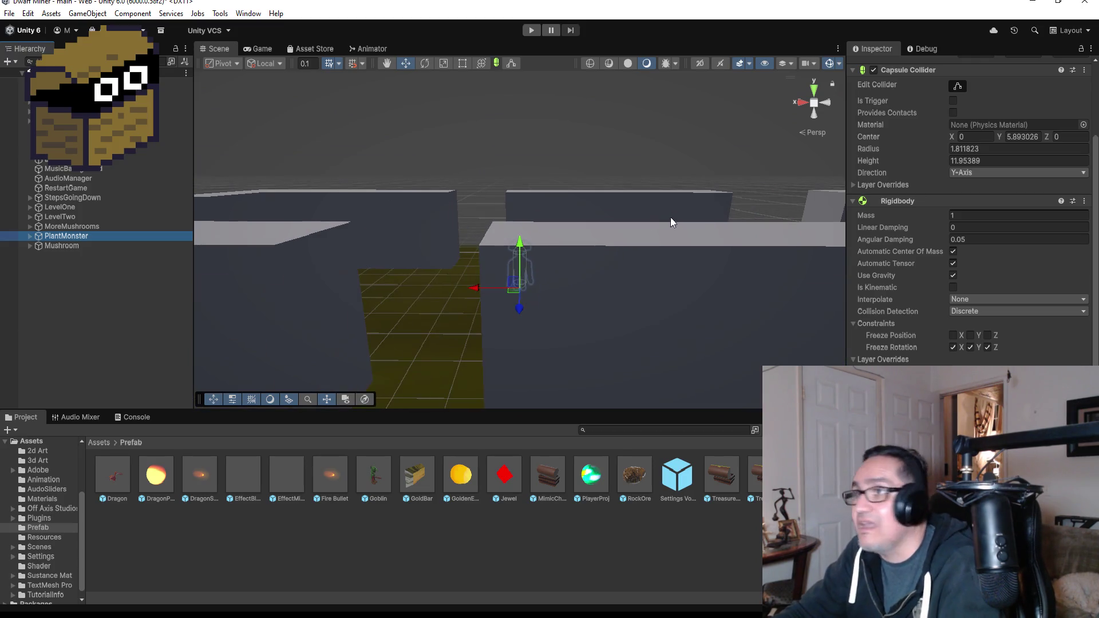
pyautogui.click(819, 91)
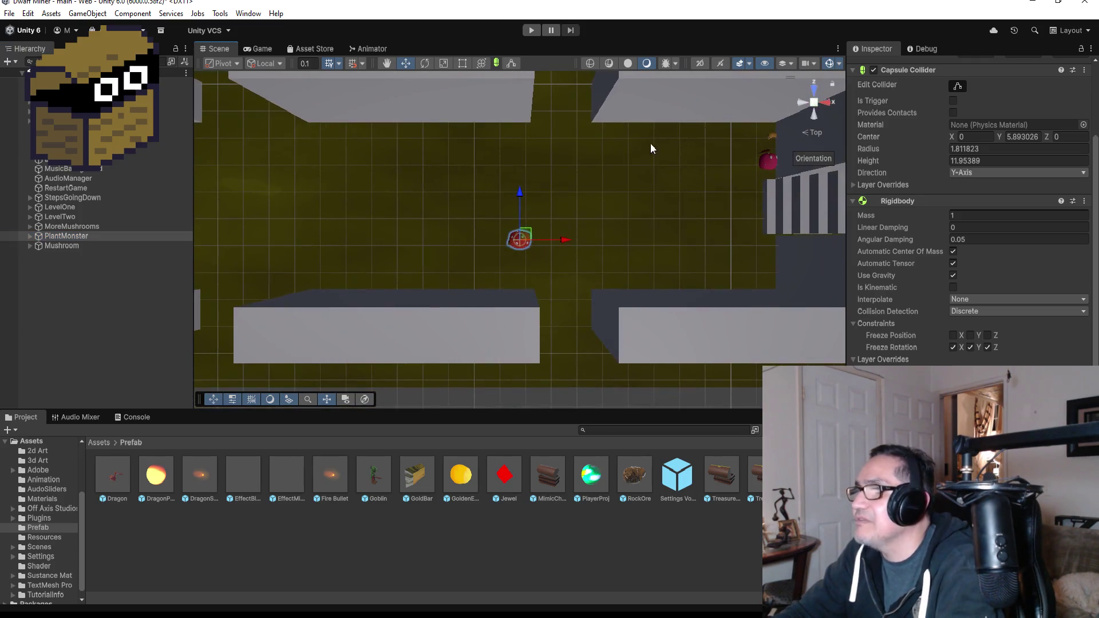
pyautogui.scroll(-3, 579, 238)
pyautogui.scroll(-2, 574, 238)
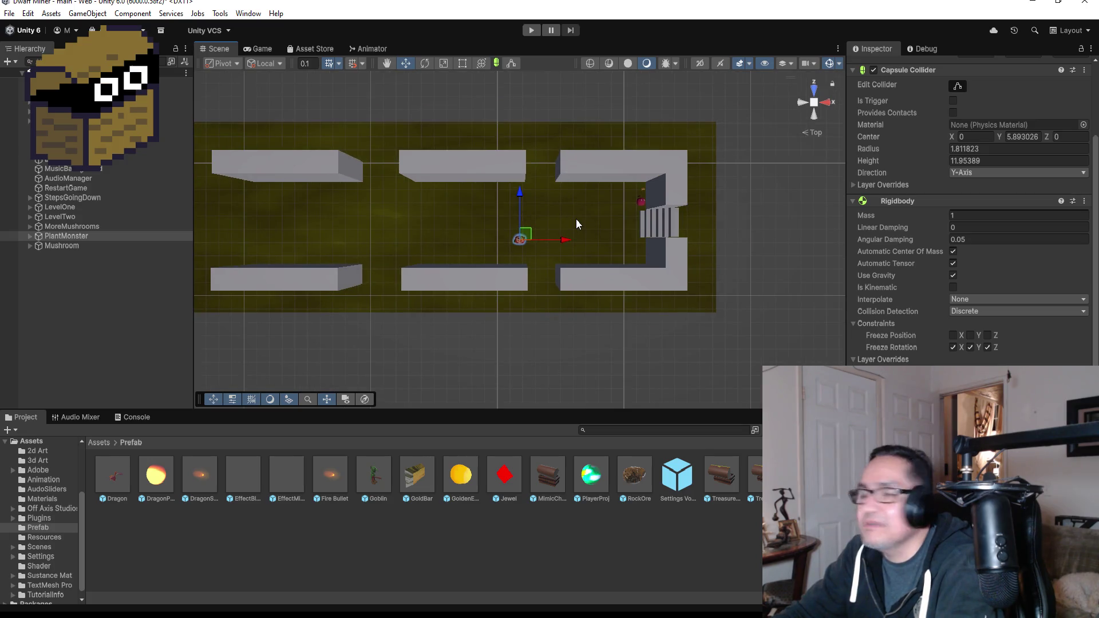
pyautogui.scroll(-4, 571, 250)
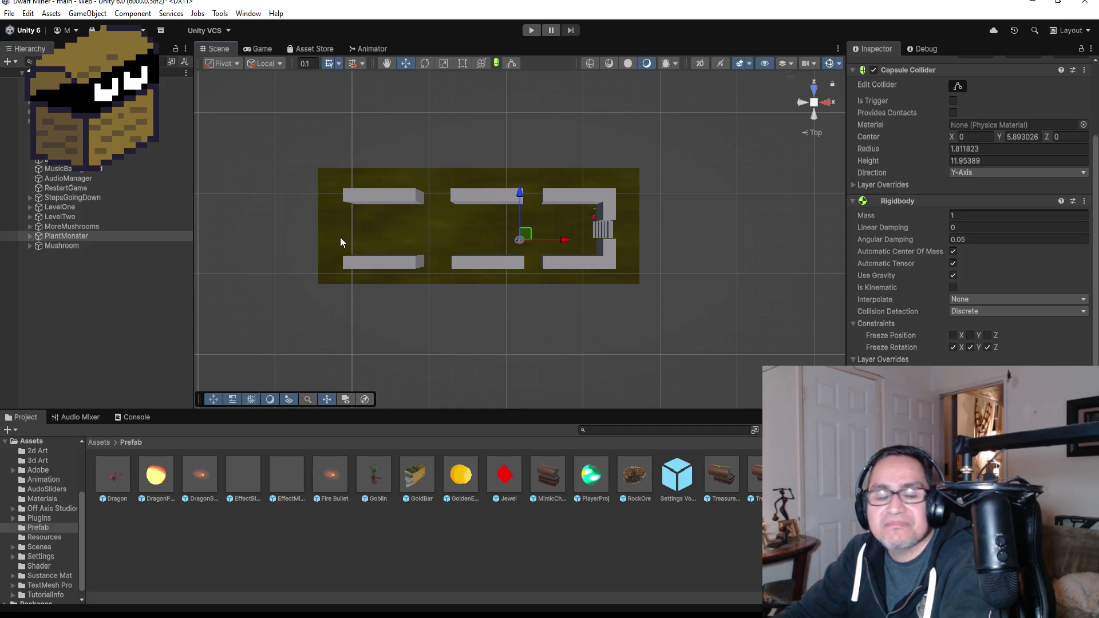
# Select a corridor HardWall and the dirt floor, then collapse MainHall and select LevelTwo
pyautogui.click(383, 198)
pyautogui.scroll(-3, 381, 243)
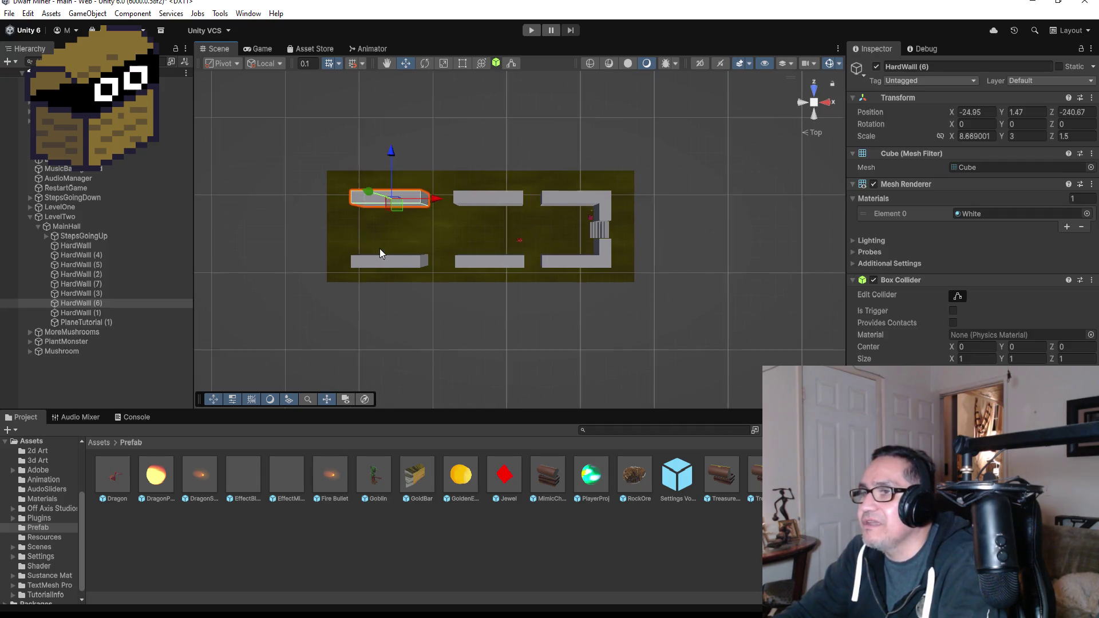
pyautogui.click(377, 231)
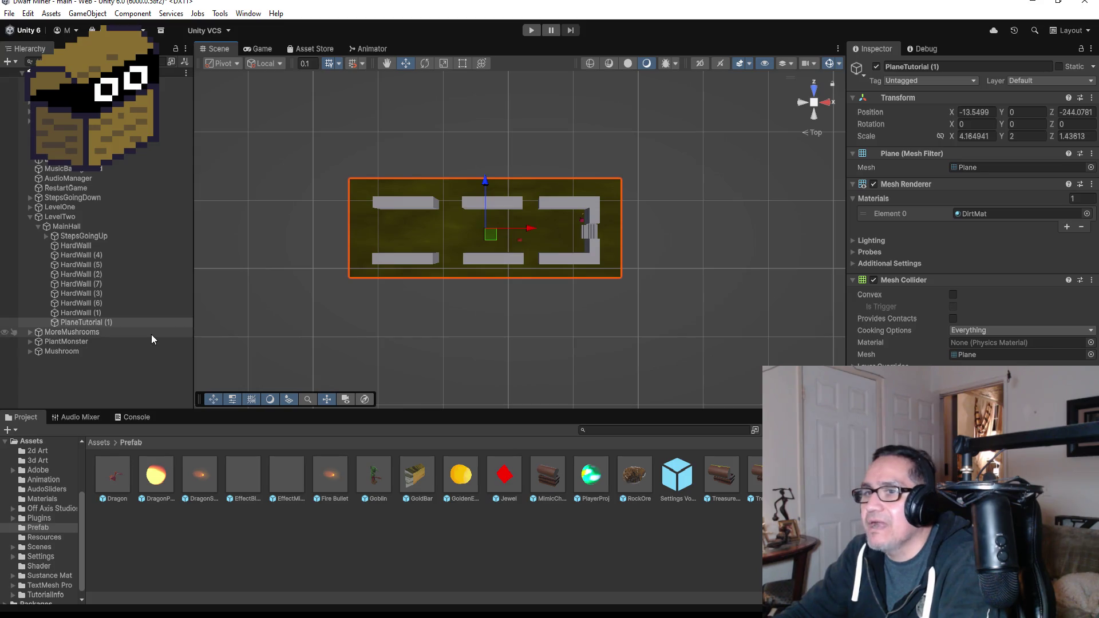
pyautogui.click(38, 226)
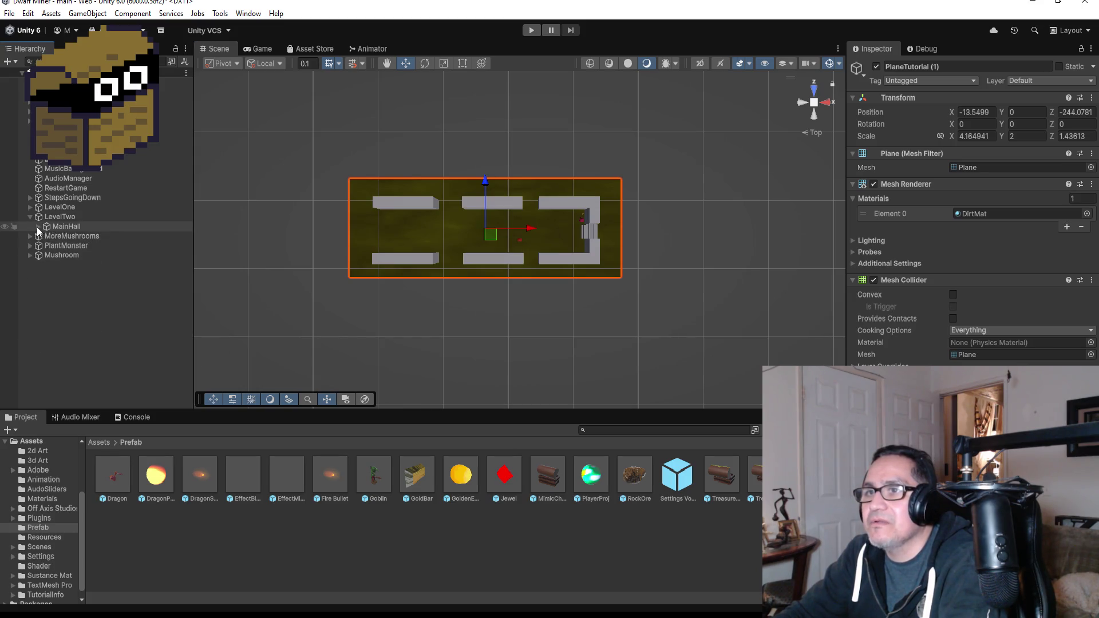
pyautogui.click(60, 218)
# Create an empty child GameObject under LevelTwo named BossArea
pyautogui.rightClick(60, 220)
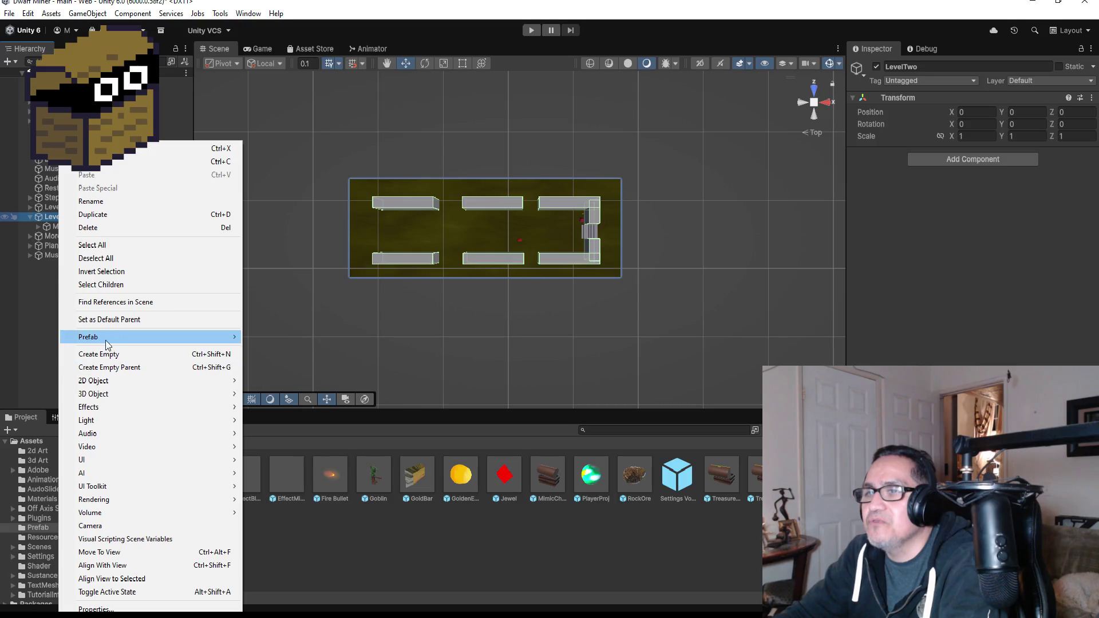
pyautogui.click(110, 355)
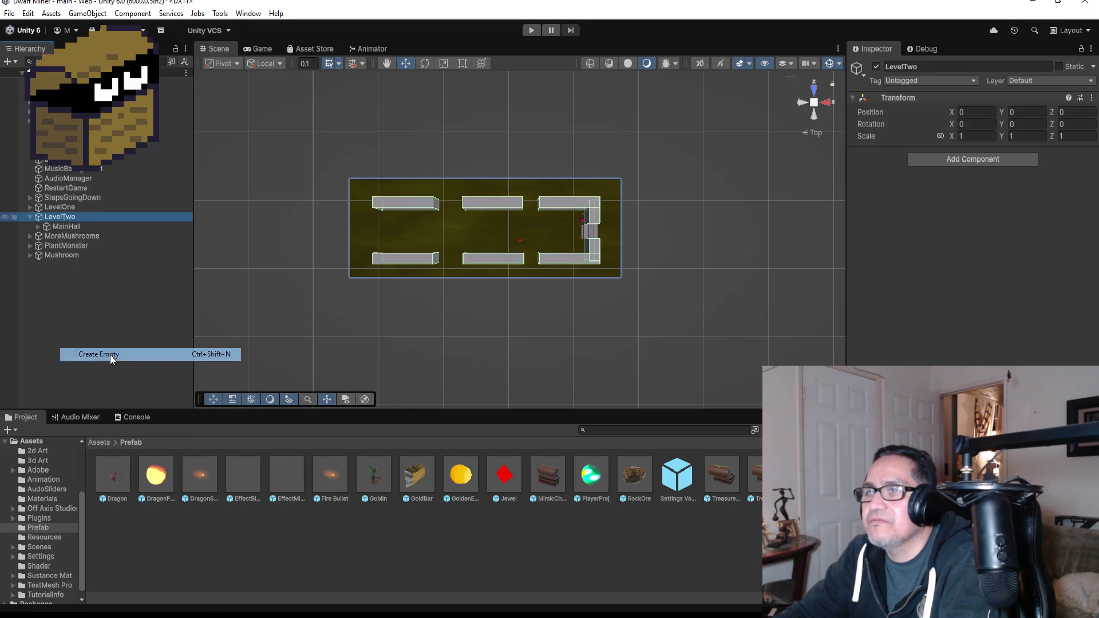
pyautogui.click(939, 67)
pyautogui.write('Boos')
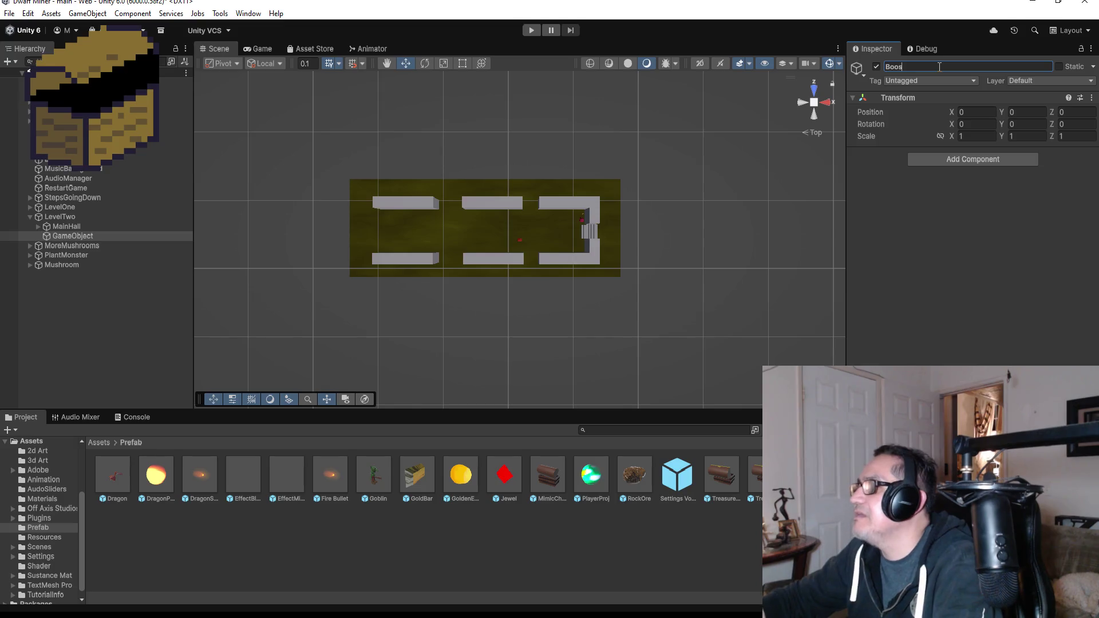
pyautogui.press('BackSpace')
pyautogui.press('BackSpace')
pyautogui.write('sArea')
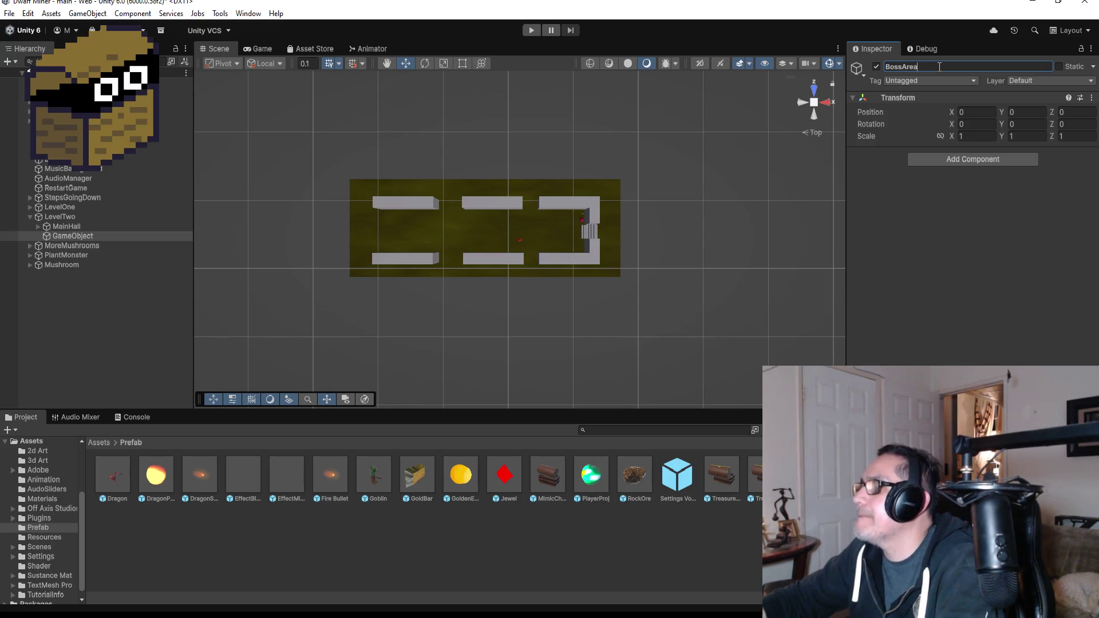
pyautogui.press('Return')
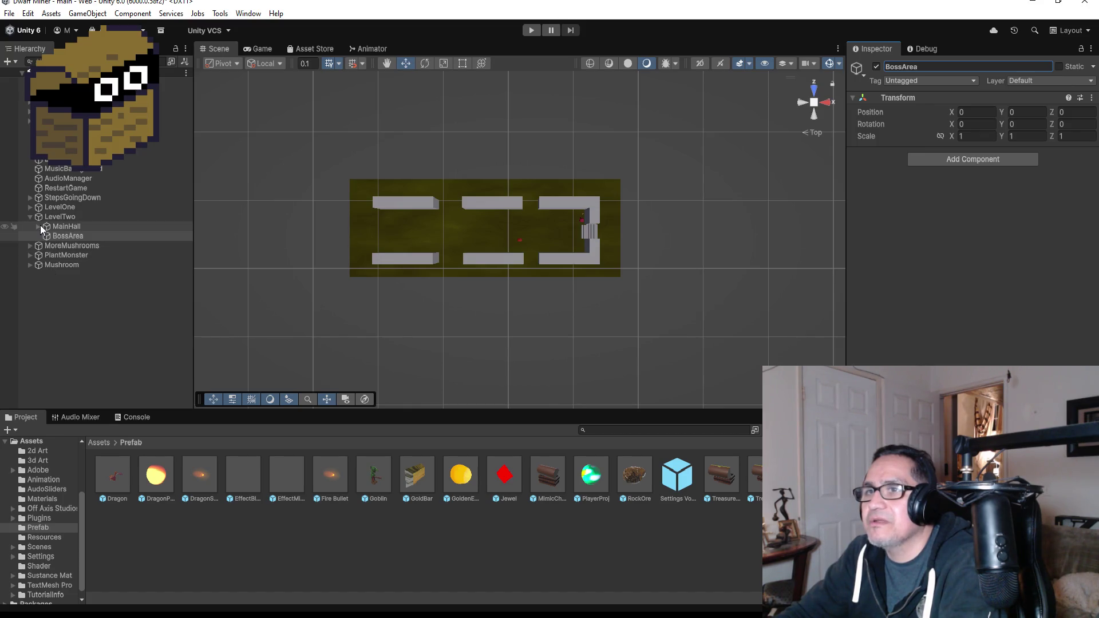
# Duplicate PlaneTutorial (1) and vertex-snap the copy flush against the left end of the floor
pyautogui.click(41, 226)
pyautogui.click(38, 228)
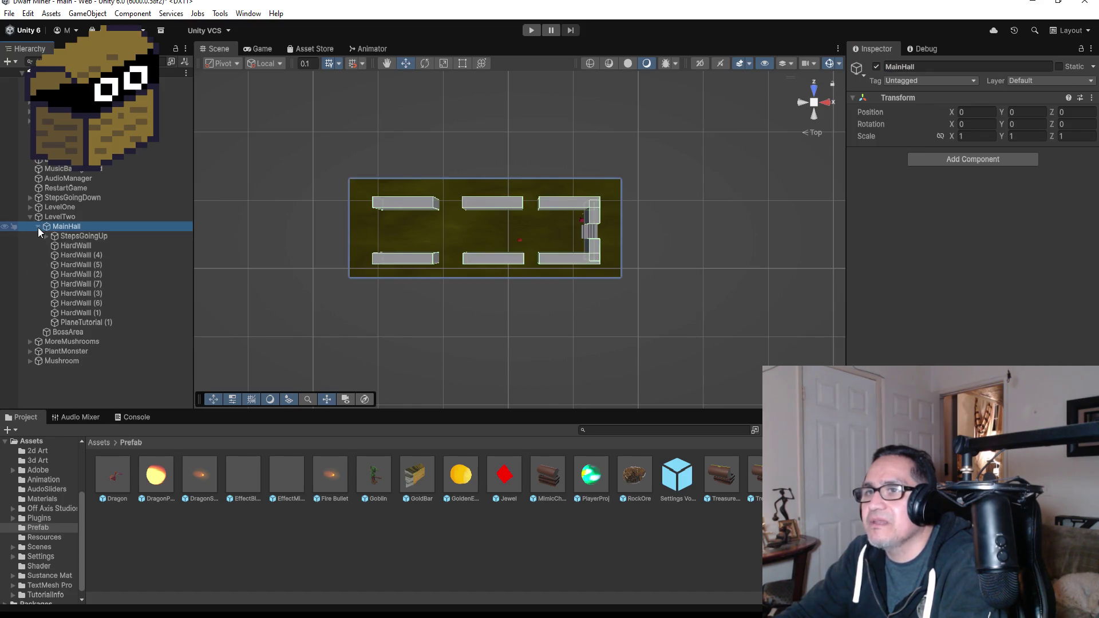
pyautogui.click(81, 322)
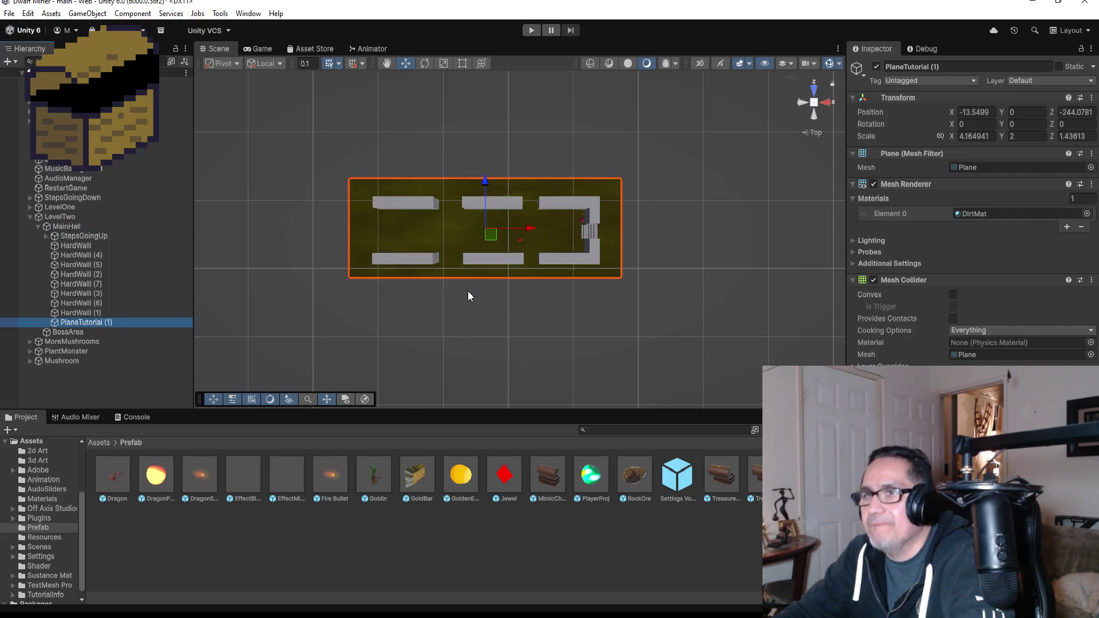
pyautogui.hotkey('ctrl', 'd')
pyautogui.moveTo(530, 228)
pyautogui.mouseDown()
pyautogui.moveTo(235, 230)
pyautogui.moveTo(247, 228)
pyautogui.mouseUp()
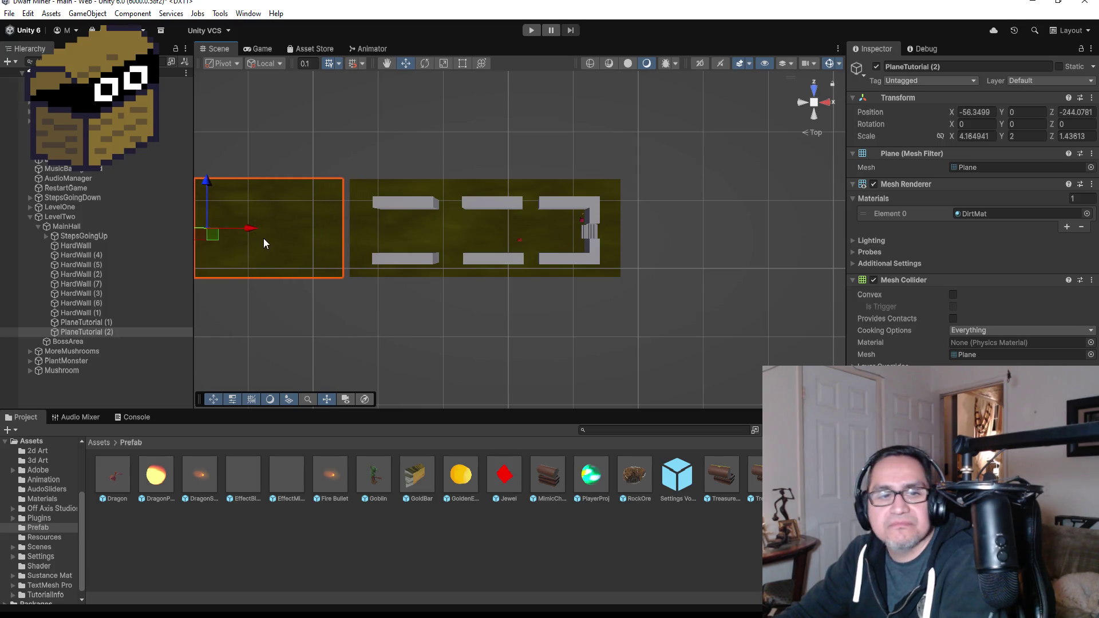
pyautogui.press('f')
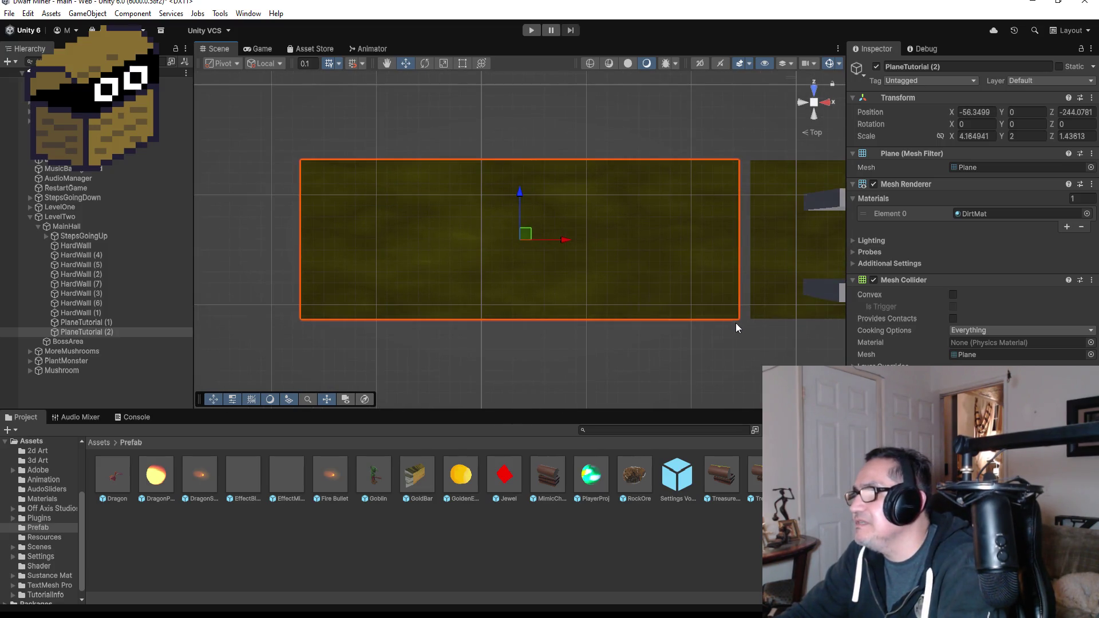
pyautogui.moveTo(736, 345)
pyautogui.mouseDown()
pyautogui.moveTo(679, 218)
pyautogui.moveTo(713, 280)
pyautogui.moveTo(542, 332)
pyautogui.mouseUp()
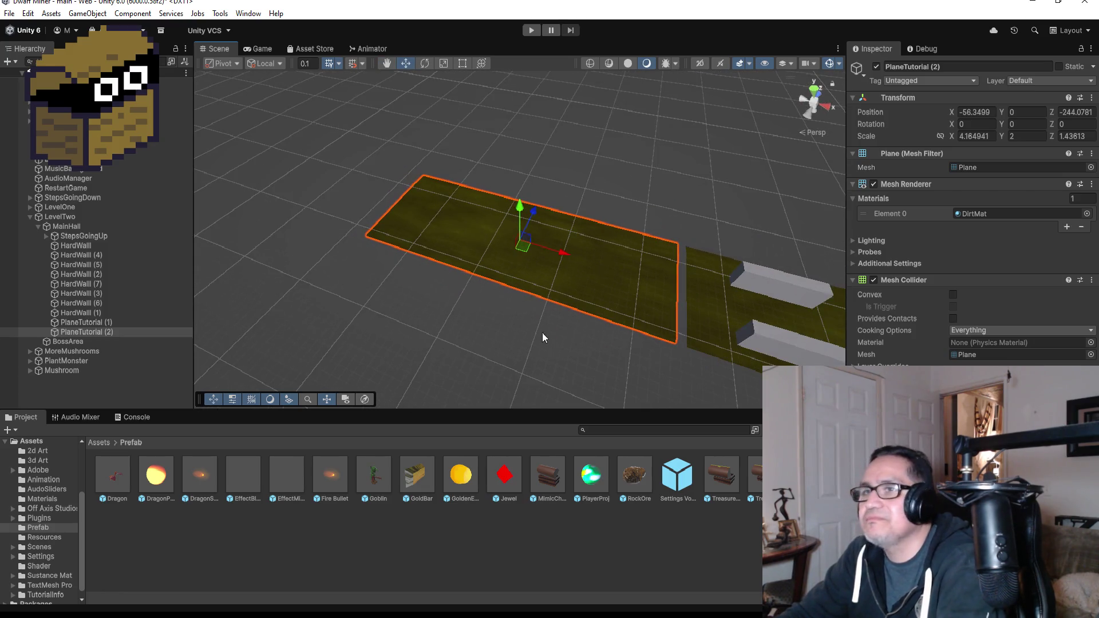
pyautogui.press('v')
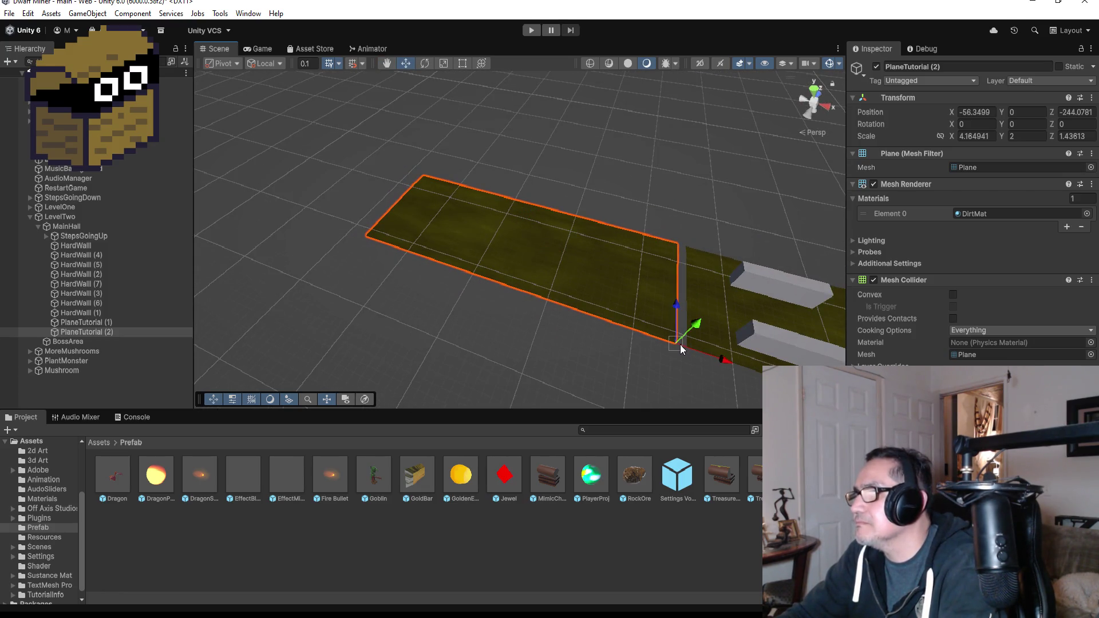
pyautogui.moveTo(680, 344); pyautogui.dragTo(688, 345)
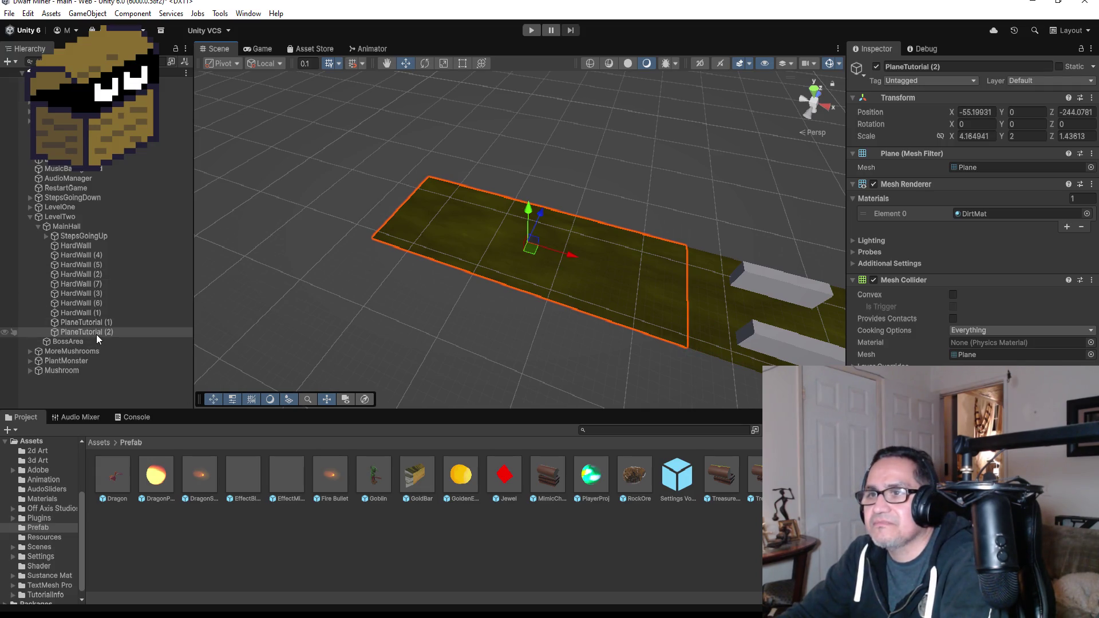
# Move the new floor into BossArea and rename it Plane
pyautogui.moveTo(98, 334); pyautogui.dragTo(95, 342)
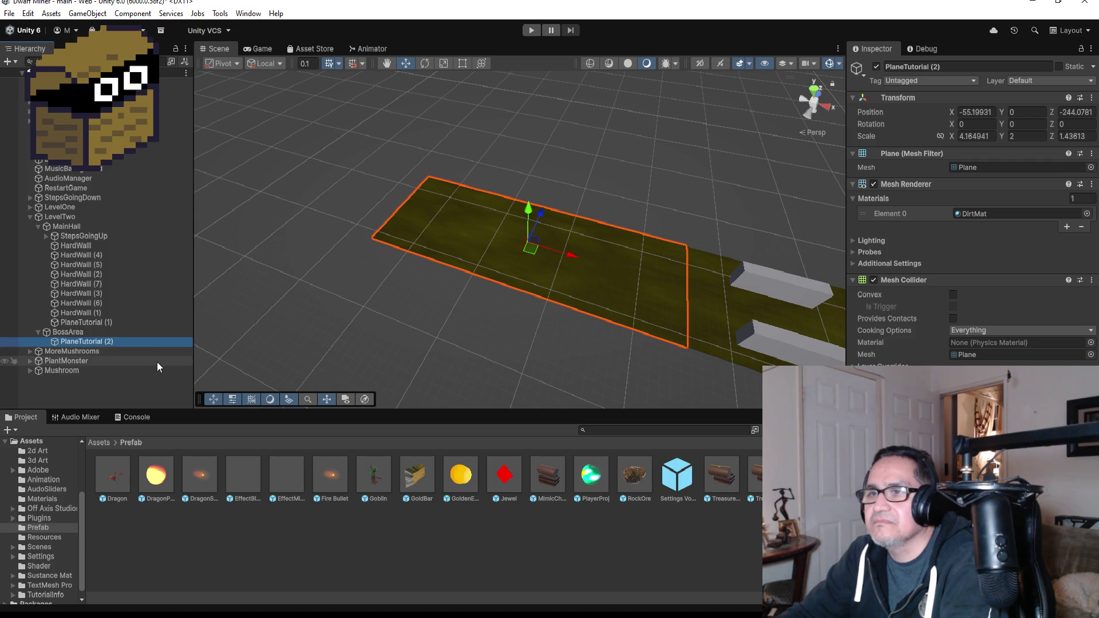
pyautogui.click(963, 66)
pyautogui.press('BackSpace')
pyautogui.press('BackSpace')
pyautogui.press('BackSpace')
pyautogui.write('Plane')
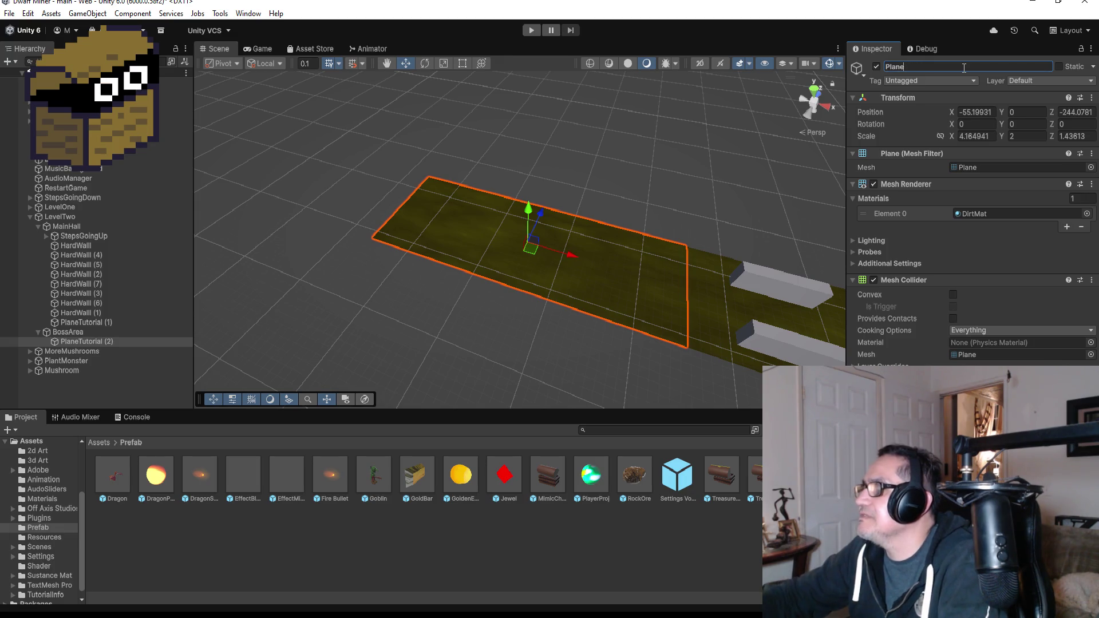
pyautogui.press('Return')
pyautogui.moveTo(688, 96)
pyautogui.mouseDown()
pyautogui.moveTo(698, 290)
pyautogui.moveTo(766, 342)
pyautogui.moveTo(736, 326)
pyautogui.mouseUp()
pyautogui.scroll(-3, 743, 328)
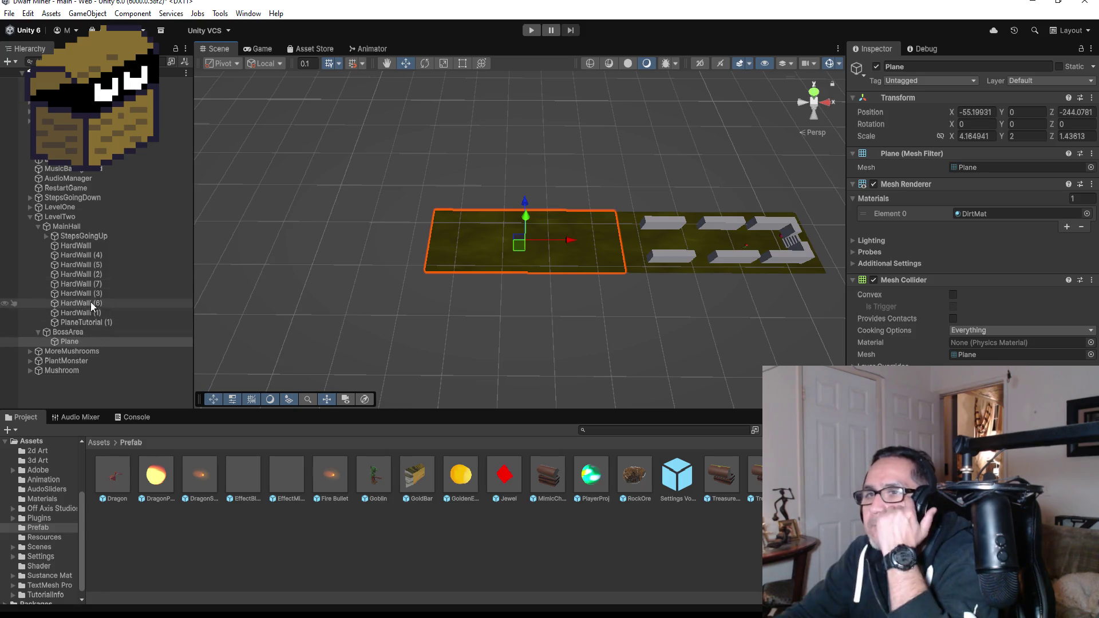
pyautogui.click(95, 248)
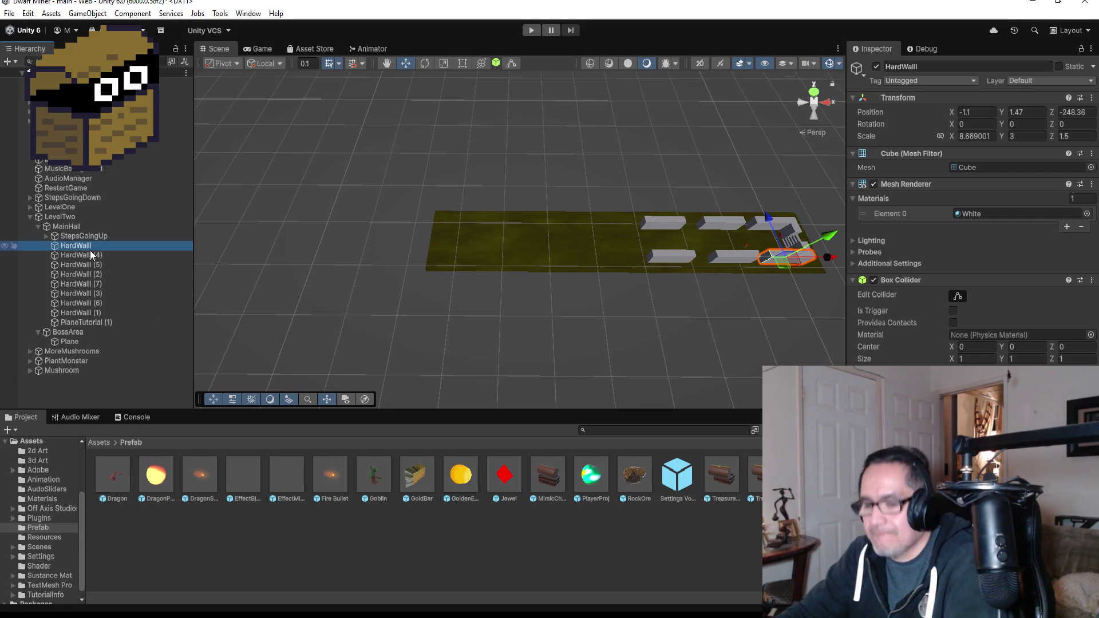
# Move HardWall (8) into BossArea and slide it left along X onto the new floor
pyautogui.click(103, 312)
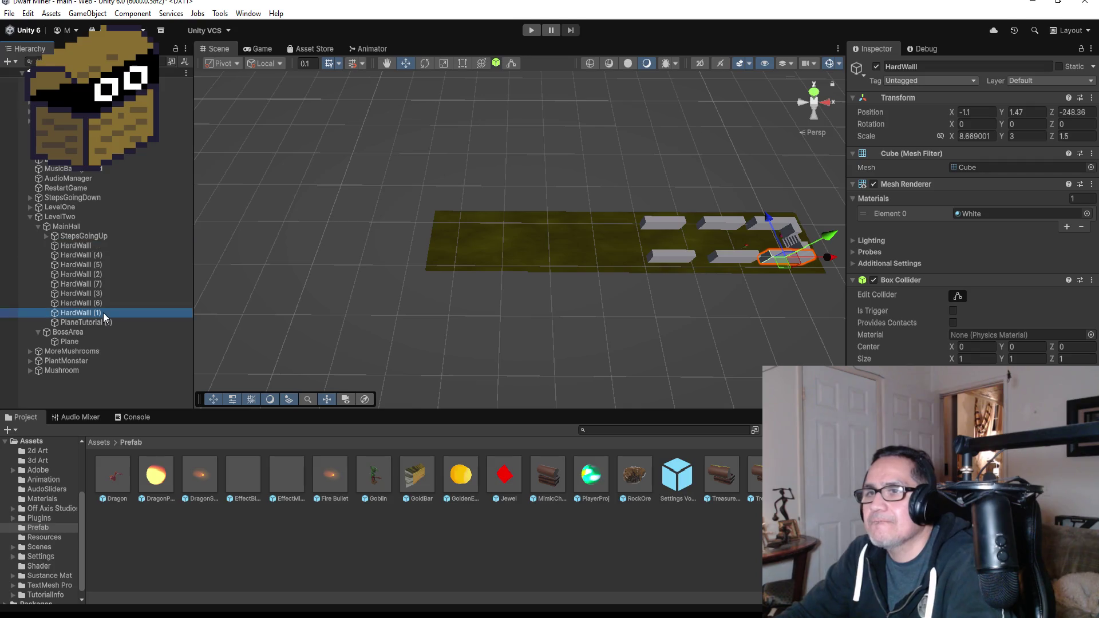
pyautogui.click(115, 246)
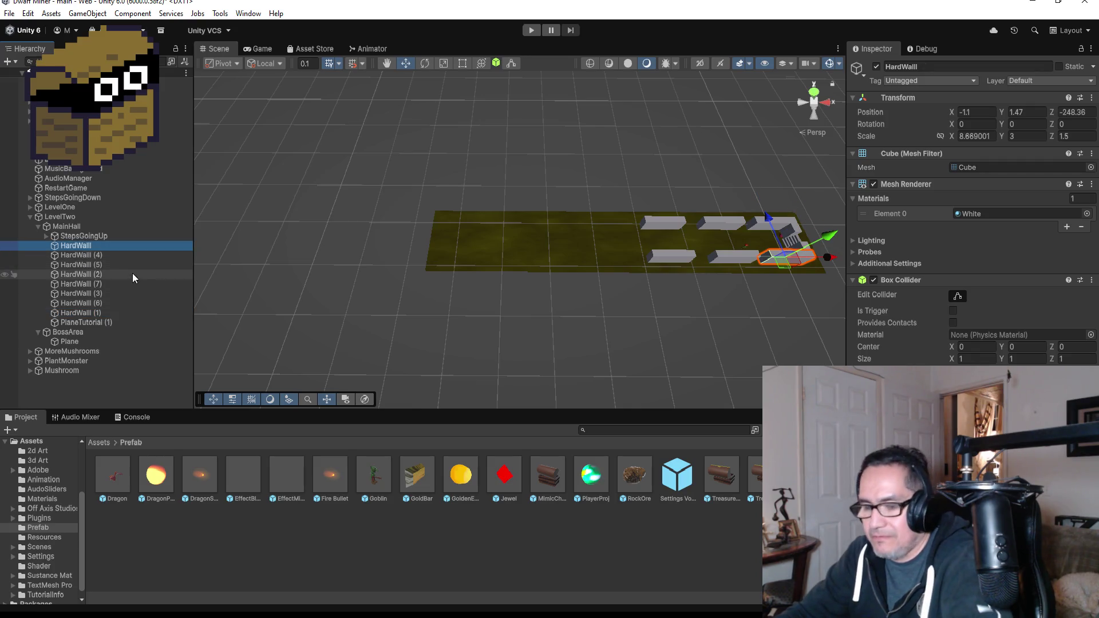
pyautogui.moveTo(92, 254); pyautogui.dragTo(98, 342)
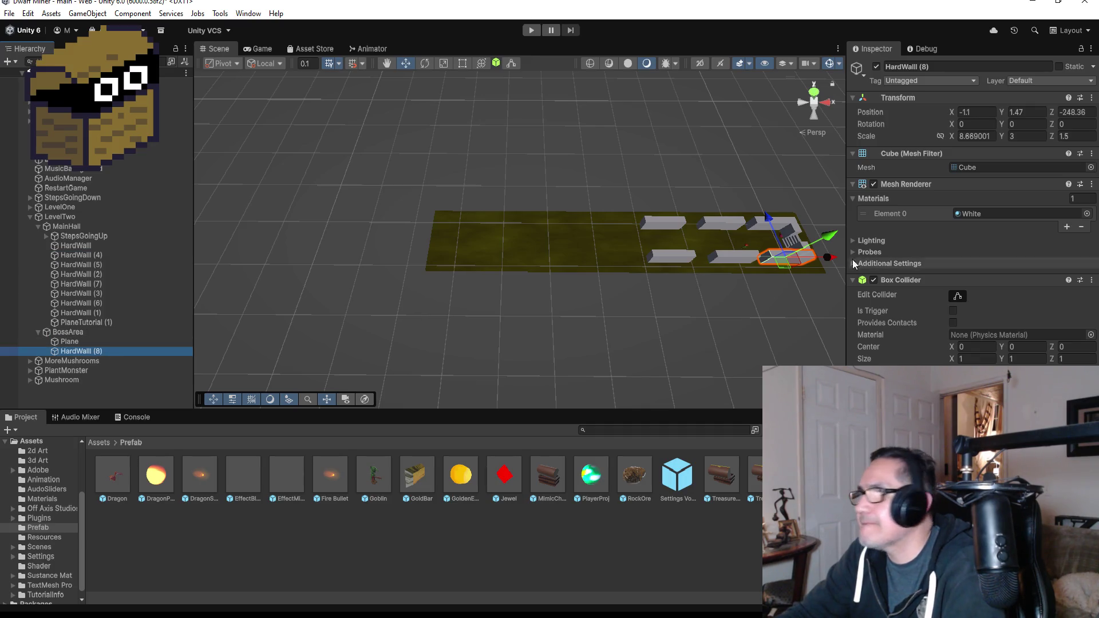
pyautogui.moveTo(833, 261)
pyautogui.mouseDown()
pyautogui.moveTo(633, 263)
pyautogui.moveTo(656, 266)
pyautogui.mouseUp()
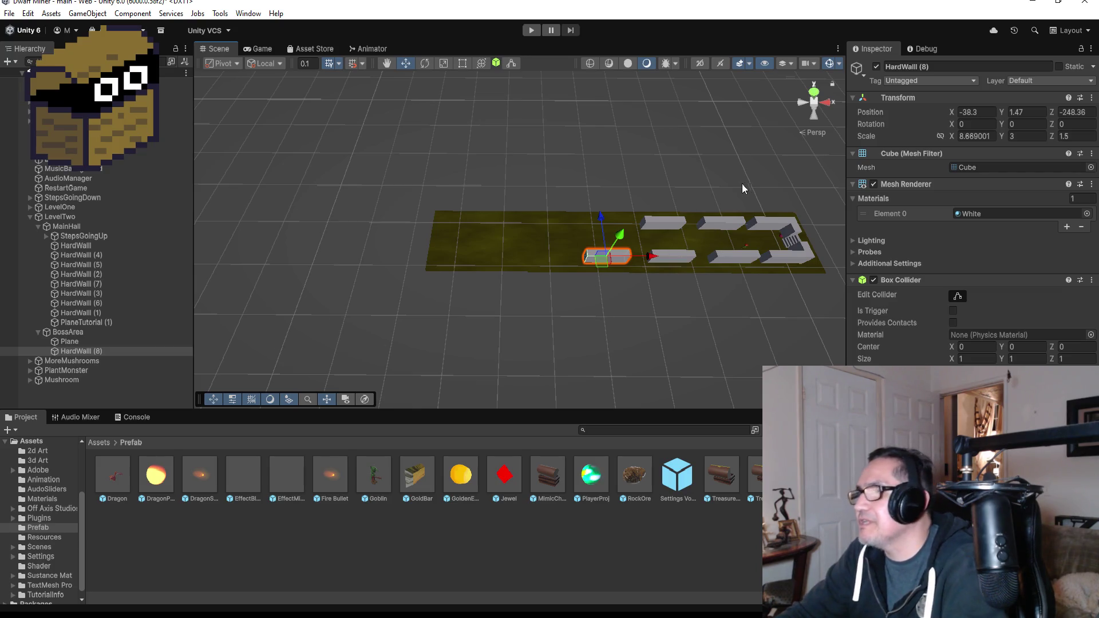
# Switch to Top view and duplicate HardWall (8) into HardWall (9)
pyautogui.moveTo(741, 184)
pyautogui.mouseDown()
pyautogui.moveTo(500, 201)
pyautogui.moveTo(292, 181)
pyautogui.moveTo(527, 224)
pyautogui.moveTo(484, 236)
pyautogui.mouseUp()
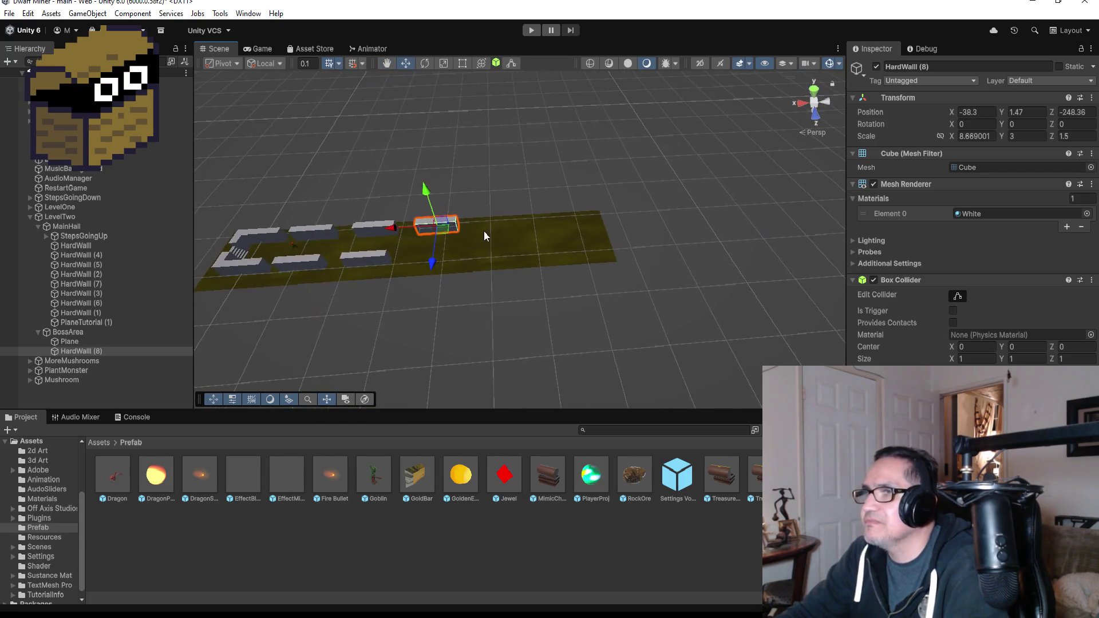
pyautogui.click(814, 88)
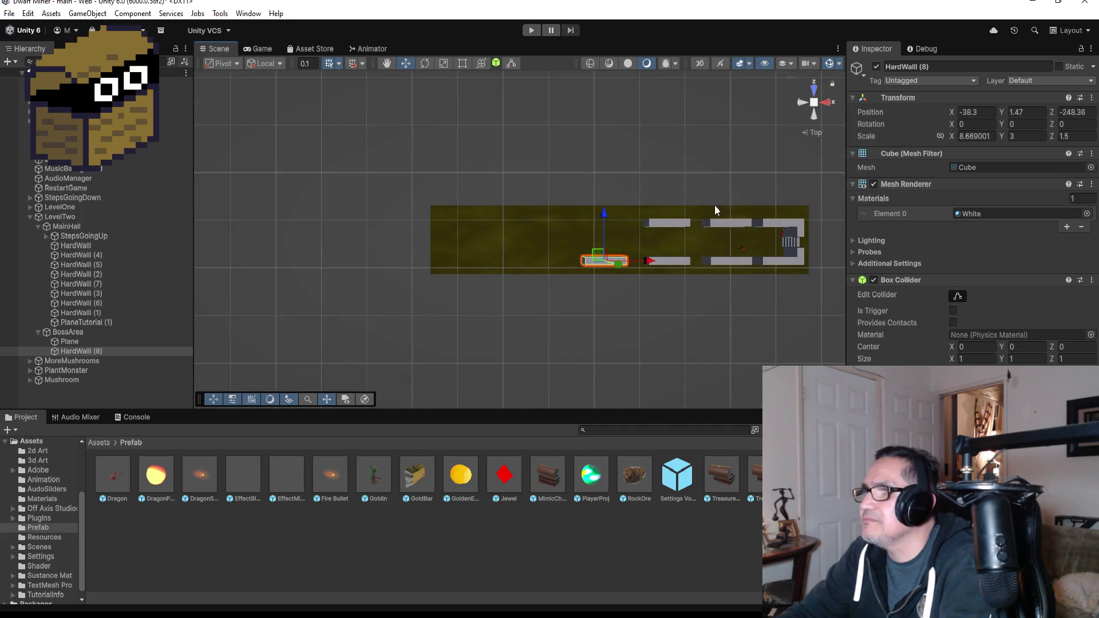
pyautogui.click(80, 351)
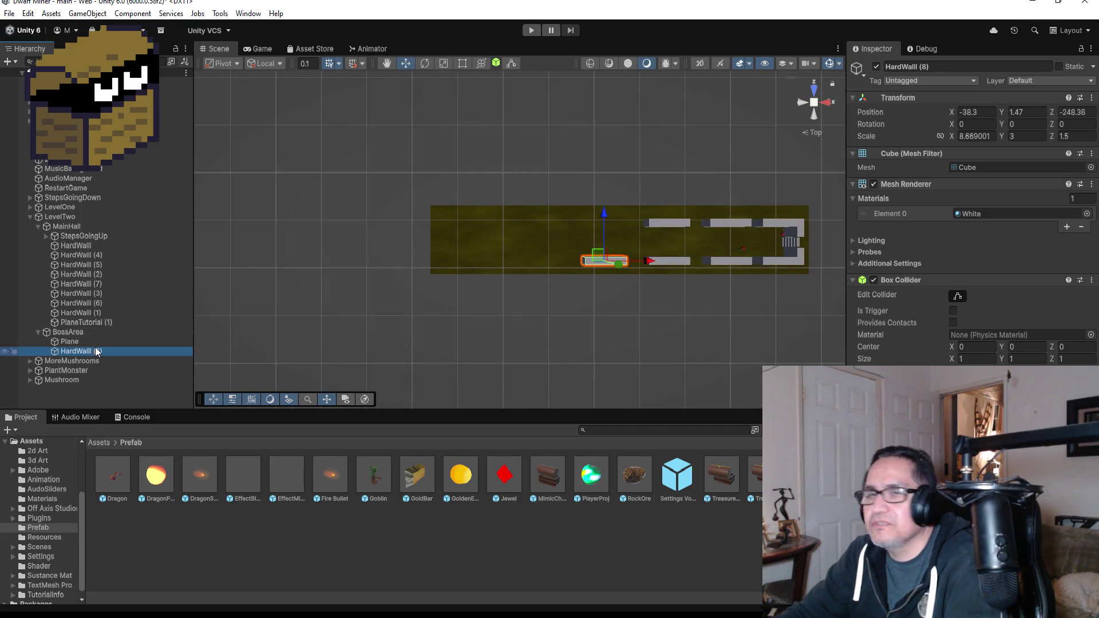
pyautogui.hotkey('ctrl', 'd')
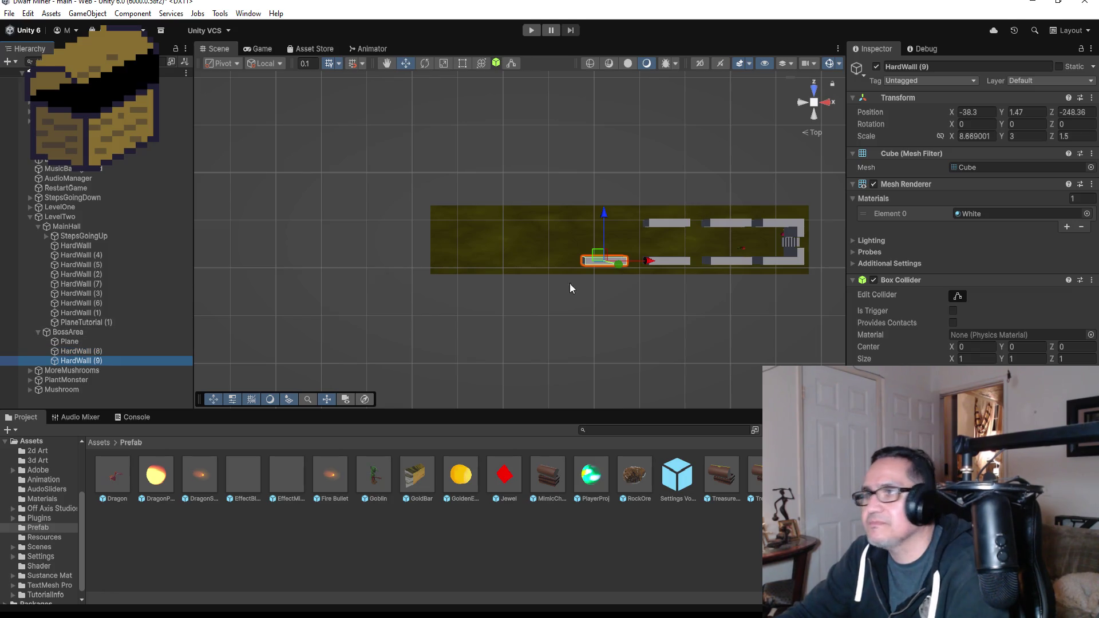
# Move the HardWall (9) copy to the opposite side of the boss-area corridor
pyautogui.moveTo(605, 221); pyautogui.dragTo(605, 182)
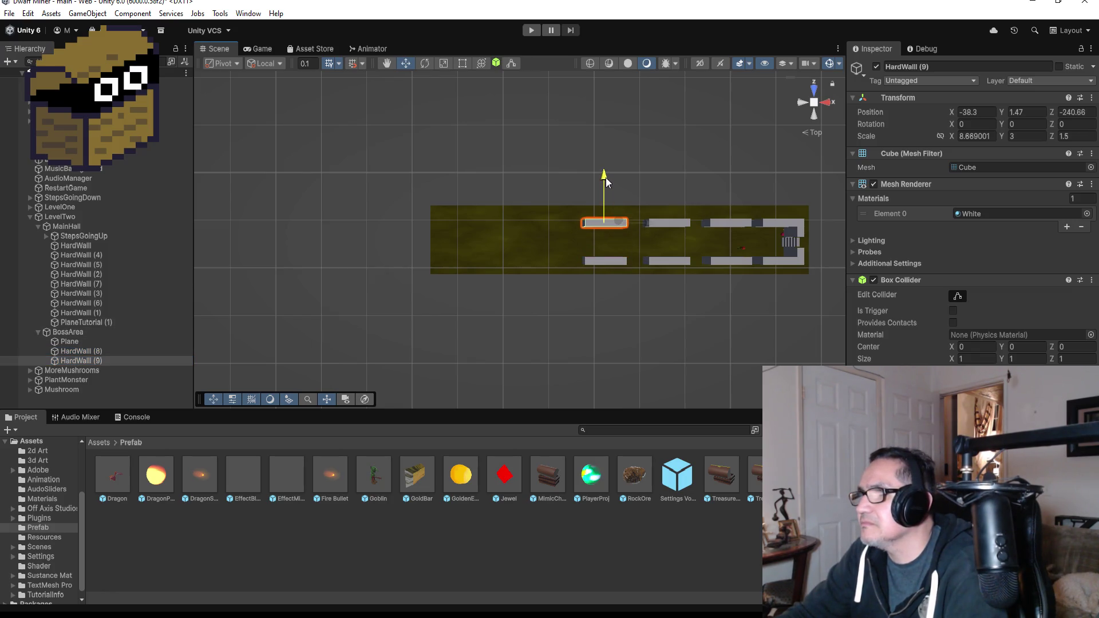
pyautogui.press('f')
pyautogui.scroll(-2, 718, 255)
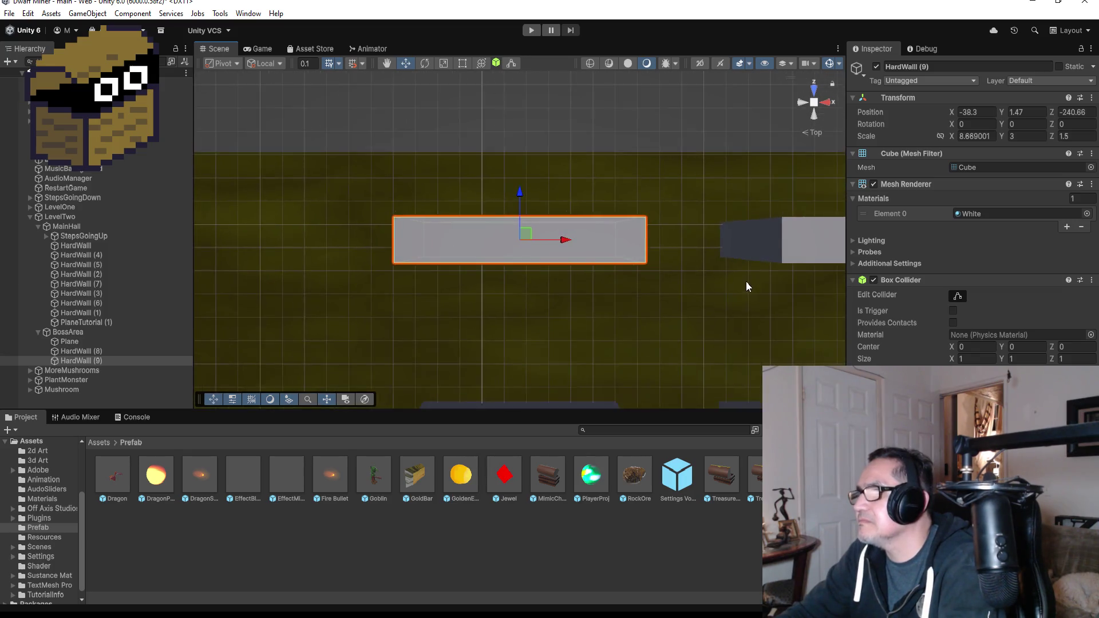
pyautogui.moveTo(710, 313)
pyautogui.mouseDown()
pyautogui.moveTo(640, 267)
pyautogui.moveTo(691, 270)
pyautogui.moveTo(584, 239)
pyautogui.mouseUp()
pyautogui.scroll(-2, 592, 263)
pyautogui.scroll(-3, 601, 284)
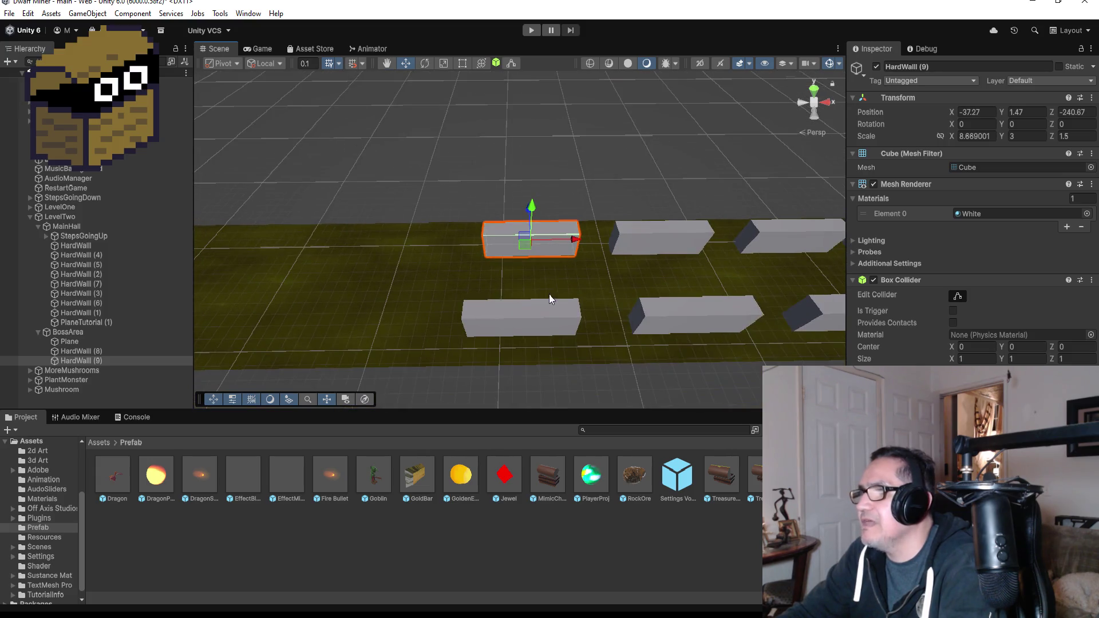
pyautogui.moveTo(629, 275)
pyautogui.mouseDown()
pyautogui.moveTo(815, 250)
pyautogui.moveTo(814, 283)
pyautogui.mouseUp()
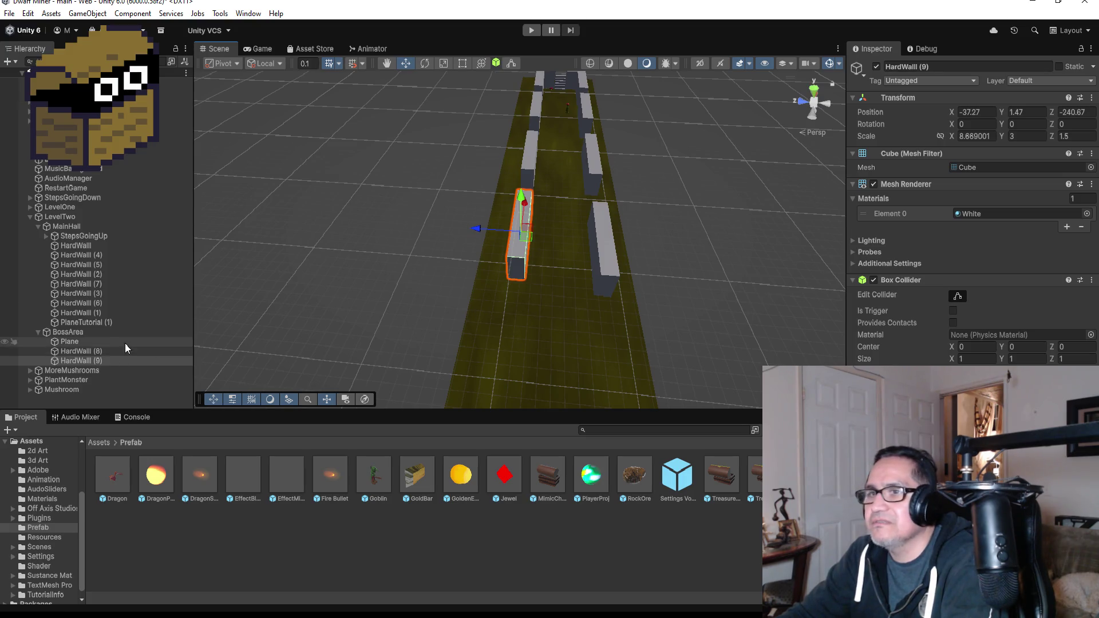
# Duplicate HardWall (9) into HardWall (10), rotate it 90° on Y, and slide it along the corridor
pyautogui.click(105, 361)
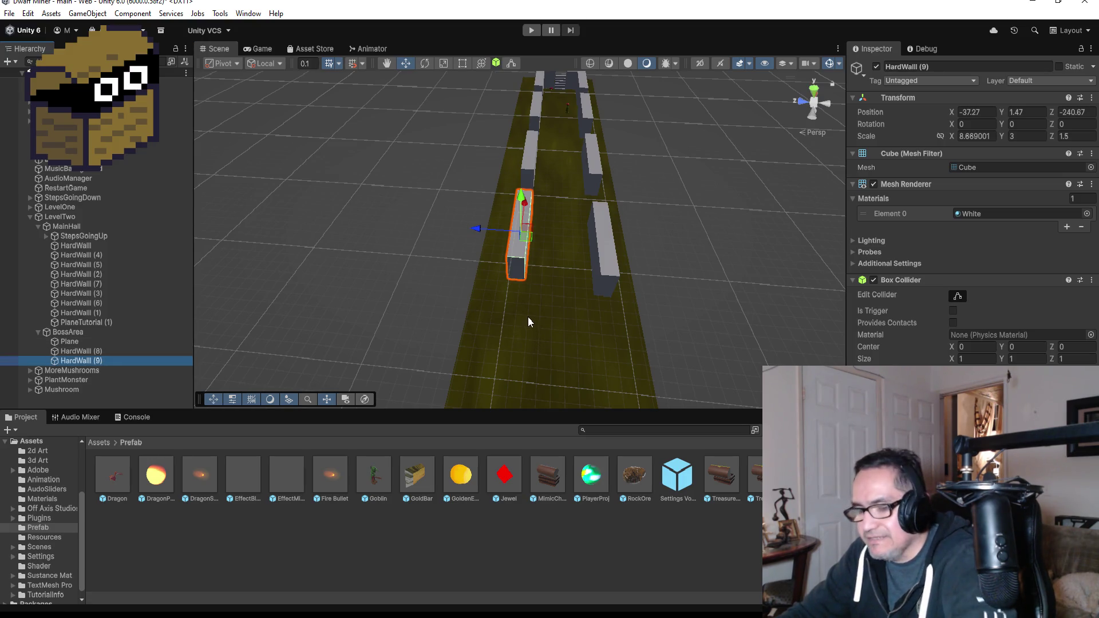
pyautogui.hotkey('ctrl', 'd')
pyautogui.moveTo(527, 203); pyautogui.dragTo(513, 297)
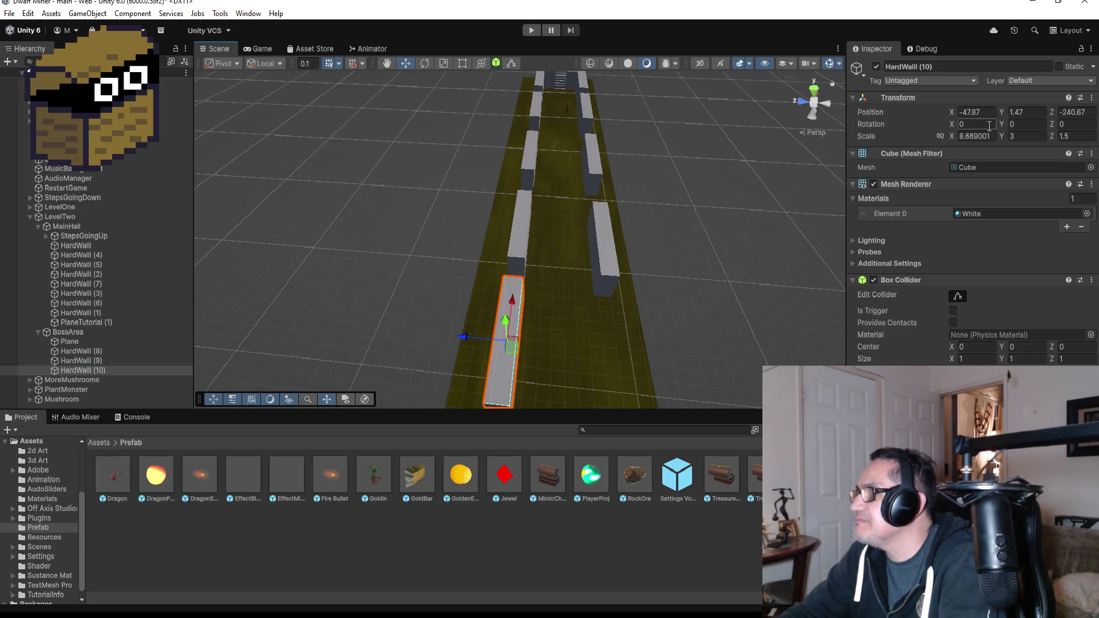
pyautogui.click(1042, 124)
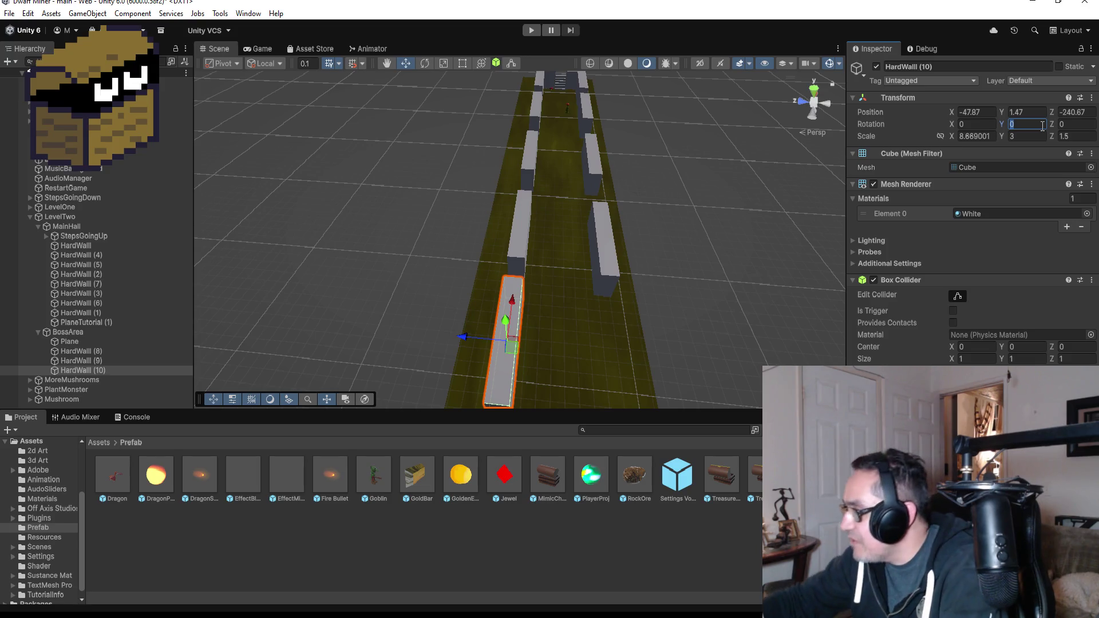
pyautogui.write('90')
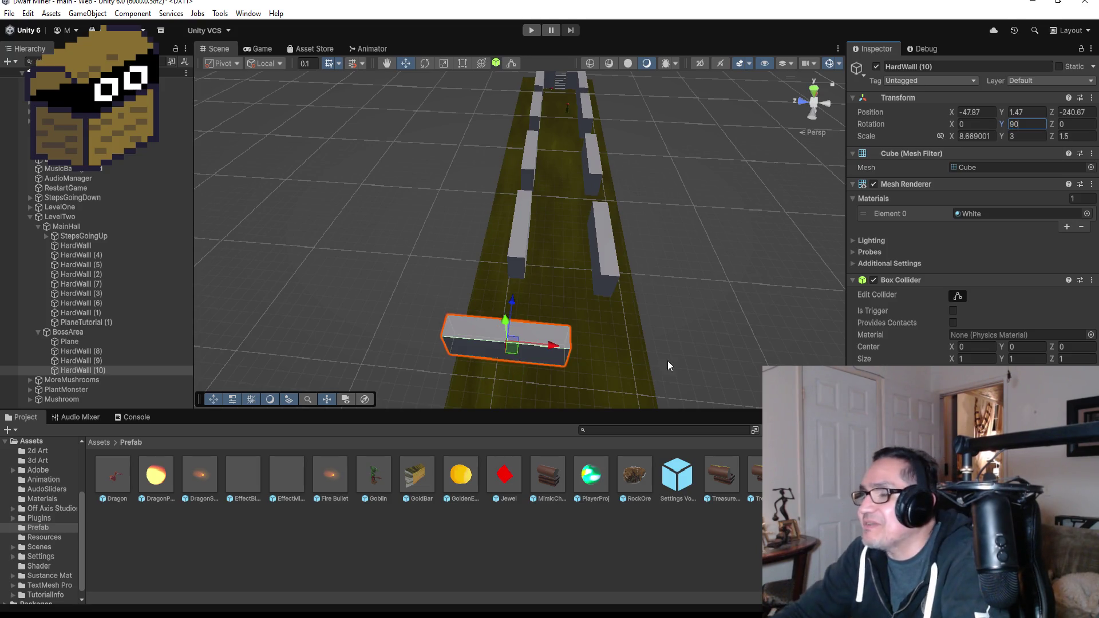
pyautogui.moveTo(515, 310); pyautogui.dragTo(515, 281)
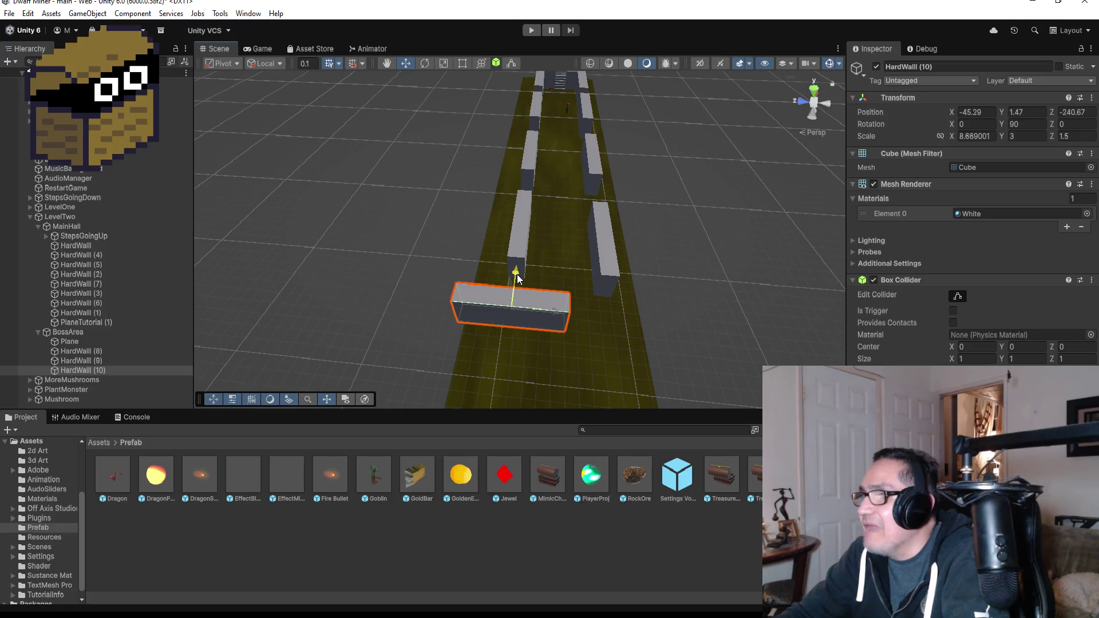
pyautogui.moveTo(552, 318); pyautogui.dragTo(606, 316)
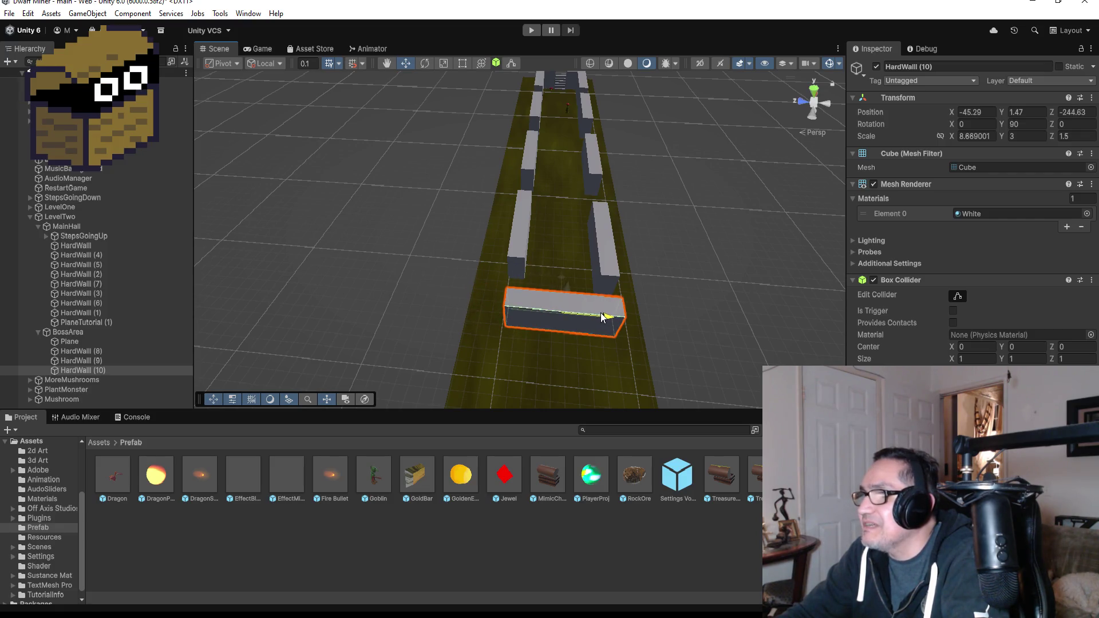
# Delete the extra HardWall (10) from BossArea
pyautogui.scroll(-2, 605, 316)
pyautogui.click(97, 372)
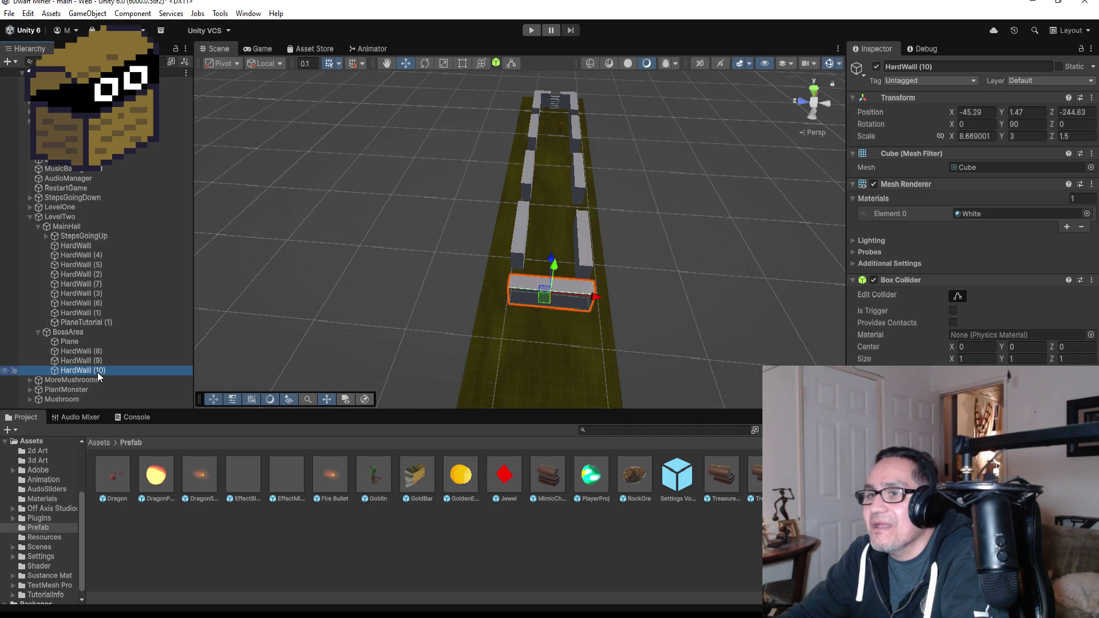
pyautogui.press('Delete')
# Duplicate HardWall (5) and move the new HardWall (8) under BossArea in the Hierarchy
pyautogui.scroll(-3, 517, 213)
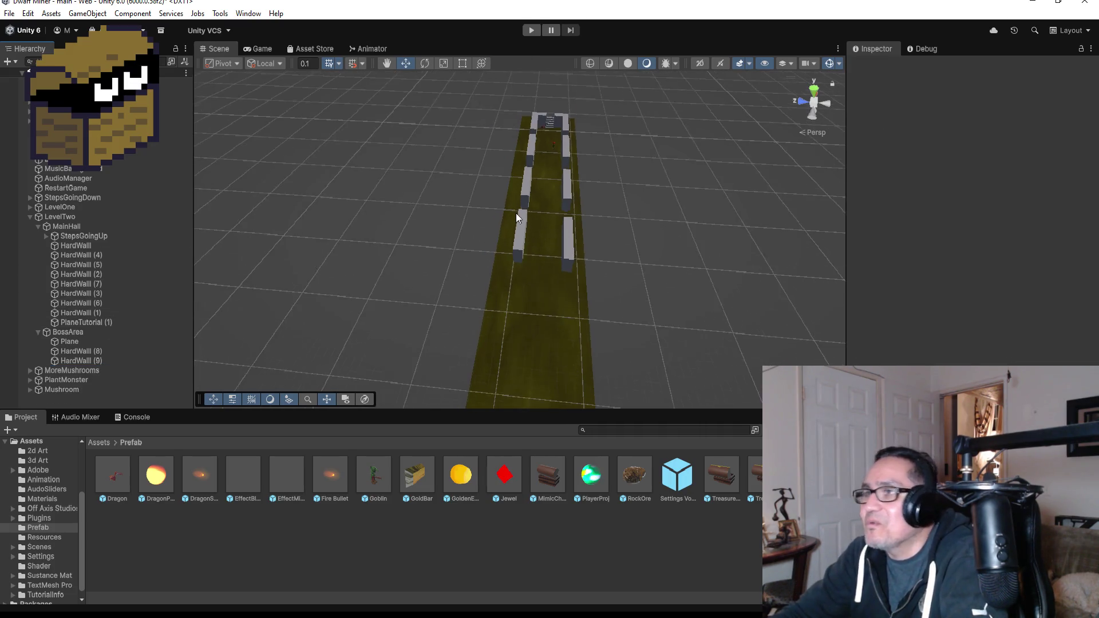
pyautogui.click(538, 132)
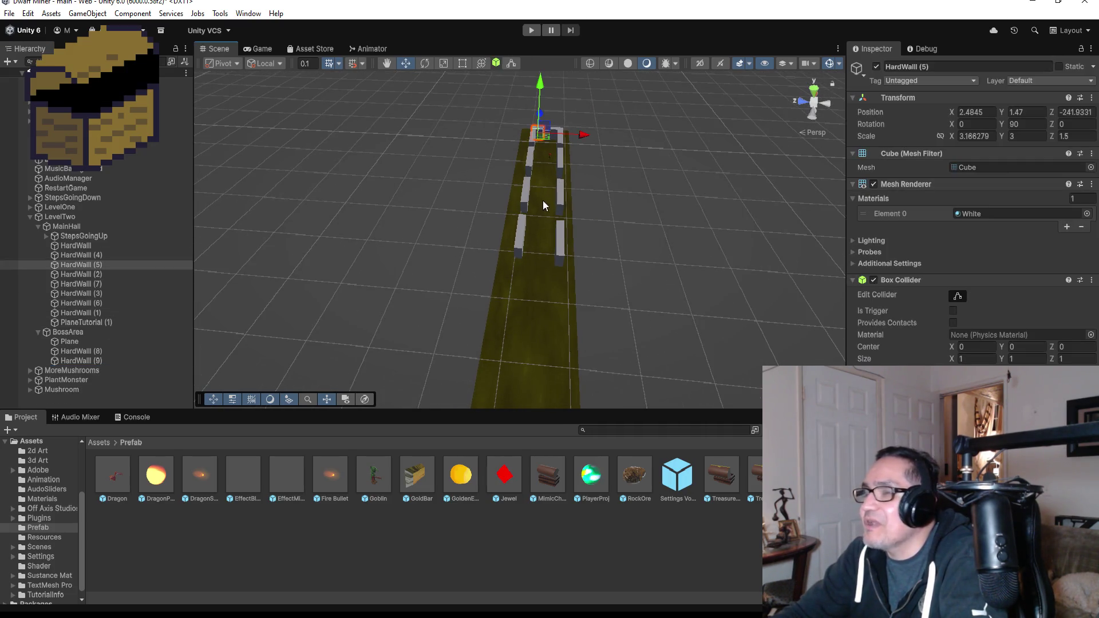
pyautogui.press('f')
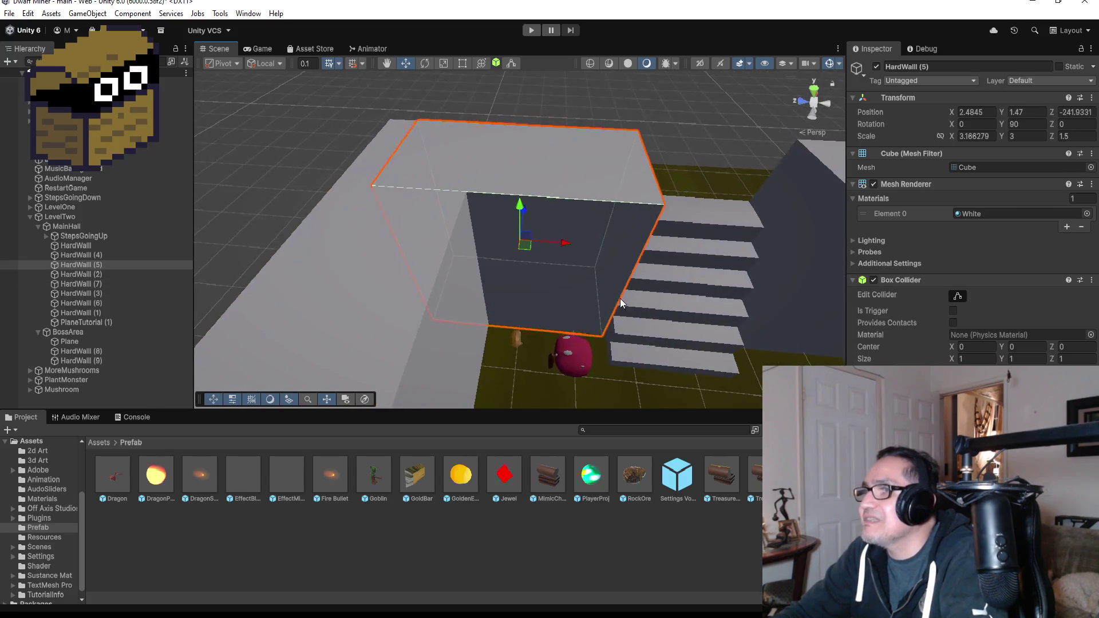
pyautogui.scroll(-4, 617, 319)
pyautogui.scroll(-8, 610, 324)
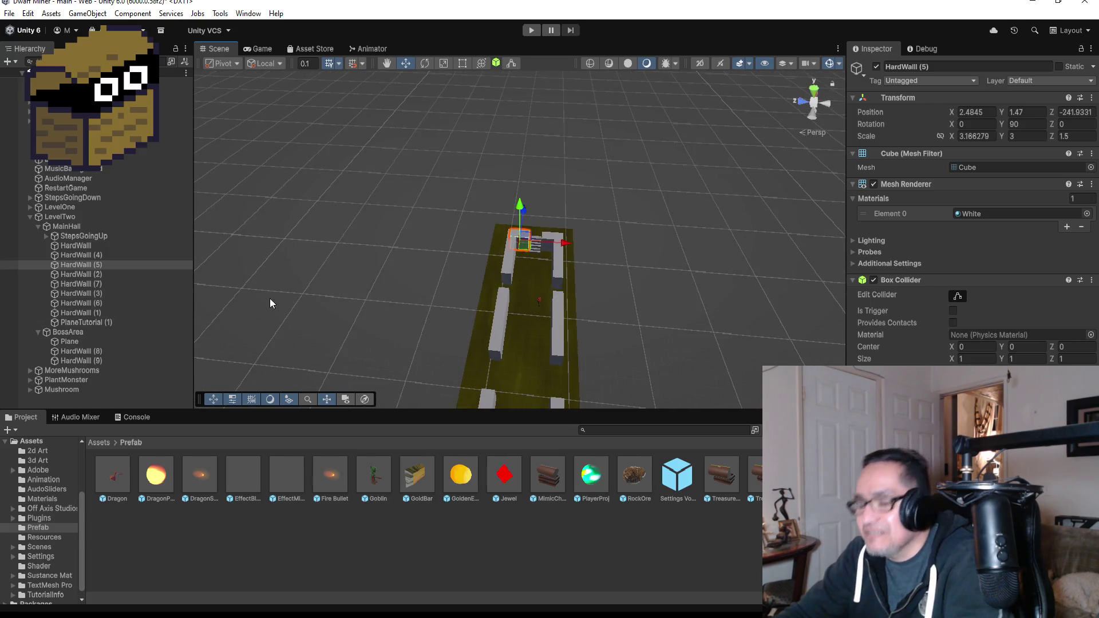
pyautogui.hotkey('ctrl', 'd')
pyautogui.moveTo(100, 272)
pyautogui.mouseDown()
pyautogui.moveTo(96, 351)
pyautogui.moveTo(120, 351)
pyautogui.mouseUp()
# Position HardWall (8) flush against the corridor wall end, then duplicate it as HardWall (10)
pyautogui.scroll(-5, 519, 282)
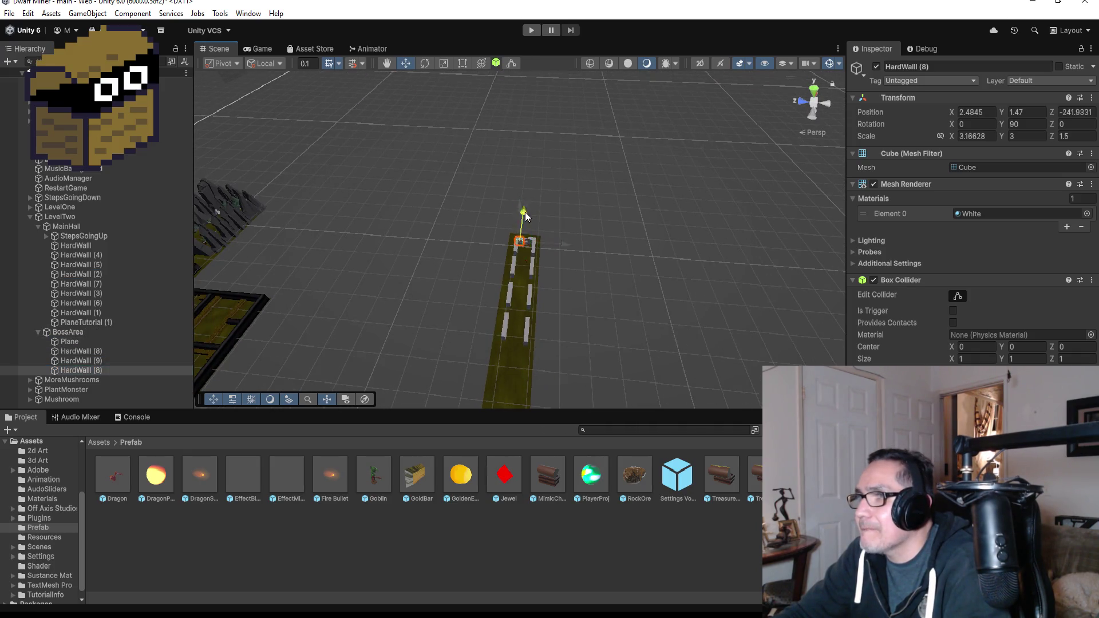
pyautogui.moveTo(524, 211); pyautogui.dragTo(513, 315)
pyautogui.scroll(3, 530, 352)
pyautogui.press('f')
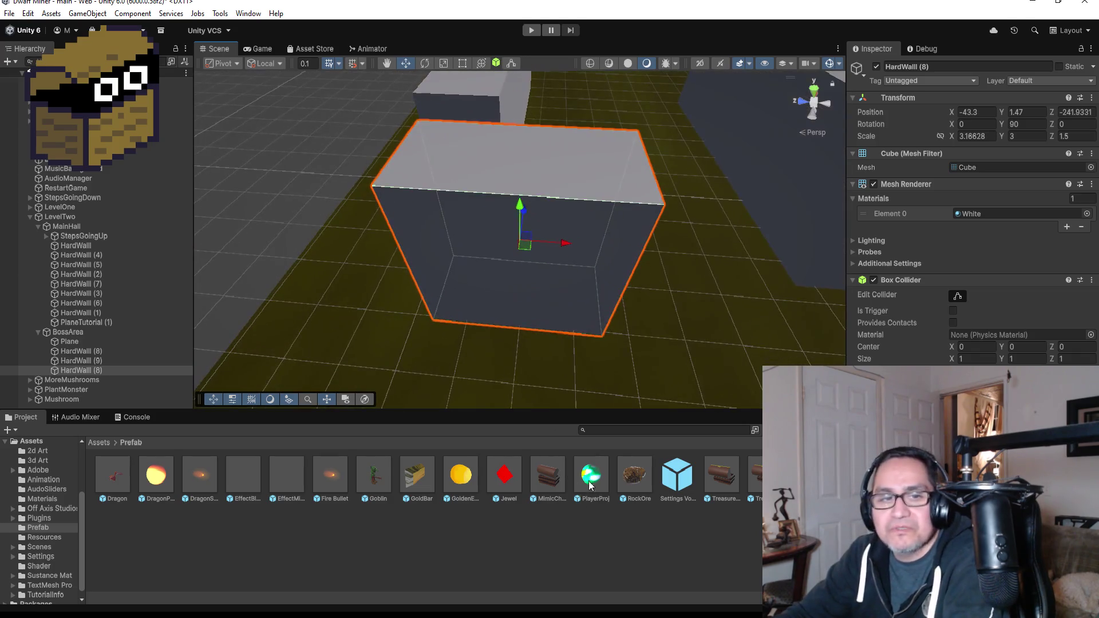
pyautogui.scroll(-3, 527, 346)
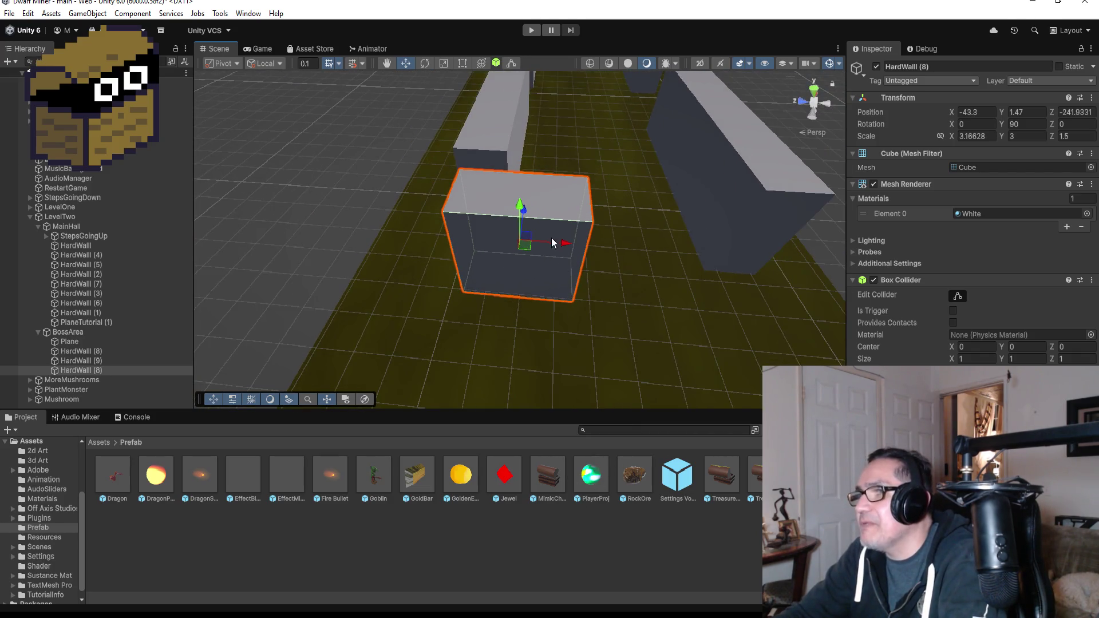
pyautogui.moveTo(520, 213); pyautogui.dragTo(520, 185)
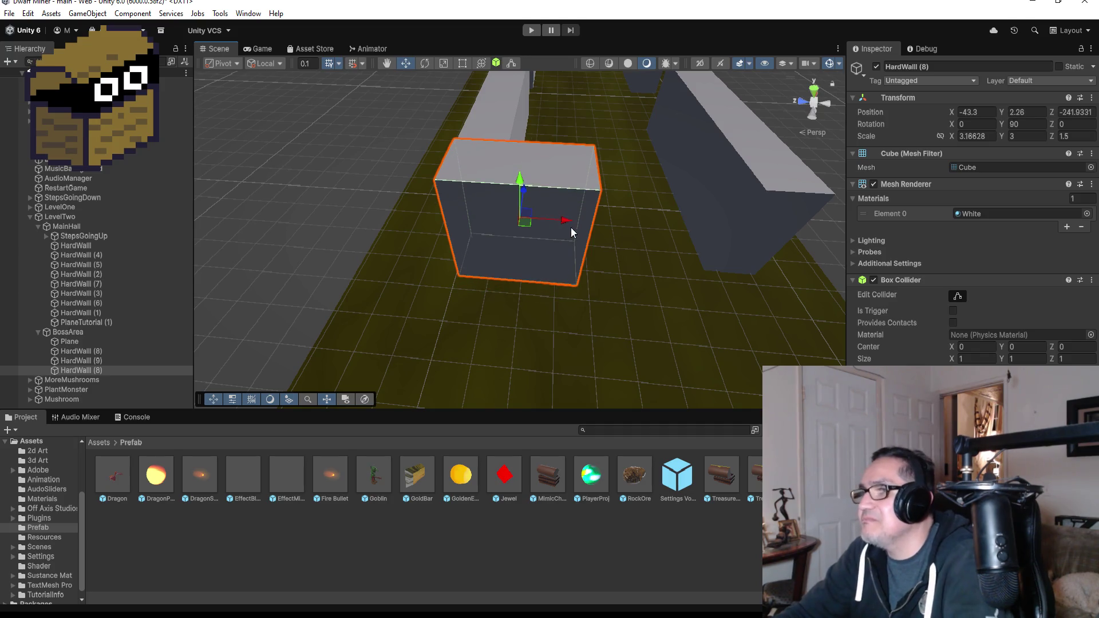
pyautogui.hotkey('ctrl', 'z')
pyautogui.moveTo(635, 174); pyautogui.dragTo(459, 259)
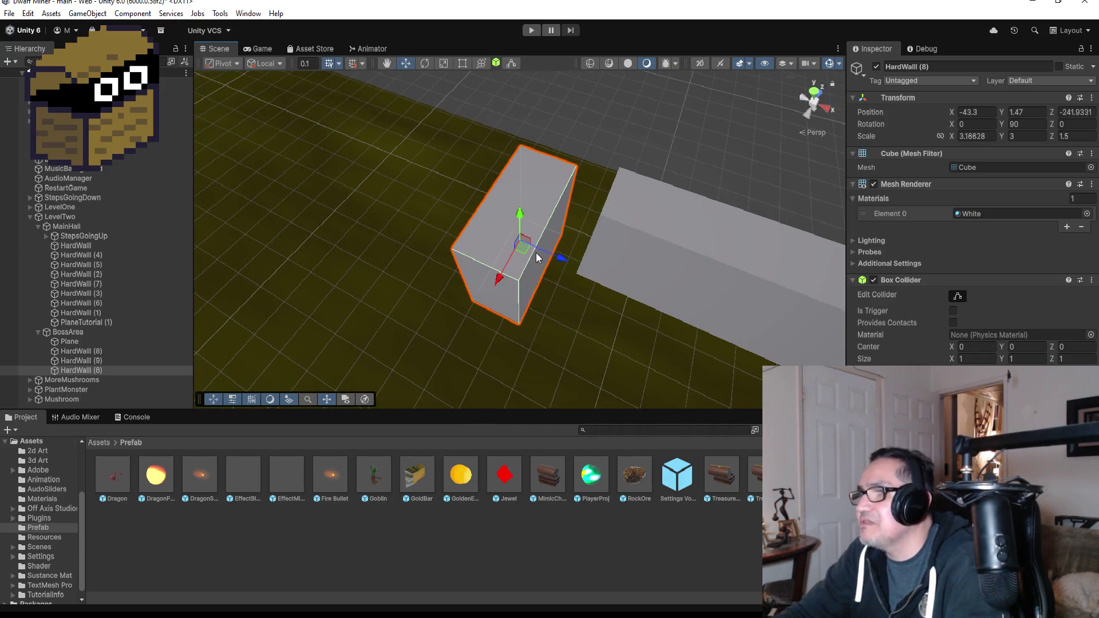
pyautogui.moveTo(560, 258)
pyautogui.mouseDown()
pyautogui.moveTo(601, 280)
pyautogui.moveTo(545, 301)
pyautogui.moveTo(553, 295)
pyautogui.mouseUp()
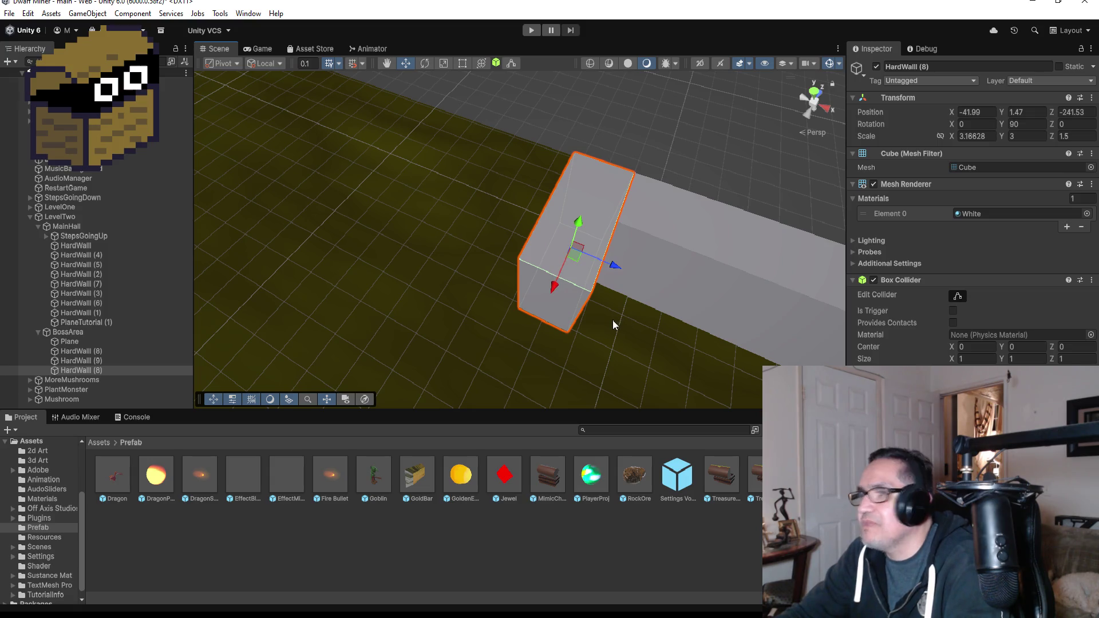
pyautogui.scroll(-4, 576, 341)
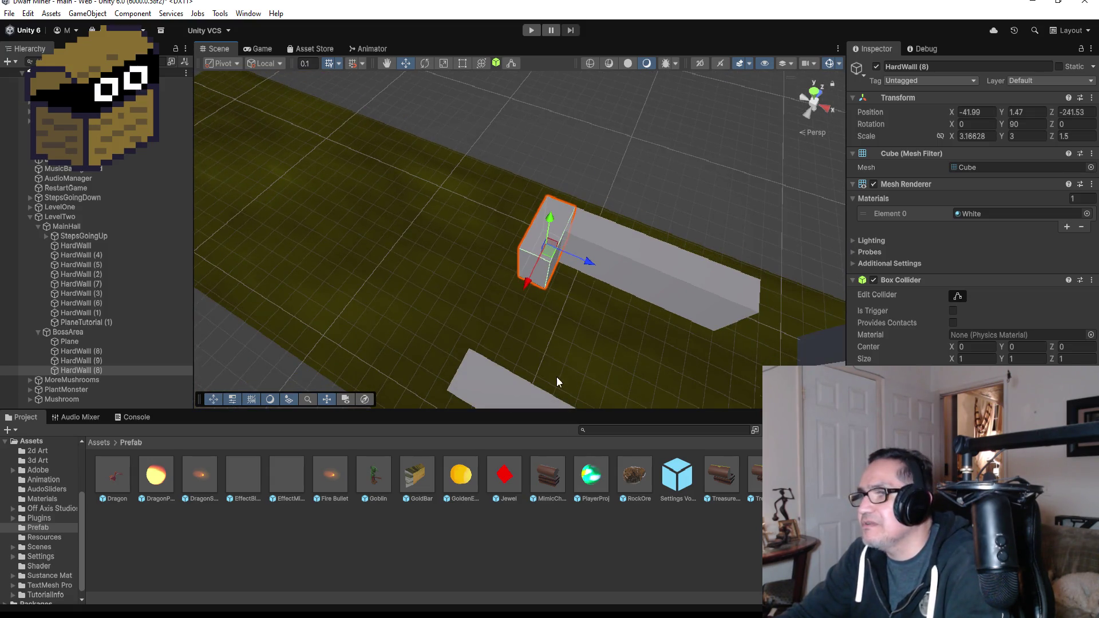
pyautogui.moveTo(556, 377)
pyautogui.mouseDown()
pyautogui.moveTo(854, 328)
pyautogui.moveTo(725, 304)
pyautogui.moveTo(622, 302)
pyautogui.mouseUp()
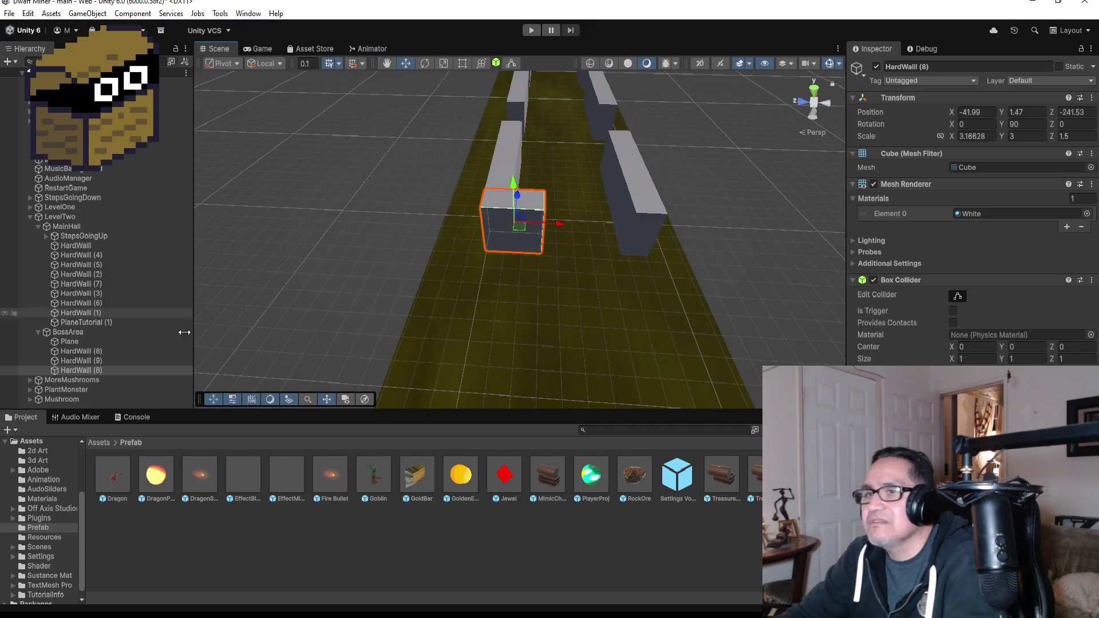
pyautogui.click(100, 372)
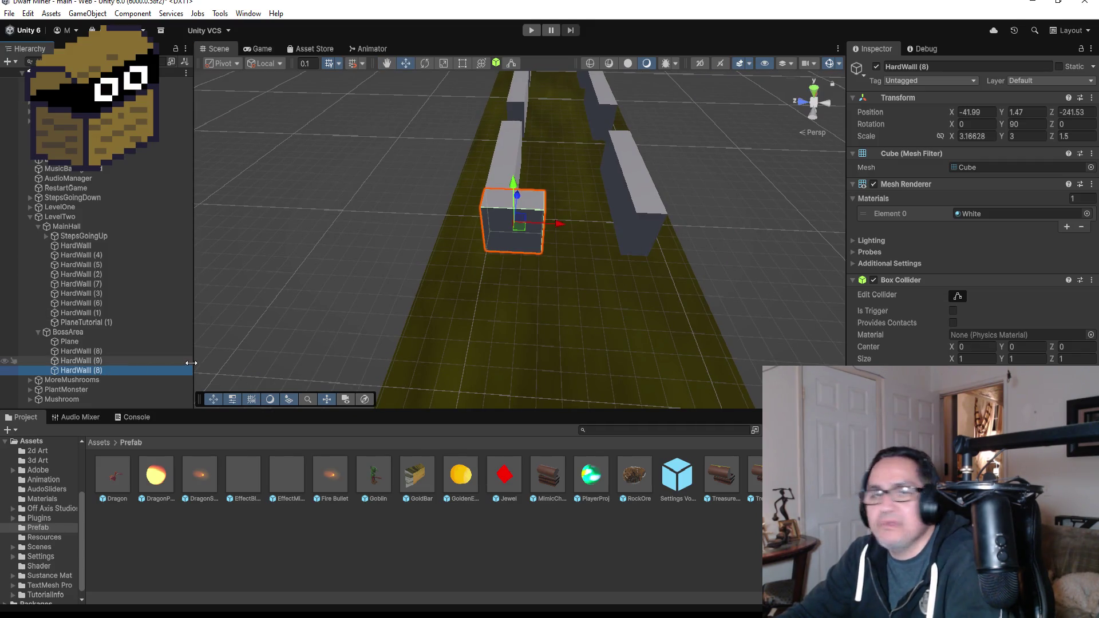
pyautogui.hotkey('ctrl', 'd')
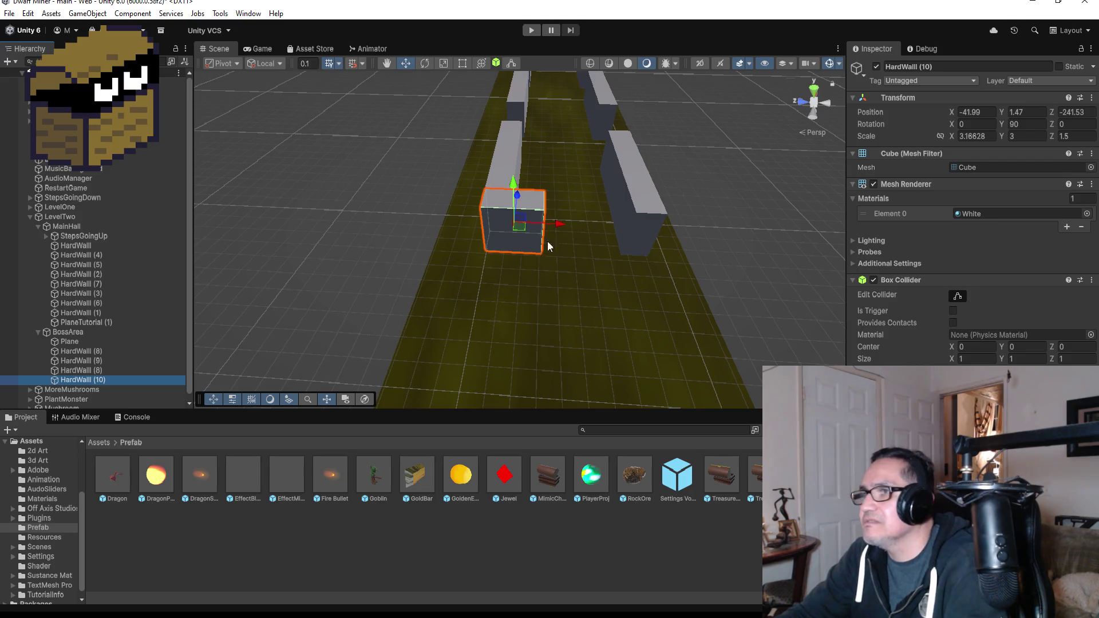
# Slide HardWall (10) across the corridor to cap the opposite wall at -41.99, 1.47, -247.544
pyautogui.moveTo(549, 225); pyautogui.dragTo(663, 229)
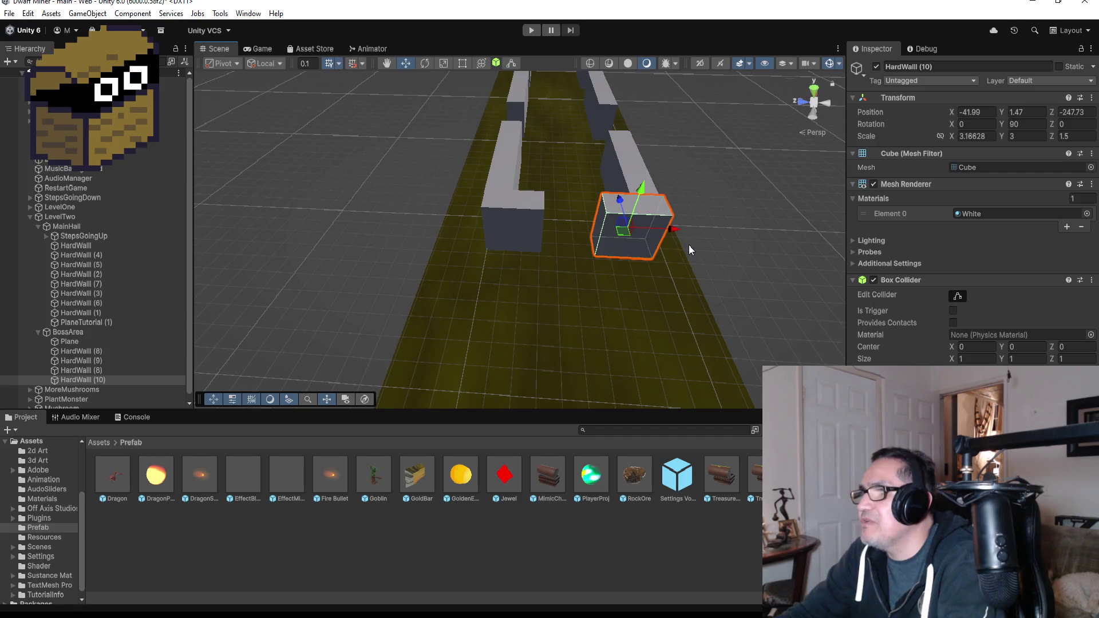
pyautogui.press('f')
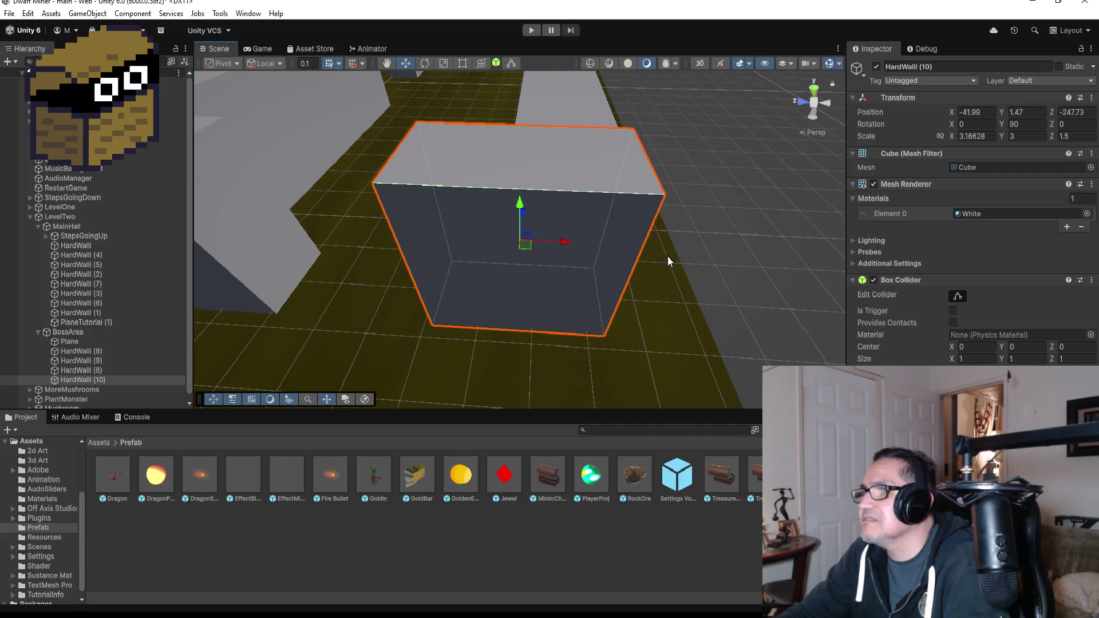
pyautogui.moveTo(566, 246)
pyautogui.mouseDown()
pyautogui.moveTo(535, 243)
pyautogui.moveTo(554, 252)
pyautogui.mouseUp()
pyautogui.scroll(-5, 515, 287)
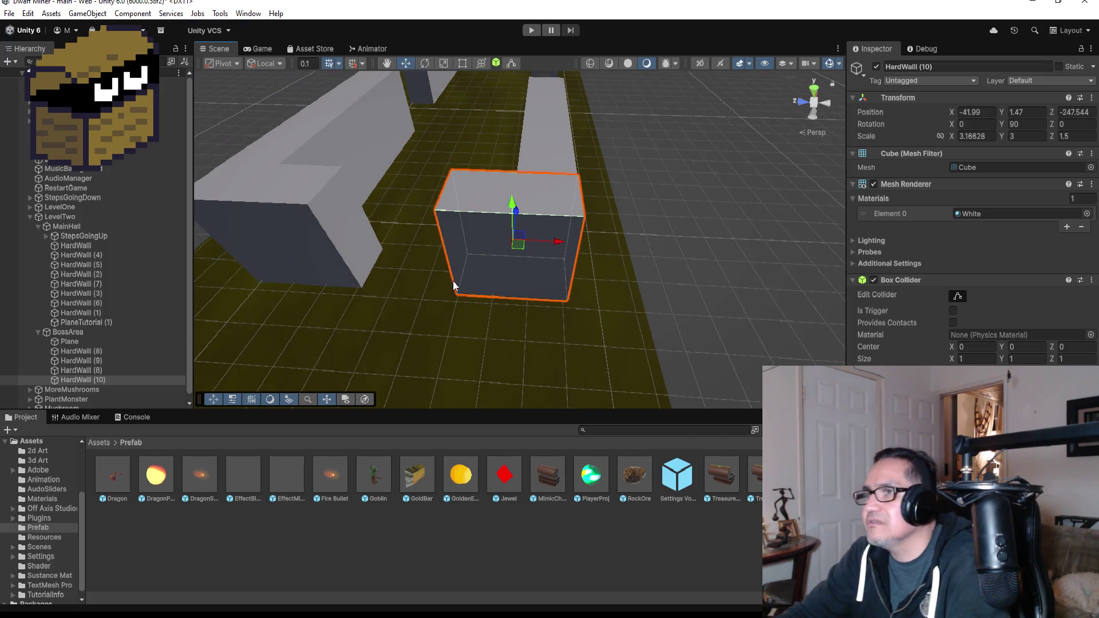
pyautogui.moveTo(452, 281)
pyautogui.mouseDown()
pyautogui.moveTo(606, 147)
pyautogui.moveTo(248, 206)
pyautogui.moveTo(599, 225)
pyautogui.mouseUp()
pyautogui.scroll(-3, 575, 254)
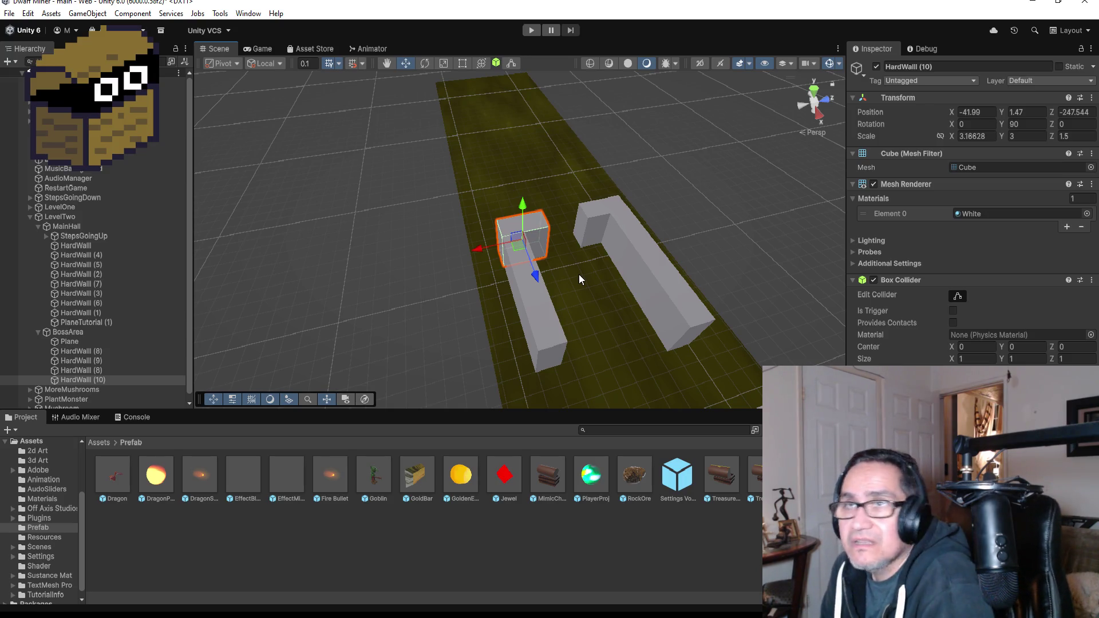
pyautogui.scroll(-2, 551, 332)
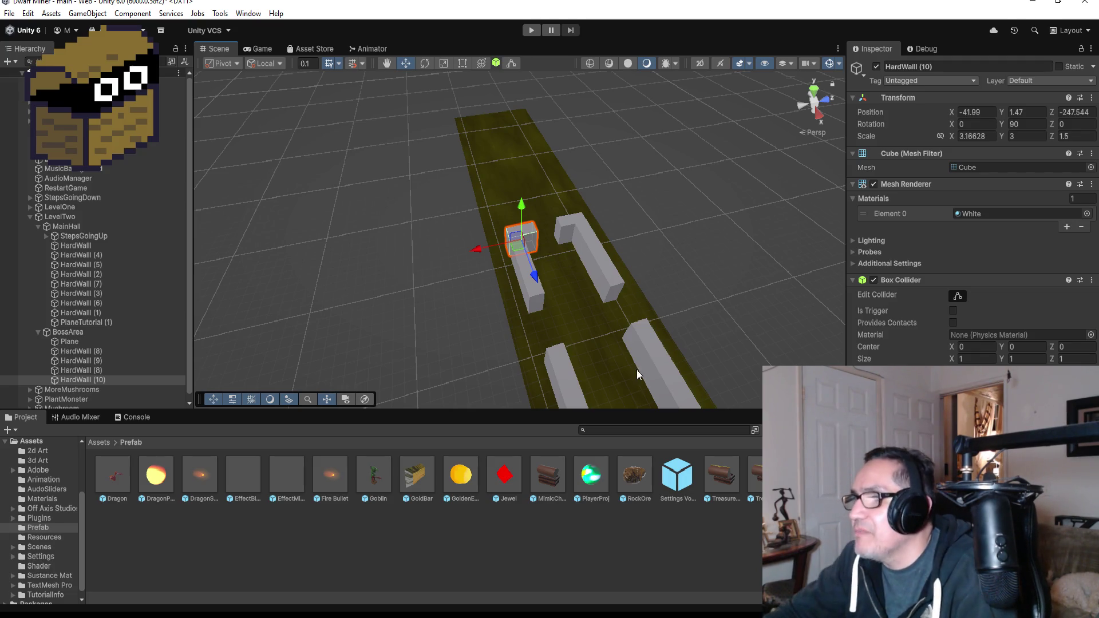
pyautogui.scroll(-4, 589, 343)
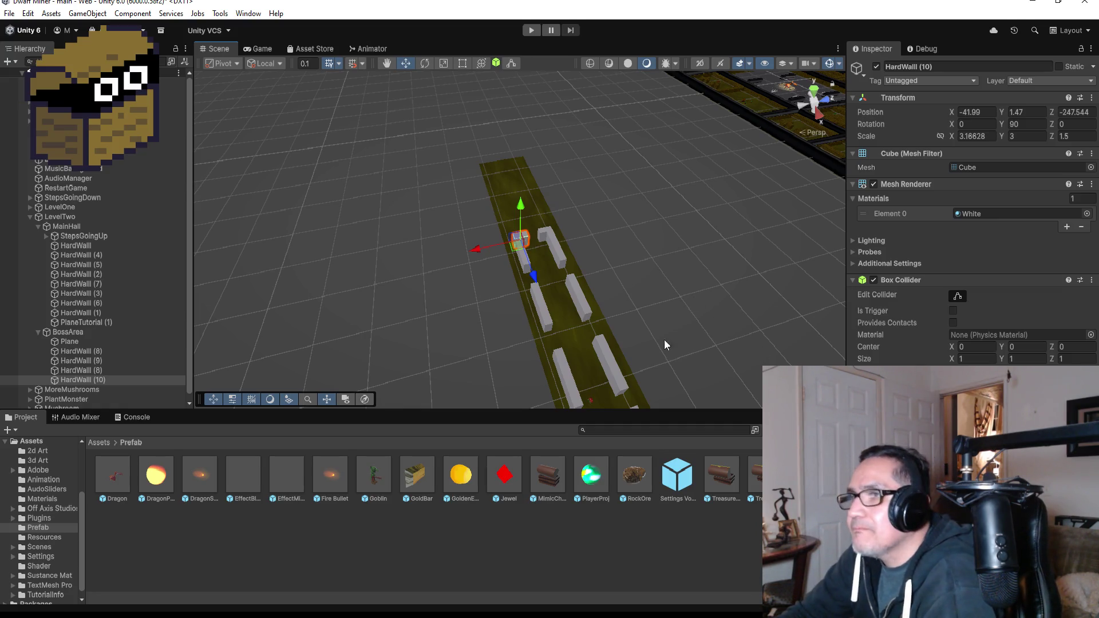
pyautogui.scroll(3, 661, 331)
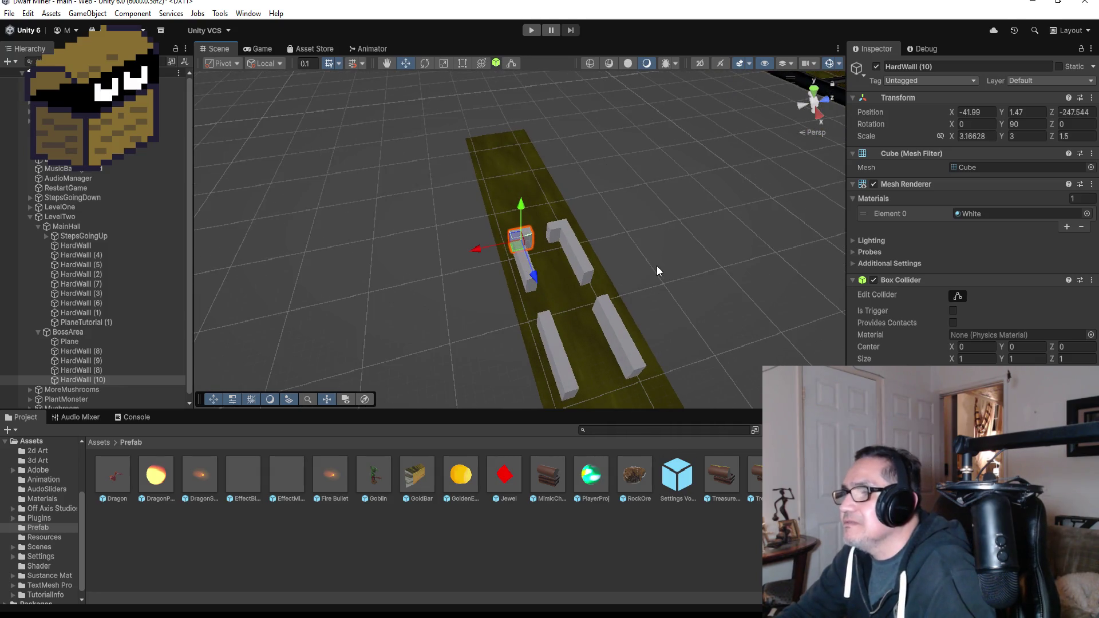
pyautogui.moveTo(651, 271); pyautogui.dragTo(596, 290)
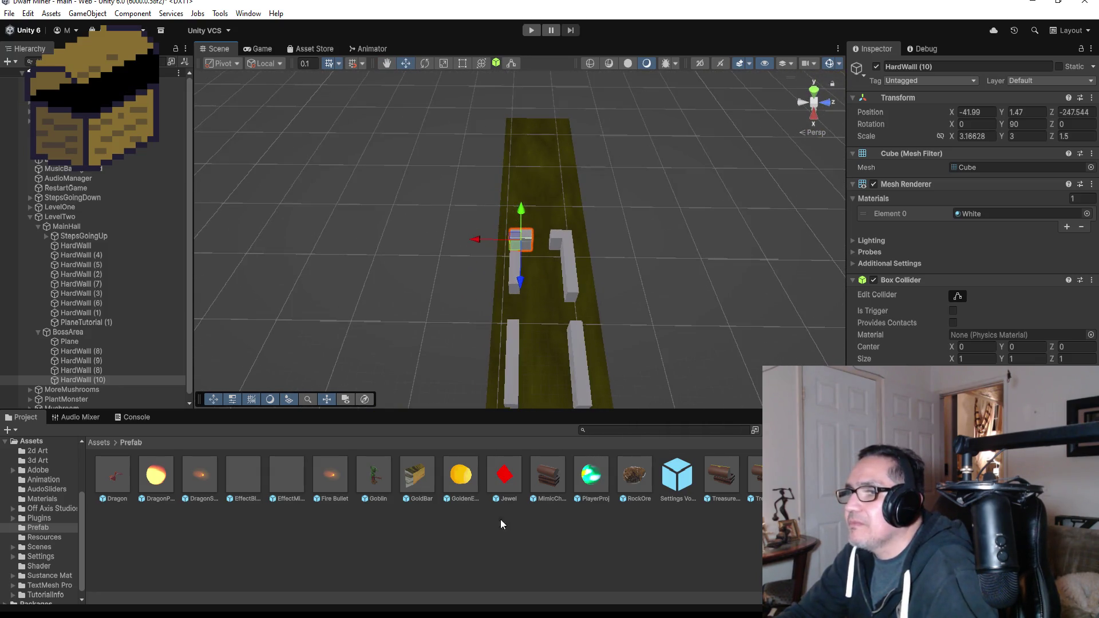
# Open the Off Axis Studios/Polyworks/Prefabs/MaterialsOnly folder in the Project window
pyautogui.click(103, 444)
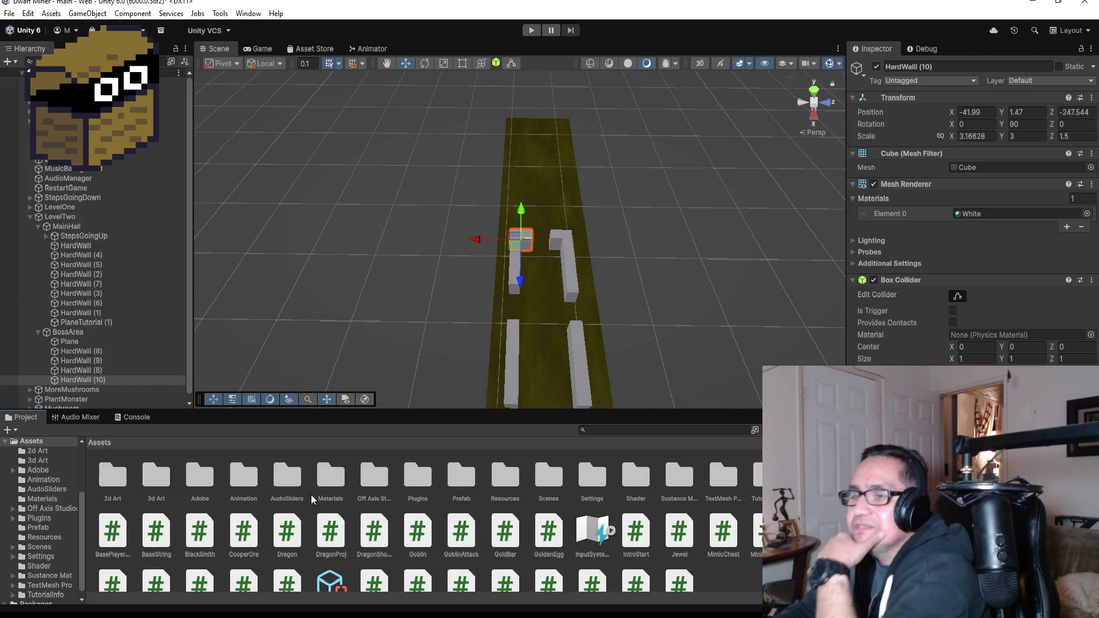
pyautogui.click(364, 478)
pyautogui.doubleClick(364, 478)
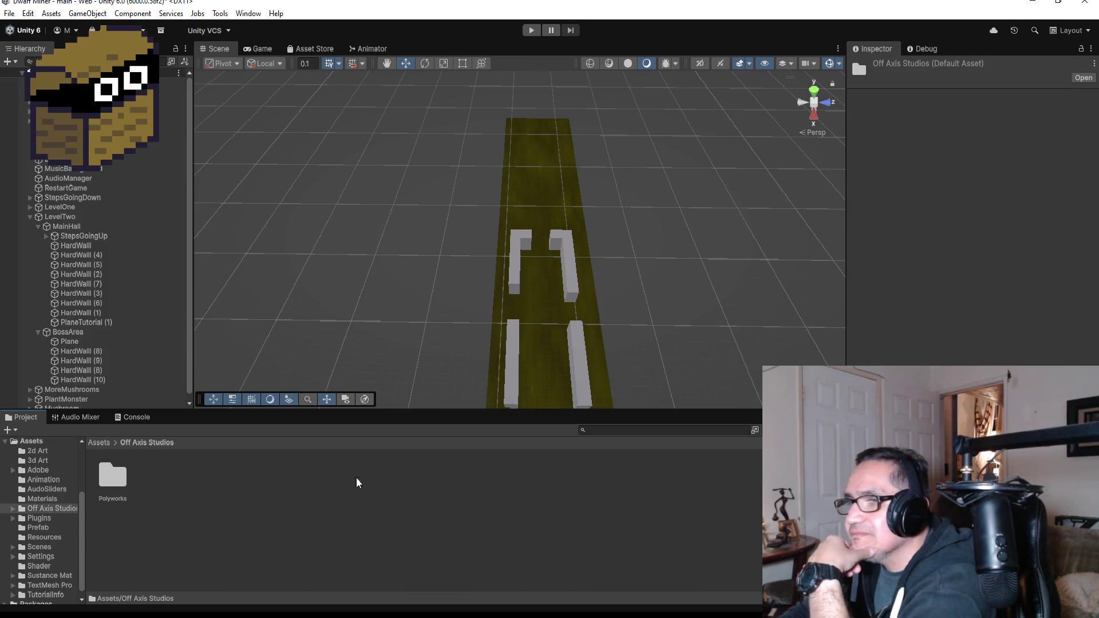
pyautogui.doubleClick(117, 481)
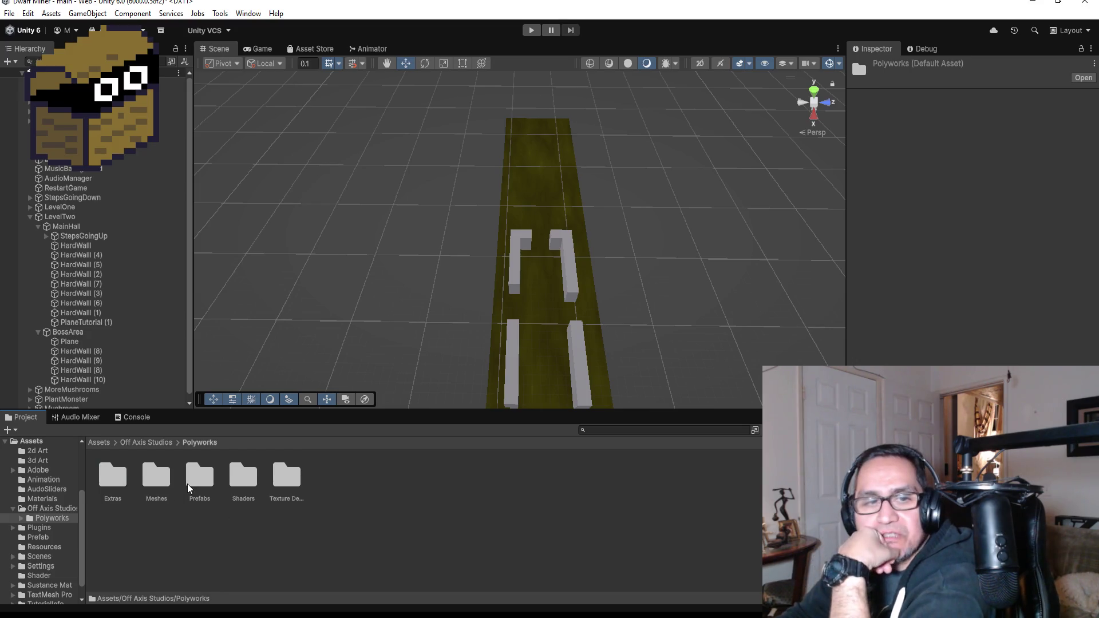
pyautogui.doubleClick(196, 480)
pyautogui.click(144, 476)
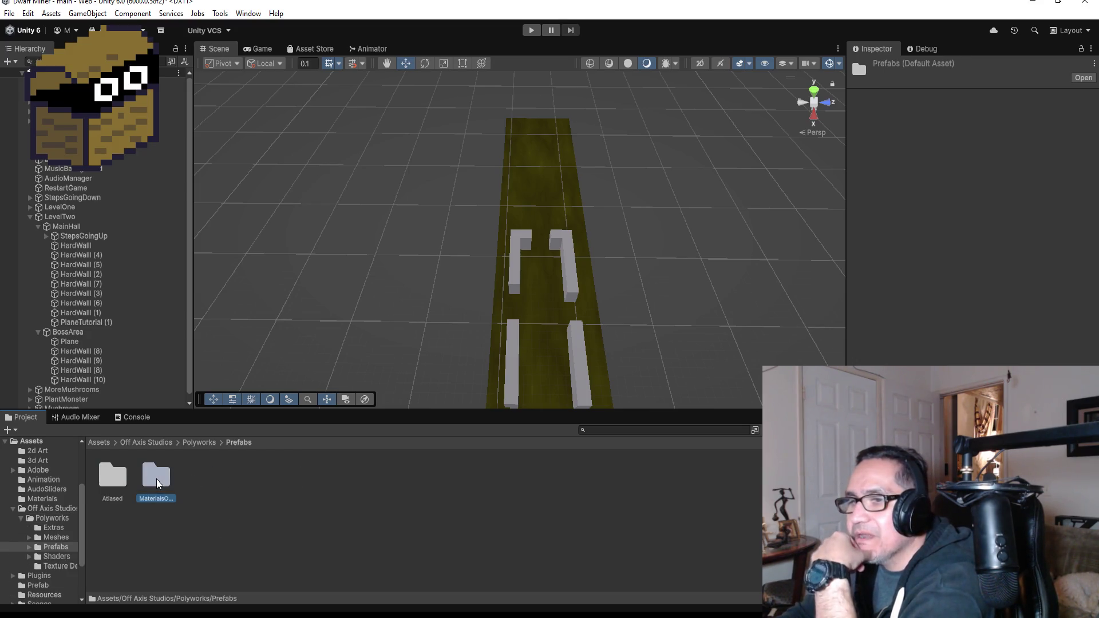
pyautogui.doubleClick(145, 477)
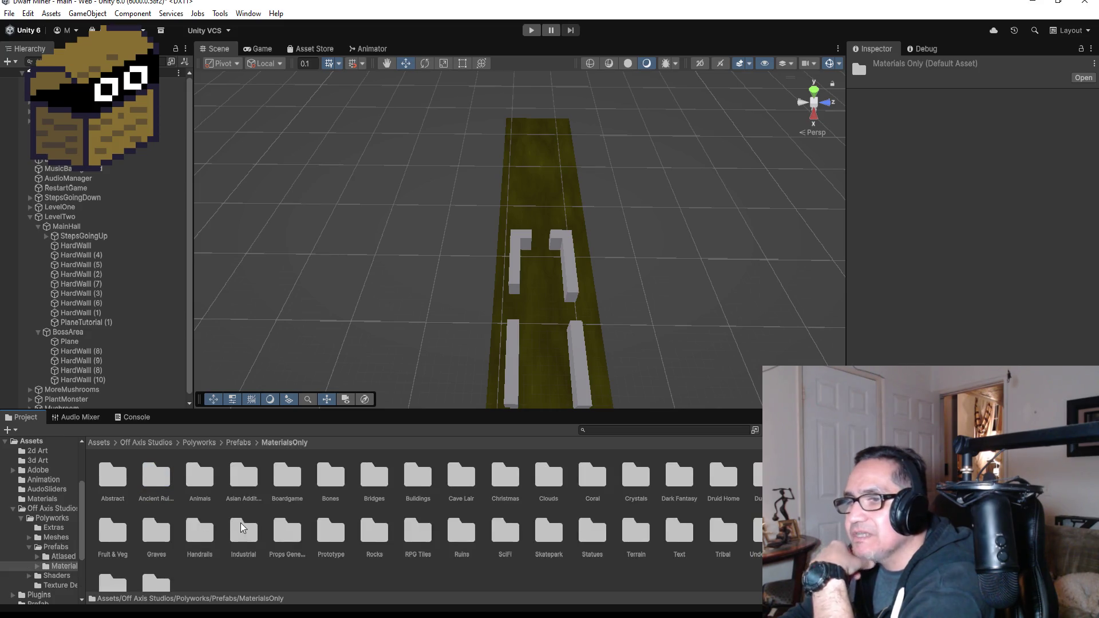
# Select the Cave Lair folder and place the cursor in the Project search field
pyautogui.scroll(-1, 293, 533)
pyautogui.scroll(1, 403, 516)
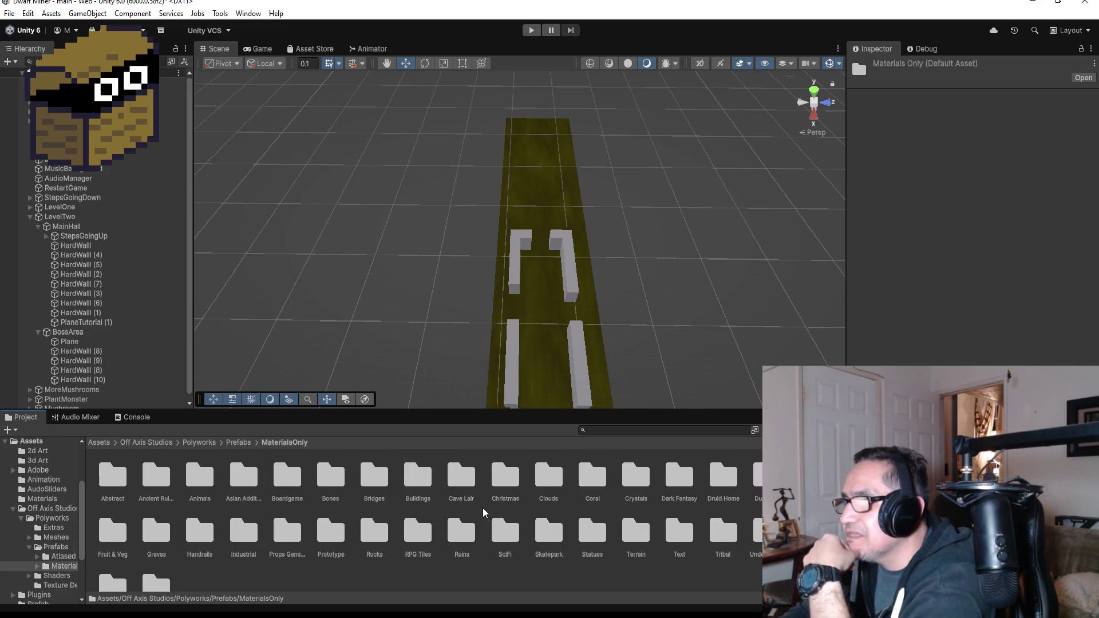
pyautogui.click(462, 478)
pyautogui.click(615, 432)
pyautogui.write('gat')
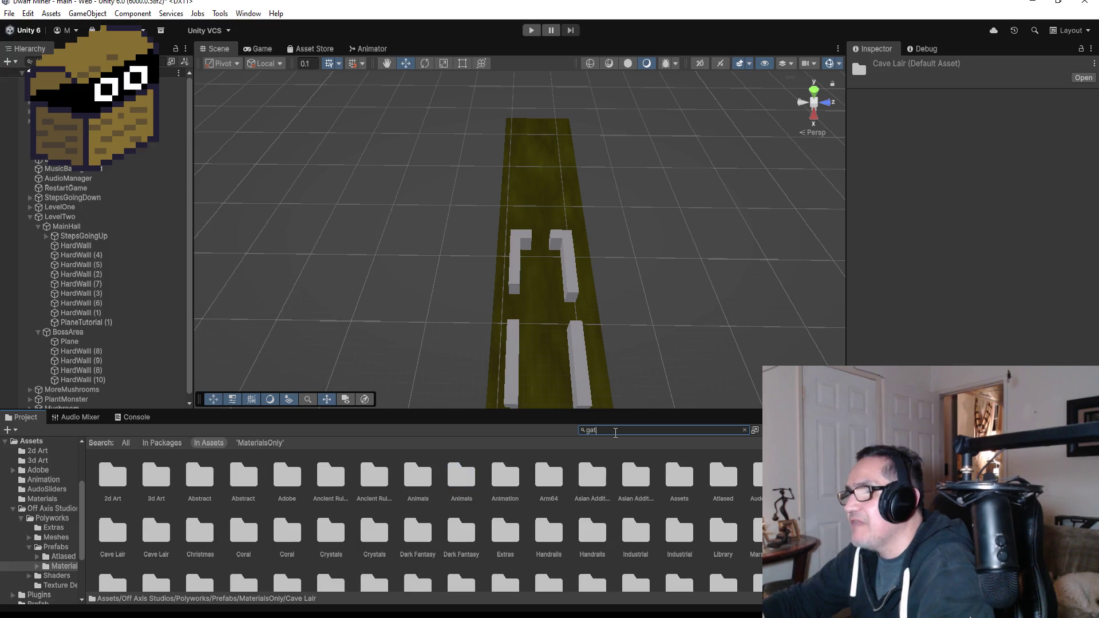
# Complete the 'gate' search and inspect a dungeon gate mesh and the cage-frame gate prefab
pyautogui.write('e')
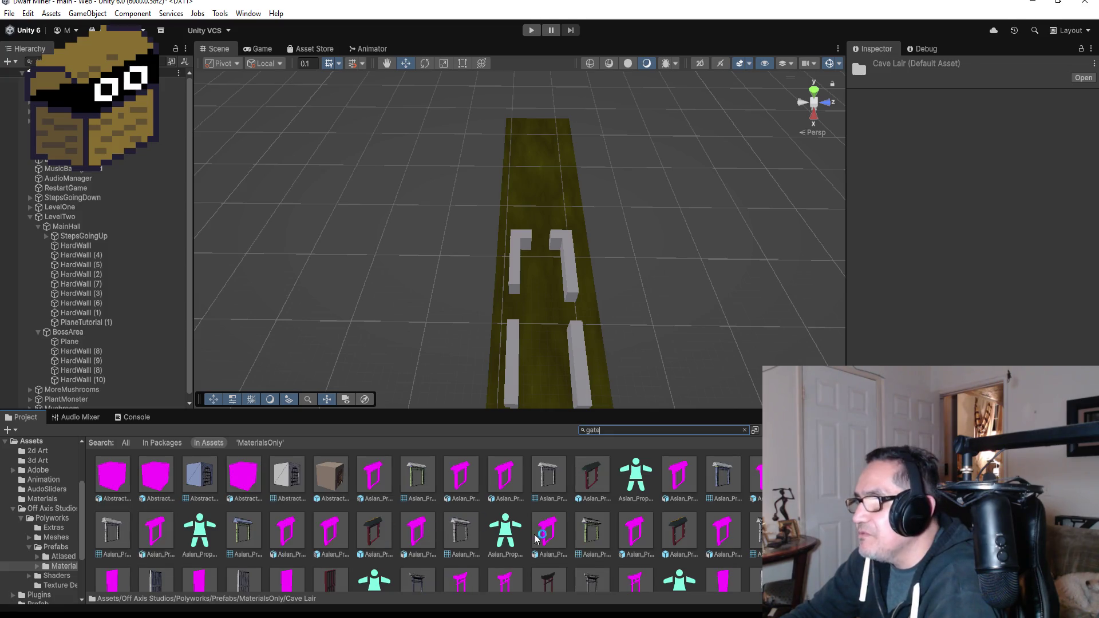
pyautogui.scroll(-3, 453, 537)
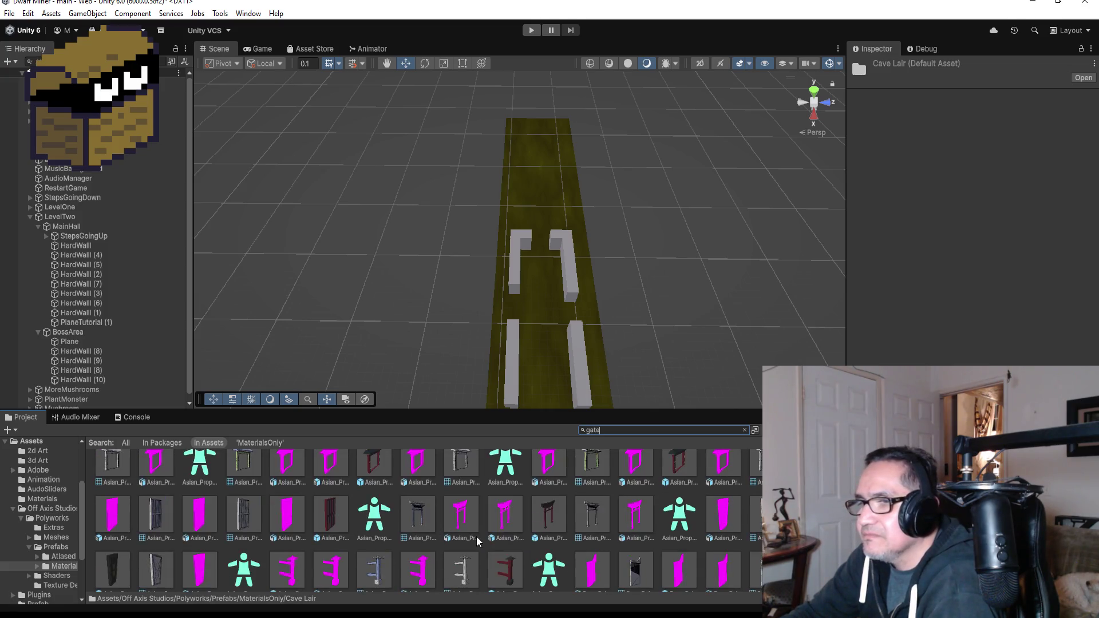
pyautogui.scroll(-5, 481, 538)
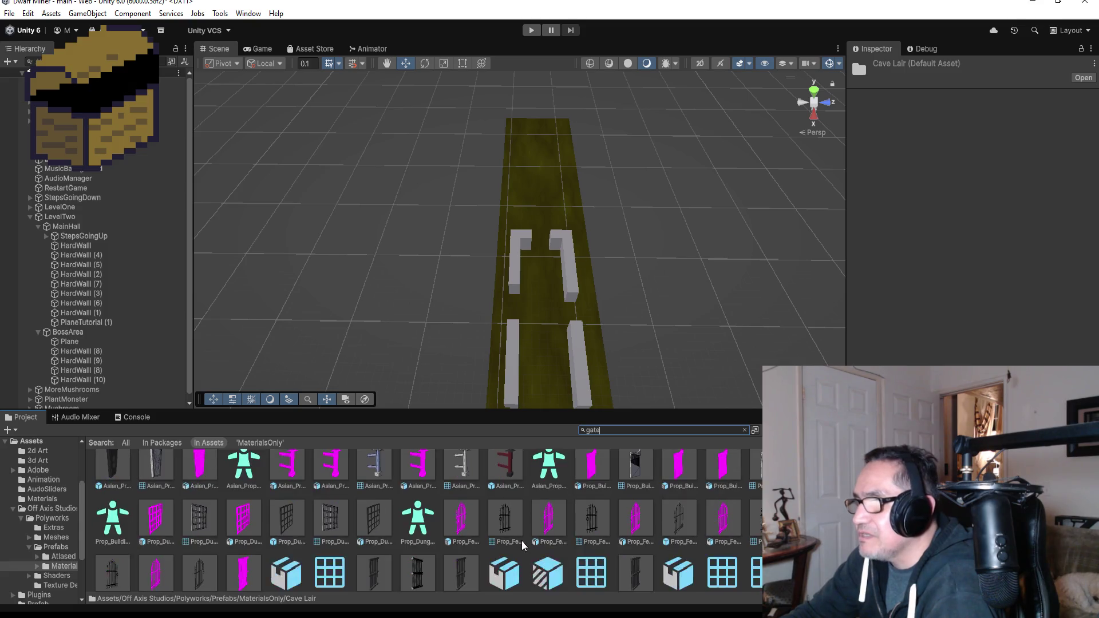
pyautogui.click(329, 523)
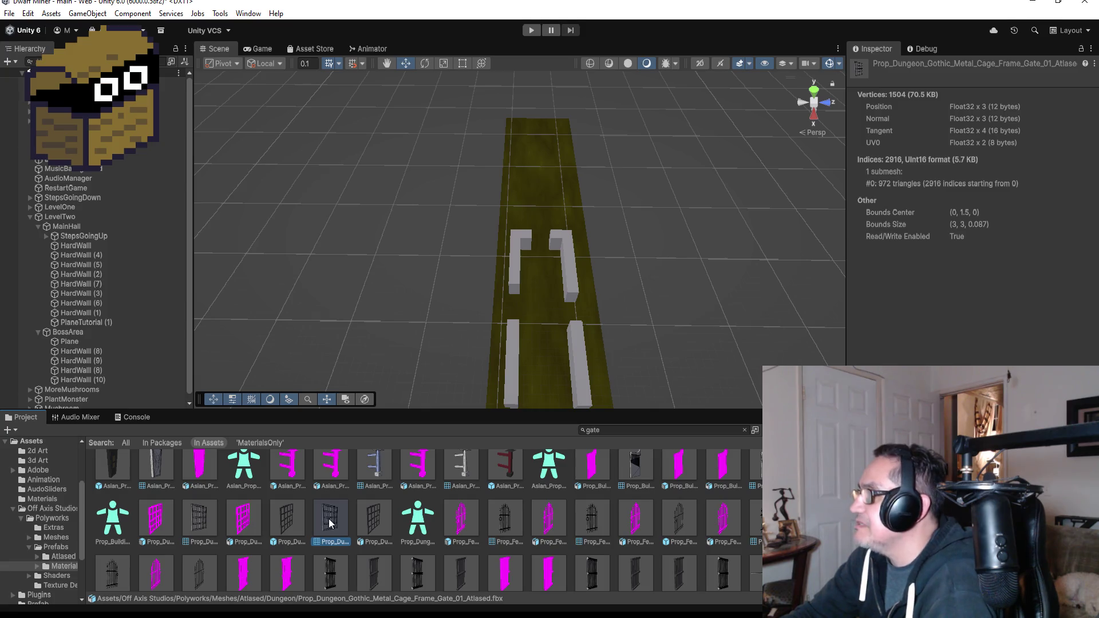
pyautogui.click(279, 520)
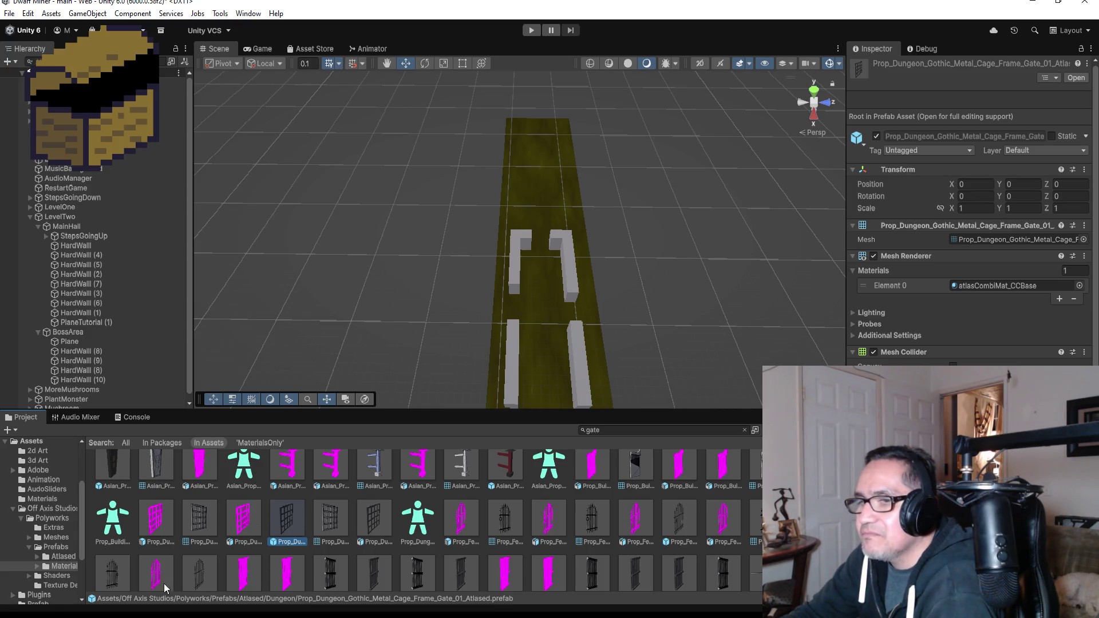
# Compare the Prop_Gate_Metal_Bars_01 and Plated_01 gates, then review the metal bars model's import settings
pyautogui.click(341, 571)
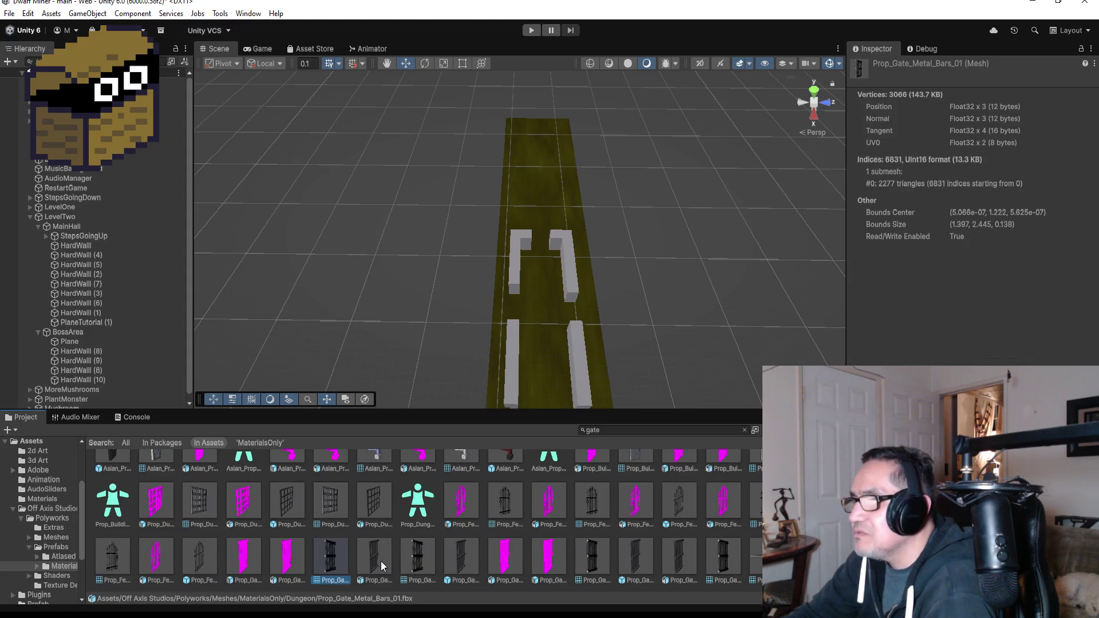
pyautogui.scroll(-1, 380, 561)
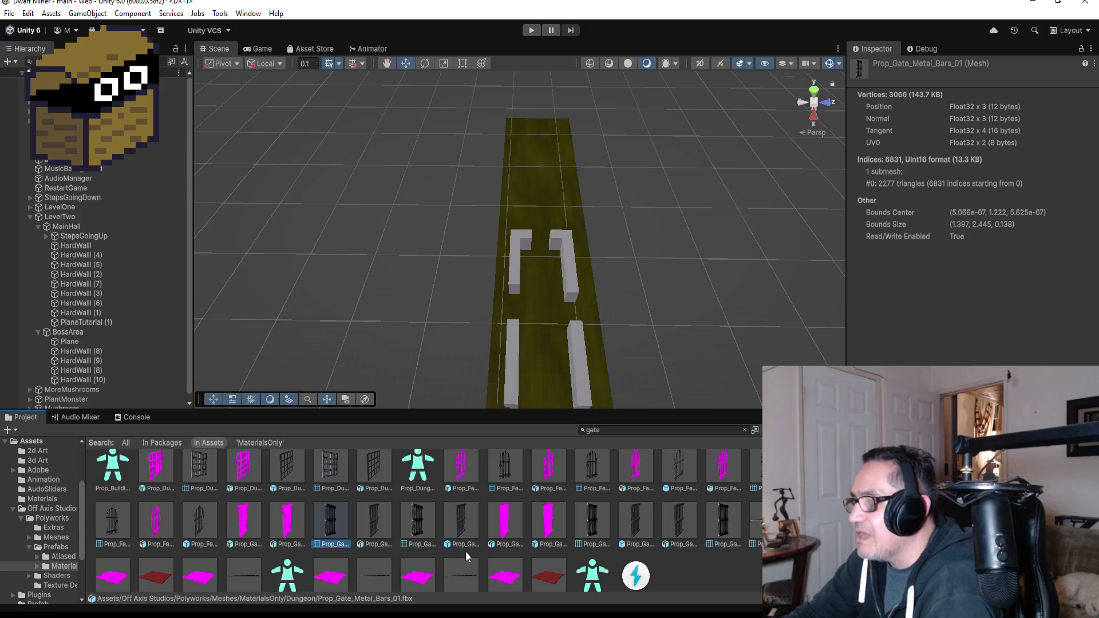
pyautogui.scroll(-1, 499, 553)
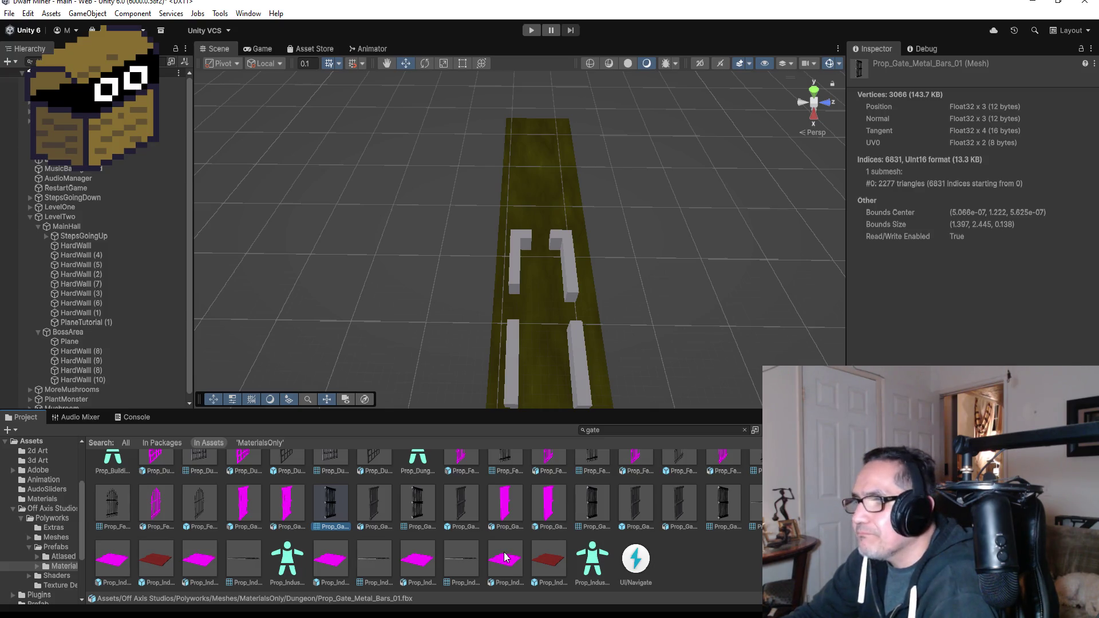
pyautogui.click(589, 501)
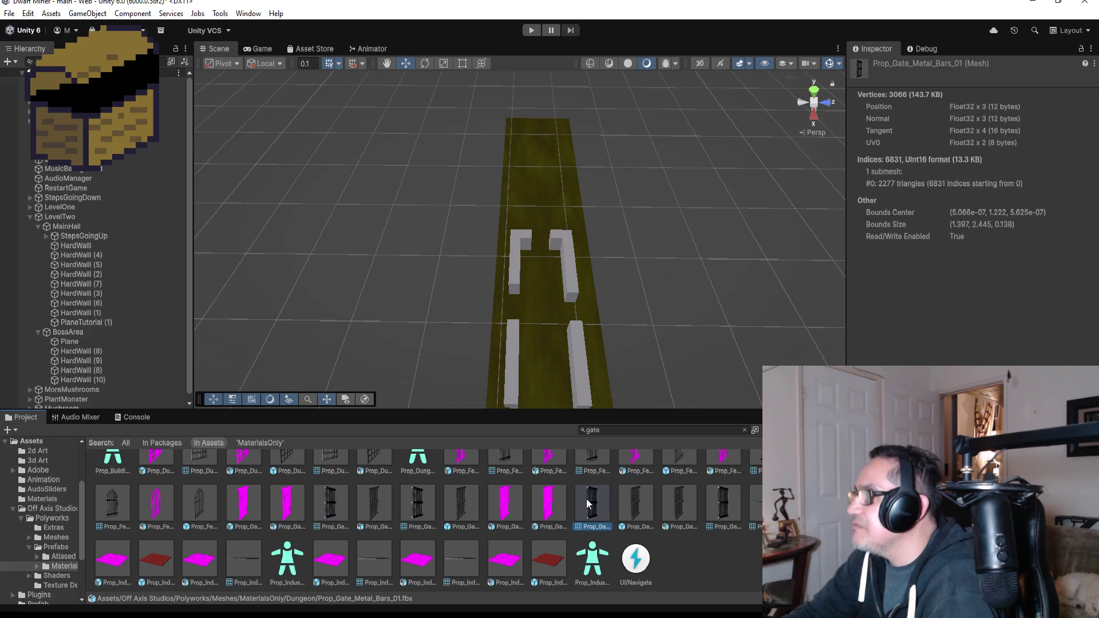
pyautogui.click(637, 497)
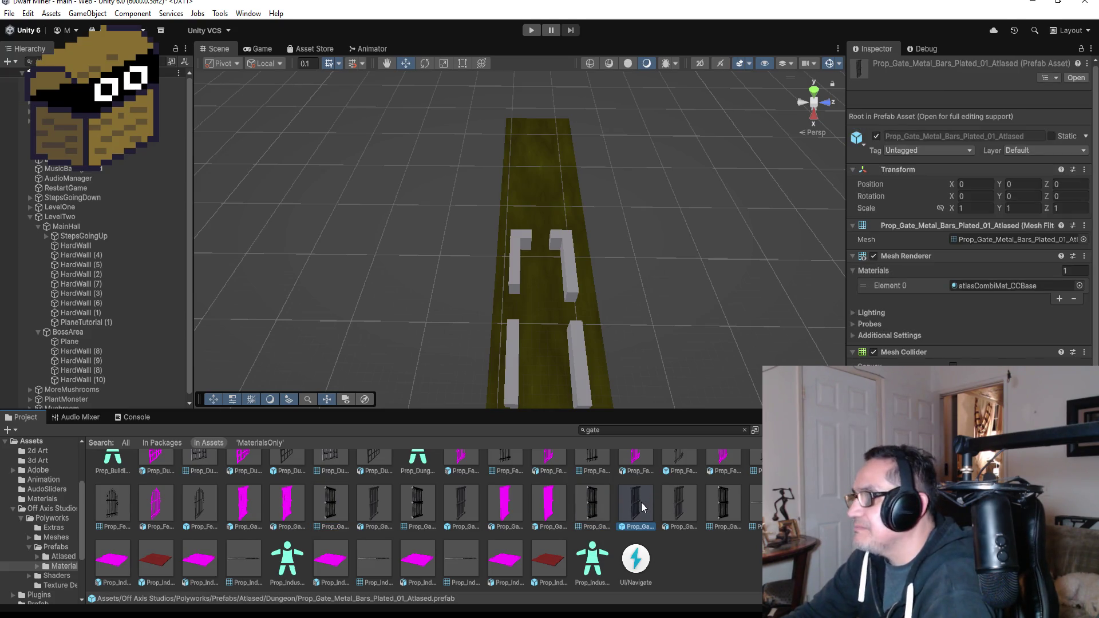
pyautogui.click(330, 507)
pyautogui.click(372, 504)
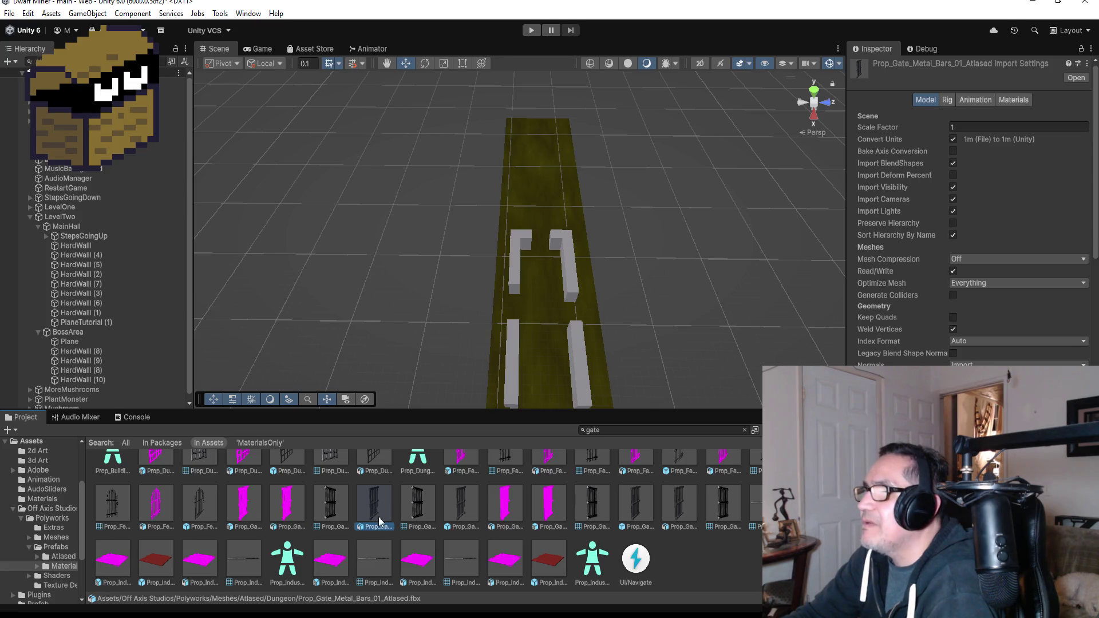
# Place the Prop_Gate_Metal_Bars_01_Atlased gate into the corridor gap between the walls
pyautogui.moveTo(376, 506)
pyautogui.mouseDown()
pyautogui.moveTo(536, 312)
pyautogui.moveTo(541, 246)
pyautogui.mouseUp()
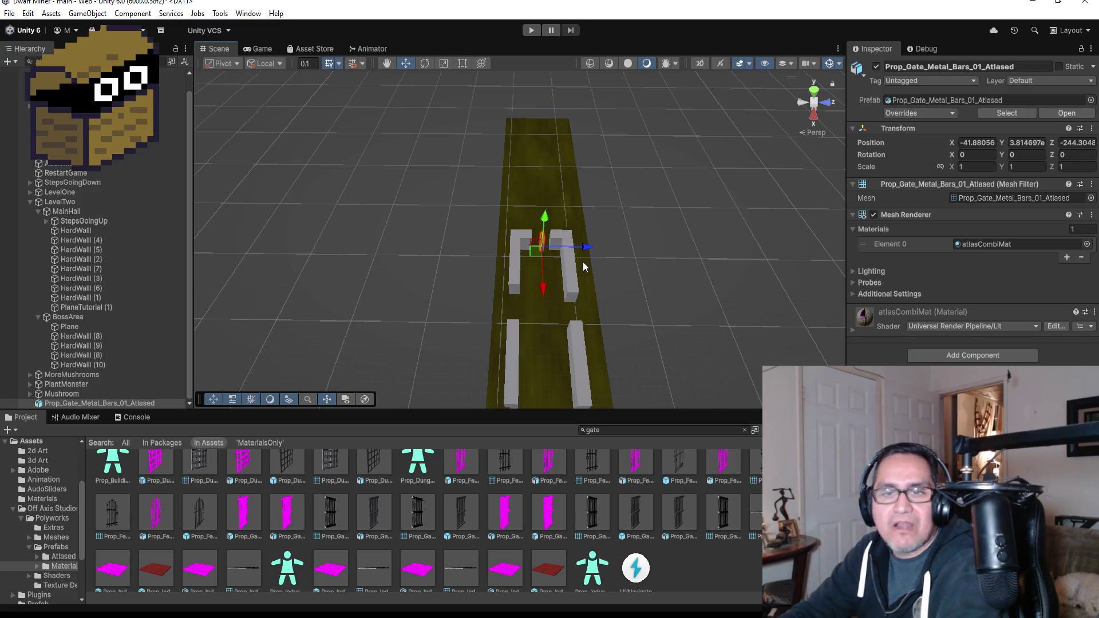
pyautogui.press('f')
pyautogui.moveTo(649, 237)
pyautogui.mouseDown()
pyautogui.moveTo(668, 230)
pyautogui.moveTo(454, 108)
pyautogui.moveTo(465, 135)
pyautogui.moveTo(846, 153)
pyautogui.moveTo(653, 150)
pyautogui.mouseUp()
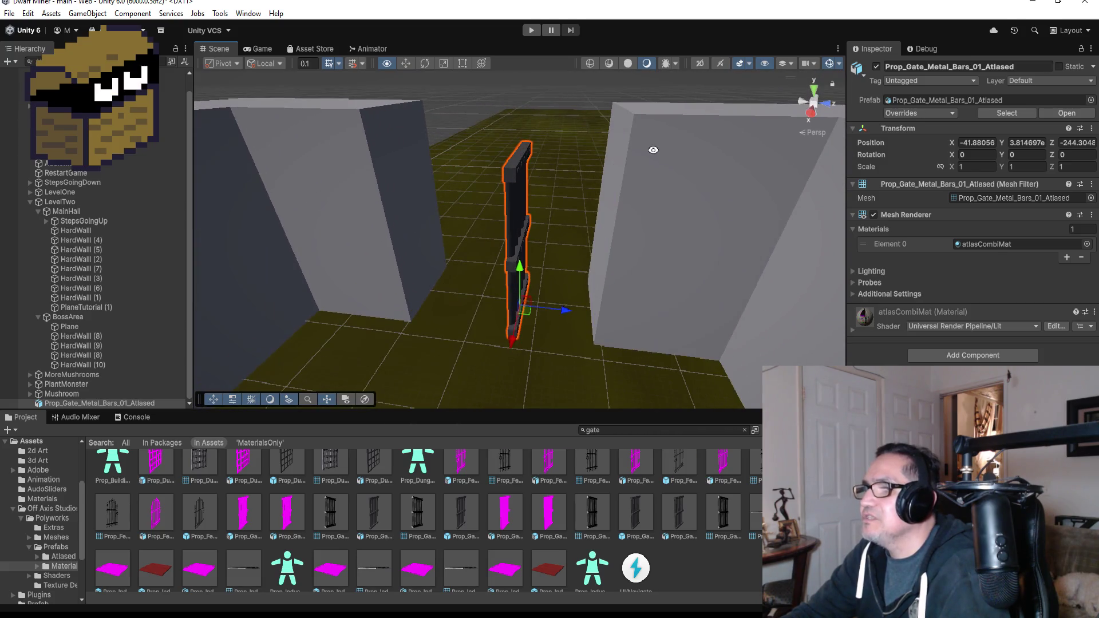
# Add a second metal bars gate for comparison, then delete it
pyautogui.click(401, 512)
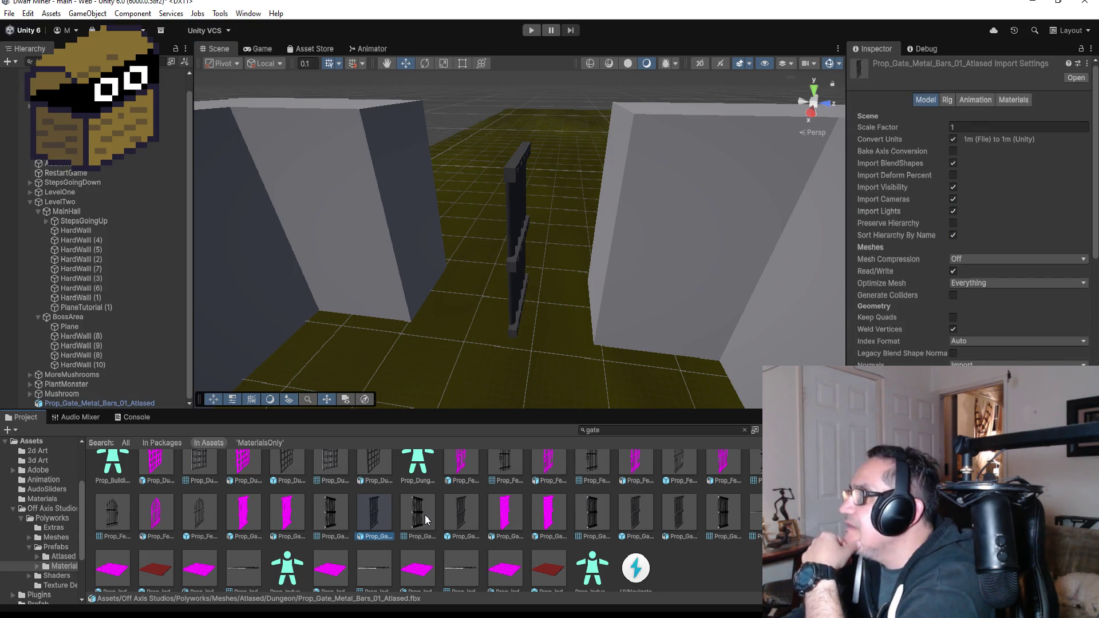
pyautogui.click(462, 516)
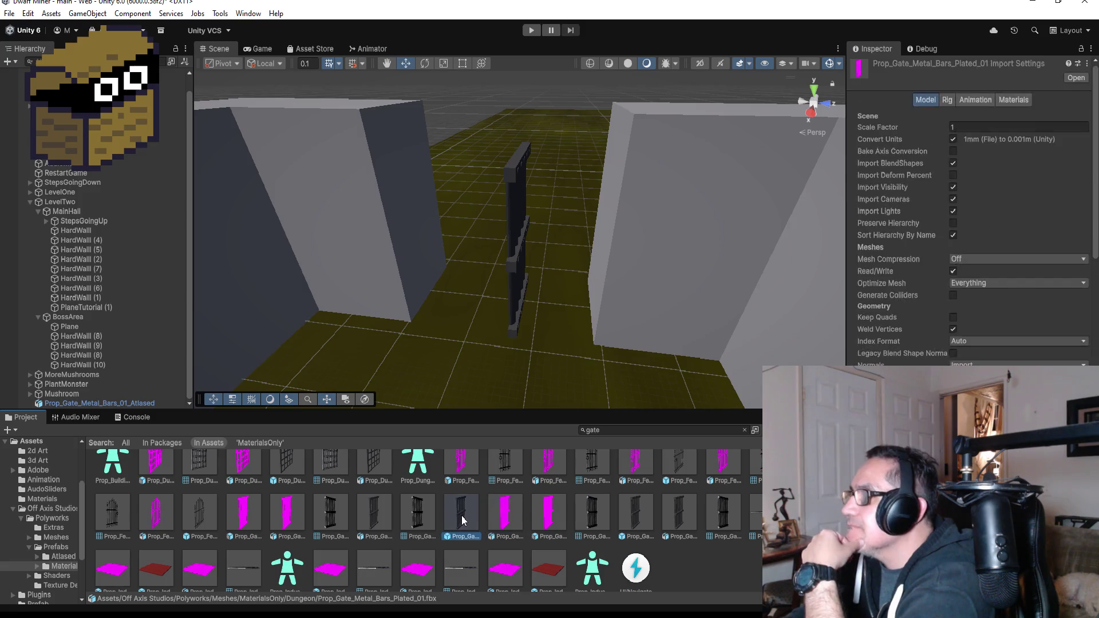
pyautogui.moveTo(464, 515)
pyautogui.mouseDown()
pyautogui.moveTo(481, 280)
pyautogui.moveTo(396, 341)
pyautogui.moveTo(464, 359)
pyautogui.mouseUp()
pyautogui.moveTo(557, 306)
pyautogui.mouseDown()
pyautogui.moveTo(380, 274)
pyautogui.moveTo(457, 280)
pyautogui.mouseUp()
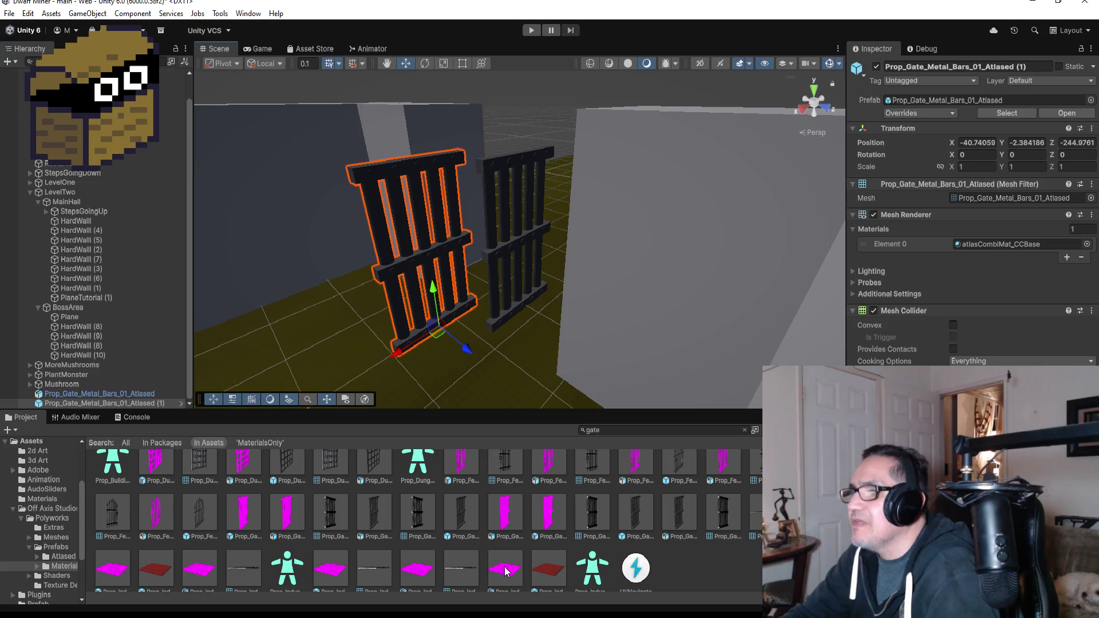
pyautogui.press('Delete')
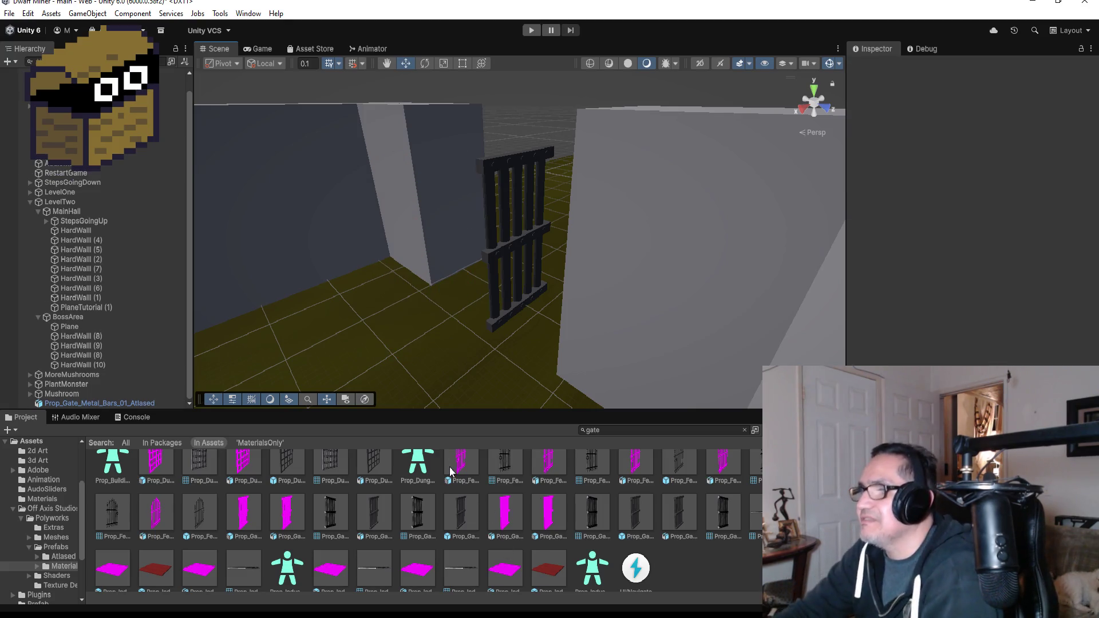
# Try a plated metal bars gate in the corridor, then delete it
pyautogui.click(465, 514)
pyautogui.click(596, 509)
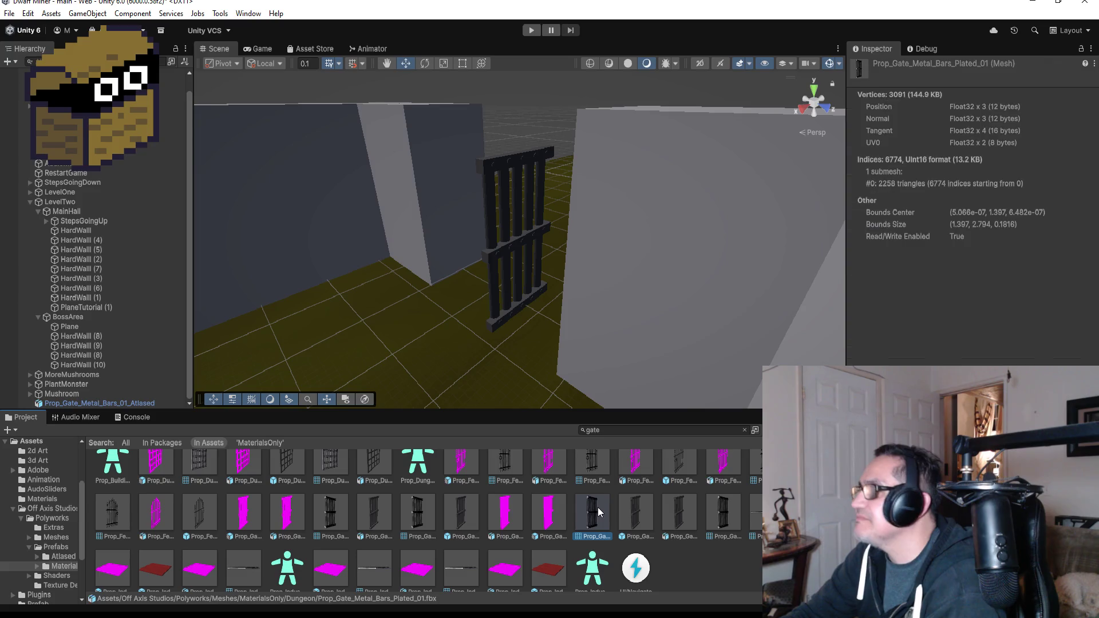
pyautogui.click(643, 509)
pyautogui.moveTo(643, 510)
pyautogui.mouseDown()
pyautogui.moveTo(550, 400)
pyautogui.moveTo(447, 322)
pyautogui.moveTo(401, 341)
pyautogui.moveTo(400, 358)
pyautogui.mouseUp()
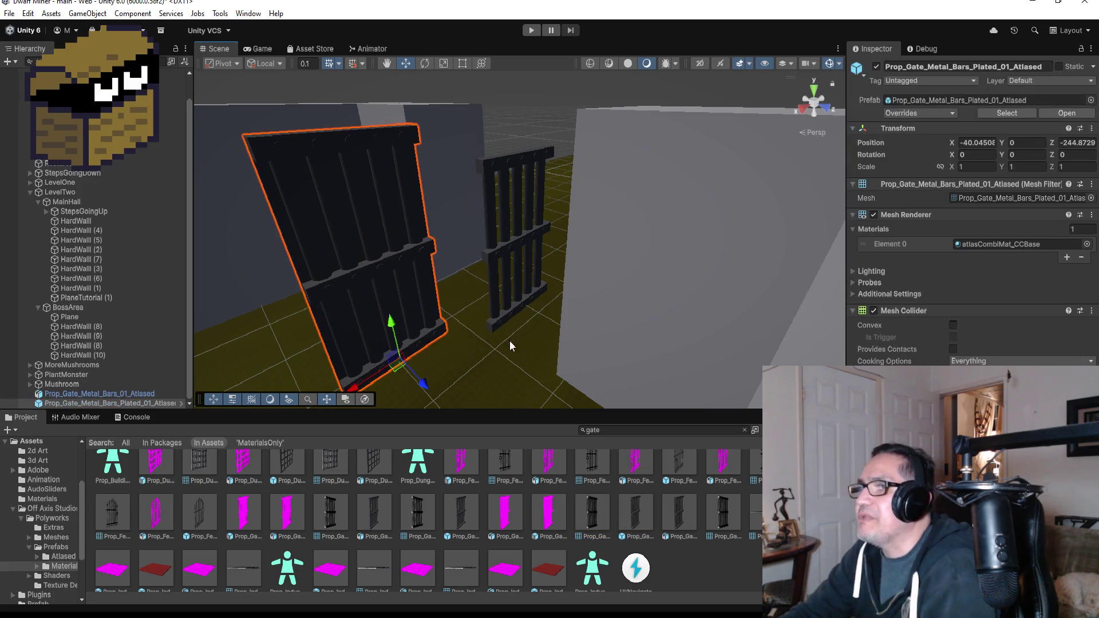
pyautogui.moveTo(511, 307)
pyautogui.mouseDown()
pyautogui.moveTo(421, 290)
pyautogui.moveTo(751, 277)
pyautogui.moveTo(627, 269)
pyautogui.moveTo(517, 289)
pyautogui.mouseUp()
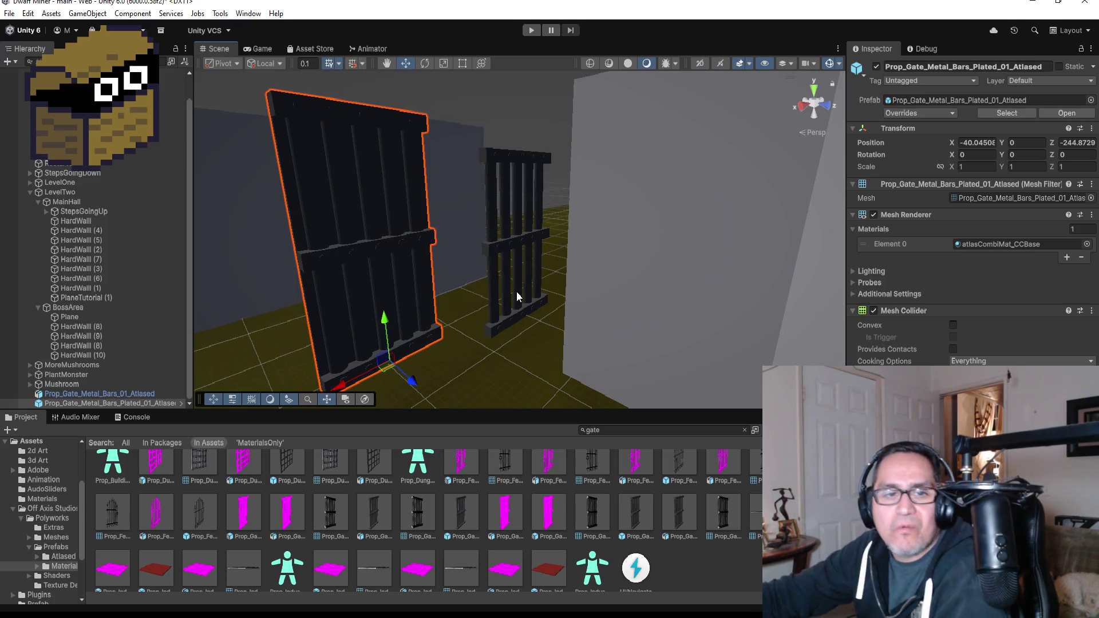
pyautogui.press('Delete')
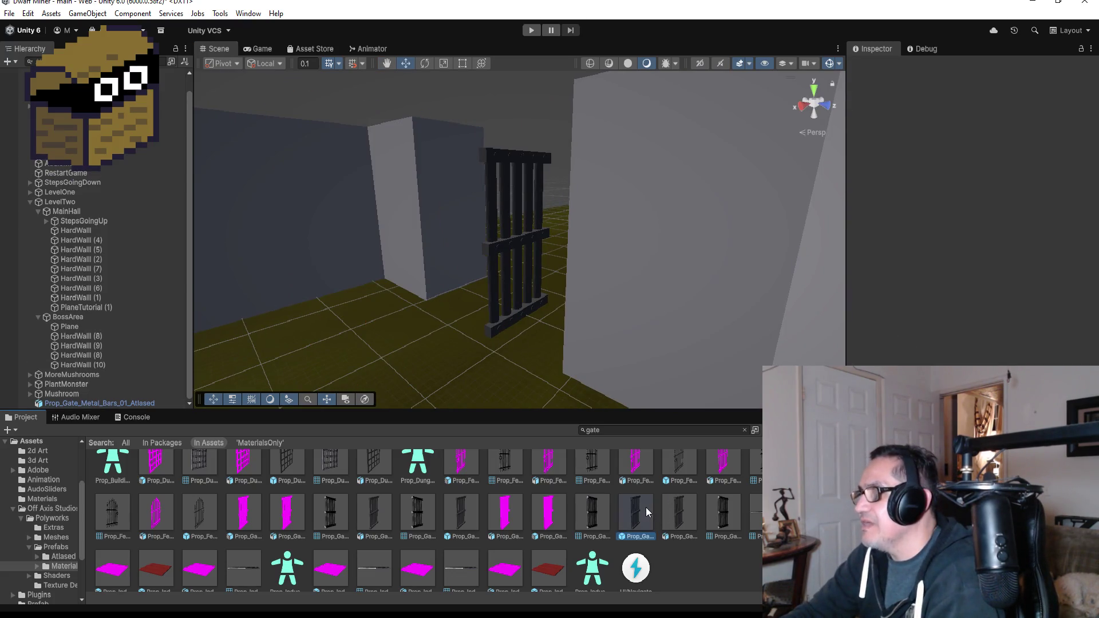
pyautogui.click(645, 507)
pyautogui.click(679, 511)
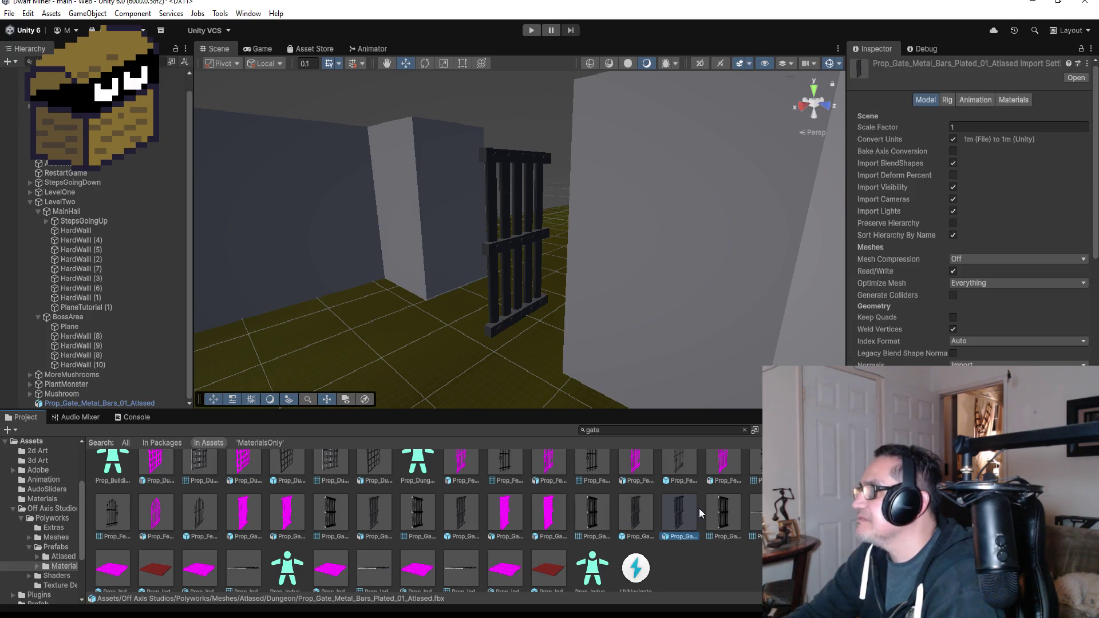
pyautogui.click(716, 508)
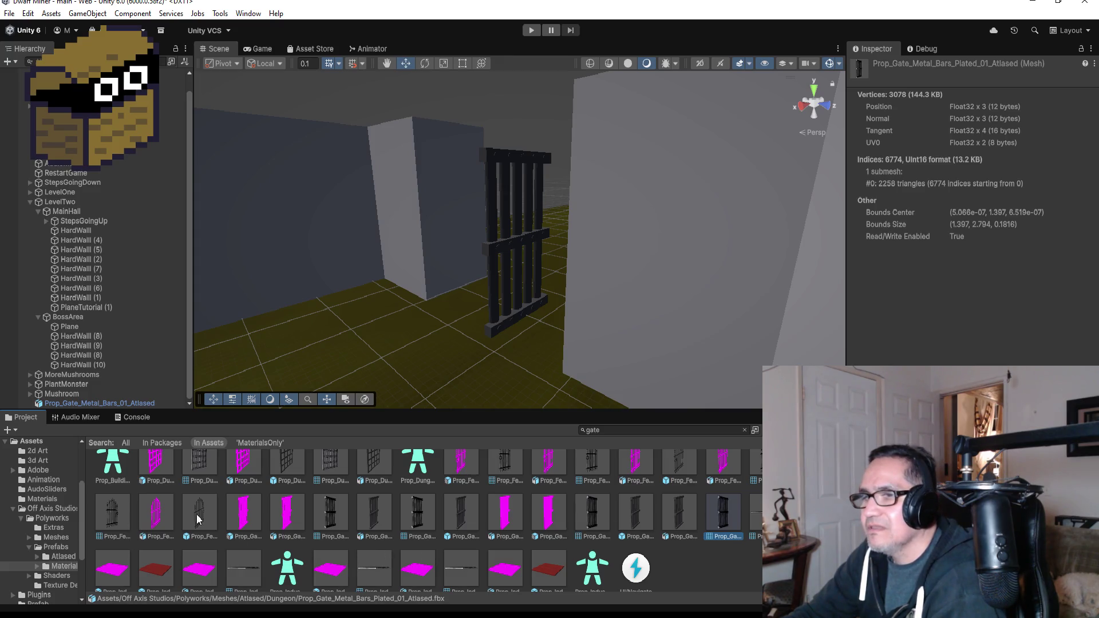
pyautogui.scroll(1, 239, 515)
pyautogui.scroll(-1, 239, 515)
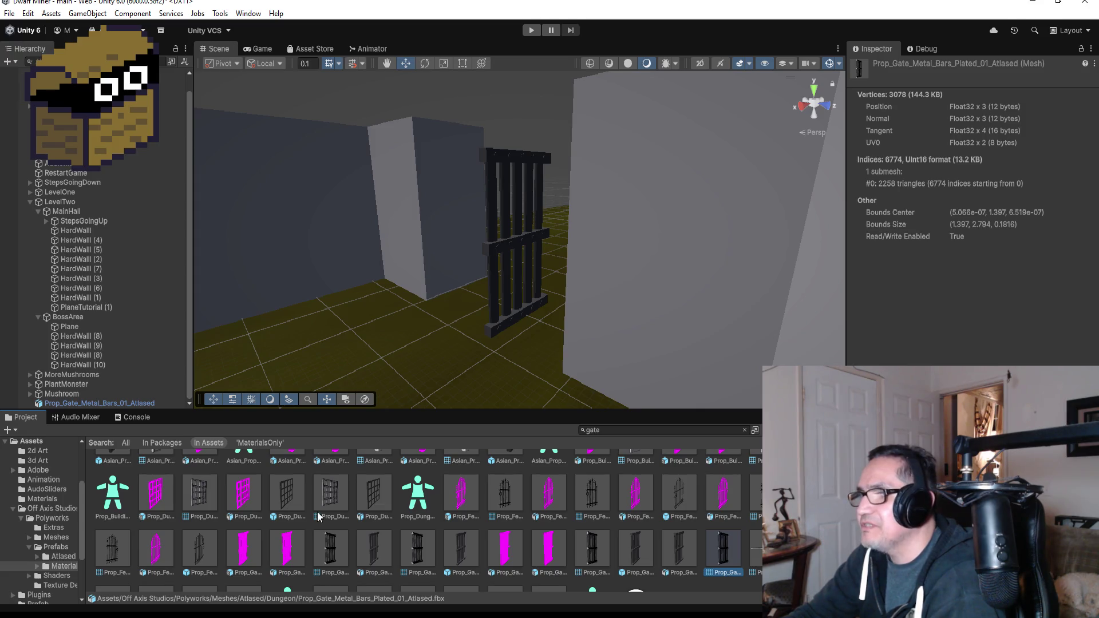
pyautogui.click(341, 509)
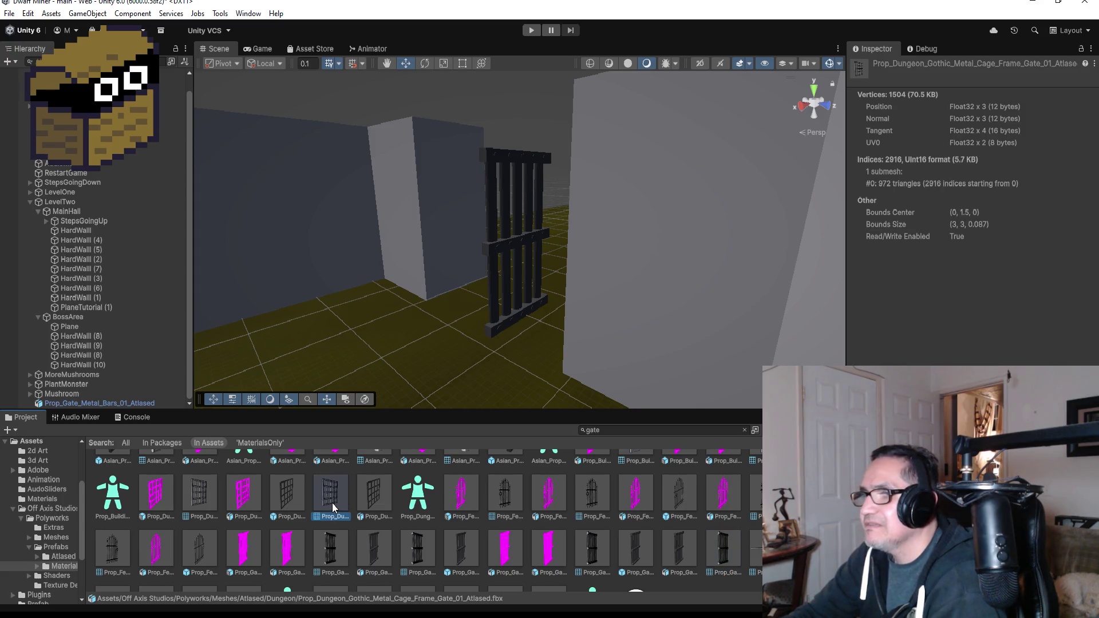
pyautogui.click(373, 503)
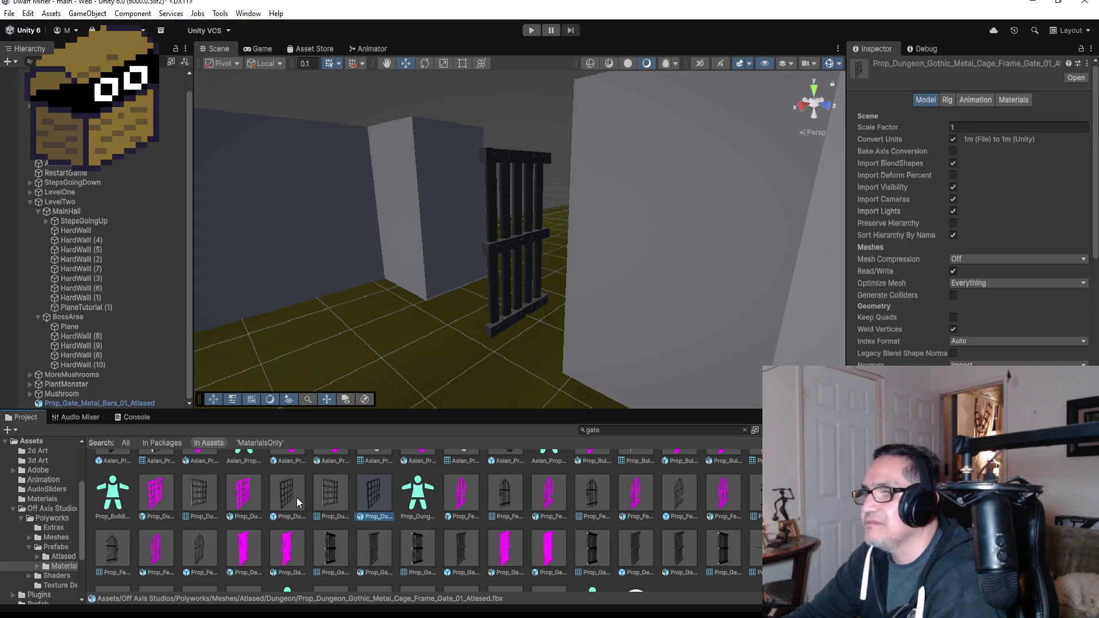
pyautogui.moveTo(297, 497)
pyautogui.mouseDown()
pyautogui.moveTo(363, 342)
pyautogui.moveTo(403, 331)
pyautogui.moveTo(378, 360)
pyautogui.mouseUp()
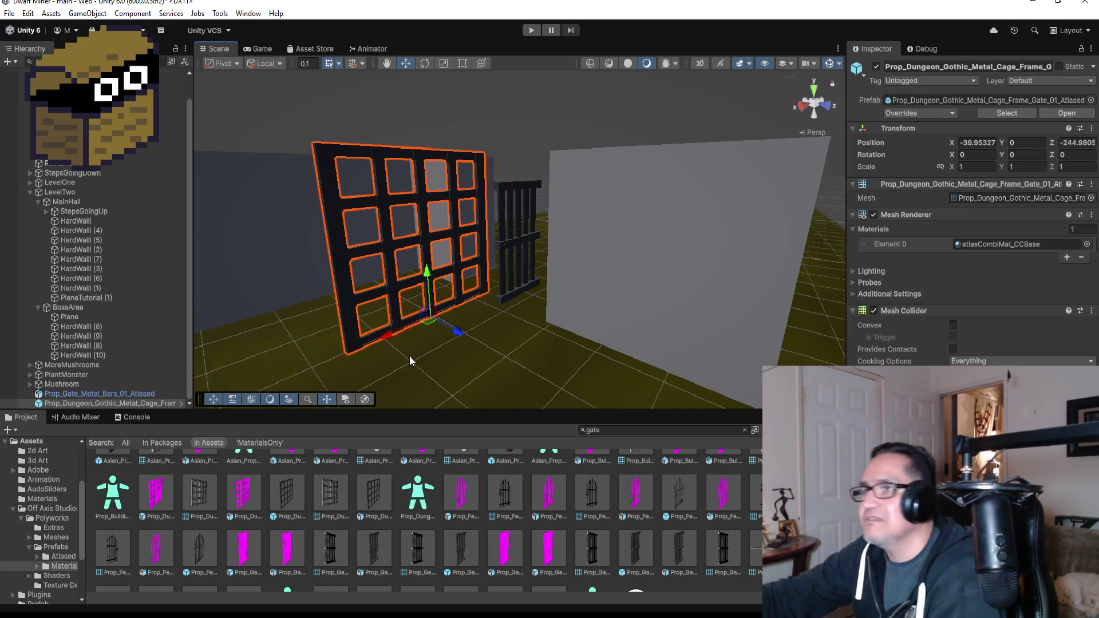
pyautogui.press('Delete')
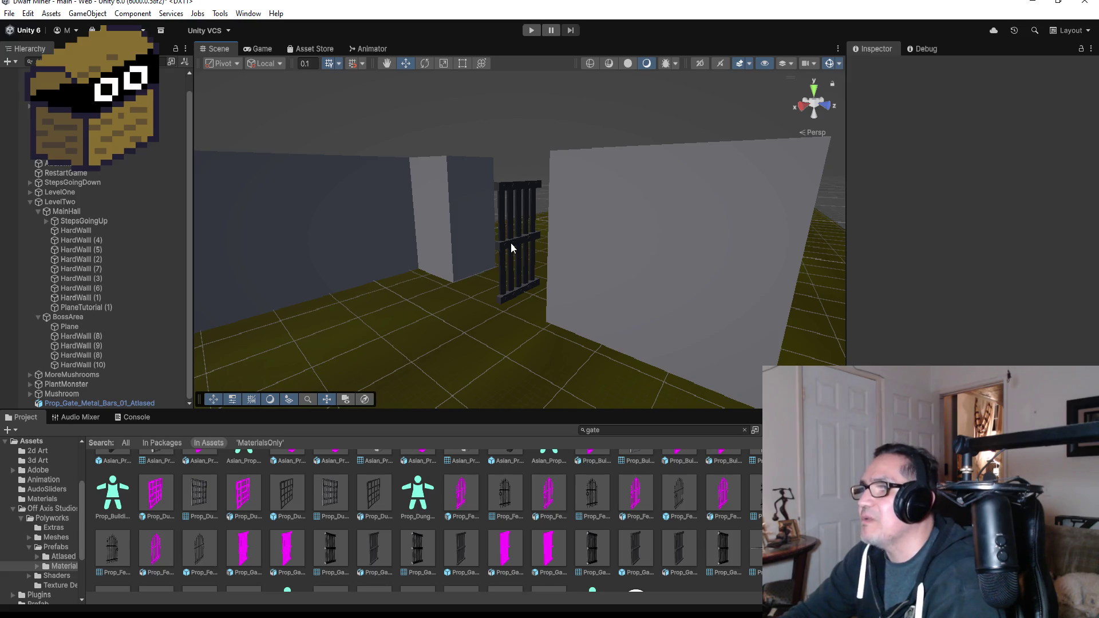
pyautogui.click(510, 243)
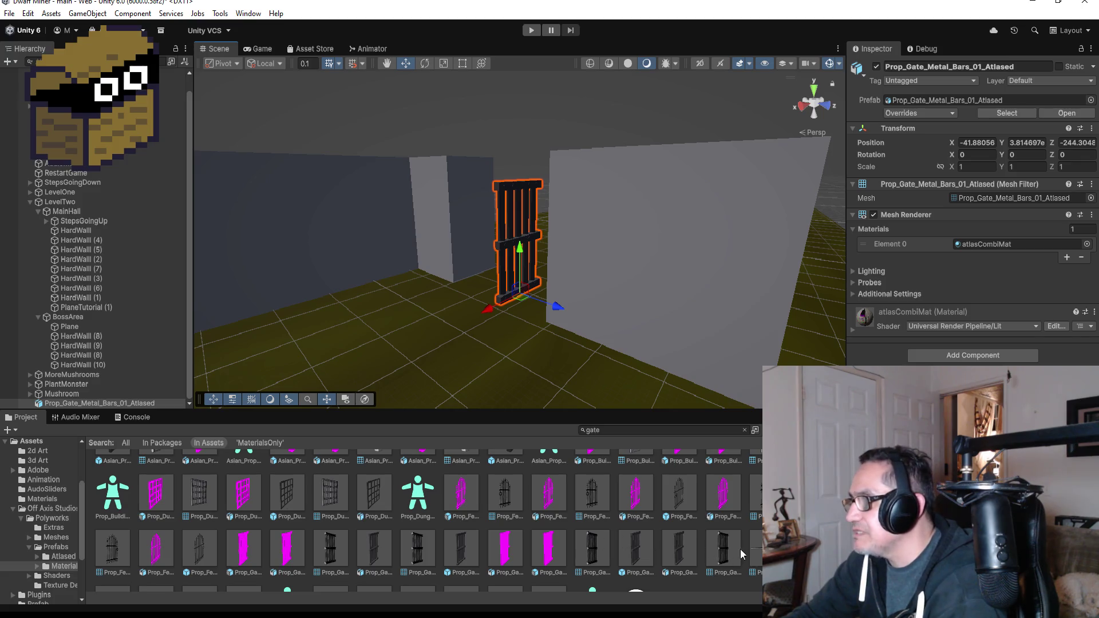
pyautogui.scroll(-2, 654, 534)
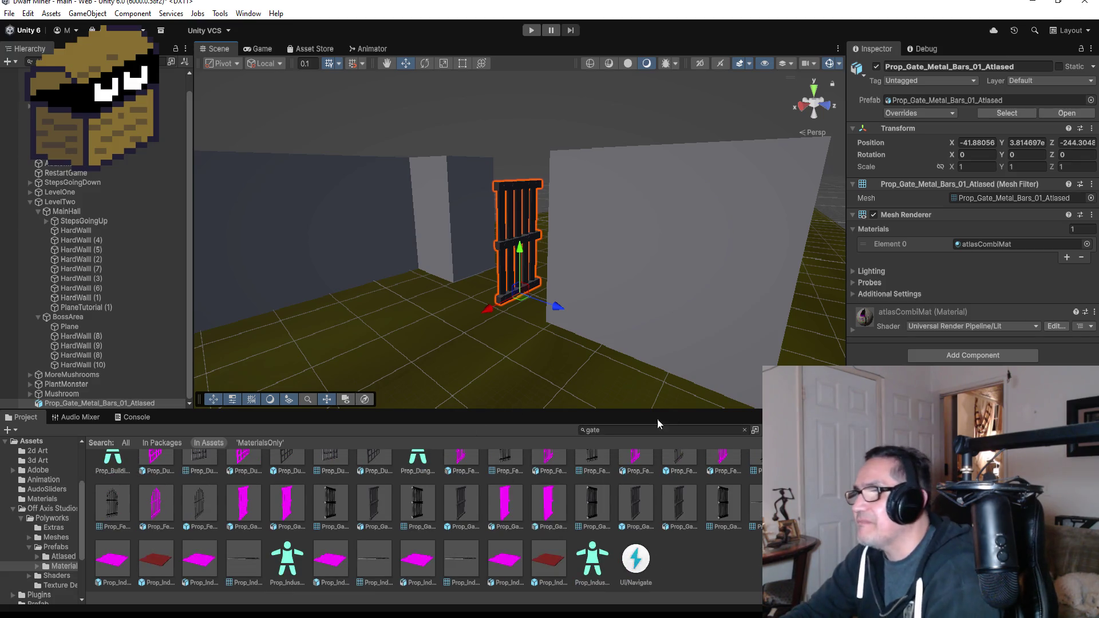
pyautogui.click(613, 428)
pyautogui.write('ce')
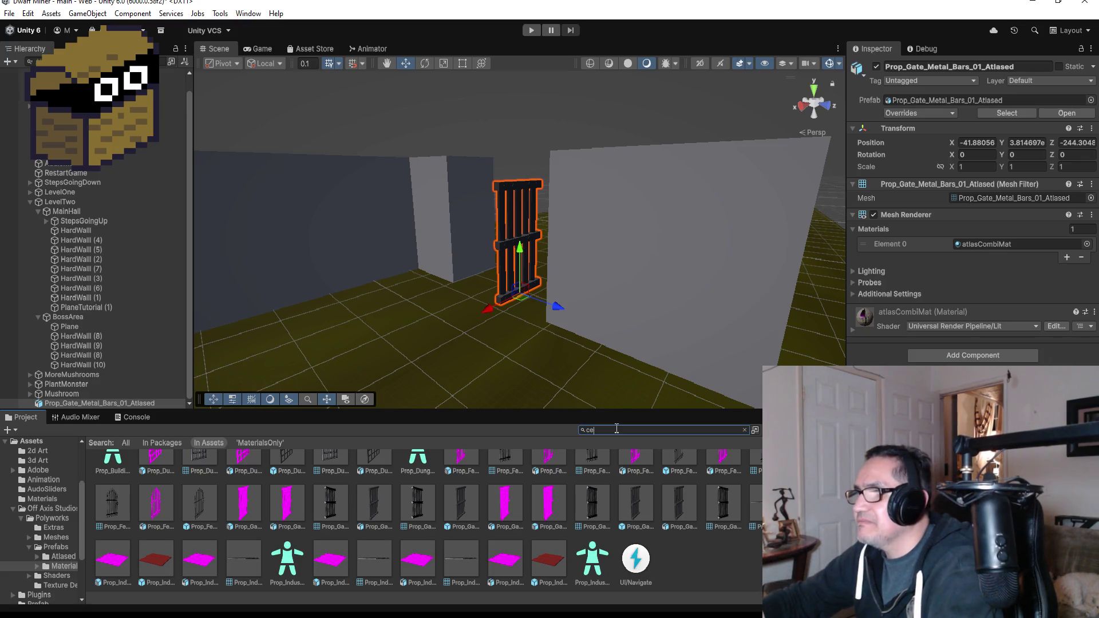
pyautogui.write('ll')
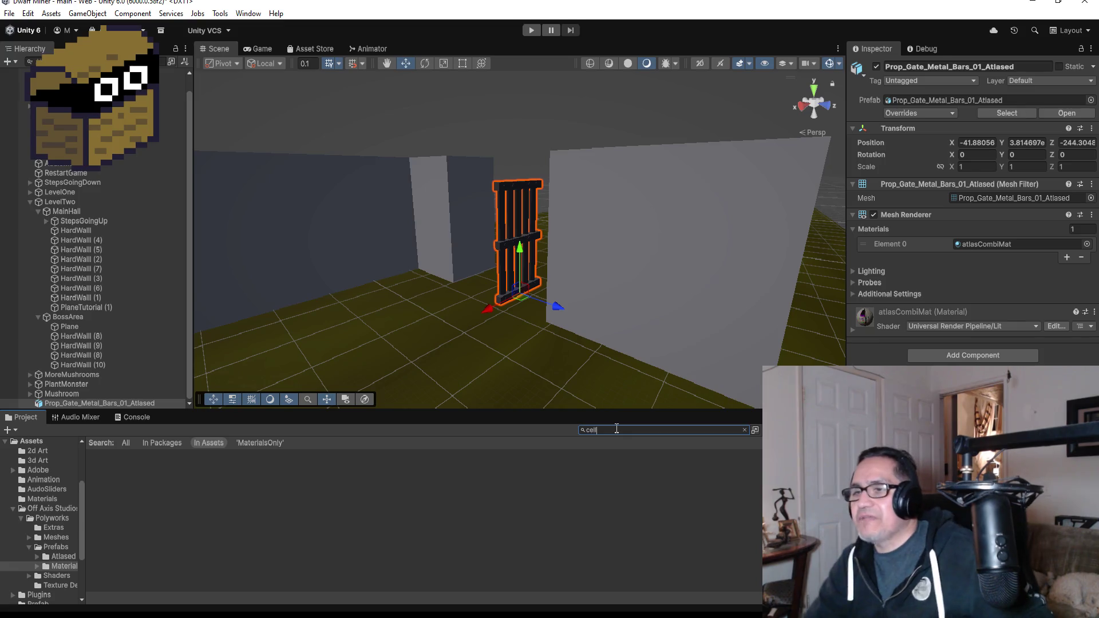
pyautogui.press('BackSpace')
pyautogui.press('BackSpace')
pyautogui.press('BackSpace')
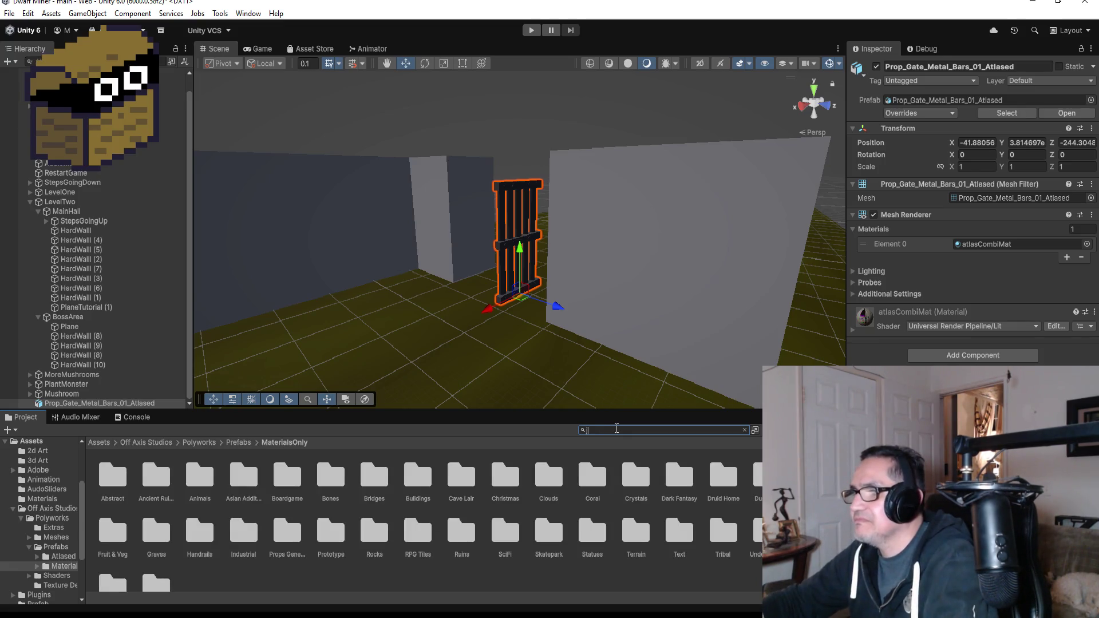
pyautogui.write('jail')
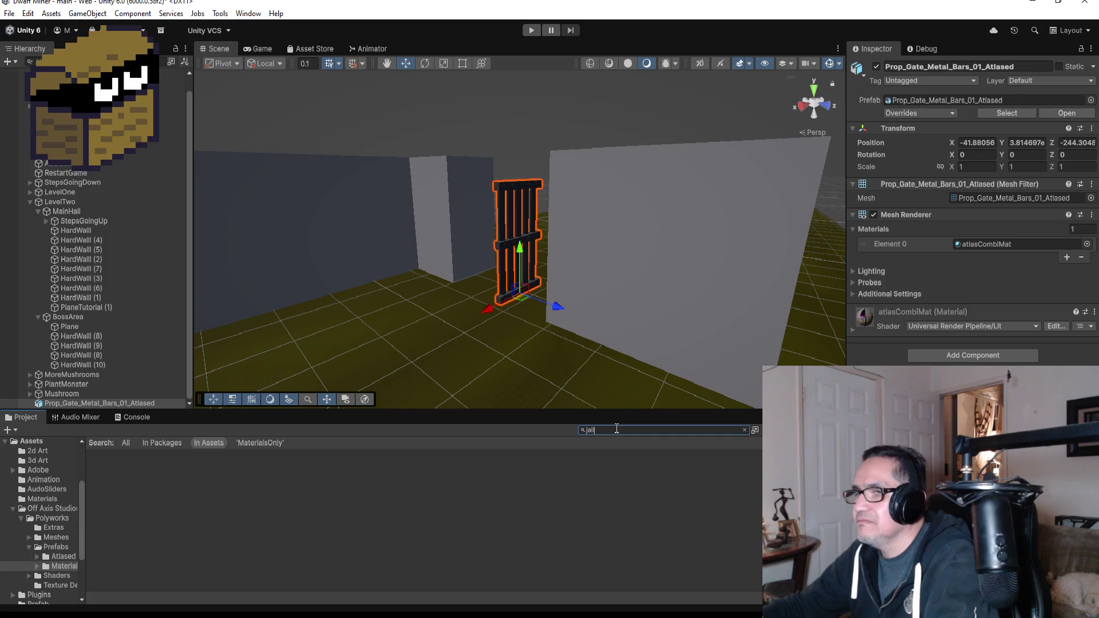
pyautogui.press('BackSpace')
pyautogui.press('BackSpace')
pyautogui.press('BackSpace')
pyautogui.write('gate')
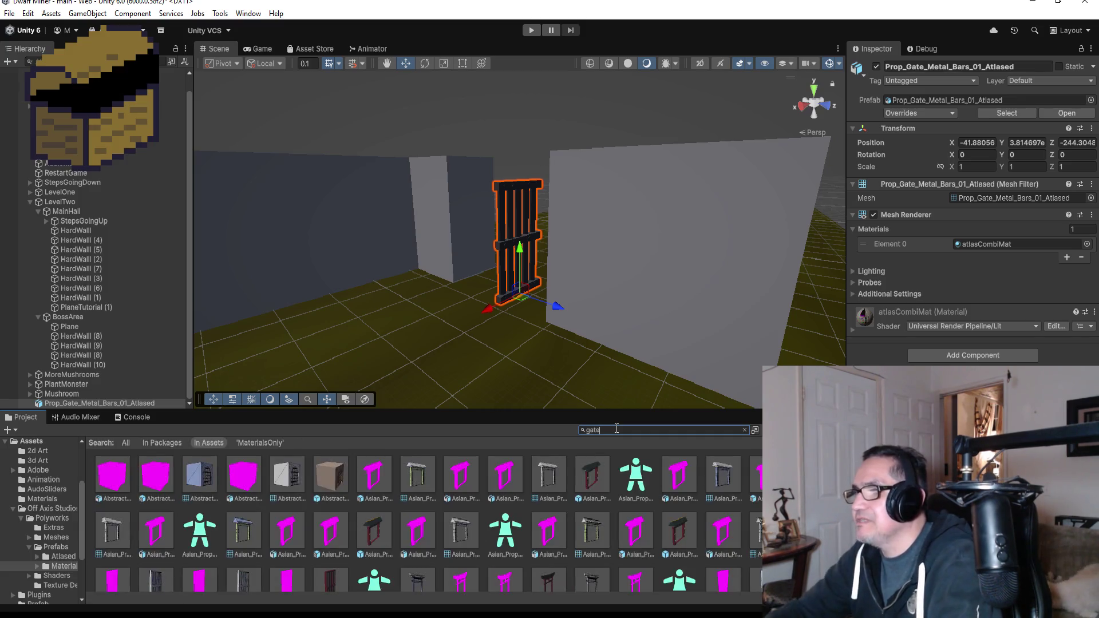
pyautogui.scroll(-5, 423, 498)
pyautogui.scroll(-1, 372, 542)
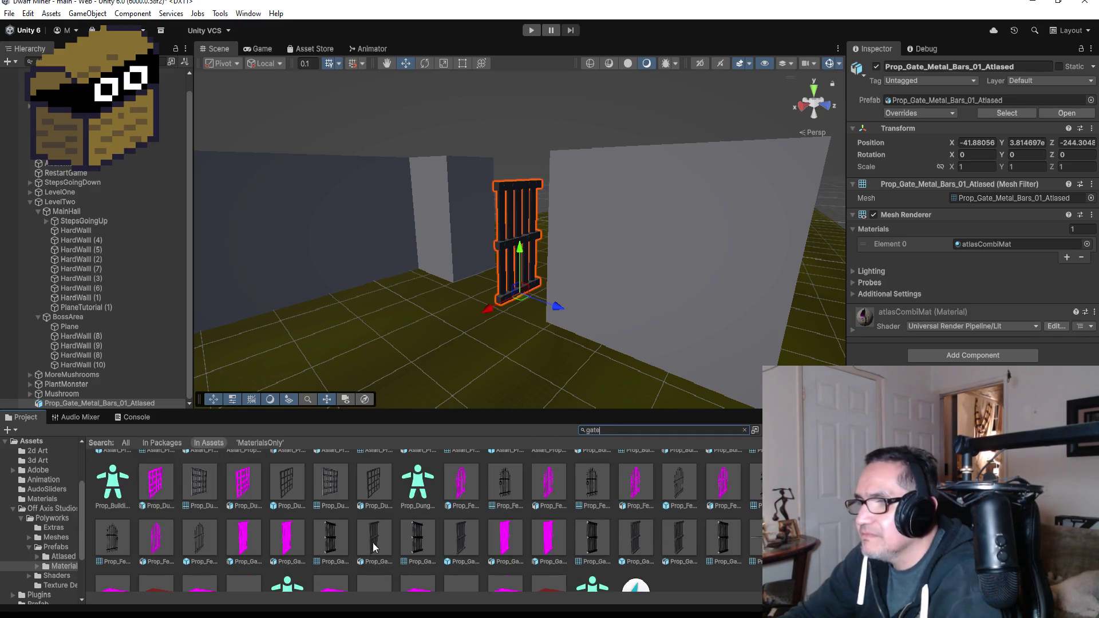
pyautogui.click(343, 532)
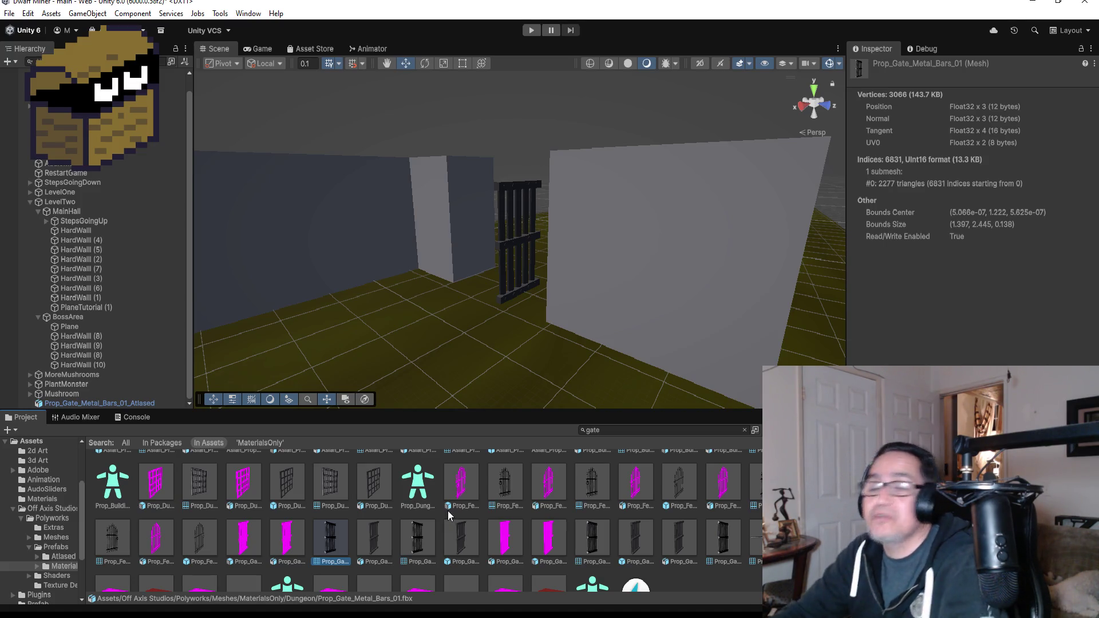
pyautogui.click(529, 238)
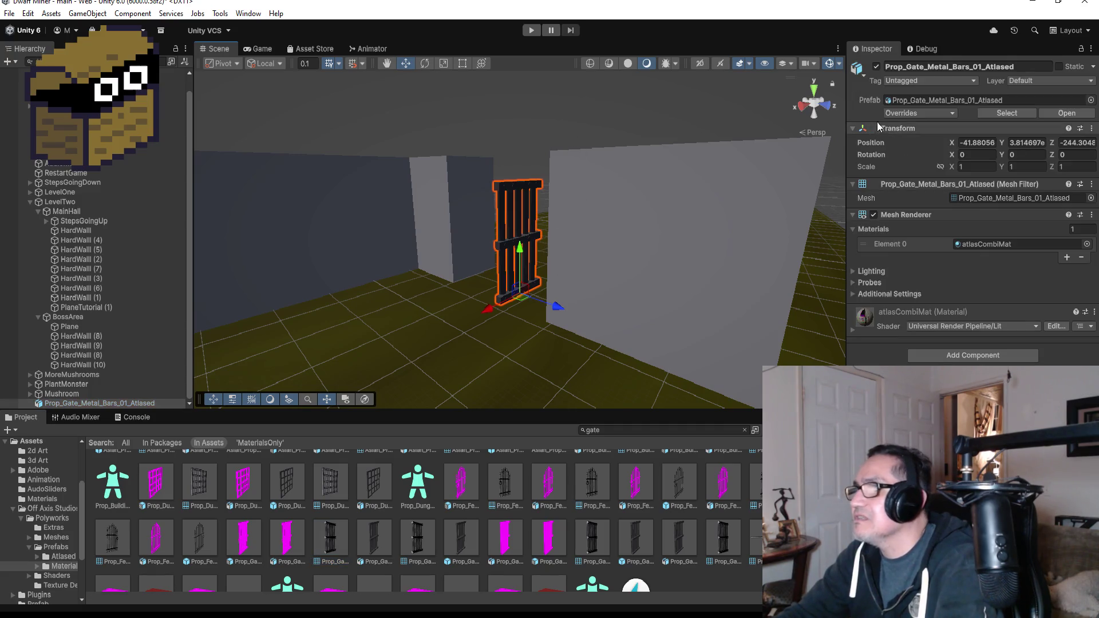
pyautogui.click(815, 87)
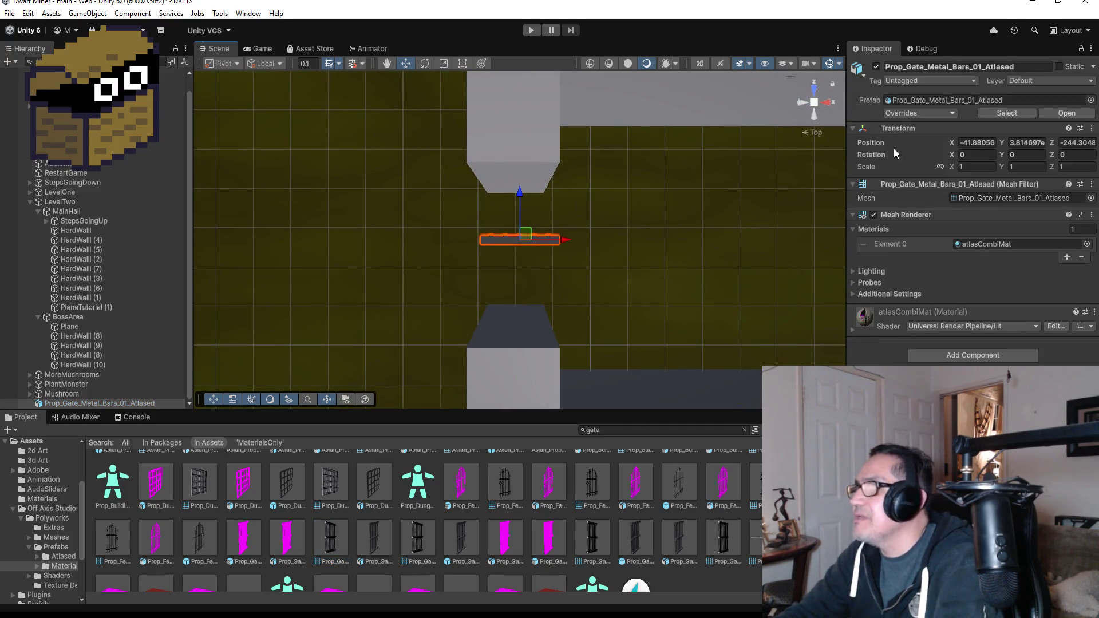
pyautogui.click(29, 202)
# Unpack the gate from its prefab and rename it MetalBar
pyautogui.rightClick(84, 255)
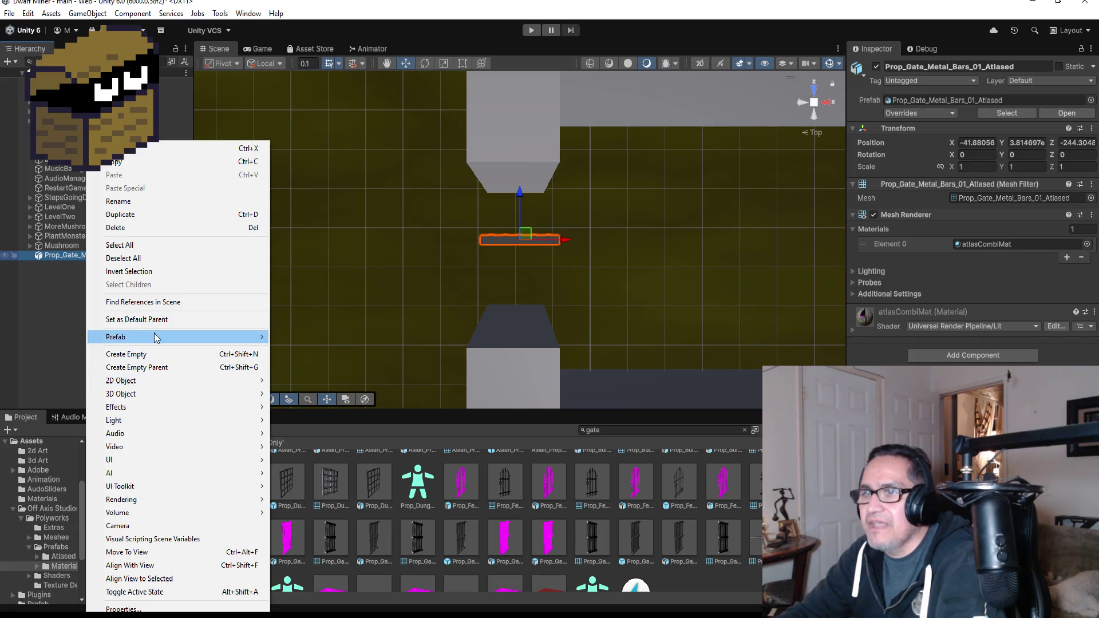
pyautogui.moveTo(154, 336)
pyautogui.click(325, 422)
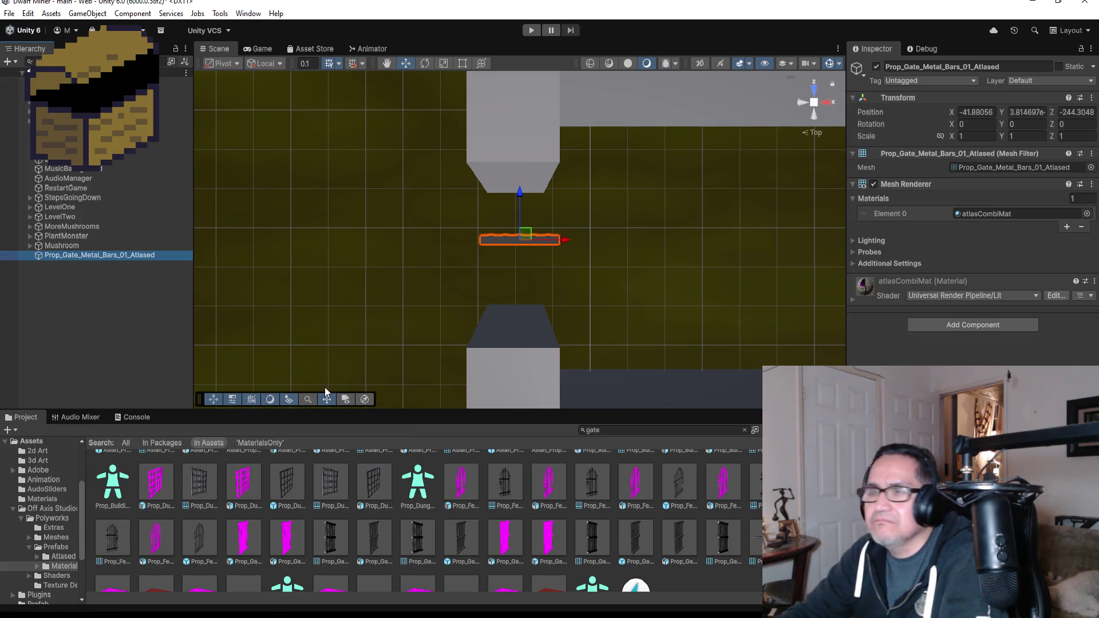
pyautogui.click(1006, 69)
pyautogui.write('MetalBar')
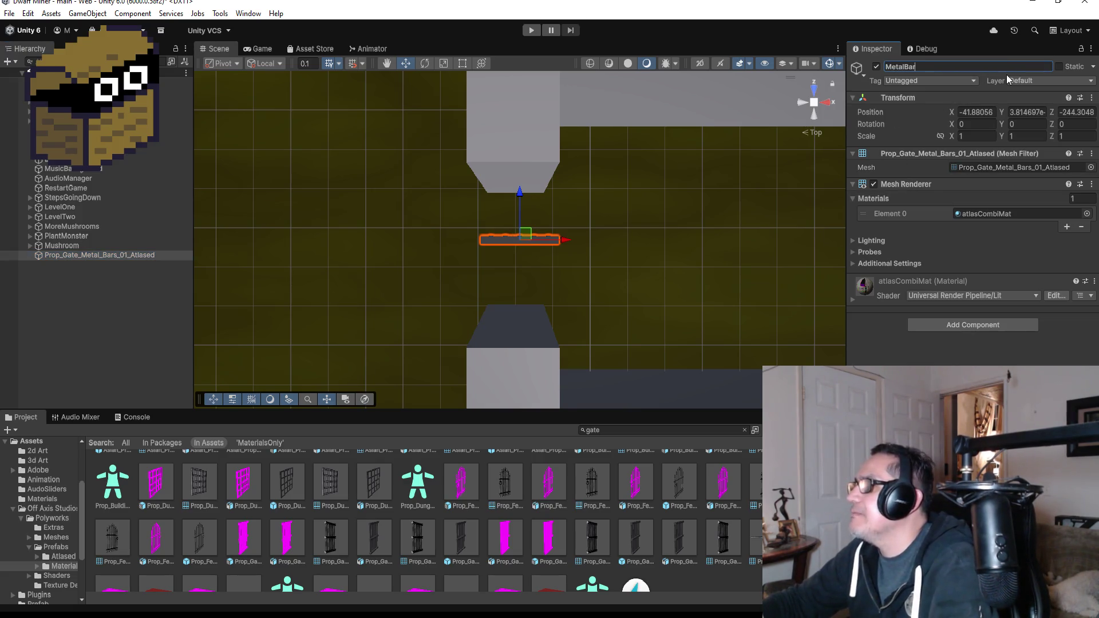
pyautogui.press('Return')
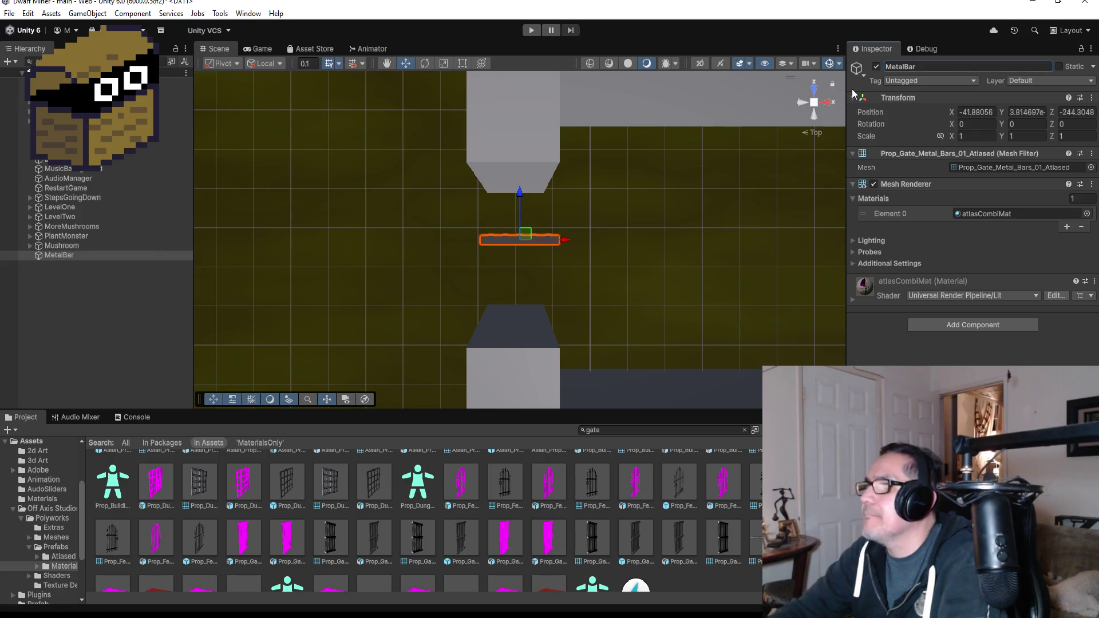
# Rotate MetalBar 90 degrees on Y so it spans the corridor gap
pyautogui.click(431, 62)
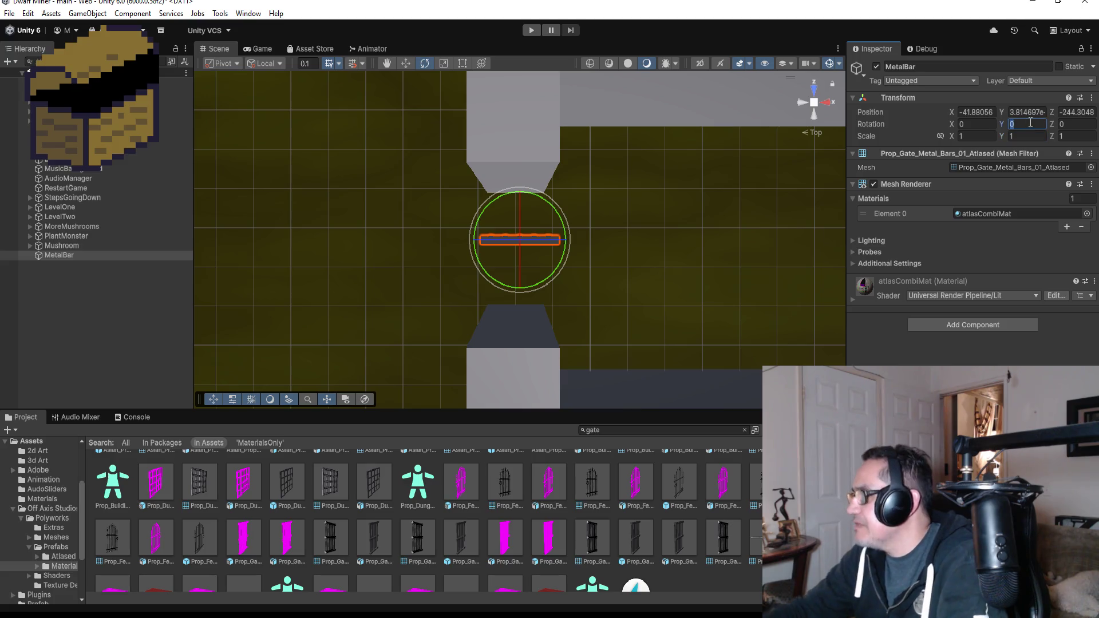
pyautogui.write('90')
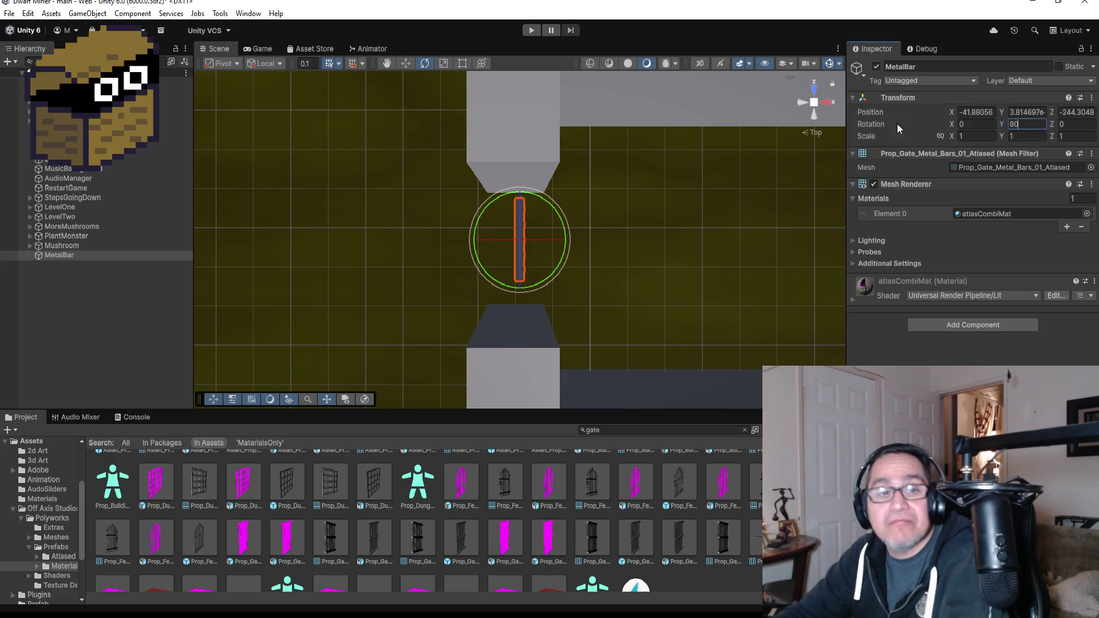
pyautogui.scroll(5, 824, 189)
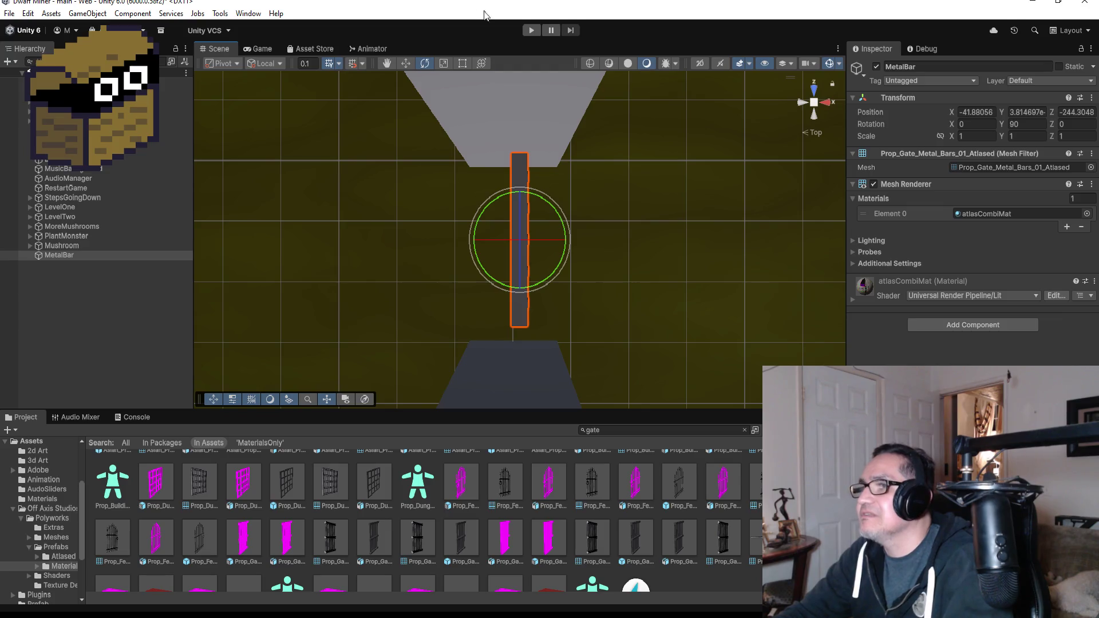
pyautogui.moveTo(648, 238); pyautogui.dragTo(684, 189)
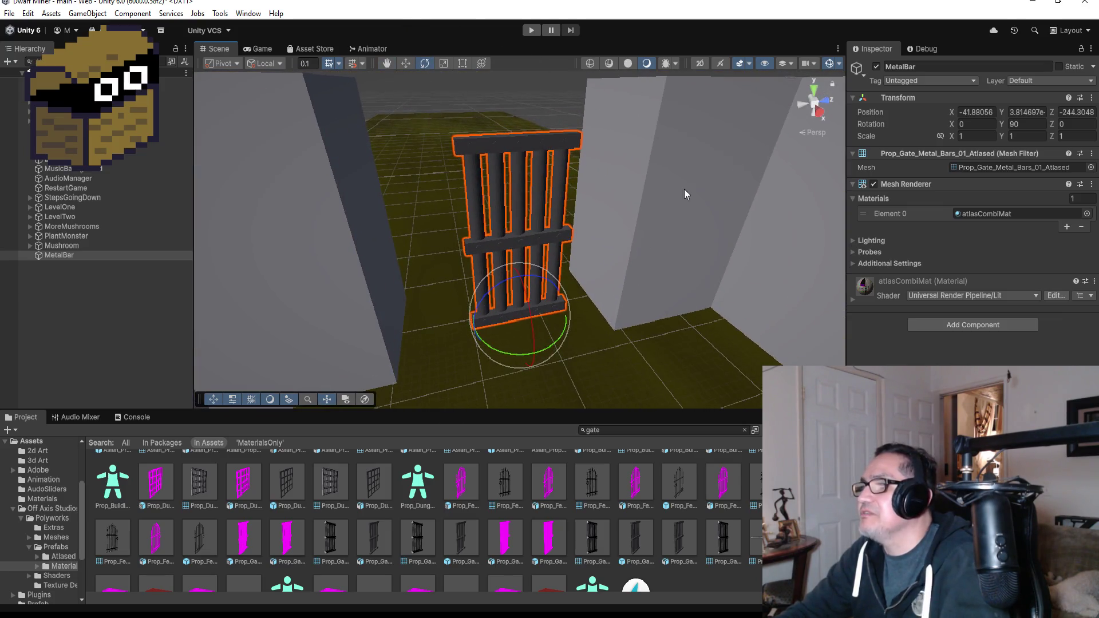
# Try scaling the gate to 2, then to 1.5 on all axes
pyautogui.click(975, 136)
pyautogui.write('2')
pyautogui.click(1027, 136)
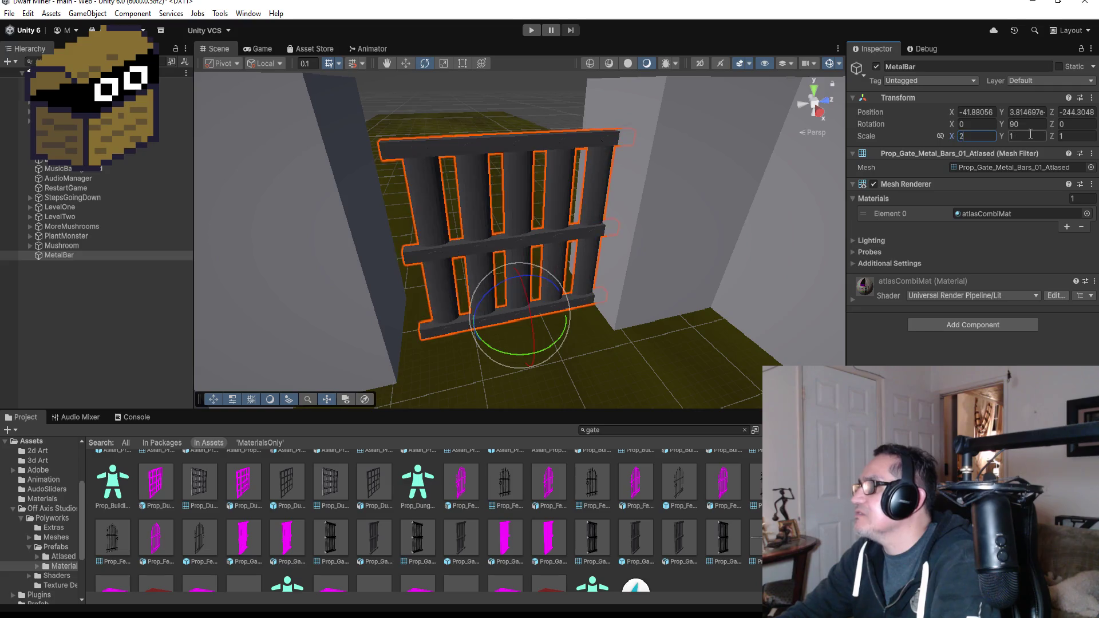
pyautogui.write('2')
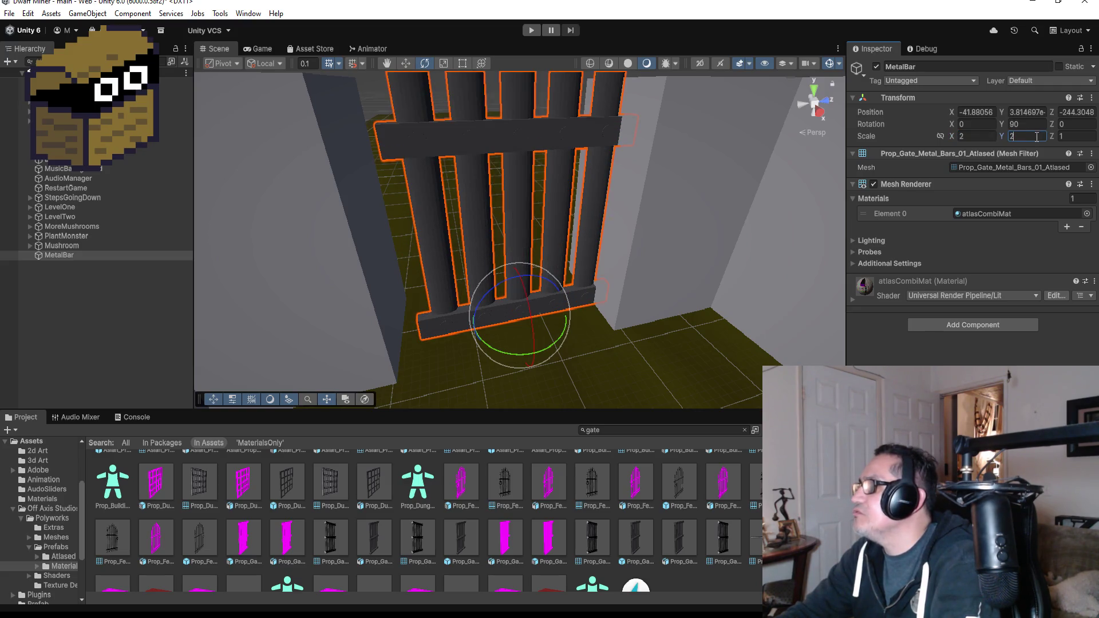
pyautogui.press('BackSpace')
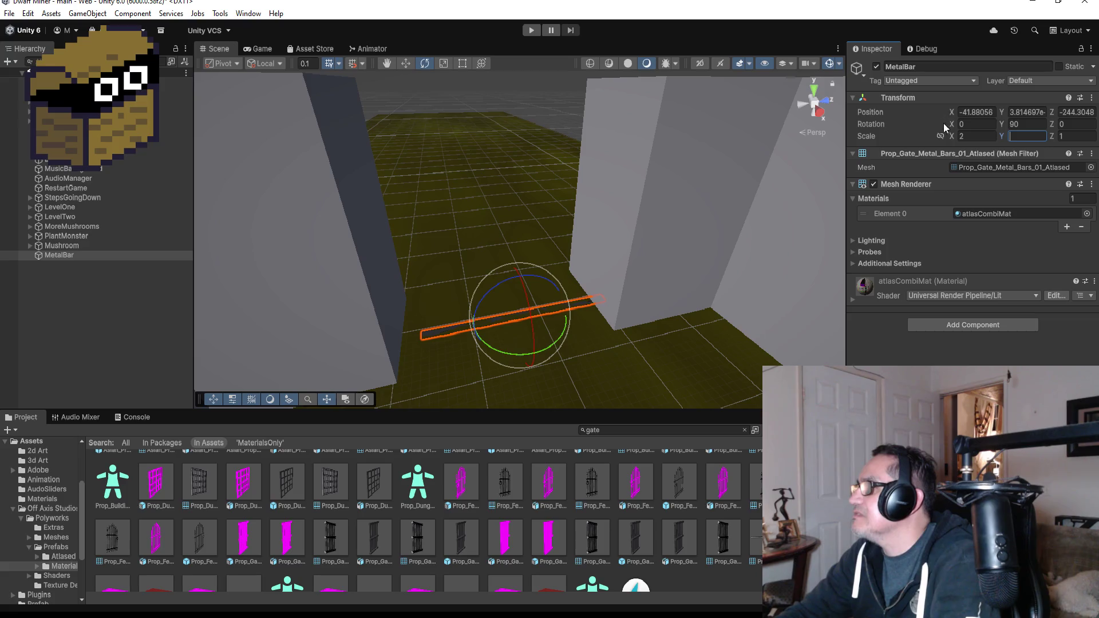
pyautogui.click(979, 136)
pyautogui.write('1')
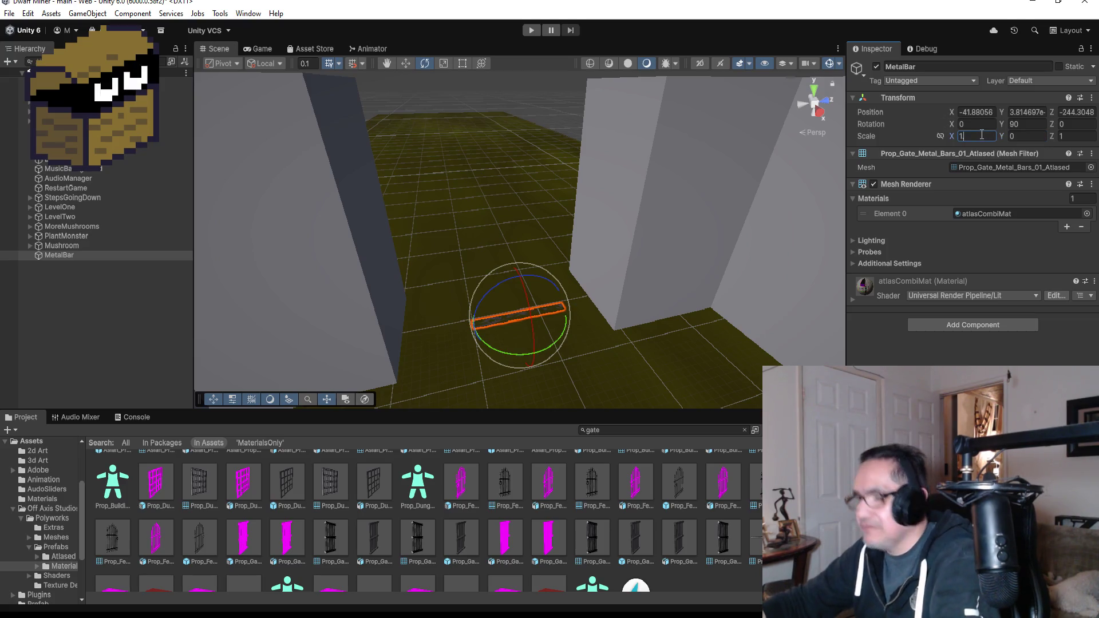
pyautogui.write('.5')
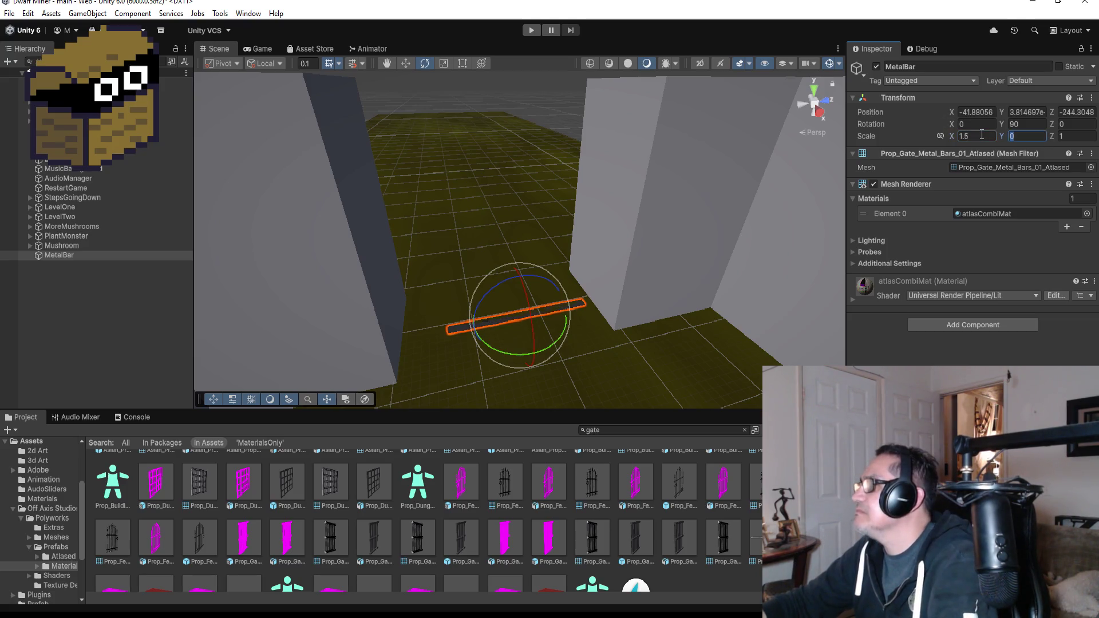
pyautogui.write('1.5')
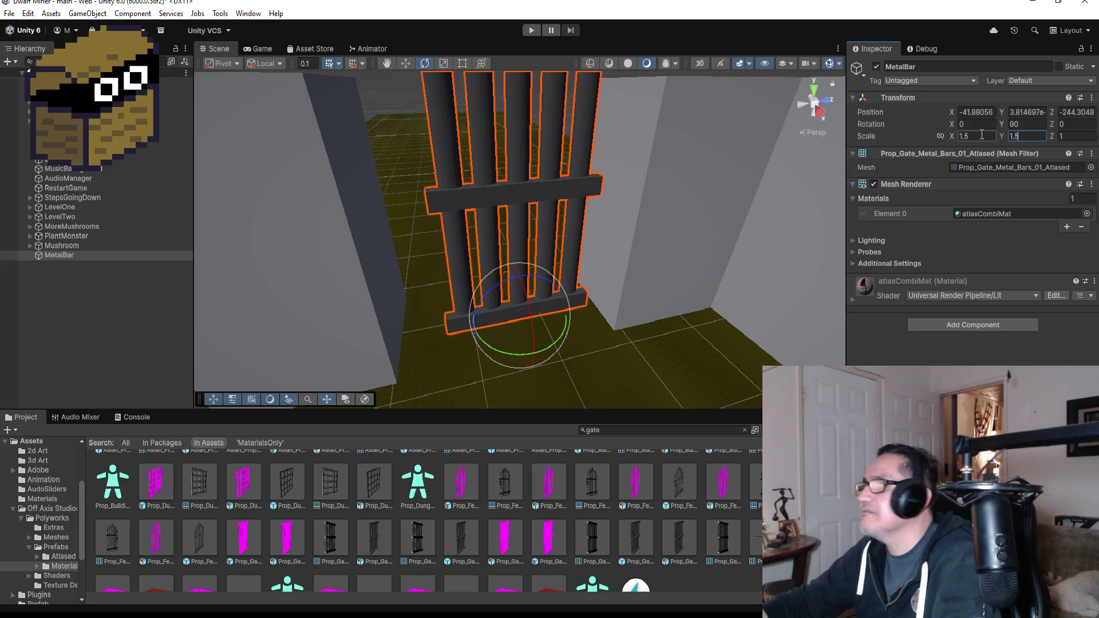
pyautogui.press('Tab')
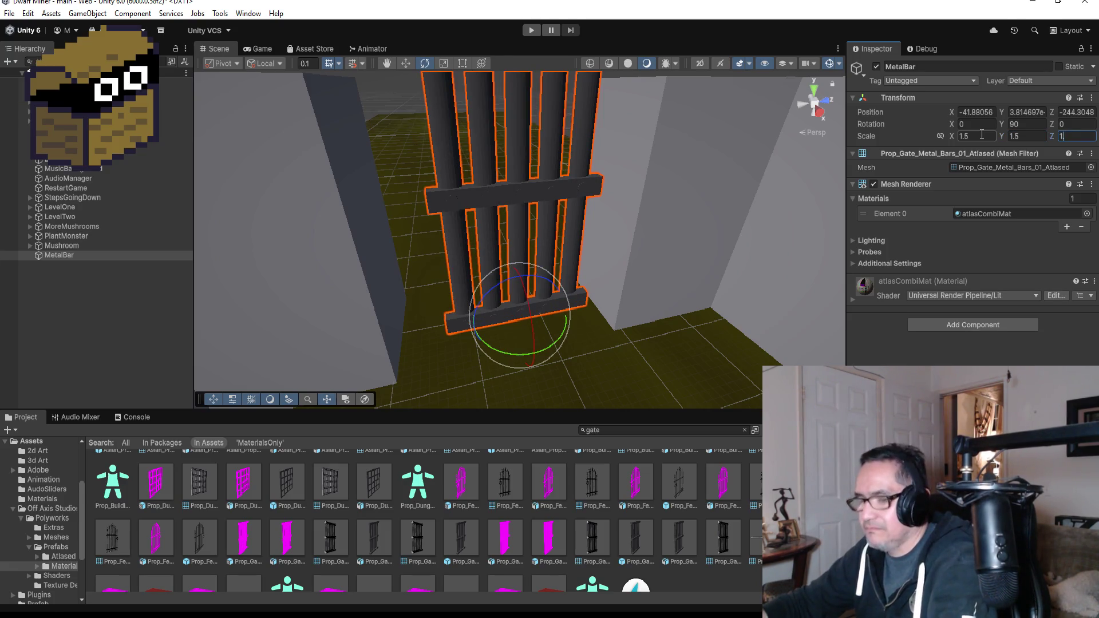
pyautogui.write('.5')
pyautogui.scroll(-5, 620, 179)
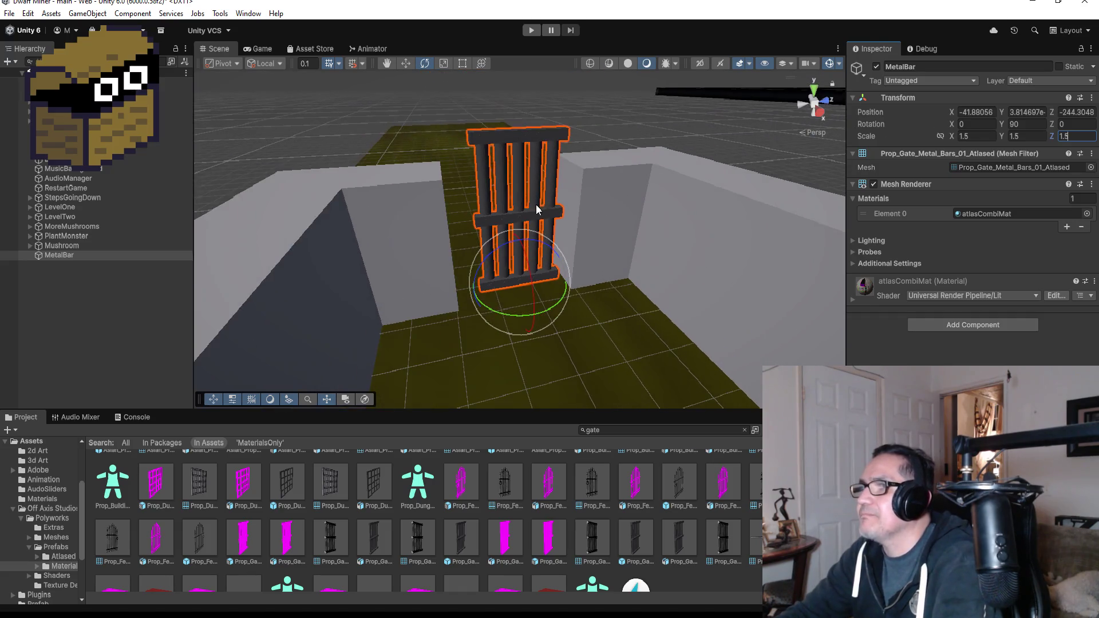
pyautogui.scroll(3, 536, 204)
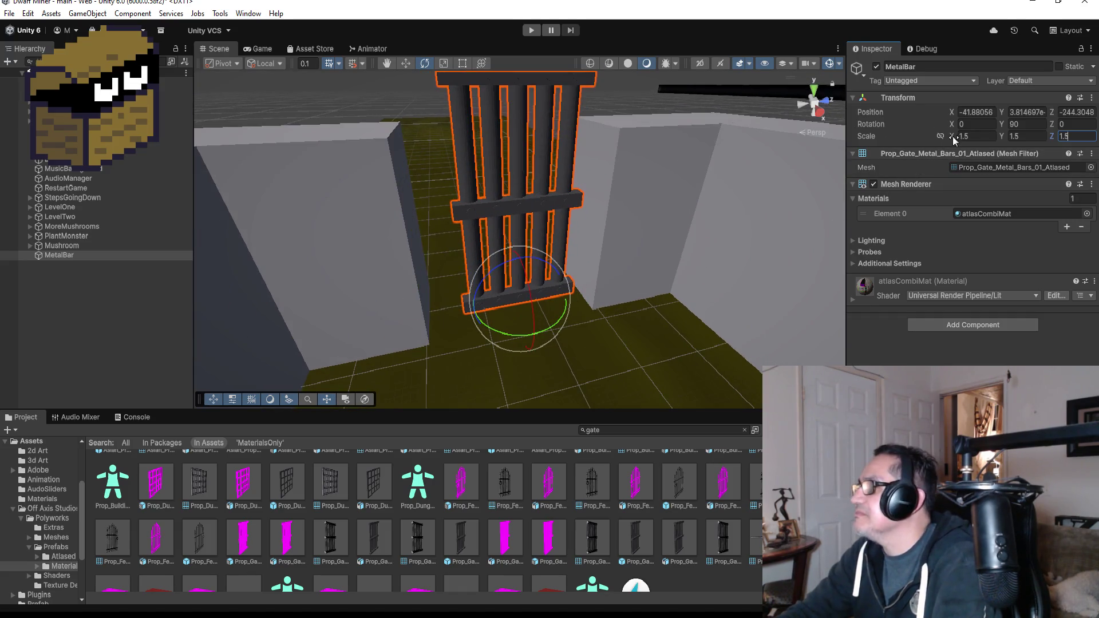
# Set the MetalBar scale to 1.3 on X, Y and Z
pyautogui.click(976, 136)
pyautogui.write('1.3')
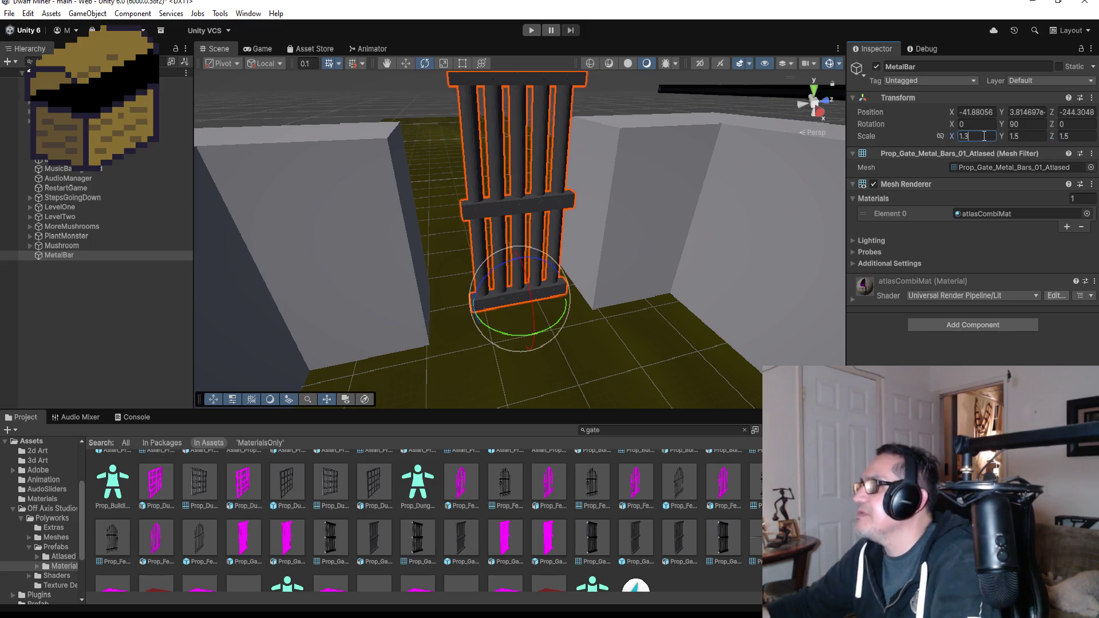
pyautogui.write('1.3')
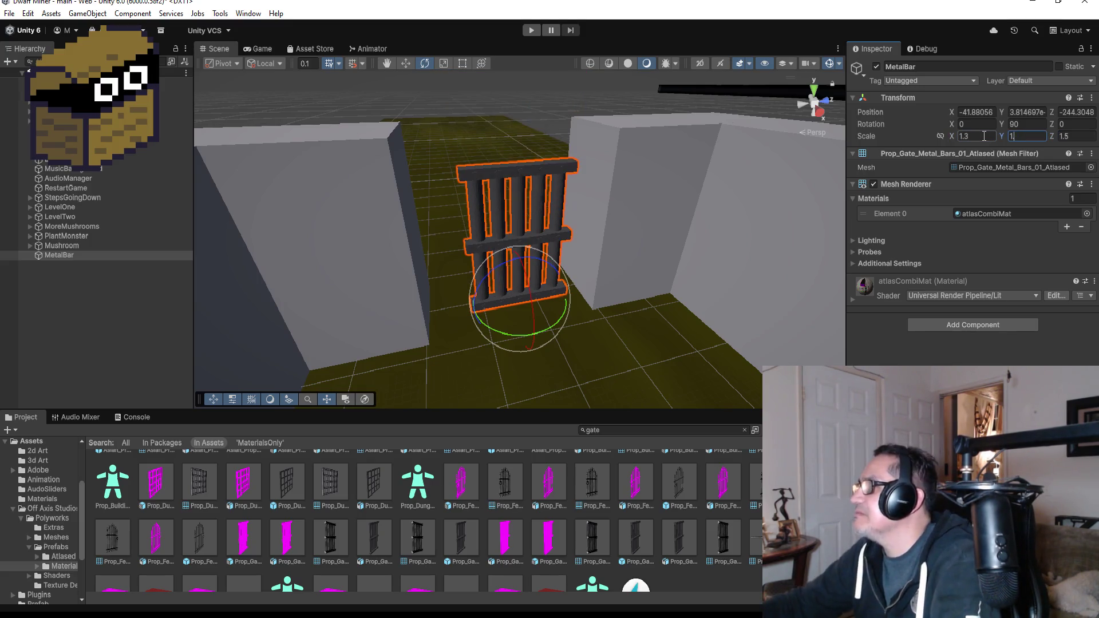
pyautogui.press('Tab')
pyautogui.write('1.3')
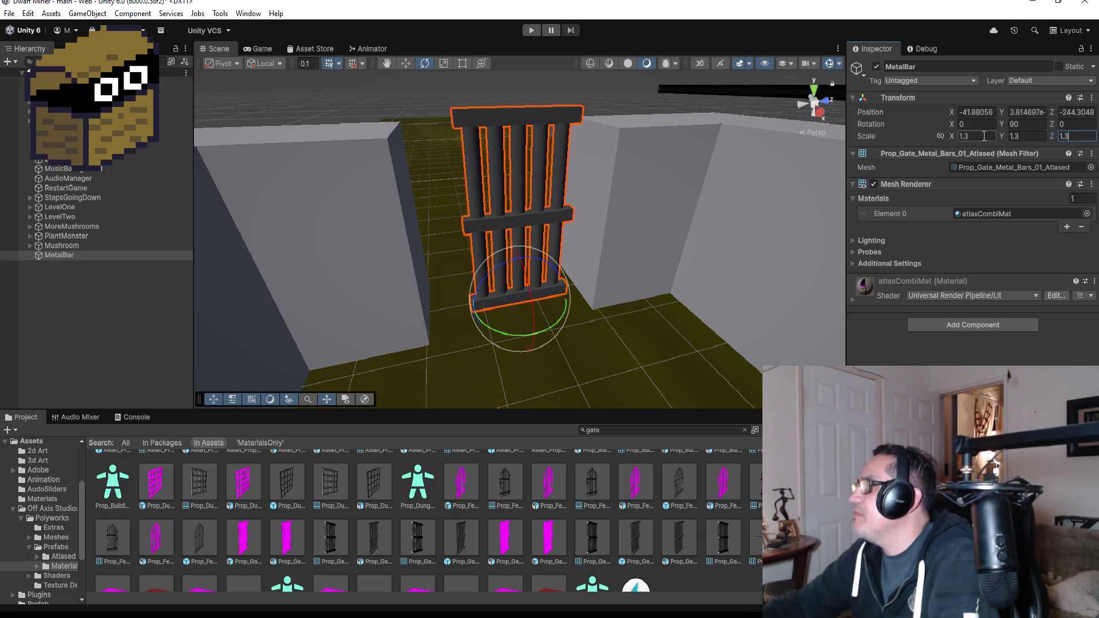
pyautogui.click(405, 63)
# Lower the gate to the floor and stretch its edges wider with the Rect tool
pyautogui.moveTo(520, 260)
pyautogui.mouseDown()
pyautogui.moveTo(520, 276)
pyautogui.moveTo(519, 261)
pyautogui.mouseUp()
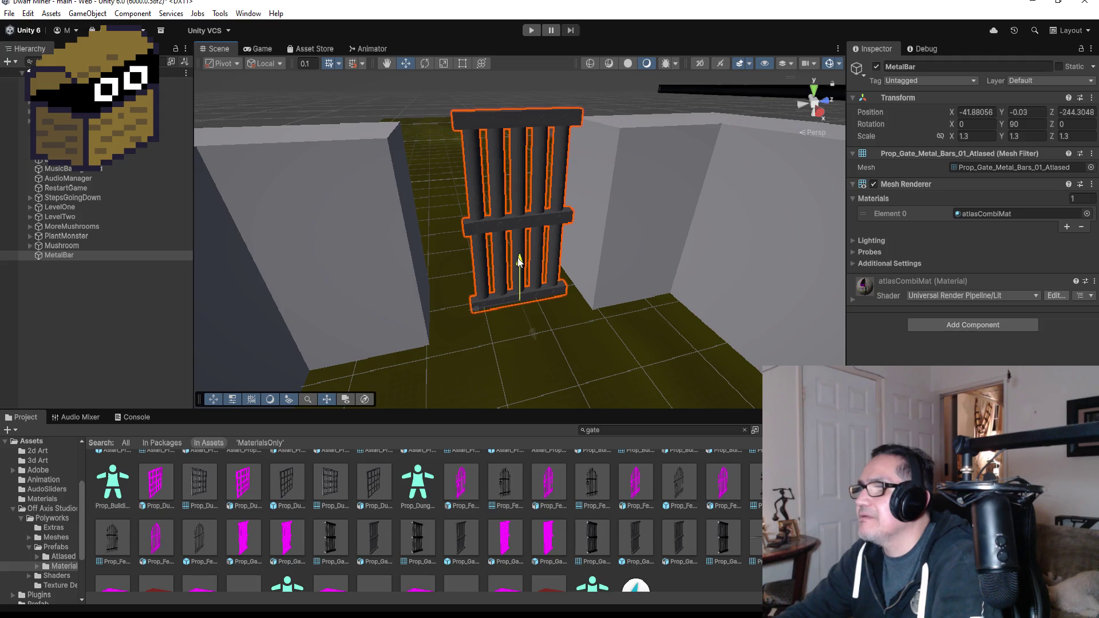
pyautogui.moveTo(478, 308)
pyautogui.mouseDown()
pyautogui.moveTo(599, 211)
pyautogui.moveTo(439, 284)
pyautogui.moveTo(545, 252)
pyautogui.moveTo(590, 213)
pyautogui.mouseUp()
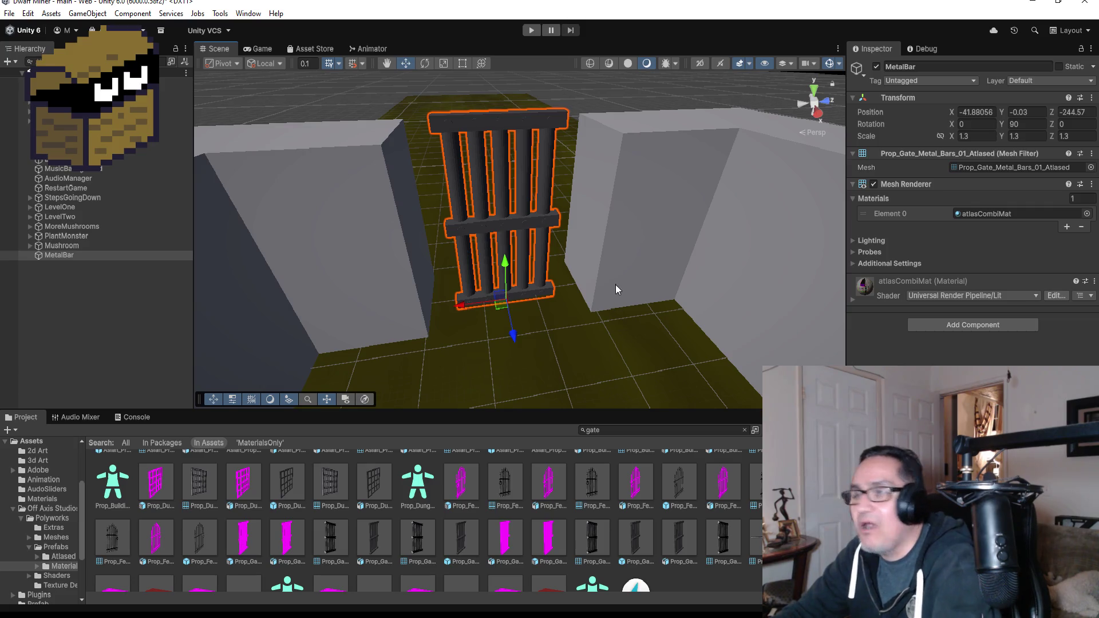
pyautogui.scroll(3, 610, 271)
pyautogui.scroll(-2, 610, 267)
pyautogui.click(462, 63)
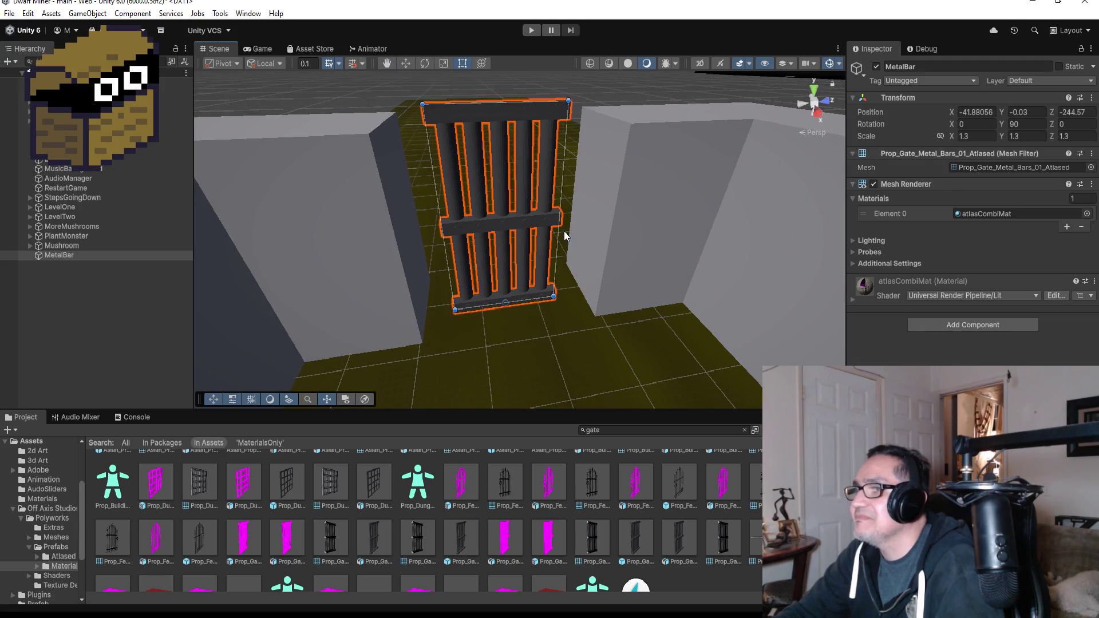
pyautogui.moveTo(557, 234); pyautogui.dragTo(587, 237)
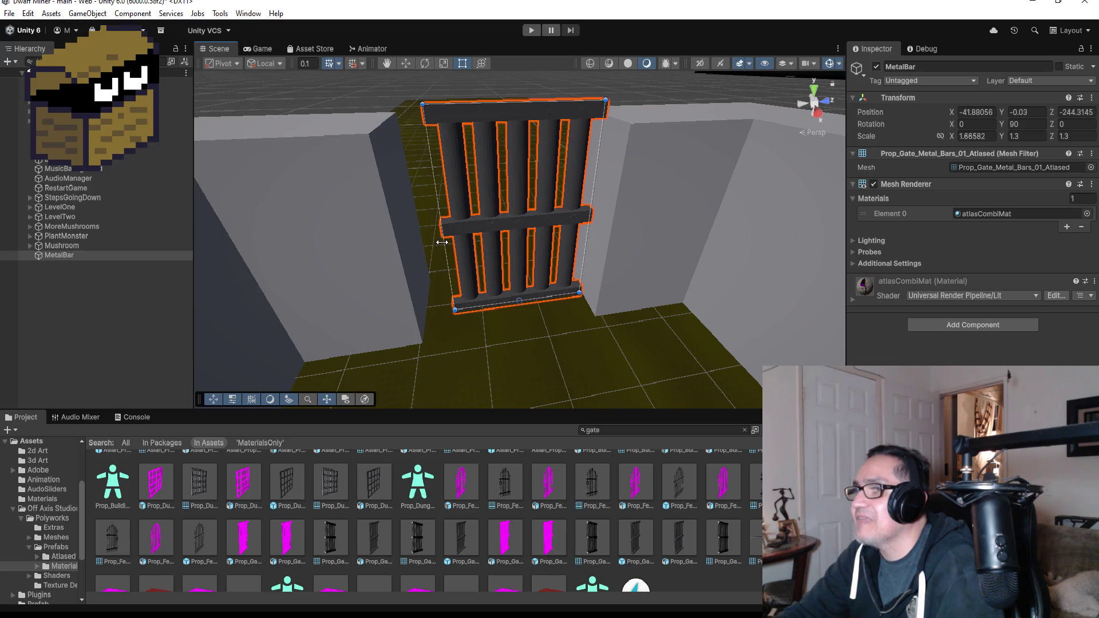
pyautogui.moveTo(442, 242); pyautogui.dragTo(404, 248)
pyautogui.press('f')
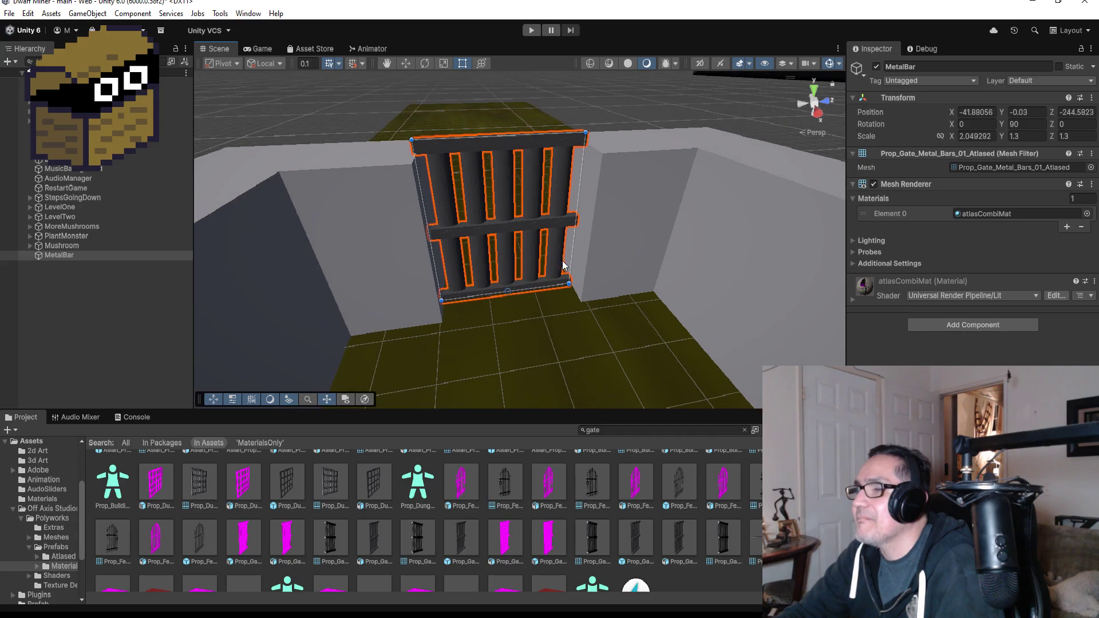
# Set the gate's Y scale to 1.2 and X scale to 1.2
pyautogui.click(987, 136)
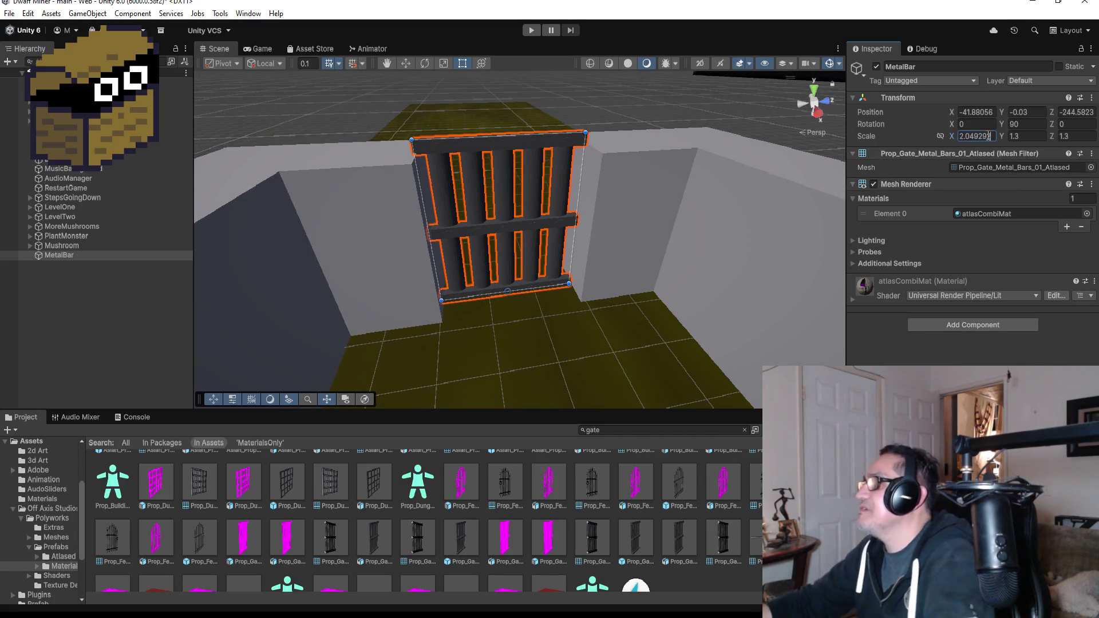
pyautogui.press('BackSpace')
pyautogui.press('BackSpace')
pyautogui.press('BackSpace')
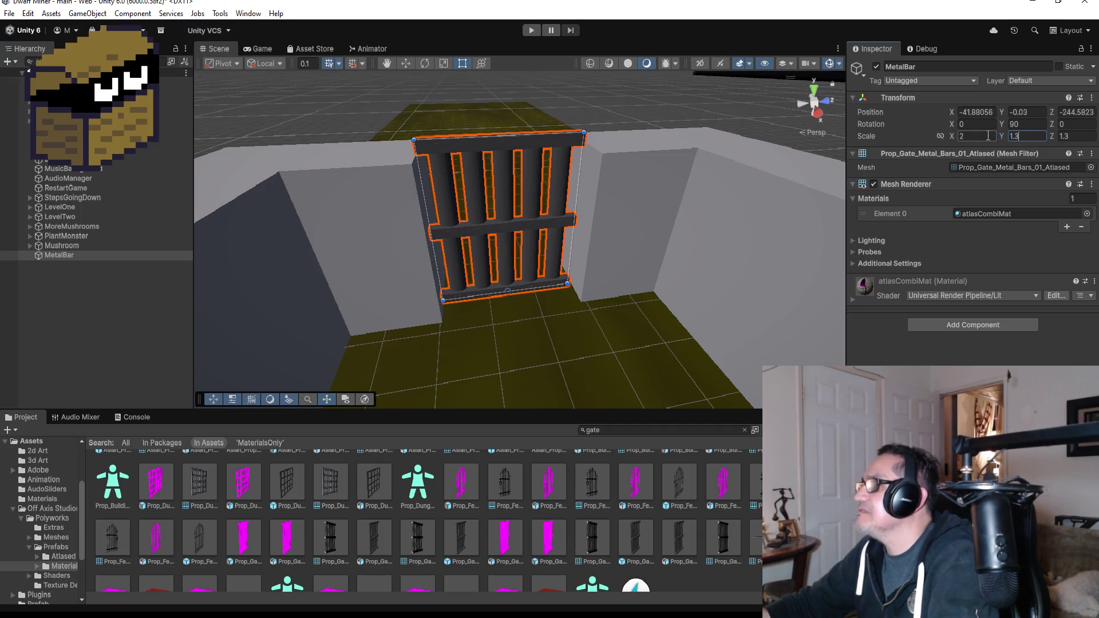
pyautogui.press('BackSpace')
pyautogui.write('2')
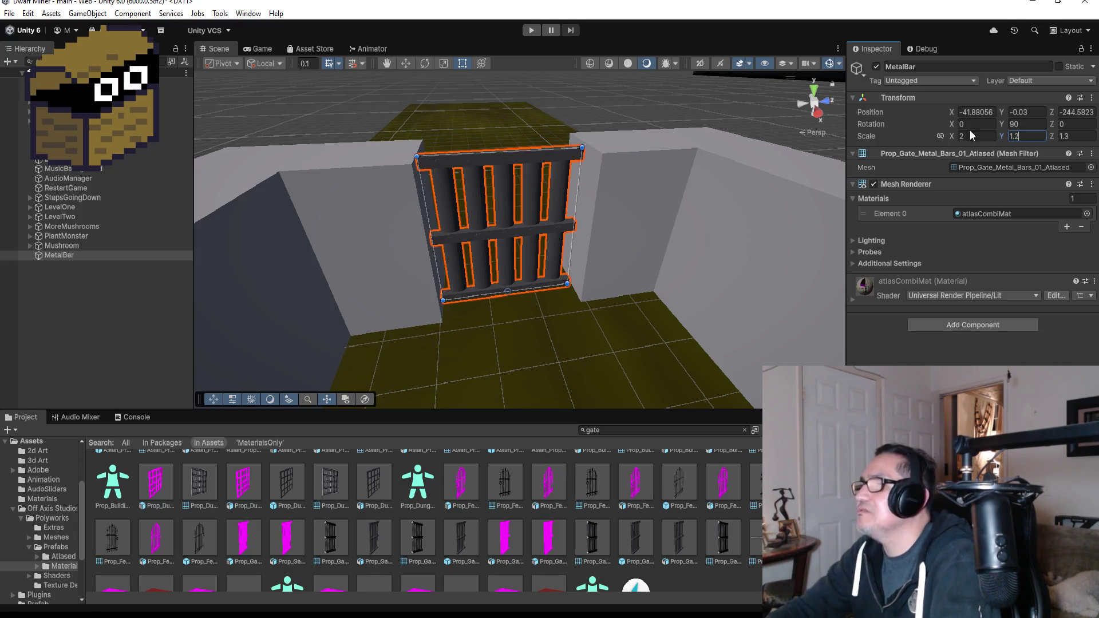
pyautogui.moveTo(622, 114)
pyautogui.mouseDown()
pyautogui.moveTo(449, 166)
pyautogui.moveTo(611, 154)
pyautogui.mouseUp()
pyautogui.click(975, 137)
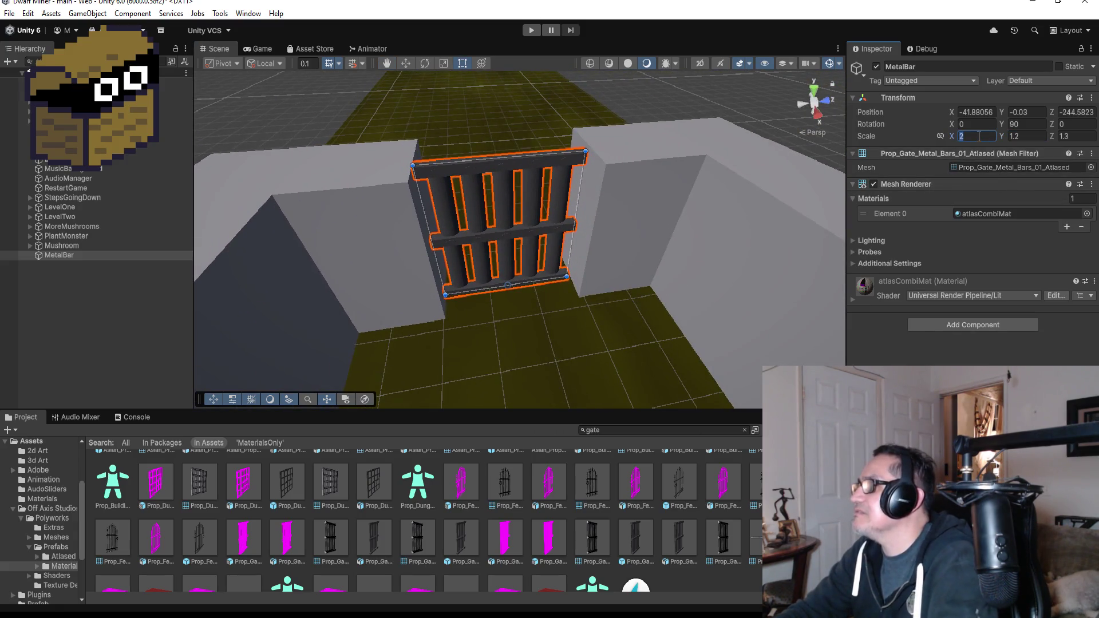
pyautogui.write('1')
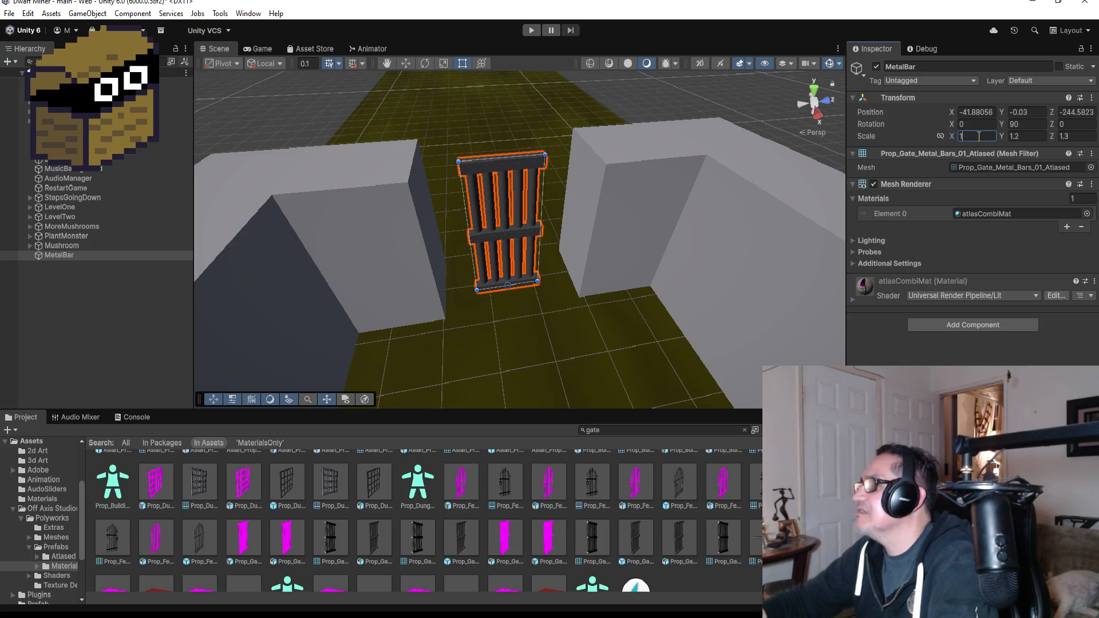
pyautogui.write('.2')
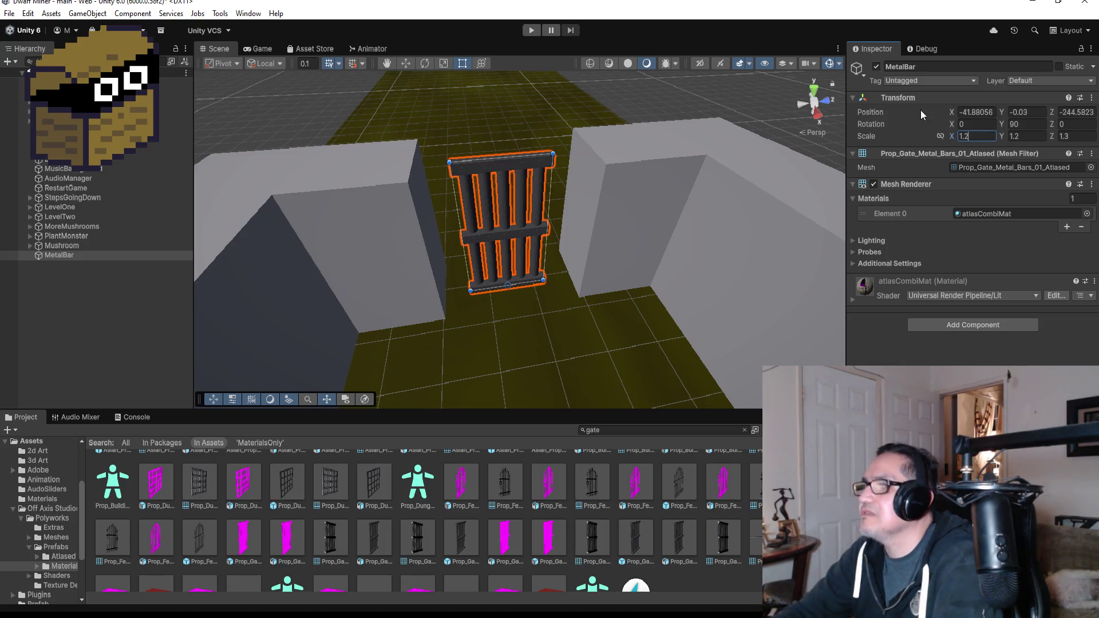
# Shift the gate right, duplicate it as MetalBar (1), and slide the copy left beside it
pyautogui.click(405, 62)
pyautogui.moveTo(466, 290); pyautogui.dragTo(496, 288)
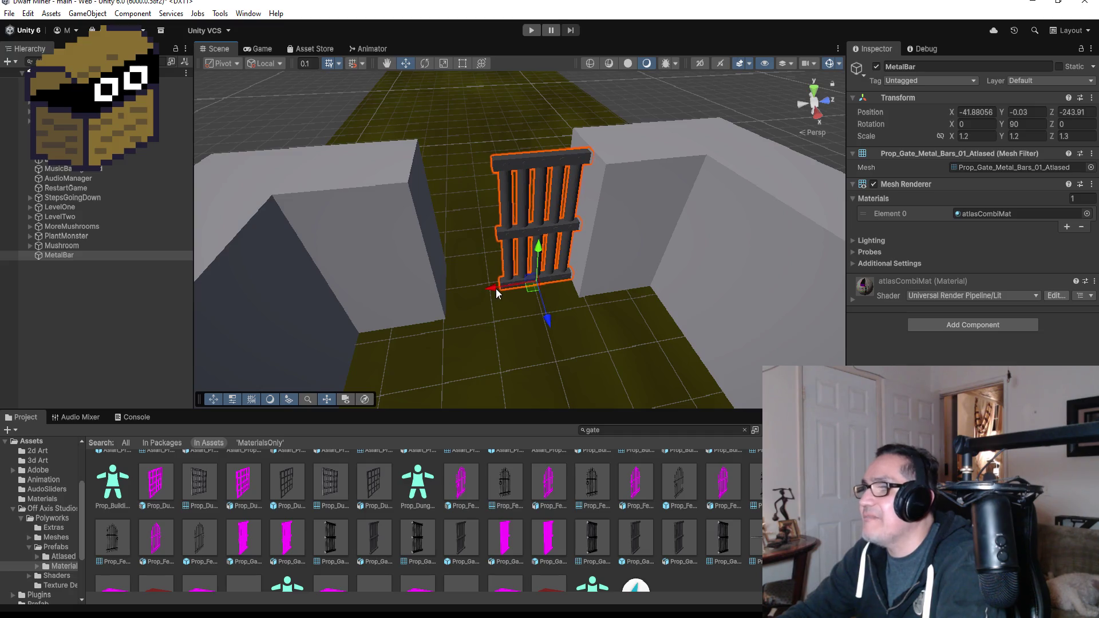
pyautogui.hotkey('ctrl', 'd')
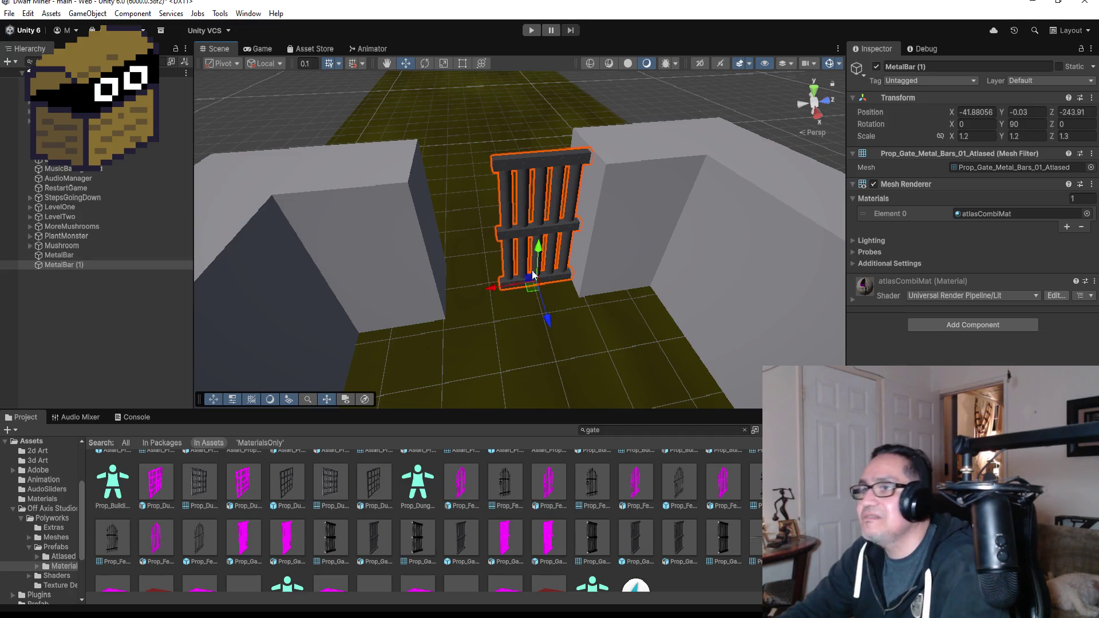
pyautogui.moveTo(496, 288); pyautogui.dragTo(412, 290)
pyautogui.scroll(6, 496, 280)
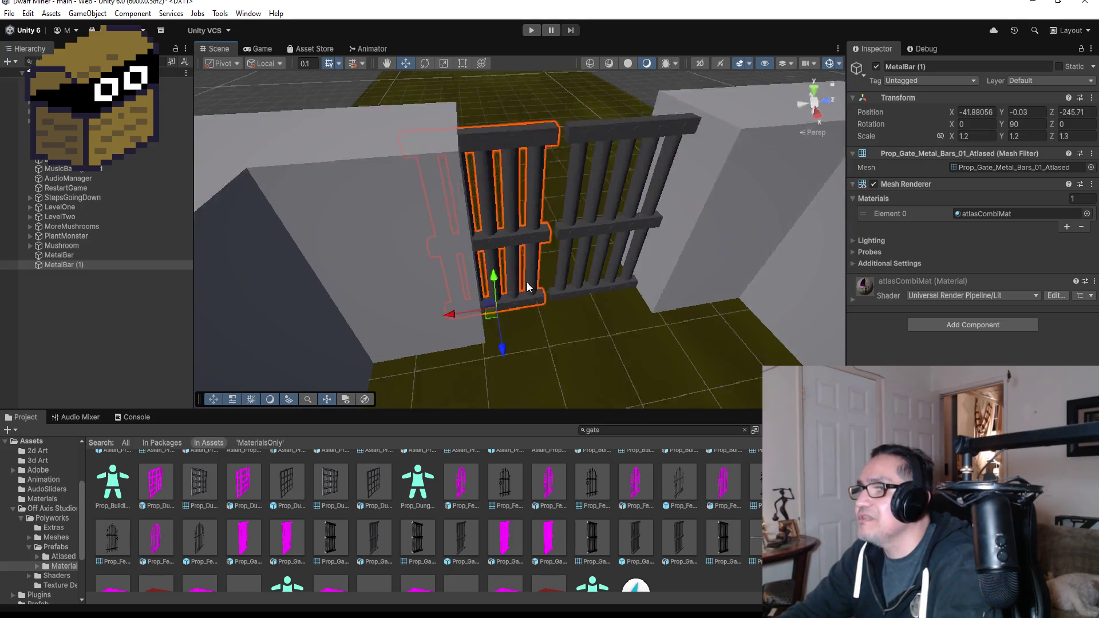
pyautogui.moveTo(661, 325)
pyautogui.mouseDown()
pyautogui.moveTo(609, 283)
pyautogui.moveTo(603, 366)
pyautogui.moveTo(687, 249)
pyautogui.mouseUp()
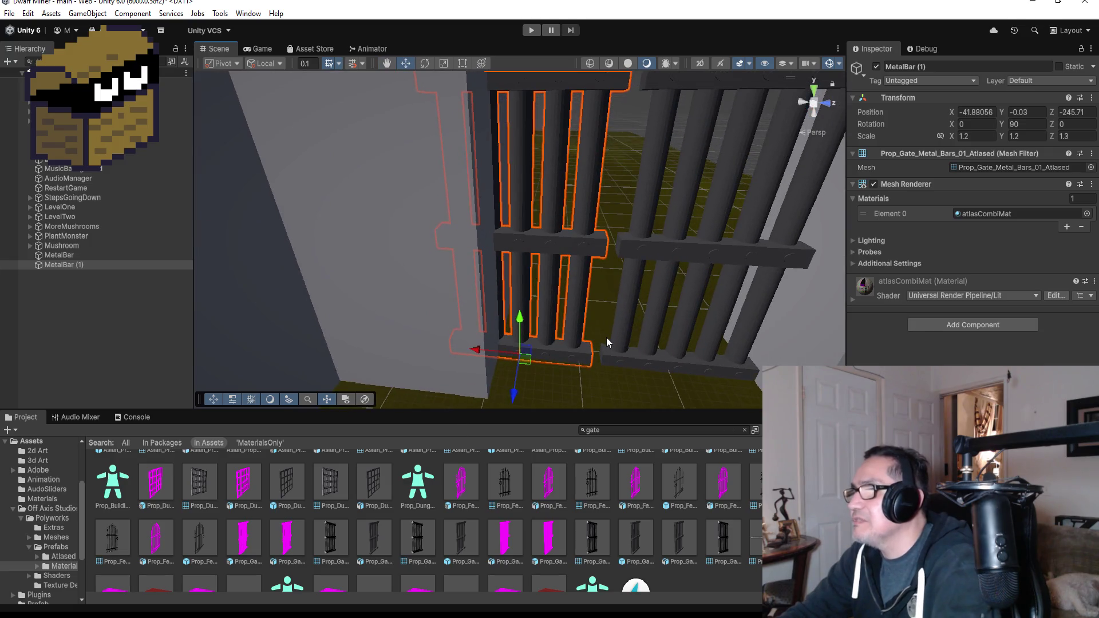
pyautogui.scroll(-3, 662, 366)
pyautogui.click(664, 393)
pyautogui.scroll(-5, 675, 381)
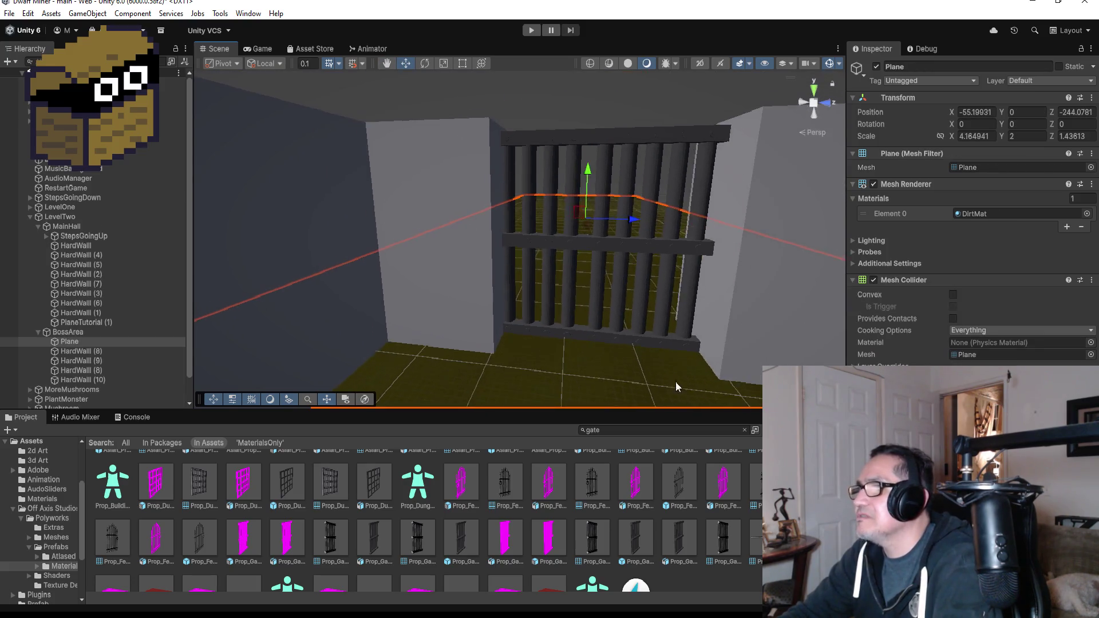
pyautogui.scroll(-3, 681, 226)
pyautogui.moveTo(679, 223)
pyautogui.mouseDown()
pyautogui.moveTo(689, 319)
pyautogui.moveTo(738, 352)
pyautogui.mouseUp()
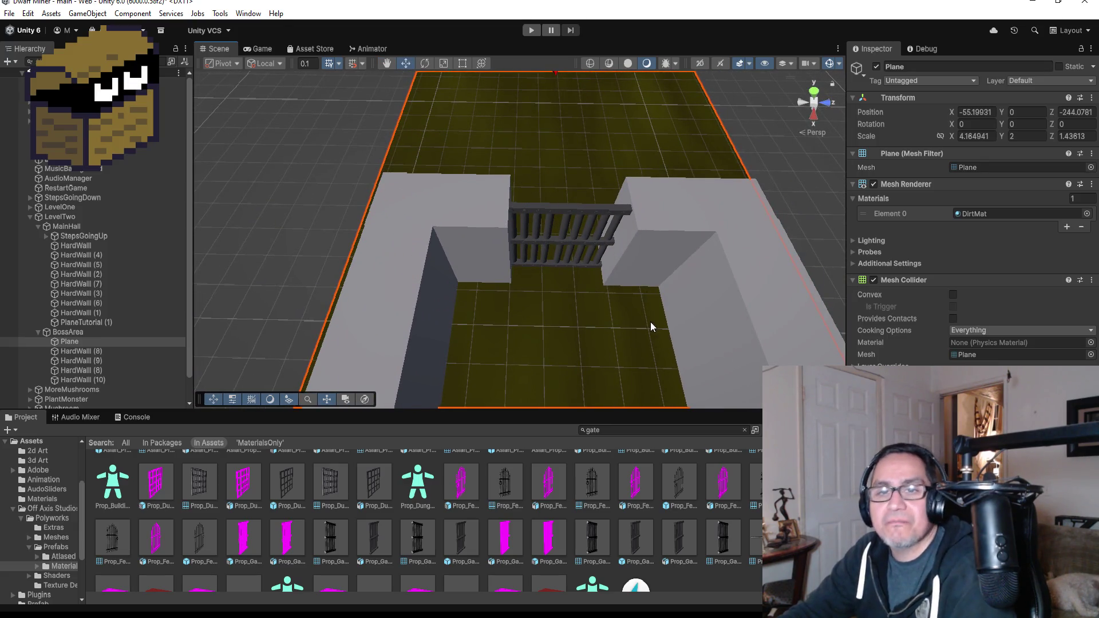
pyautogui.scroll(-3, 656, 322)
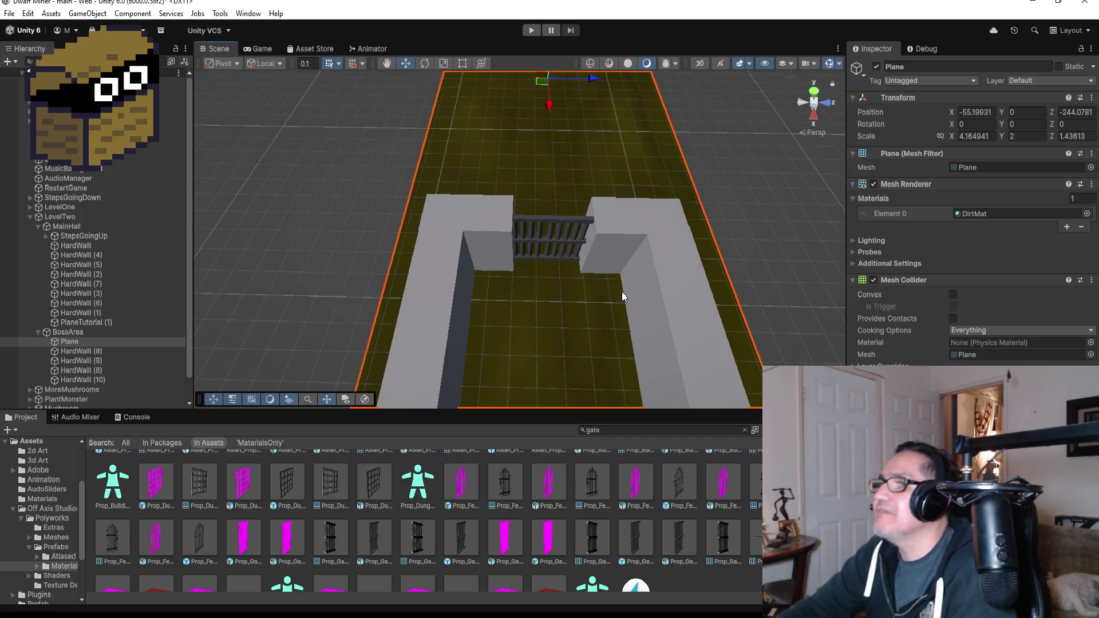
pyautogui.scroll(-3, 547, 152)
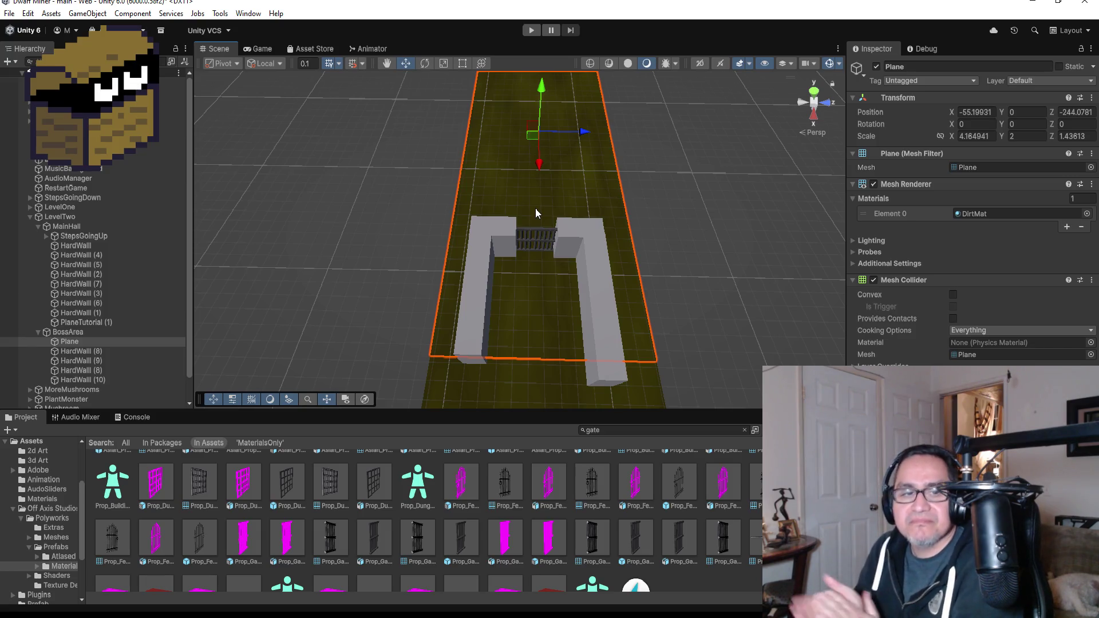
pyautogui.scroll(-5, 555, 182)
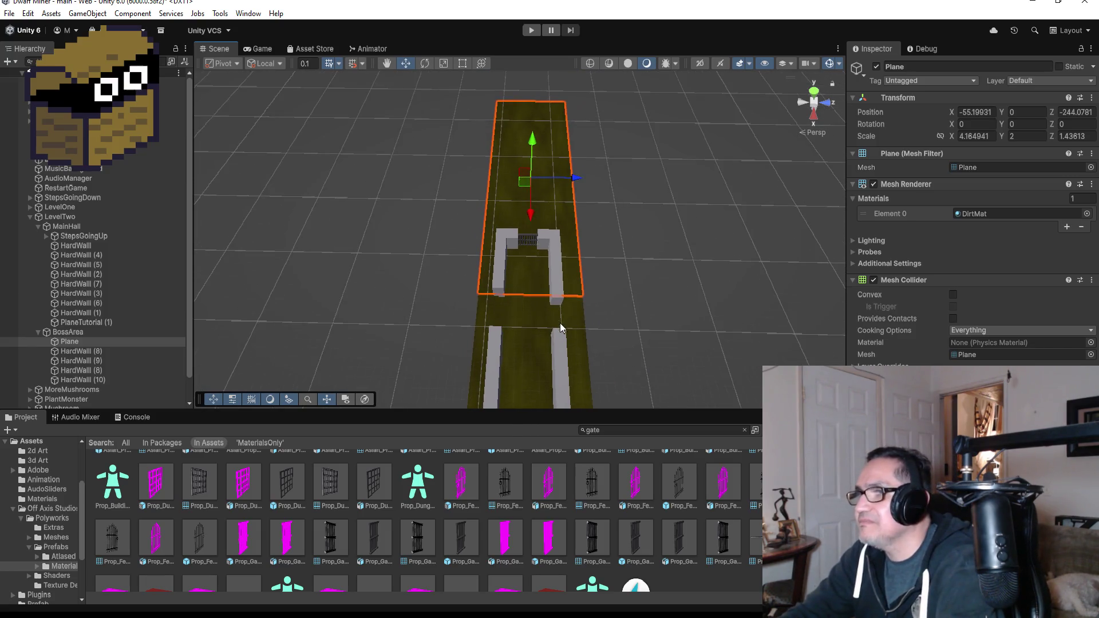
pyautogui.scroll(-2, 533, 321)
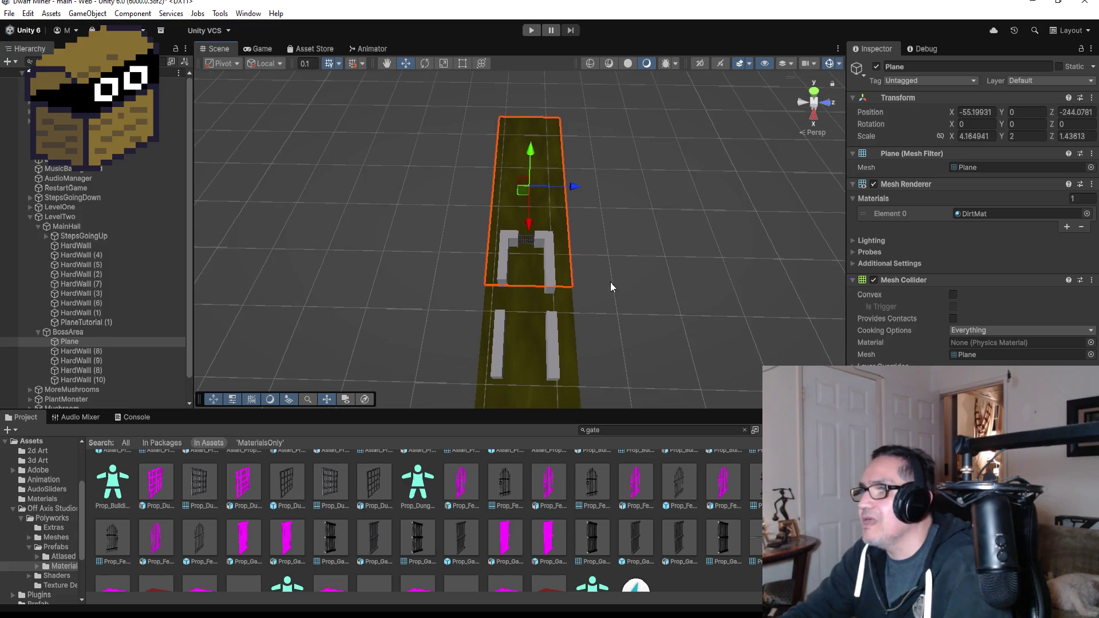
pyautogui.moveTo(610, 282)
pyautogui.mouseDown()
pyautogui.moveTo(615, 194)
pyautogui.moveTo(658, 135)
pyautogui.moveTo(567, 149)
pyautogui.moveTo(608, 183)
pyautogui.moveTo(562, 277)
pyautogui.moveTo(557, 317)
pyautogui.moveTo(533, 333)
pyautogui.mouseUp()
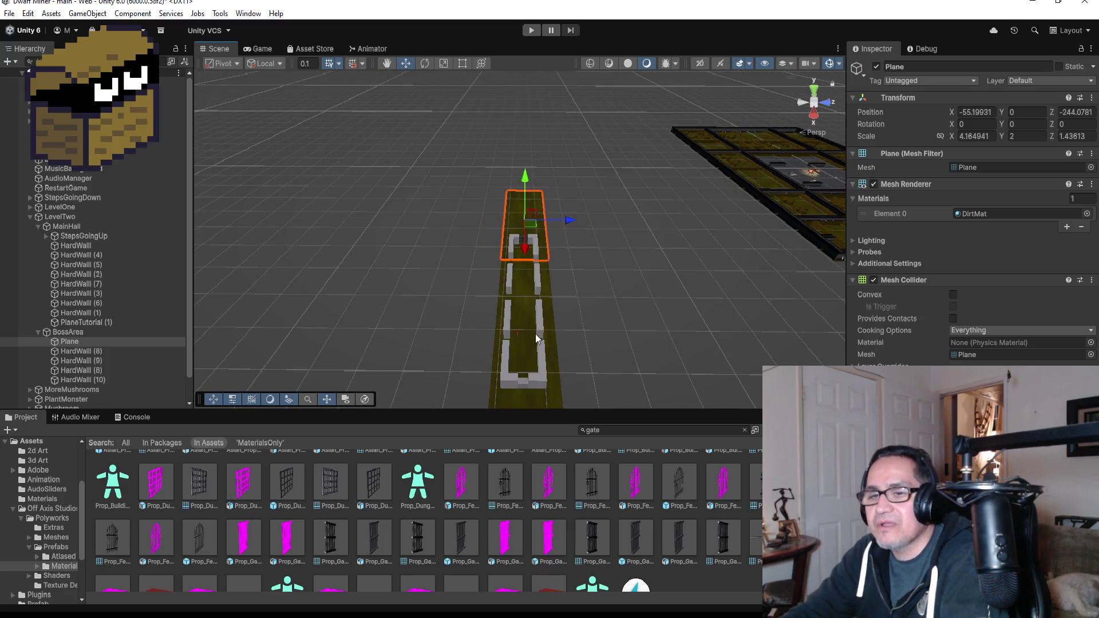
pyautogui.scroll(2, 521, 337)
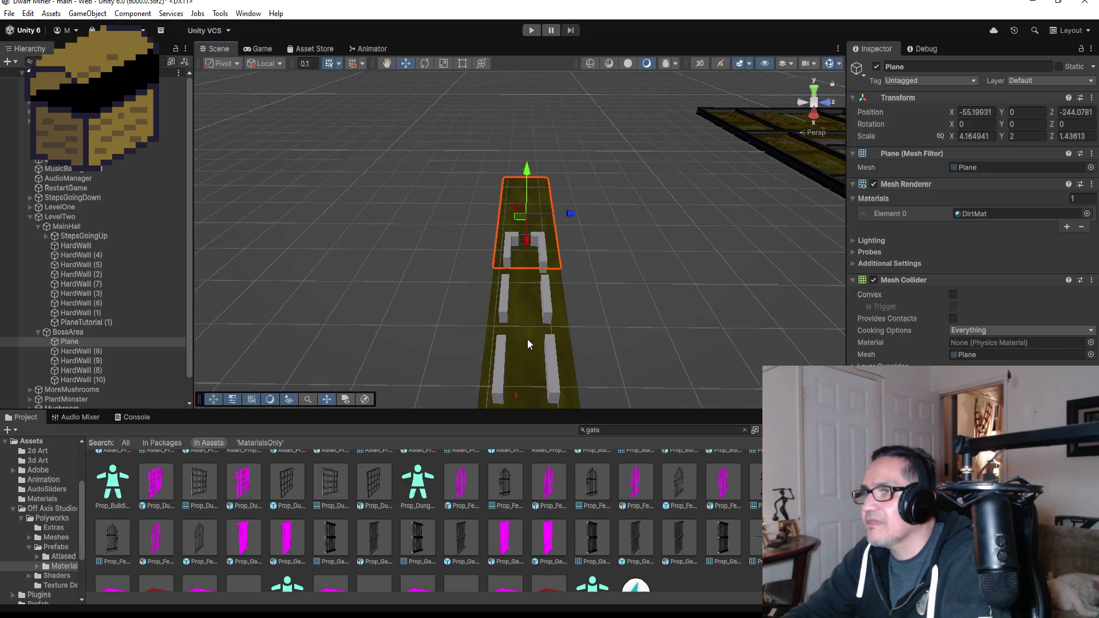
pyautogui.click(36, 340)
pyautogui.click(38, 332)
pyautogui.click(39, 226)
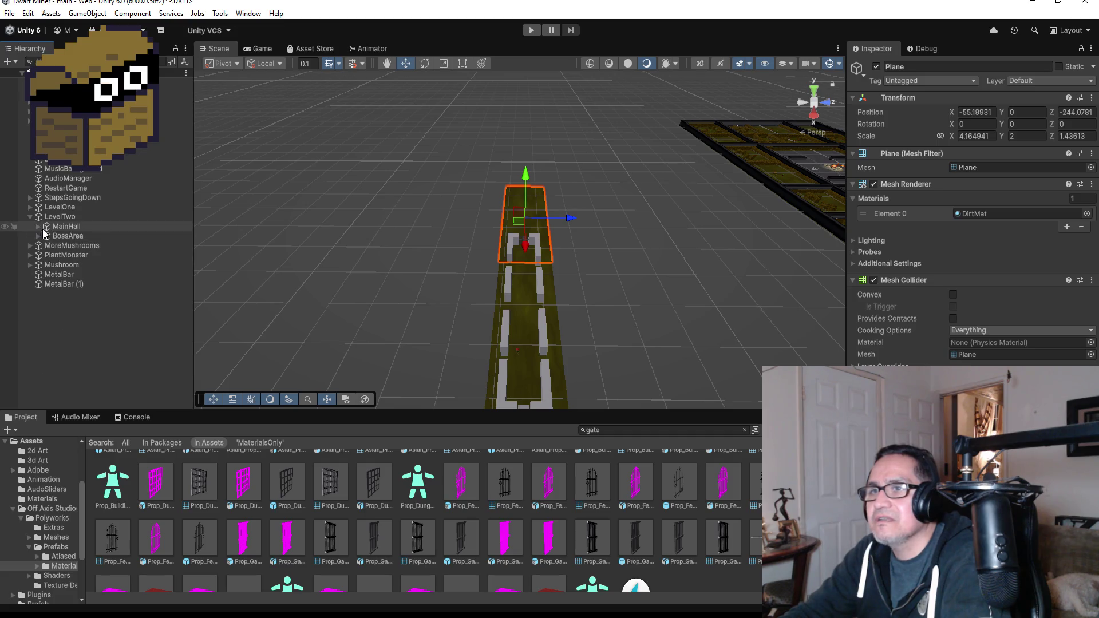
pyautogui.click(61, 218)
pyautogui.scroll(-1, 491, 358)
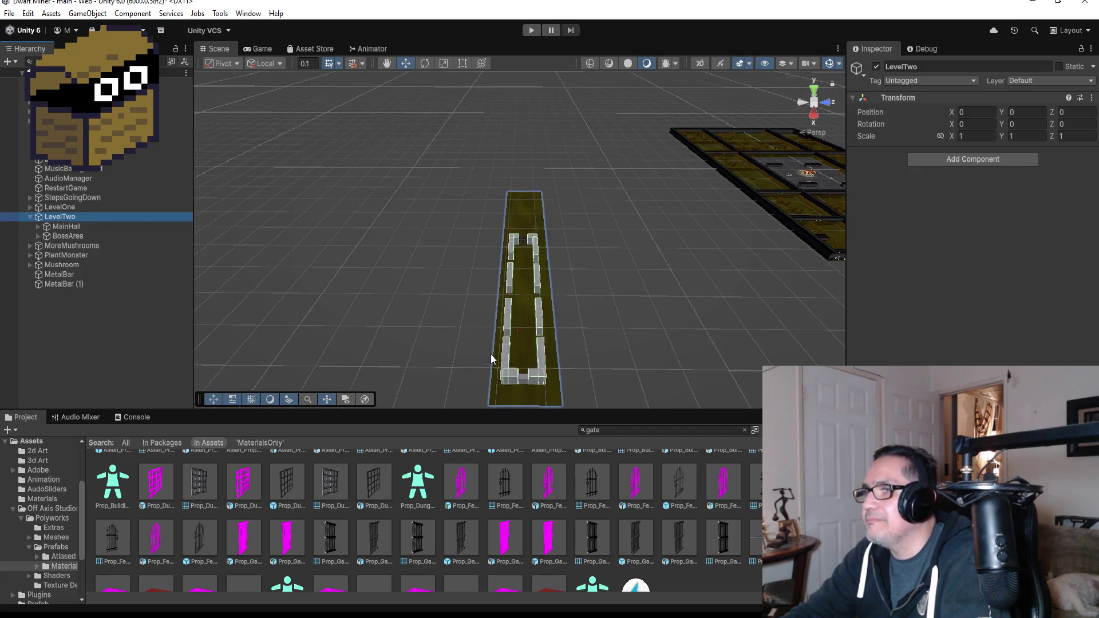
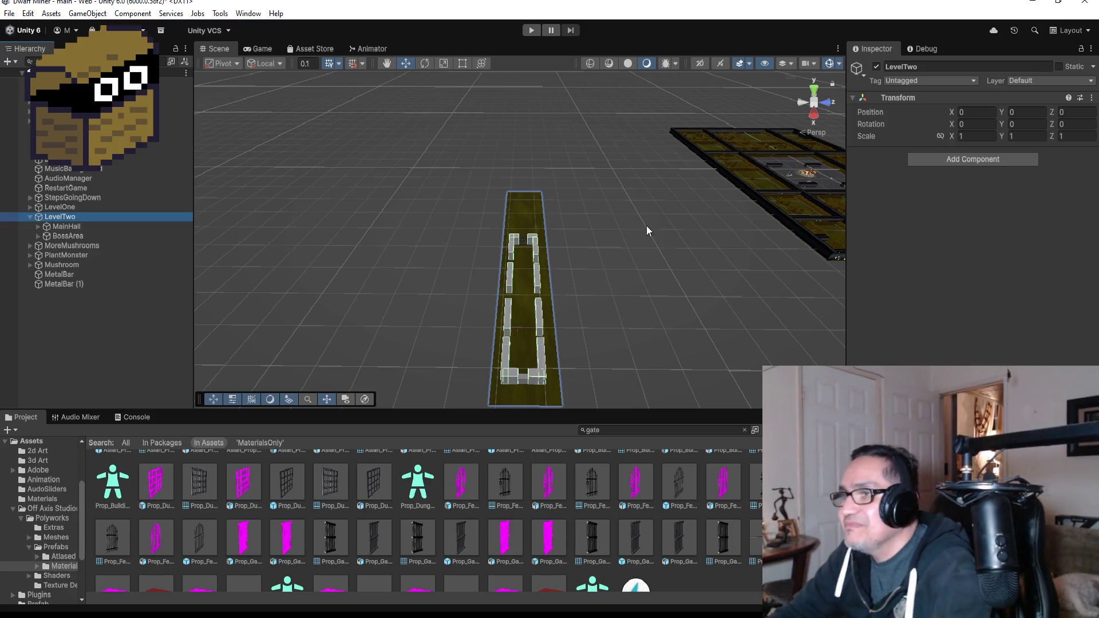
# Narrow the corridor floor PlaneTutorial (1) to Scale X 3.988 at Position X -14.43
pyautogui.scroll(6, 647, 226)
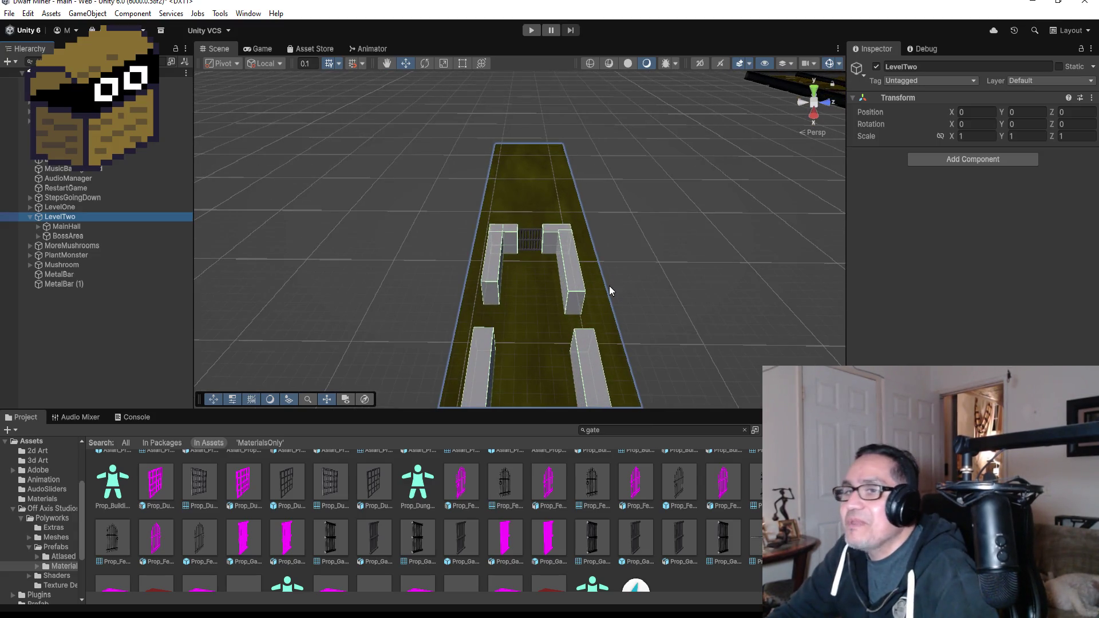
pyautogui.scroll(-4, 607, 280)
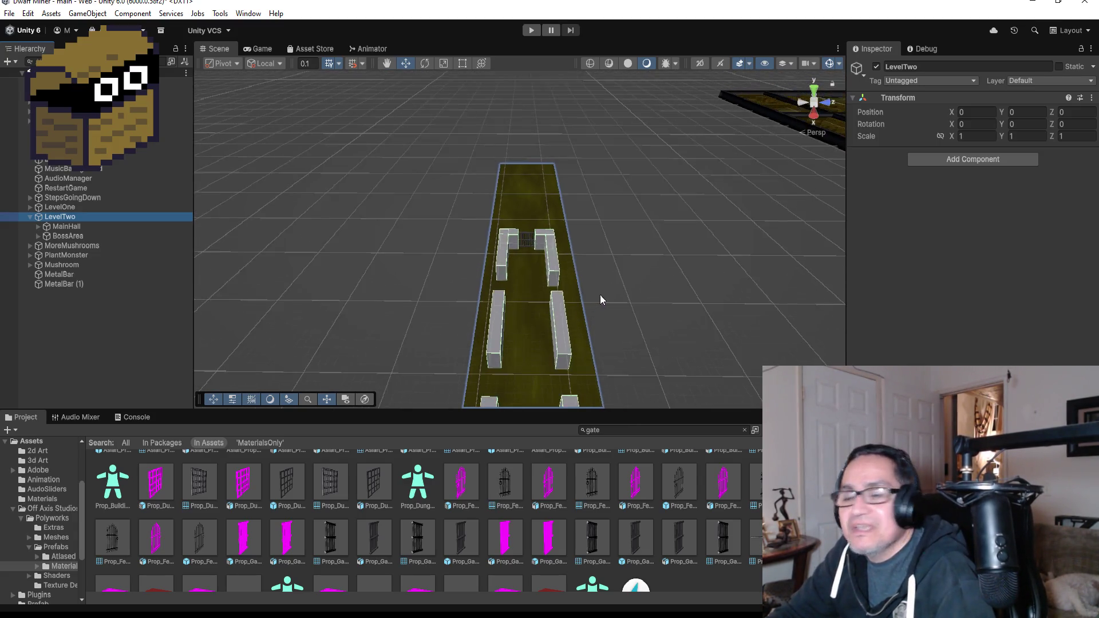
pyautogui.scroll(-5, 600, 300)
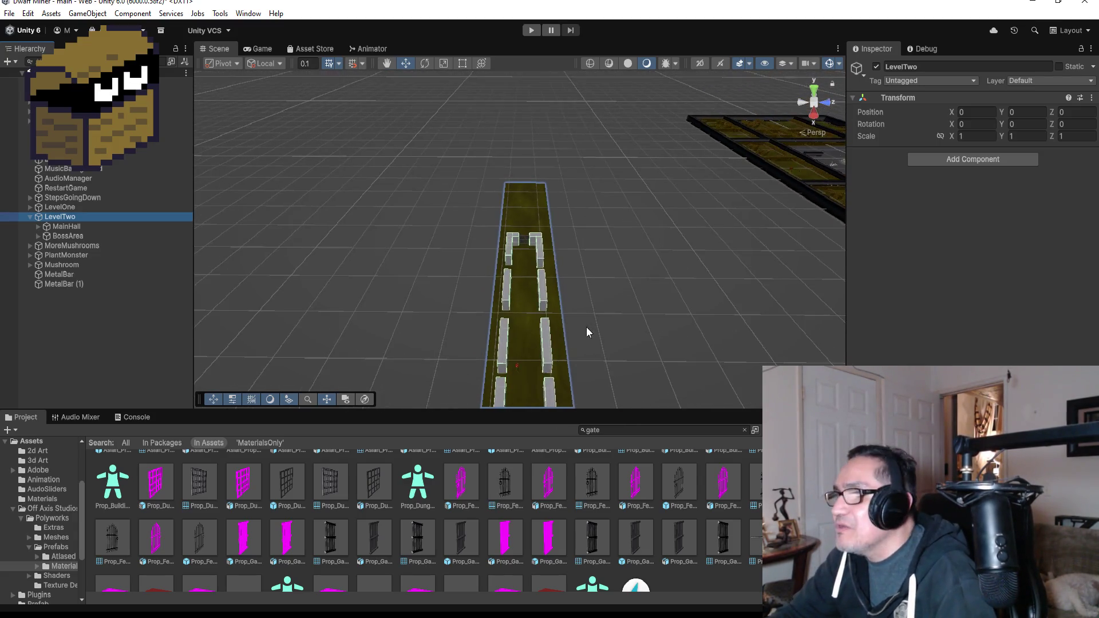
pyautogui.click(527, 360)
pyautogui.click(461, 63)
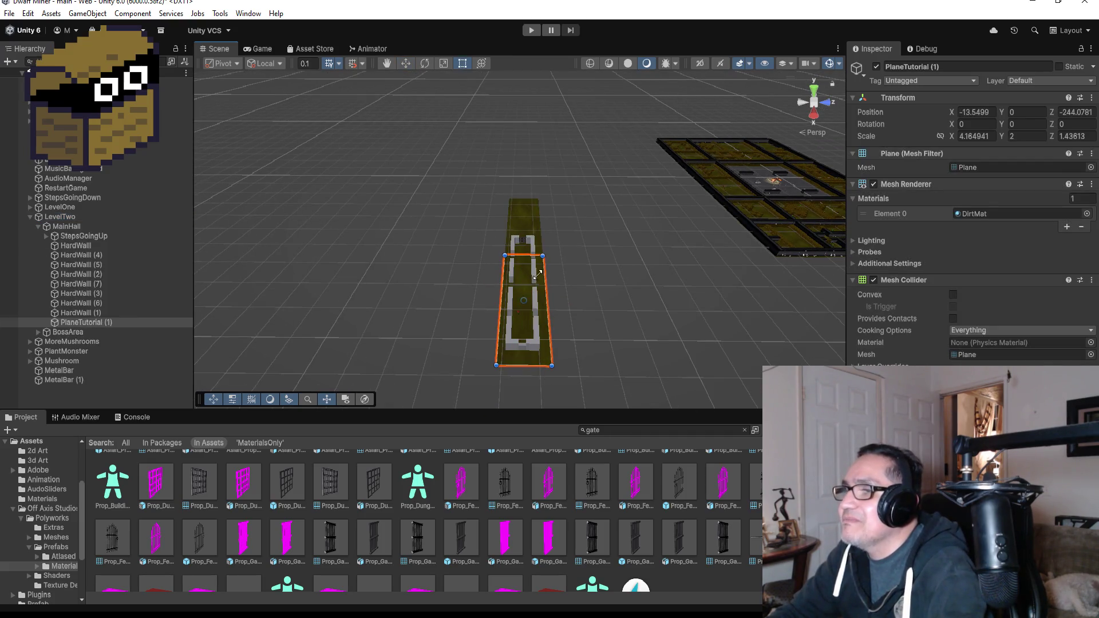
pyautogui.moveTo(531, 365); pyautogui.dragTo(532, 358)
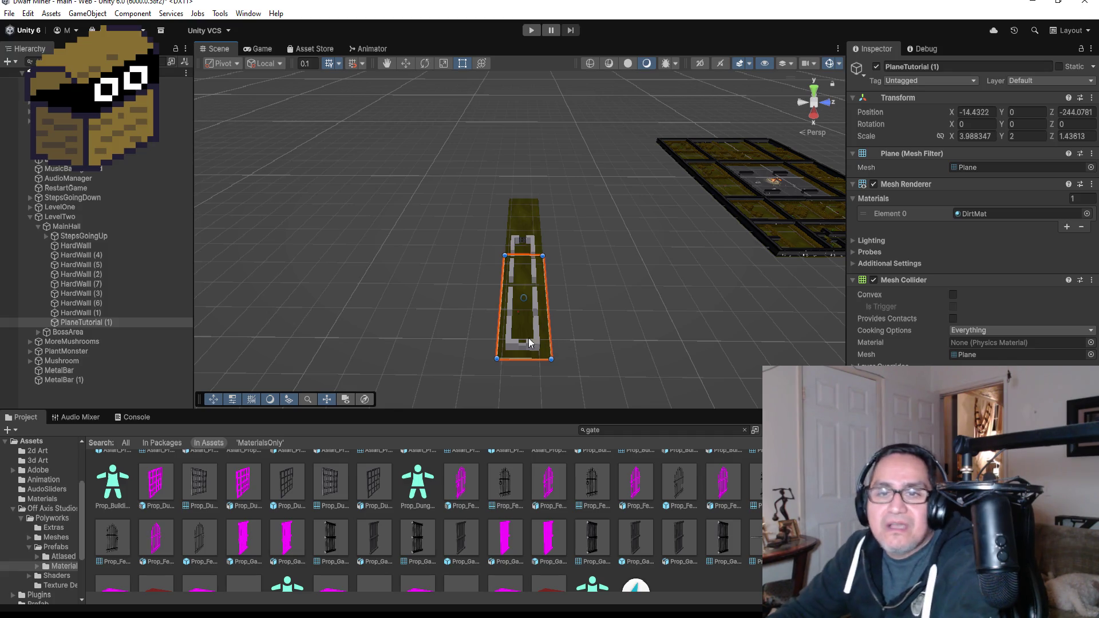
# Collapse MainHall in the Hierarchy and select LevelTwo
pyautogui.click(46, 236)
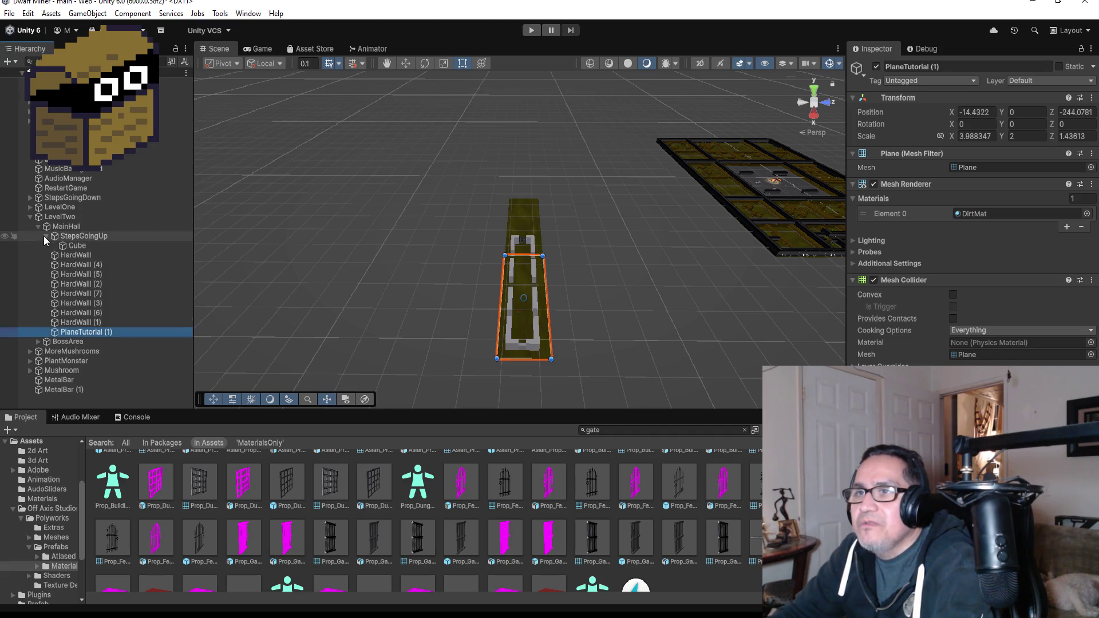
pyautogui.click(38, 227)
pyautogui.click(66, 219)
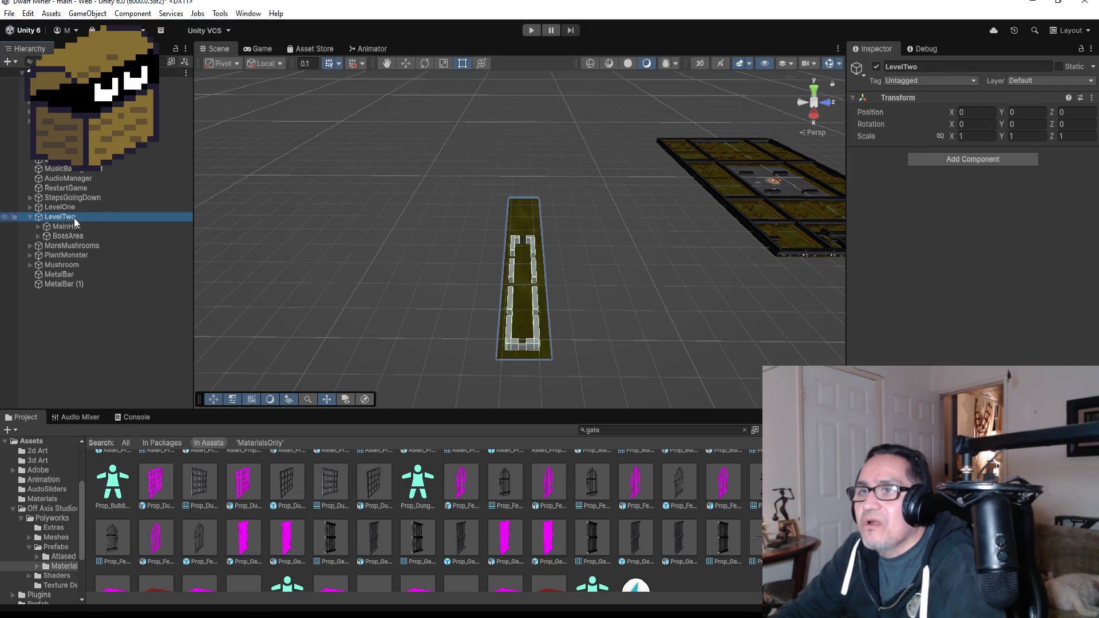
# Create an empty child object under LevelTwo named Area1
pyautogui.rightClick(74, 218)
pyautogui.click(150, 355)
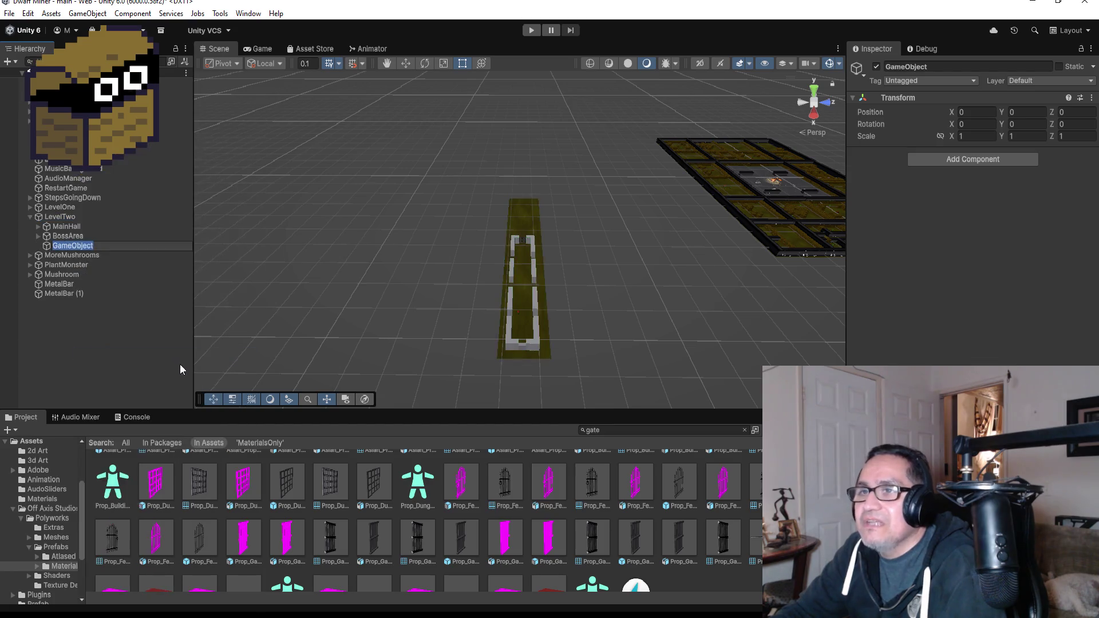
pyautogui.click(938, 68)
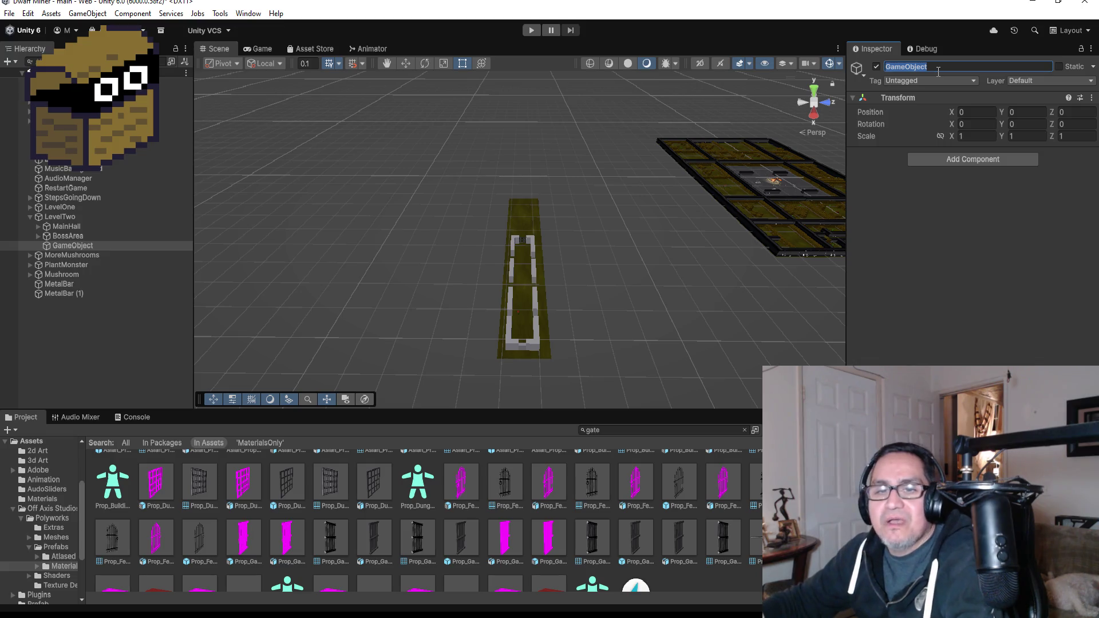
pyautogui.write('Area1')
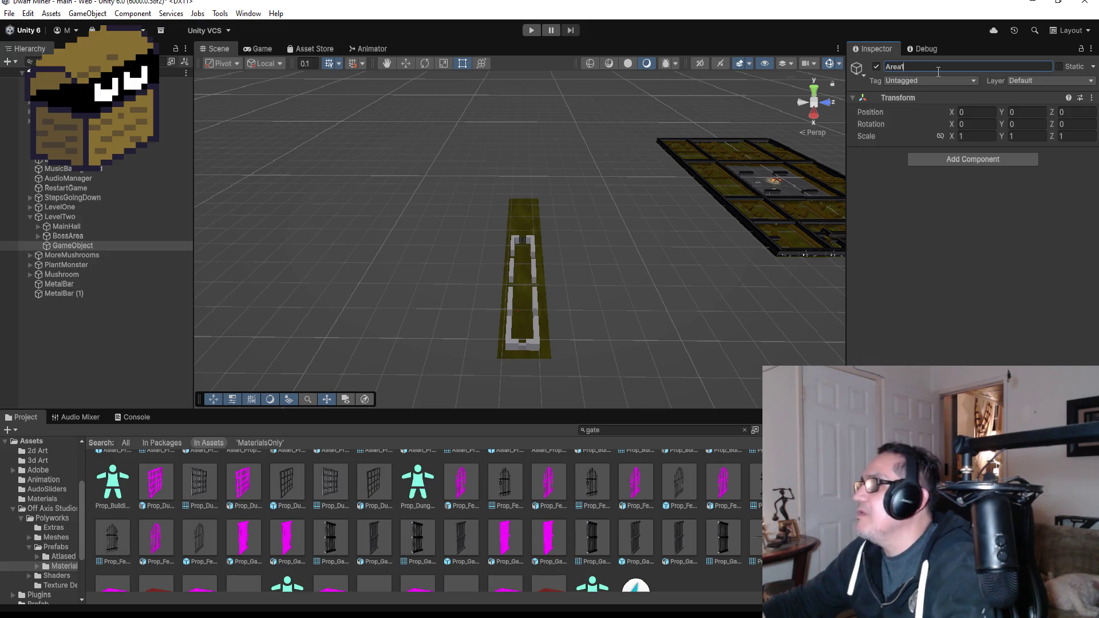
pyautogui.press('Return')
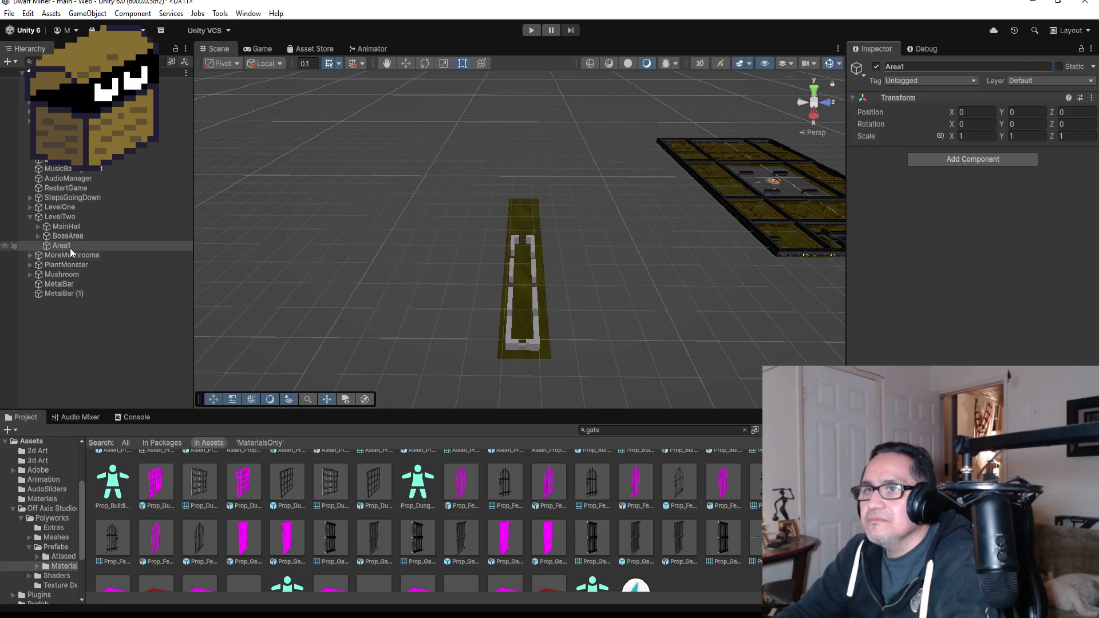
# Tidy MainHall in the Hierarchy and expand BossArea to show its contents
pyautogui.click(39, 227)
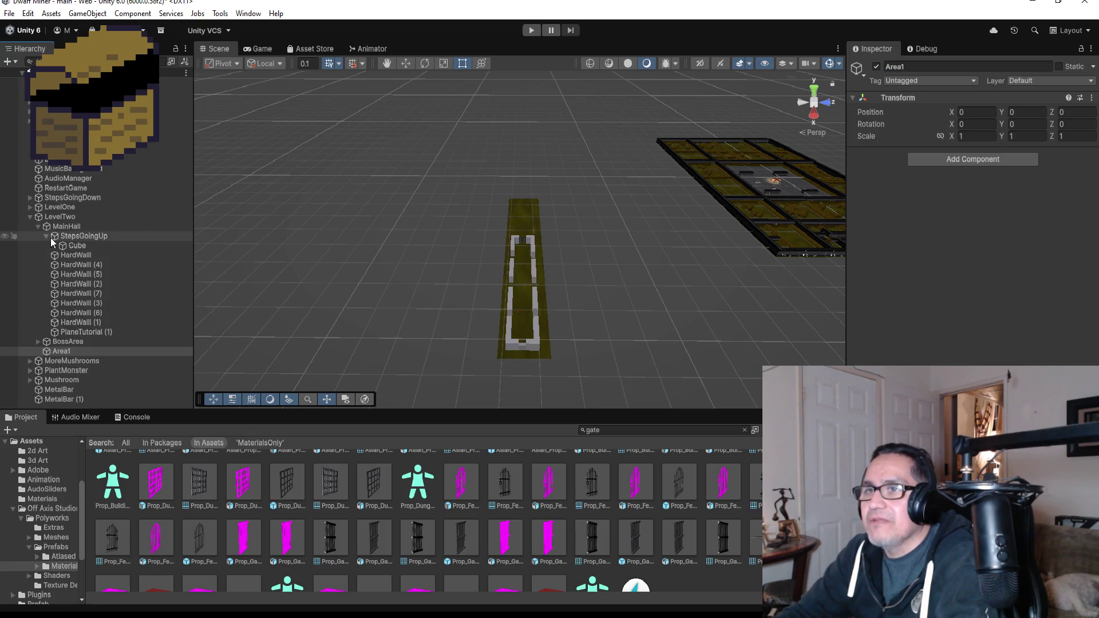
pyautogui.click(51, 238)
pyautogui.click(48, 238)
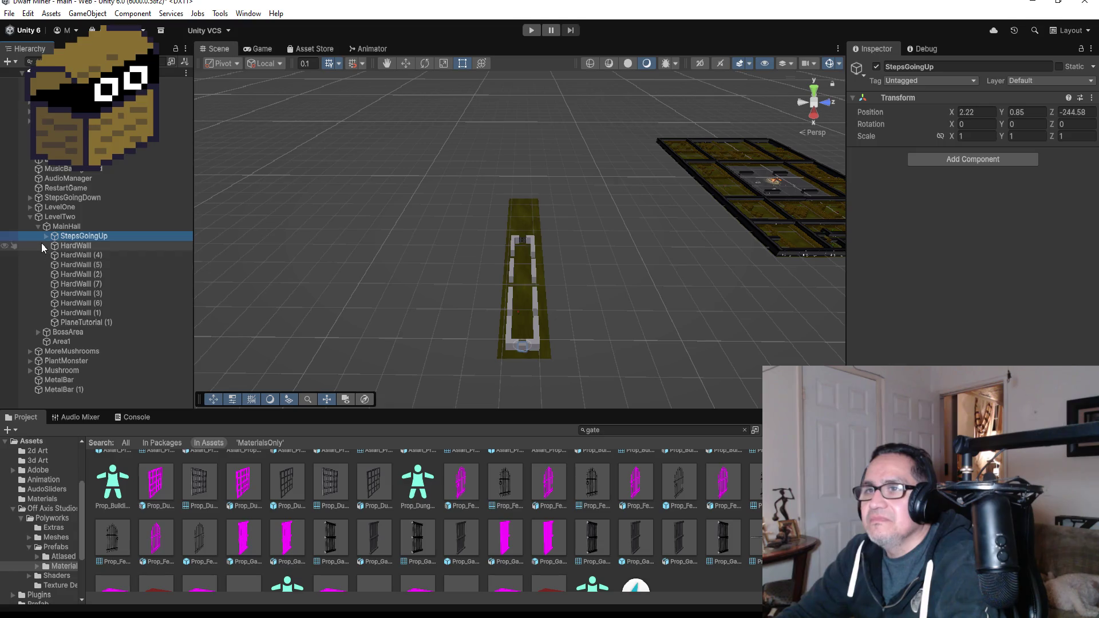
pyautogui.click(39, 228)
pyautogui.click(41, 238)
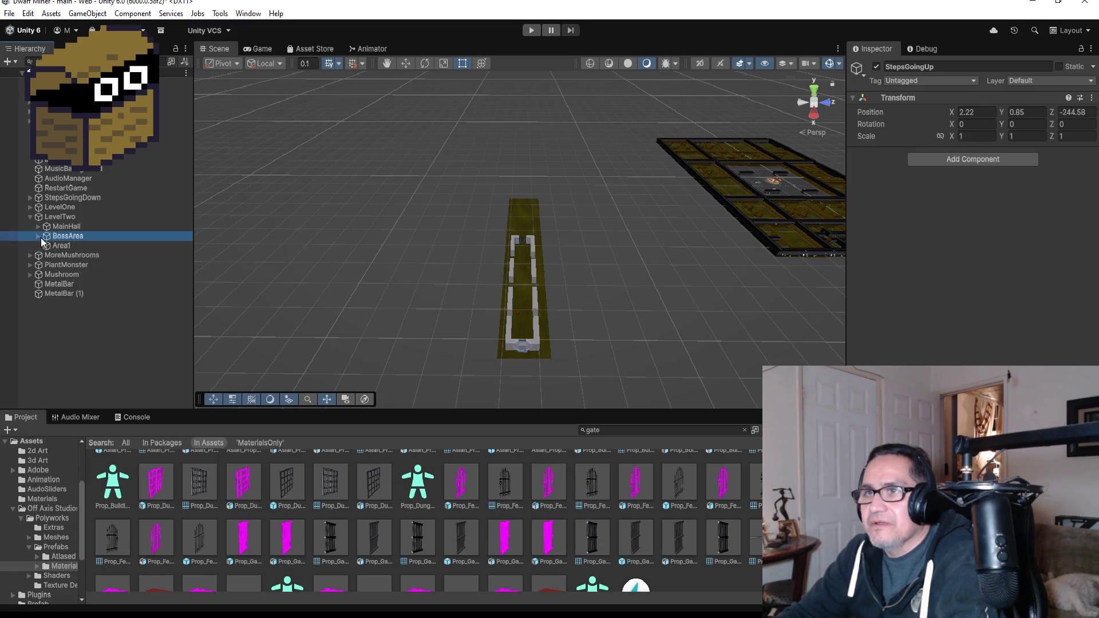
pyautogui.click(38, 236)
# Move Plane (1) from BossArea into Area1 and bring it to the corridor's start
pyautogui.click(71, 254)
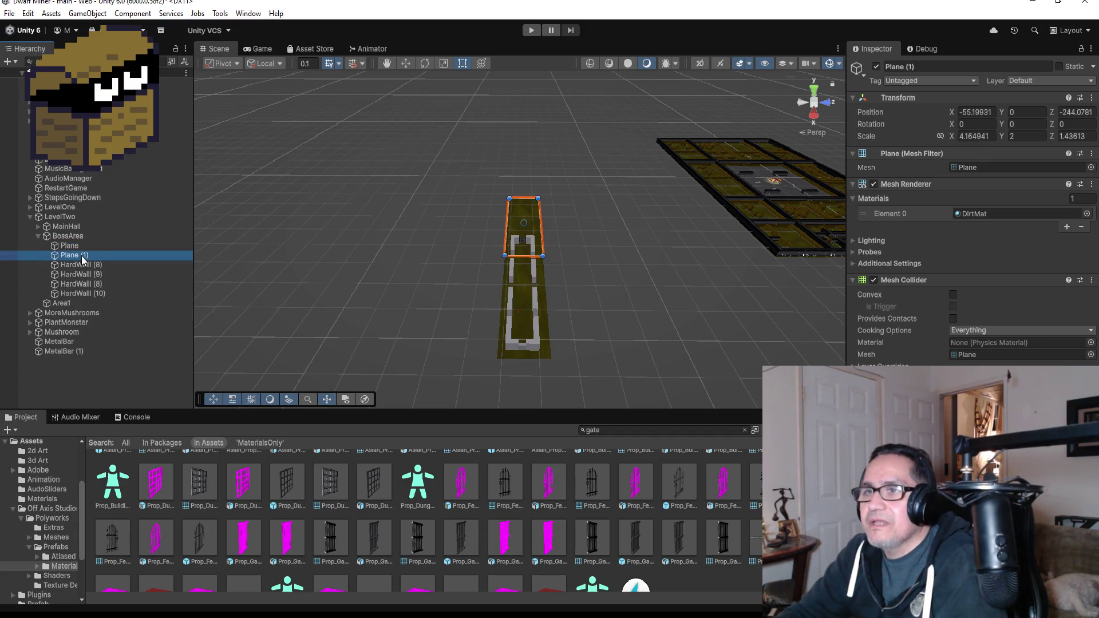
pyautogui.moveTo(82, 259)
pyautogui.mouseDown()
pyautogui.moveTo(78, 308)
pyautogui.moveTo(114, 304)
pyautogui.mouseUp()
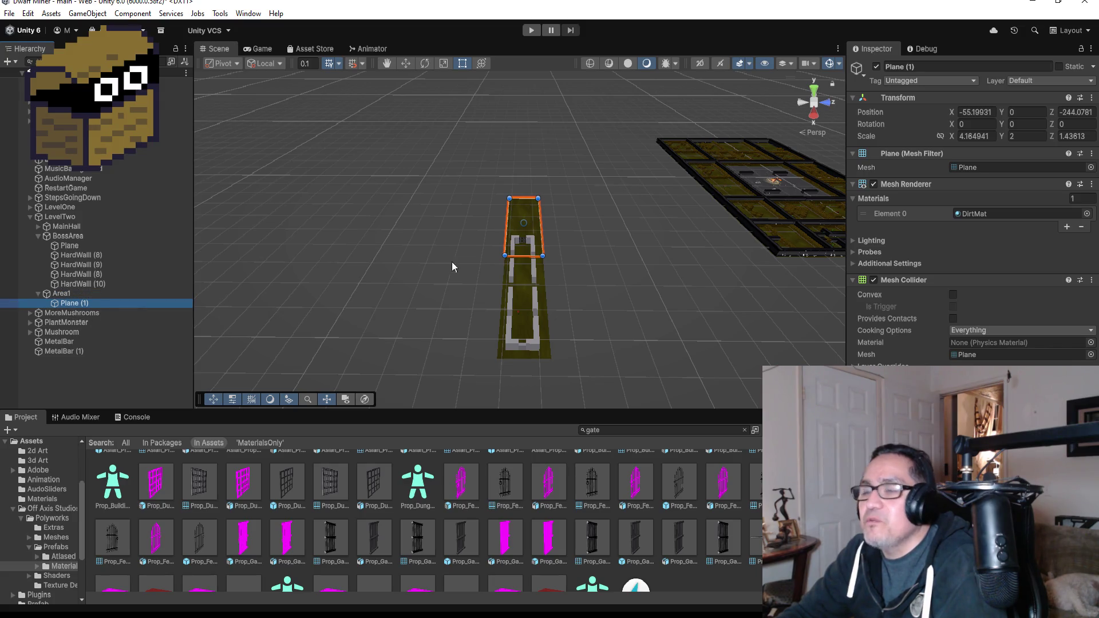
pyautogui.click(405, 63)
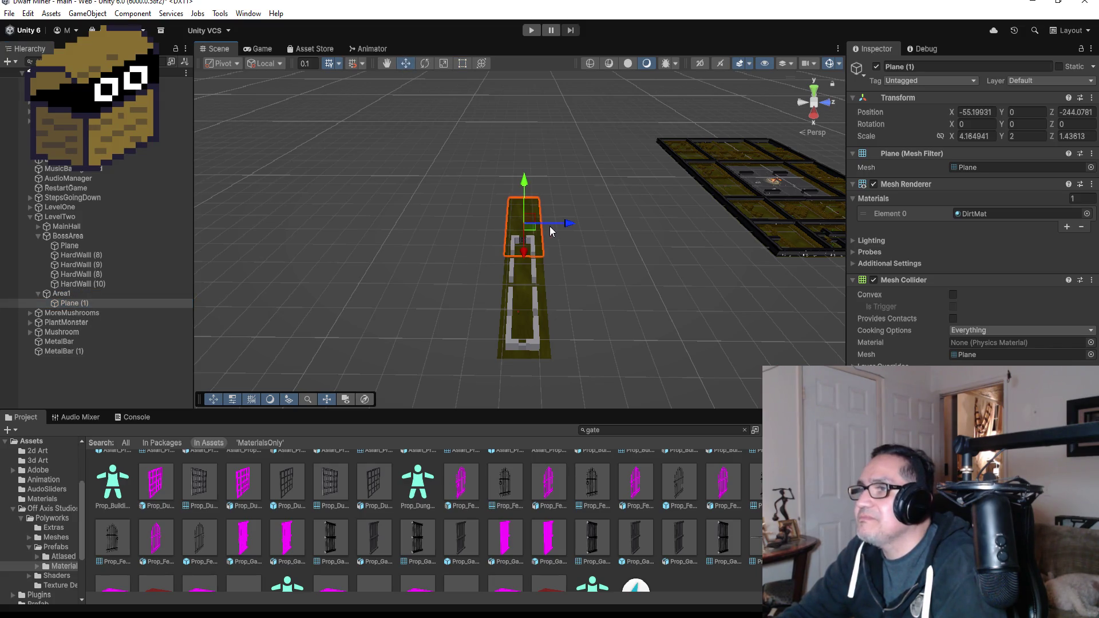
pyautogui.moveTo(523, 251)
pyautogui.mouseDown()
pyautogui.moveTo(522, 332)
pyautogui.moveTo(561, 299)
pyautogui.moveTo(512, 295)
pyautogui.mouseUp()
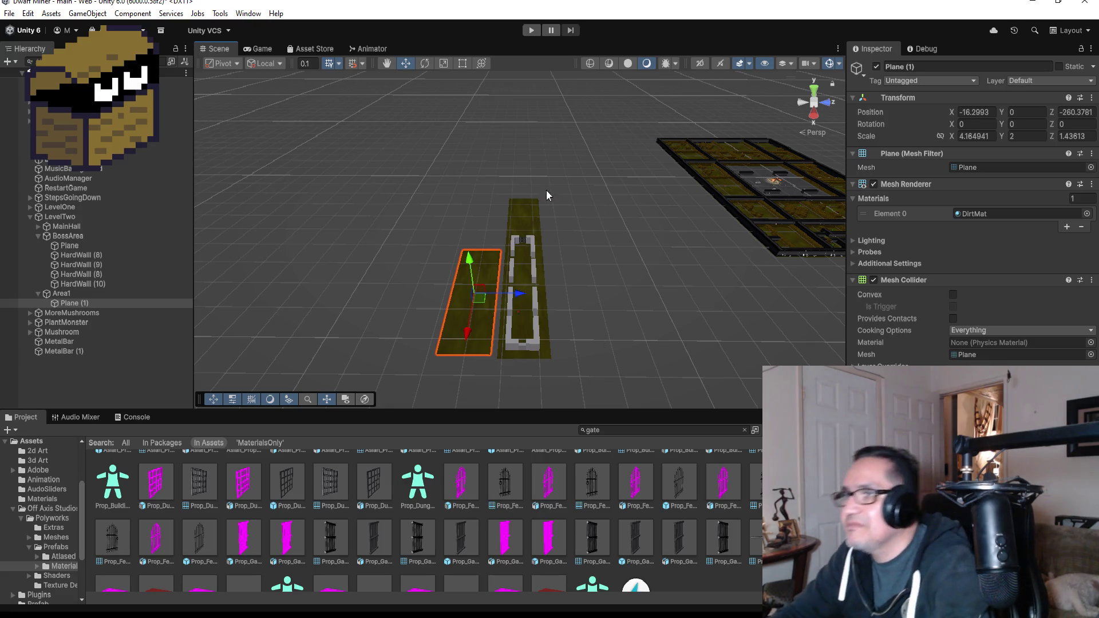
# Reshape Plane (1) from the top view into a narrow strip (Scale X 1.29, Z 3.71)
pyautogui.click(463, 64)
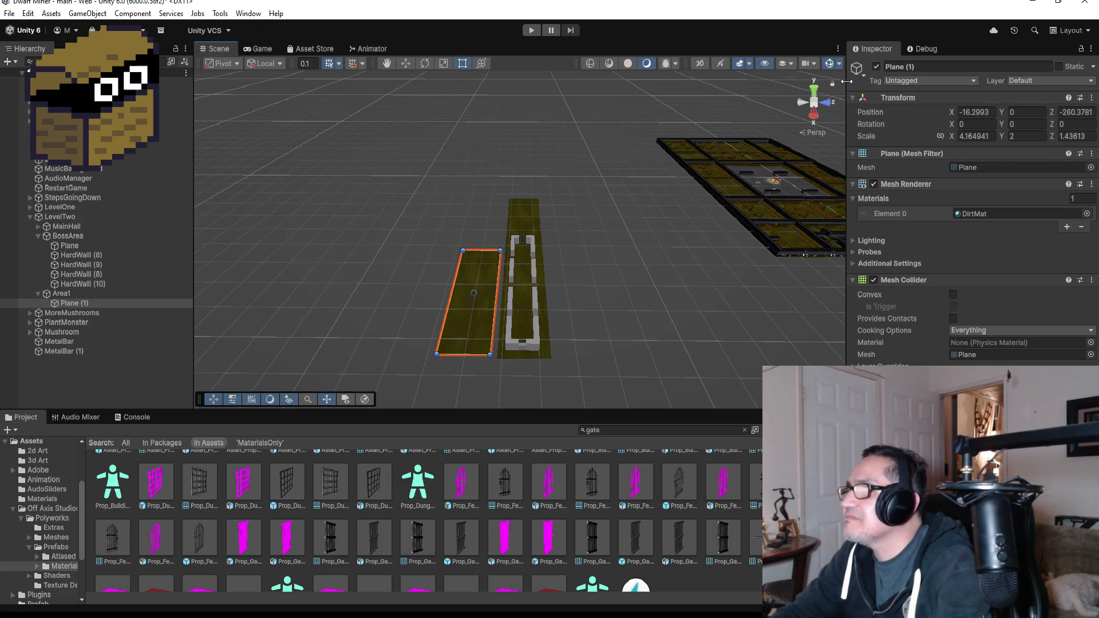
pyautogui.click(821, 92)
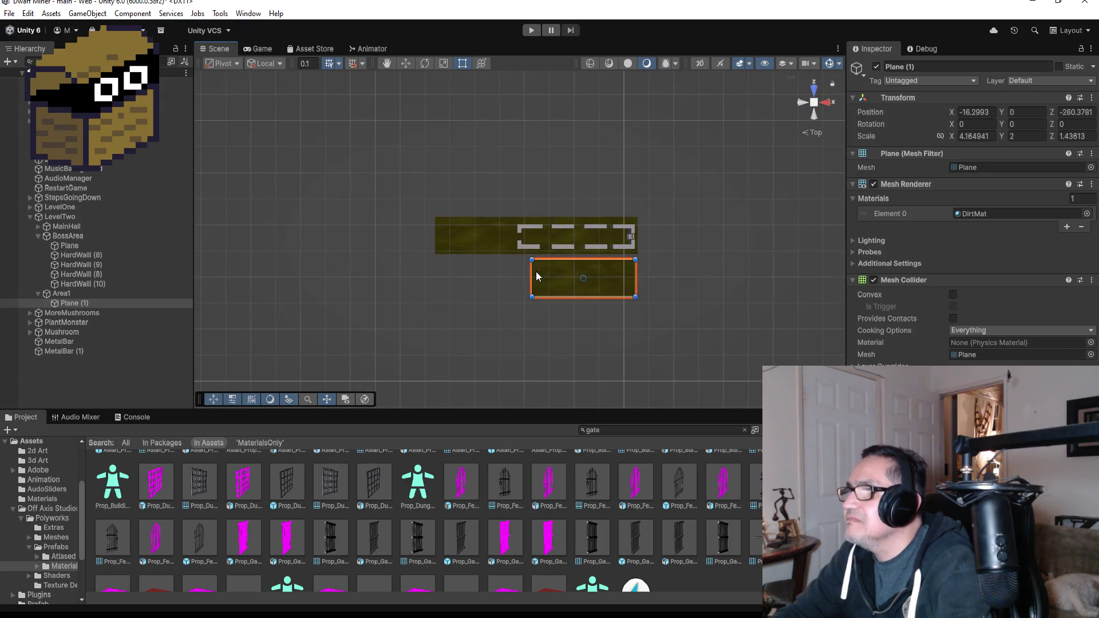
pyautogui.moveTo(531, 275)
pyautogui.mouseDown()
pyautogui.moveTo(626, 277)
pyautogui.moveTo(612, 358)
pyautogui.mouseUp()
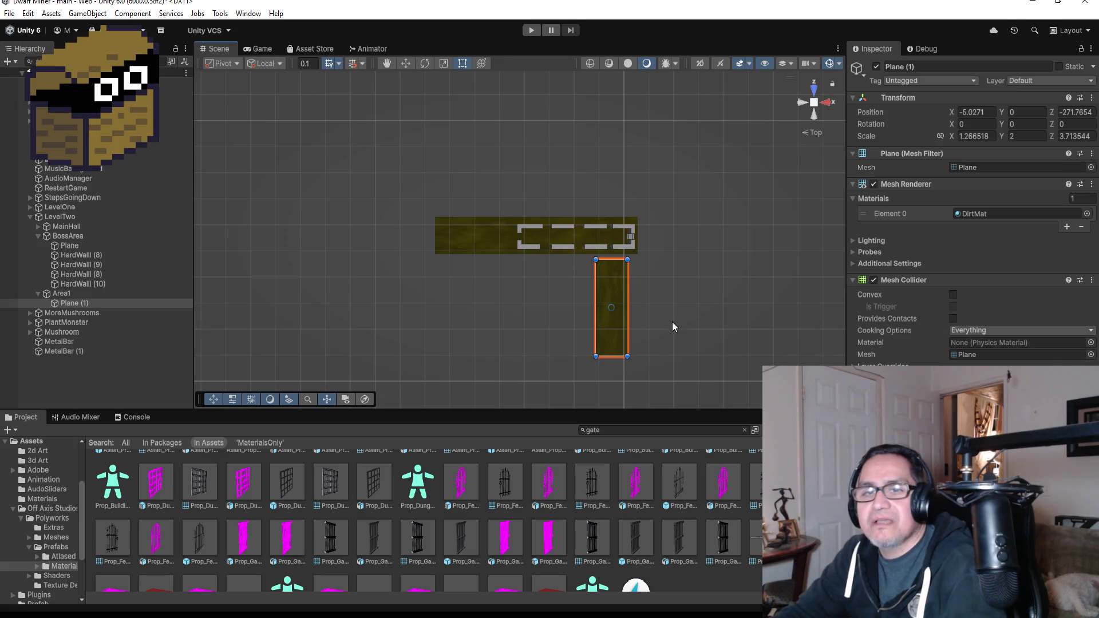
pyautogui.moveTo(685, 306)
pyautogui.mouseDown()
pyautogui.moveTo(635, 263)
pyautogui.moveTo(555, 288)
pyautogui.mouseUp()
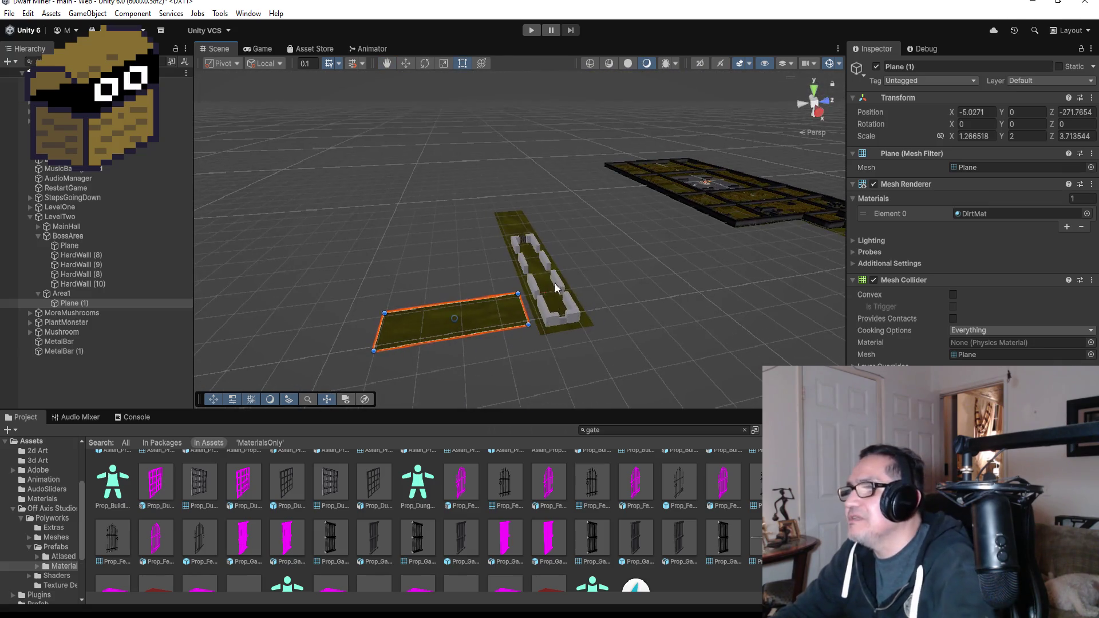
# Snap Plane (1) beside the corridor's near end at X -6.4, Z -269.83 and check the fit
pyautogui.scroll(4, 561, 321)
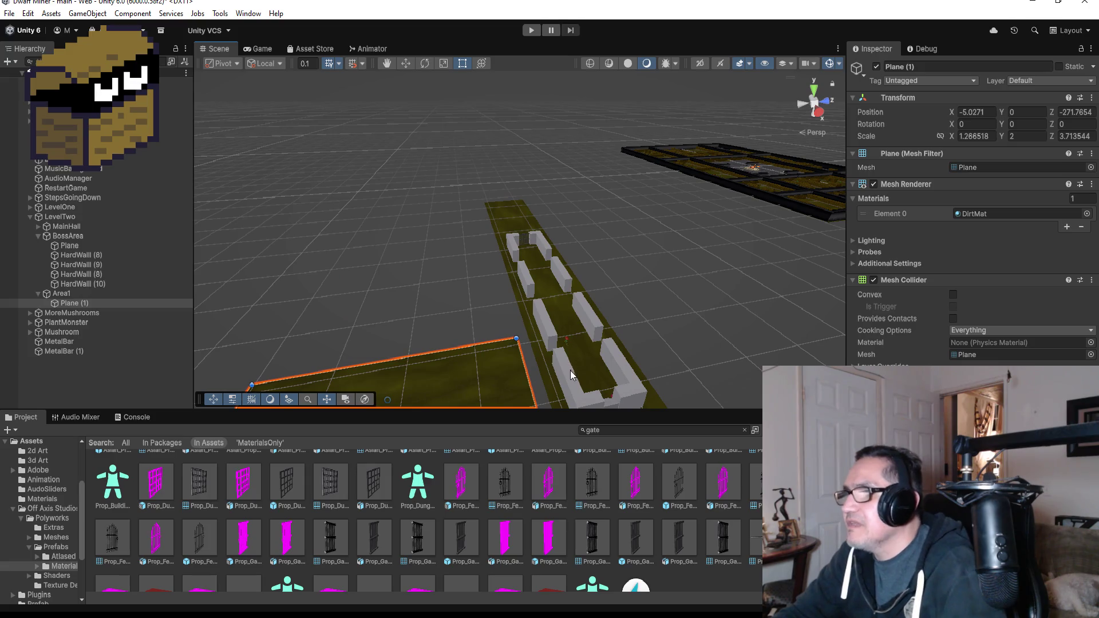
pyautogui.moveTo(570, 370)
pyautogui.mouseDown()
pyautogui.moveTo(557, 299)
pyautogui.moveTo(527, 313)
pyautogui.mouseUp()
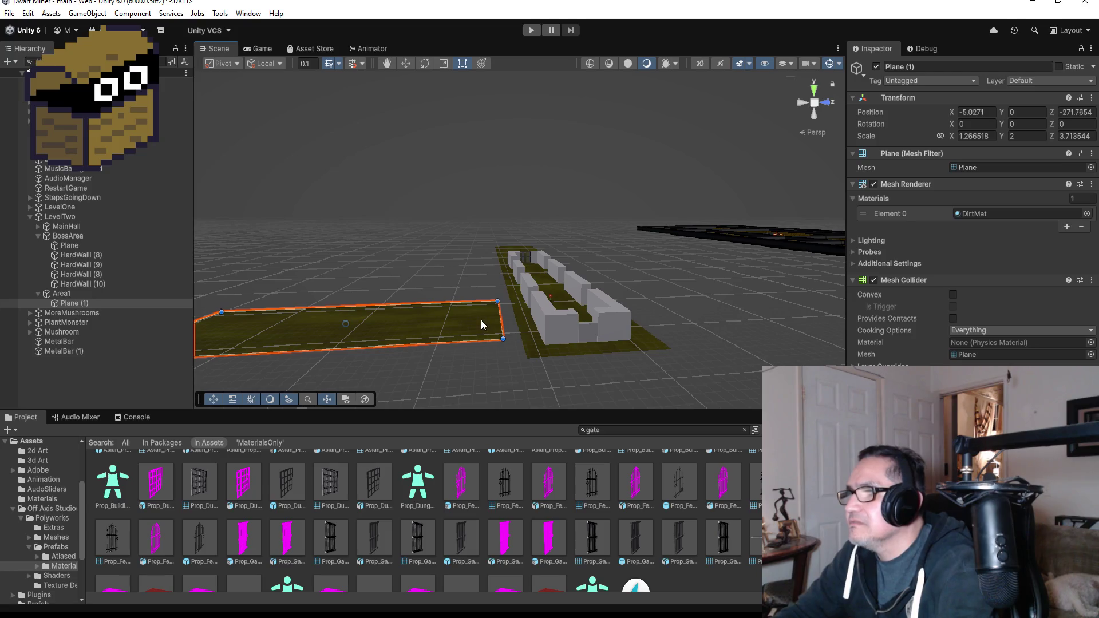
pyautogui.click(406, 63)
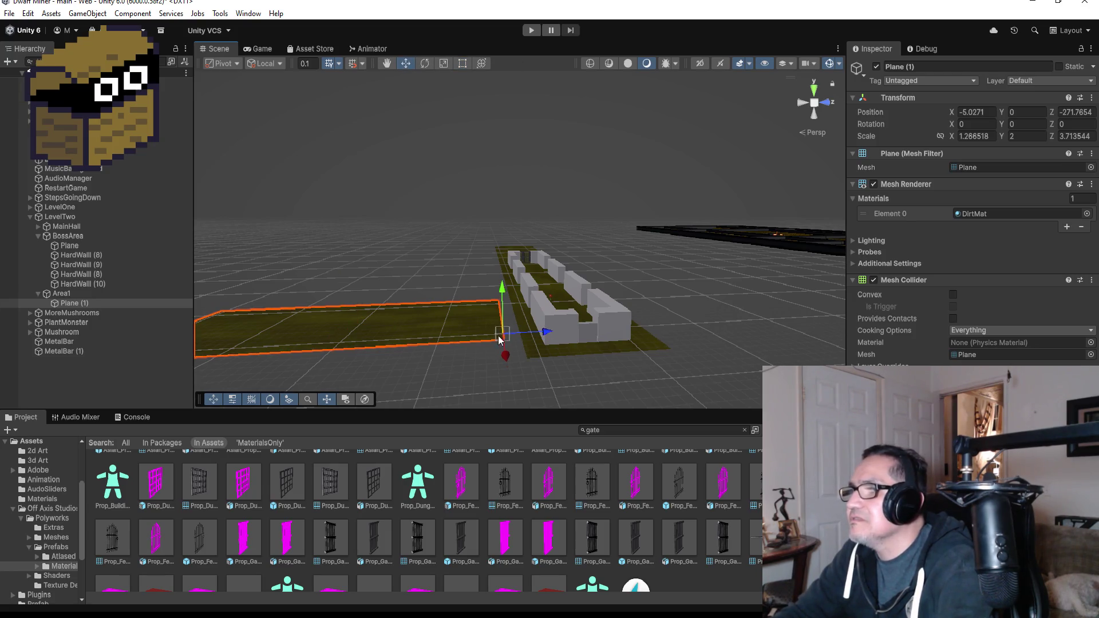
pyautogui.moveTo(497, 338); pyautogui.dragTo(505, 338)
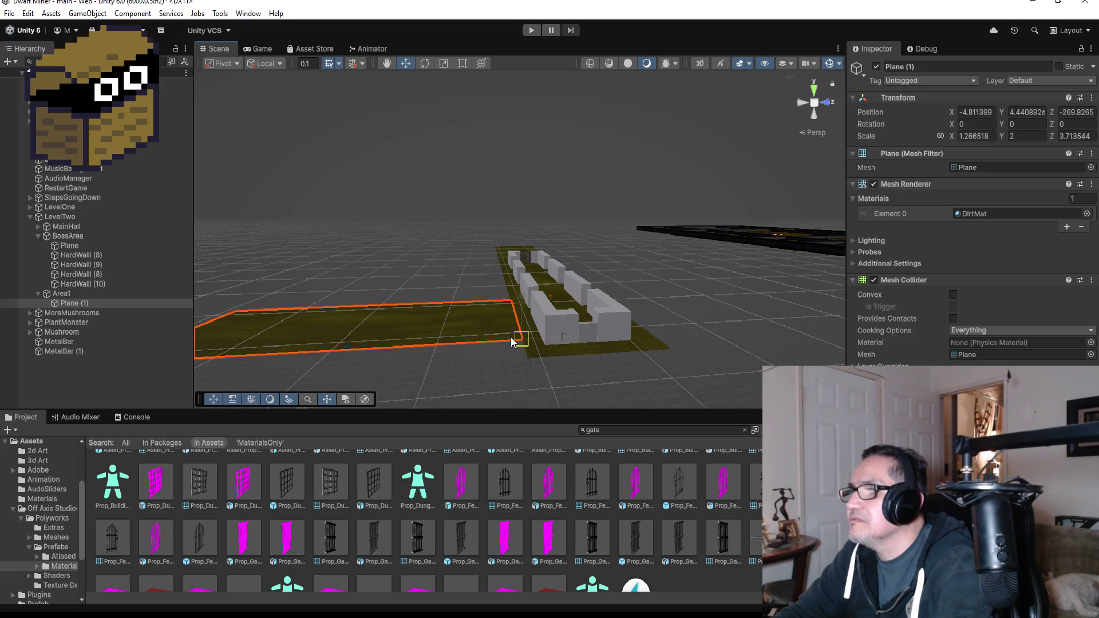
pyautogui.moveTo(582, 358)
pyautogui.mouseDown()
pyautogui.moveTo(711, 386)
pyautogui.moveTo(654, 363)
pyautogui.mouseUp()
pyautogui.scroll(-3, 655, 362)
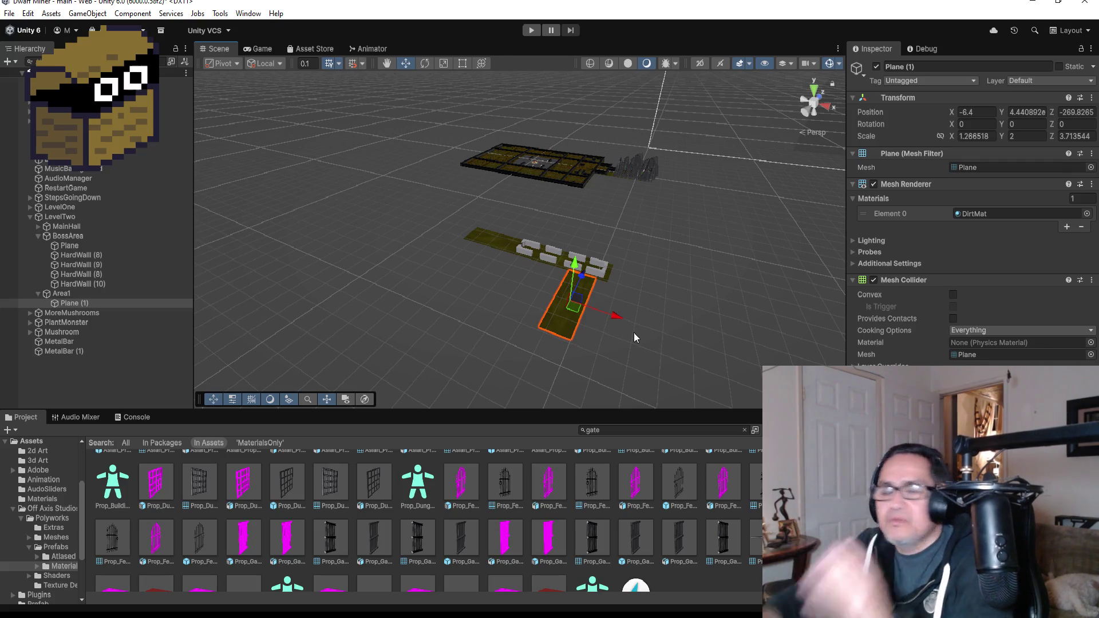
pyautogui.moveTo(650, 313)
pyautogui.mouseDown()
pyautogui.moveTo(690, 259)
pyautogui.moveTo(488, 270)
pyautogui.moveTo(564, 275)
pyautogui.mouseUp()
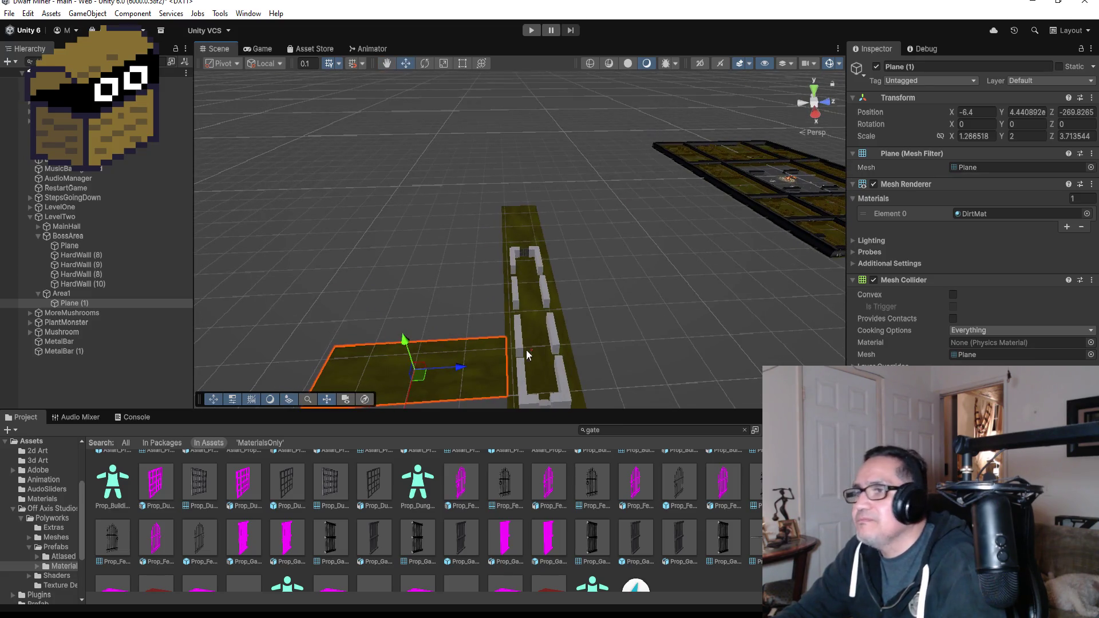
pyautogui.scroll(-2, 527, 349)
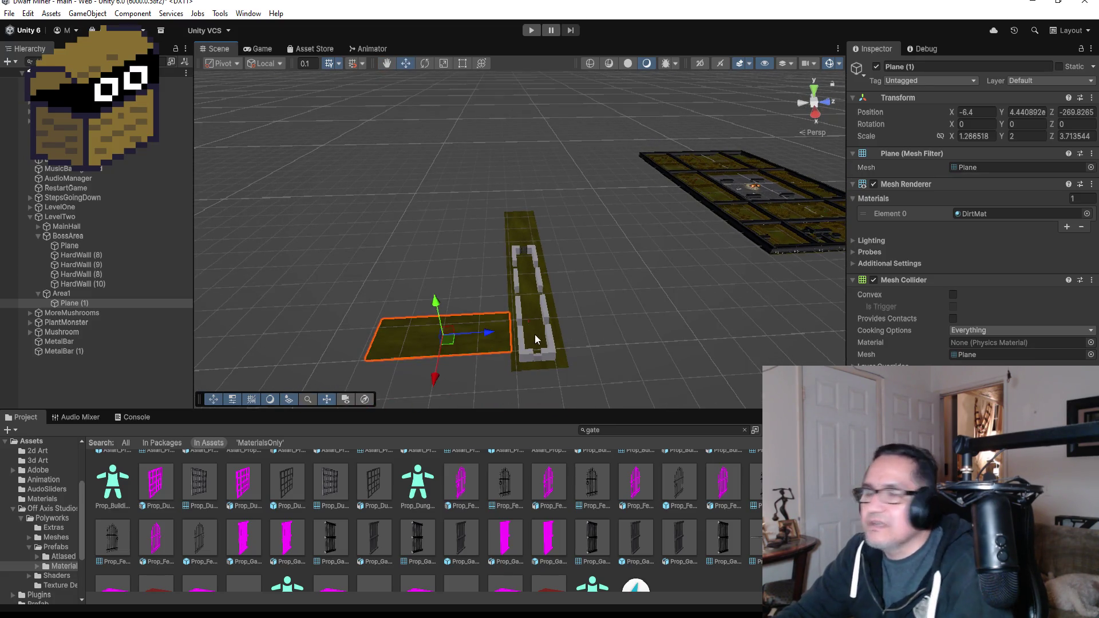
pyautogui.scroll(2, 584, 314)
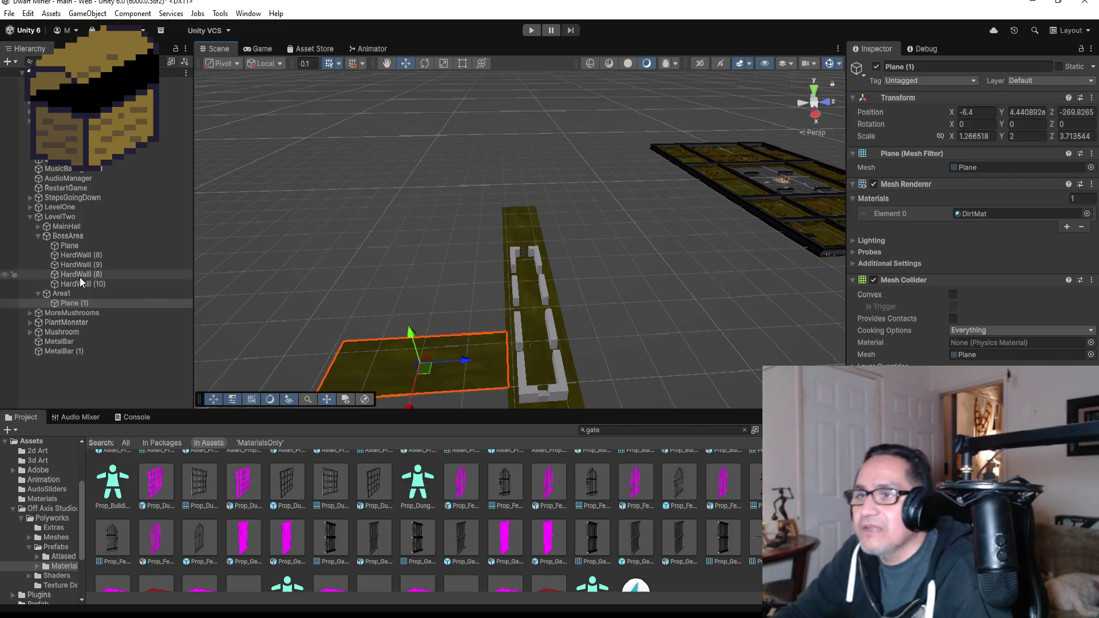
# Create an empty object under LevelTwo named Area2
pyautogui.click(38, 293)
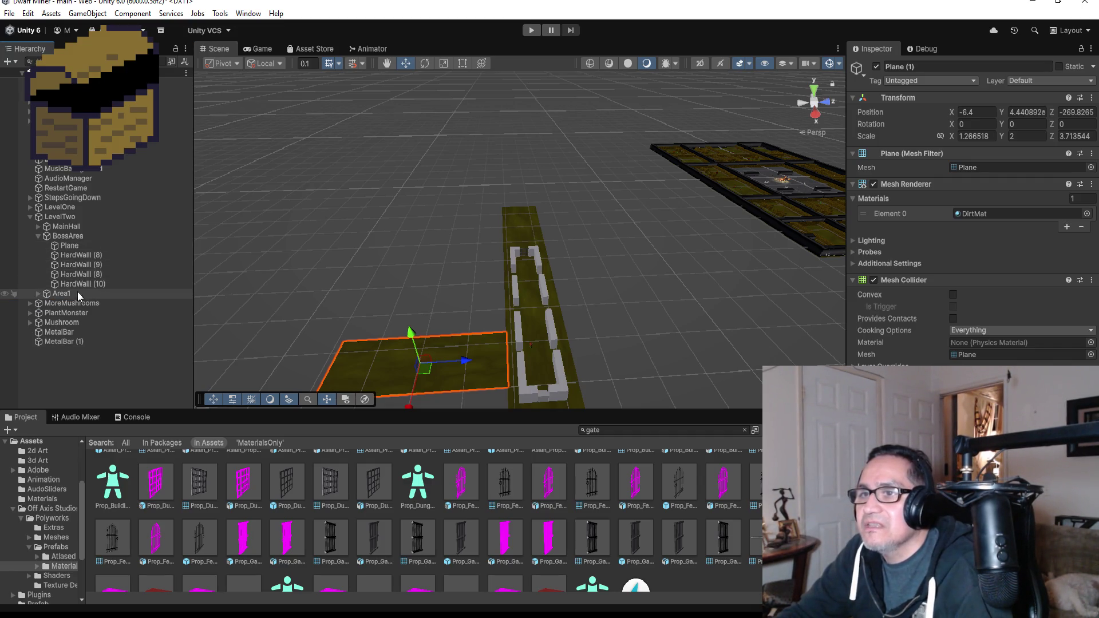
pyautogui.rightClick(57, 218)
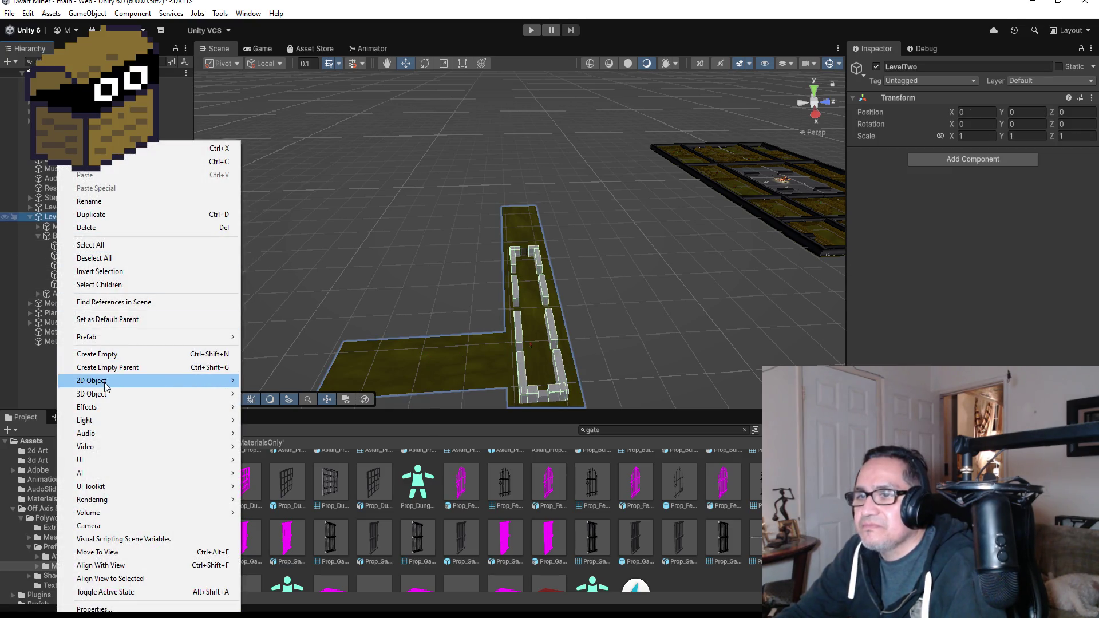
pyautogui.click(106, 355)
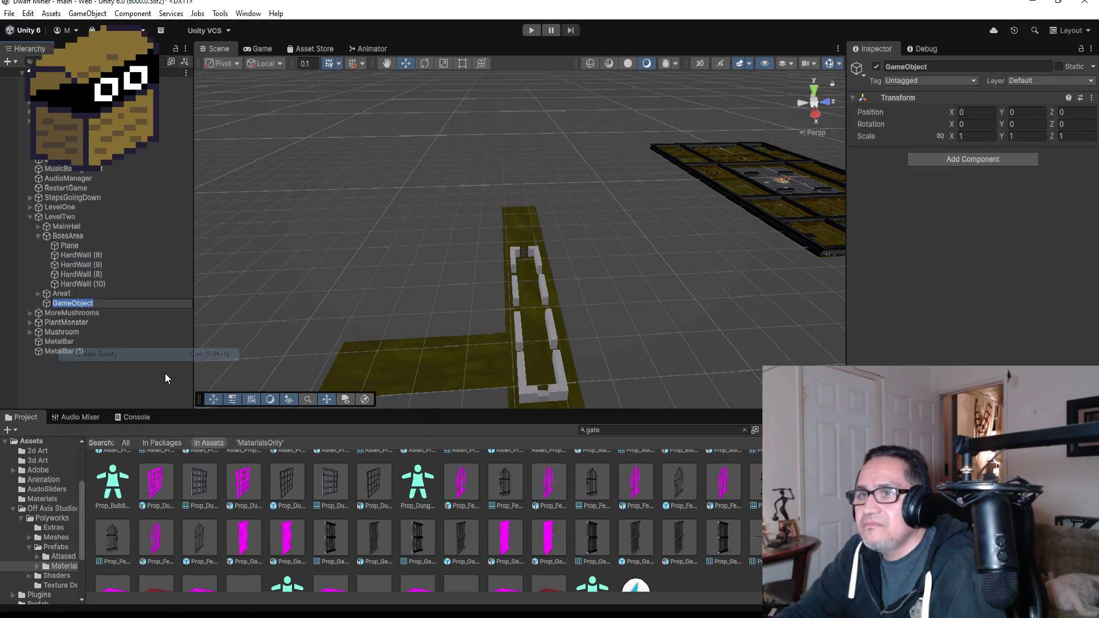
pyautogui.click(941, 66)
pyautogui.write('Area2')
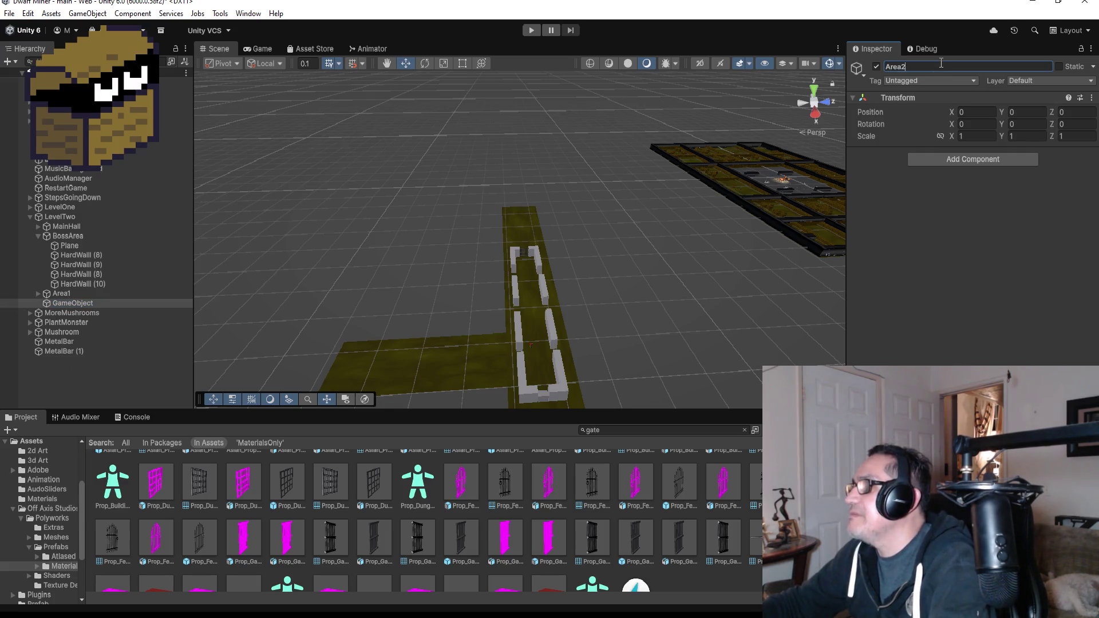
pyautogui.press('Return')
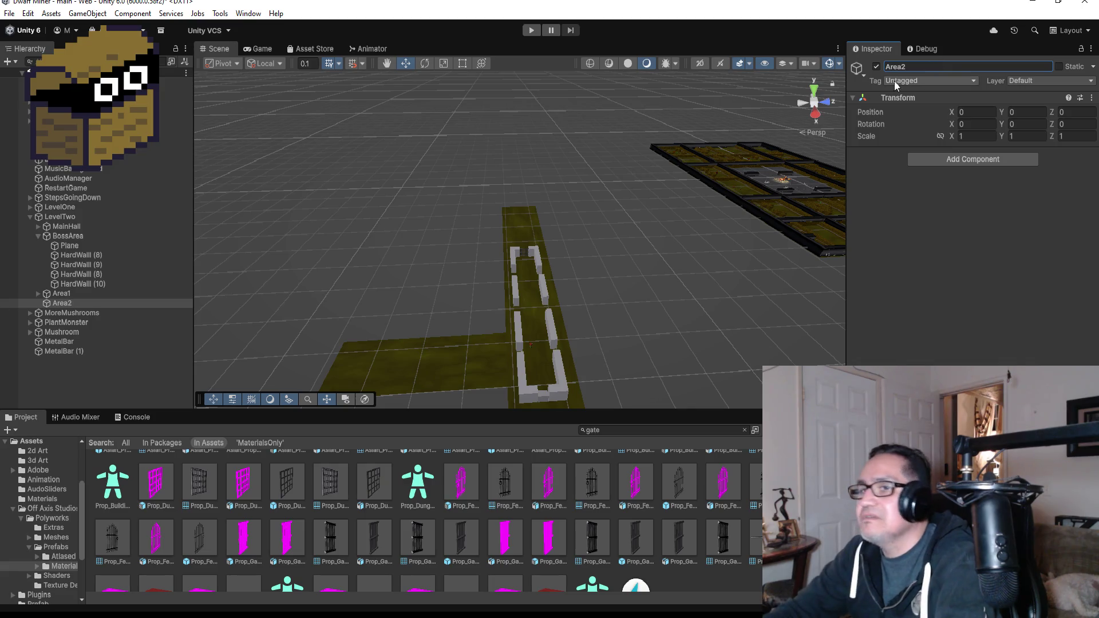
# Expand Area1 and select its floor piece Plane (1)
pyautogui.scroll(-3, 400, 289)
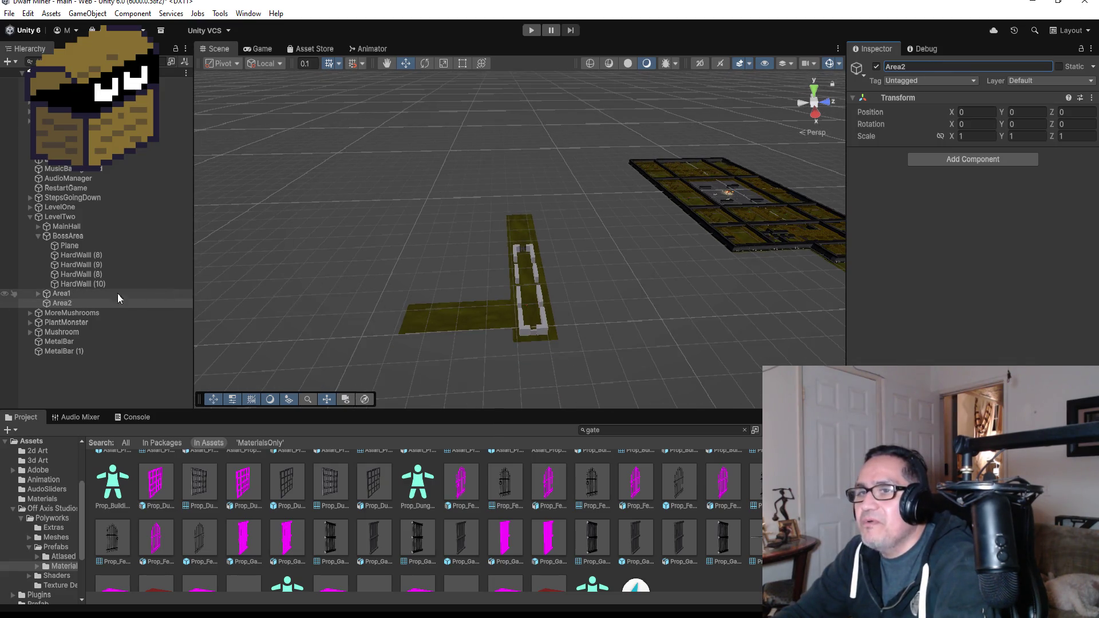
pyautogui.click(38, 293)
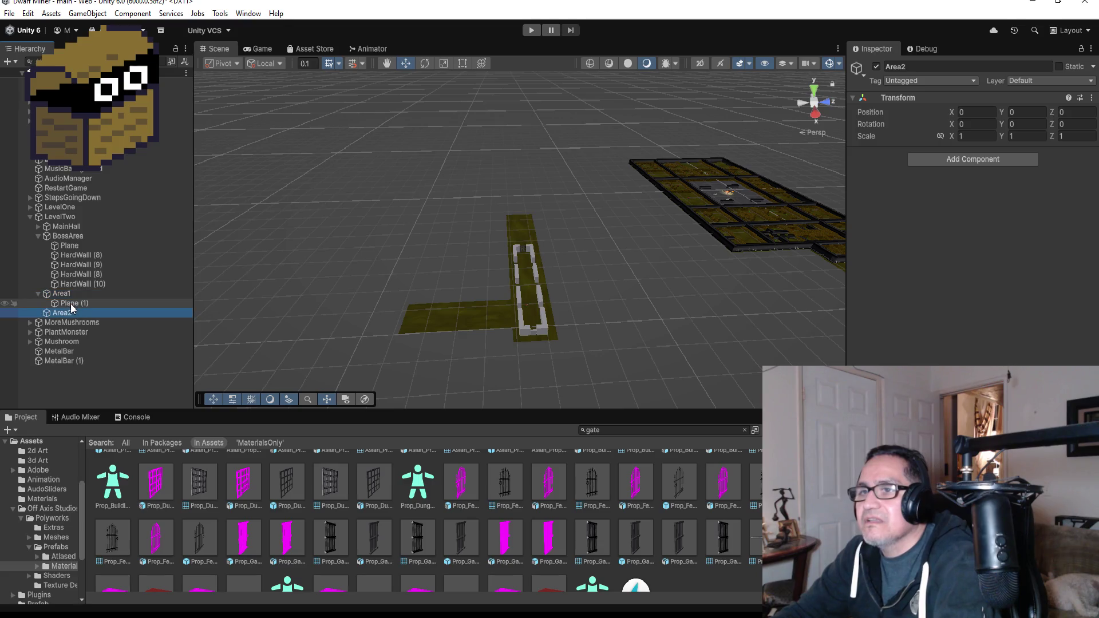
pyautogui.click(70, 303)
# Duplicate Plane (1) into Area2 and vertex-snap Plane (2) onto the corridor's far end at X -6.7
pyautogui.hotkey('ctrl', 'd')
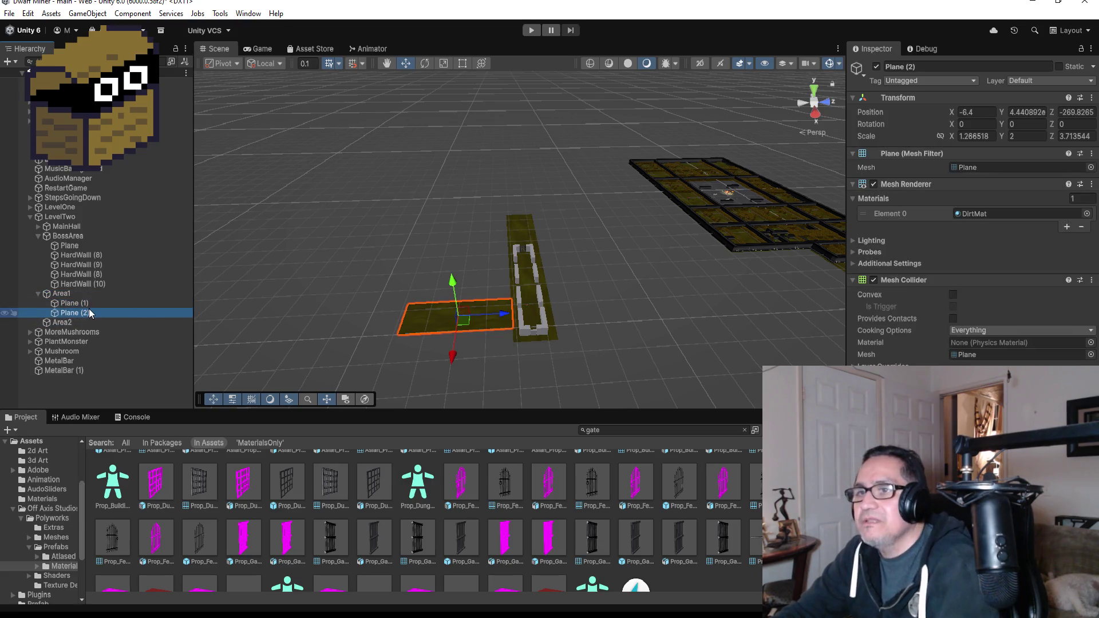
pyautogui.moveTo(90, 319); pyautogui.dragTo(90, 322)
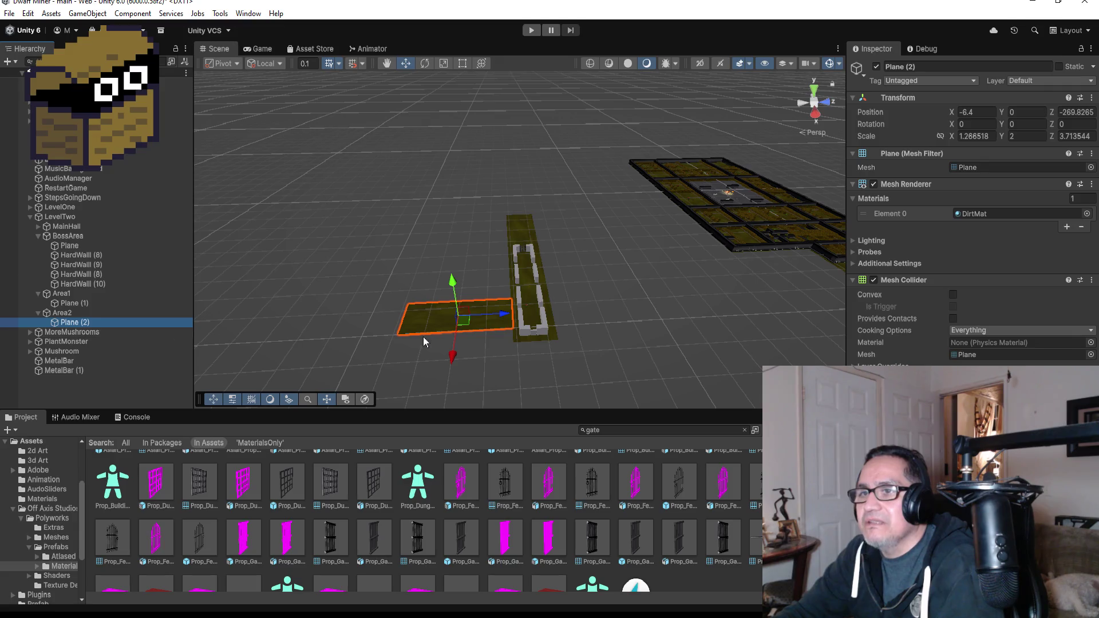
pyautogui.moveTo(507, 314)
pyautogui.mouseDown()
pyautogui.moveTo(662, 314)
pyautogui.moveTo(654, 310)
pyautogui.mouseUp()
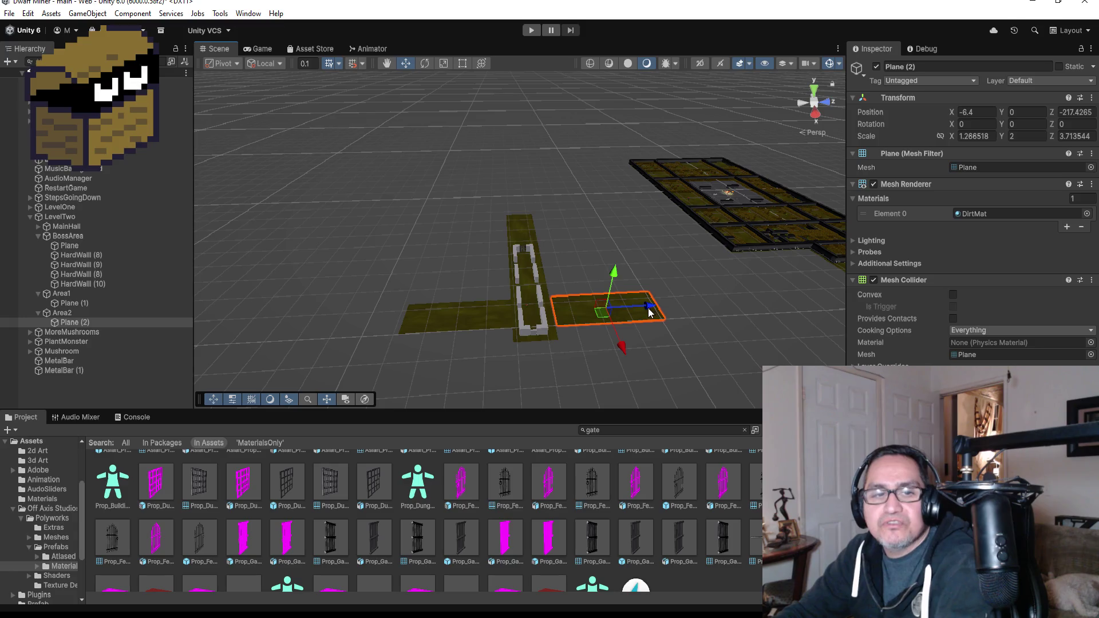
pyautogui.press('f')
pyautogui.press('v')
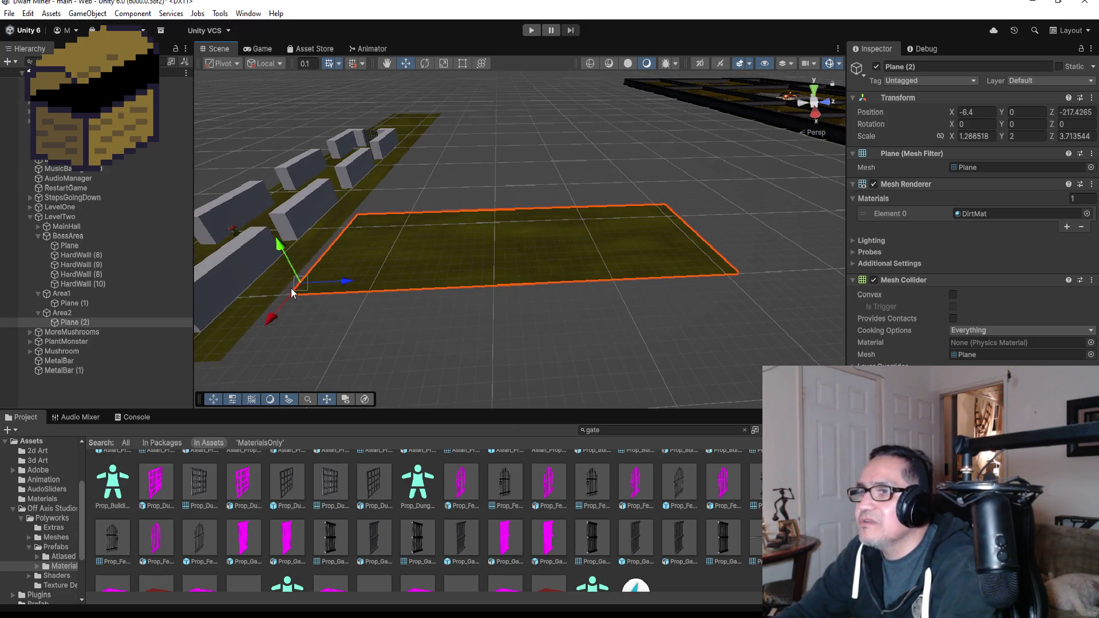
pyautogui.moveTo(289, 295); pyautogui.dragTo(283, 296)
pyautogui.press('f')
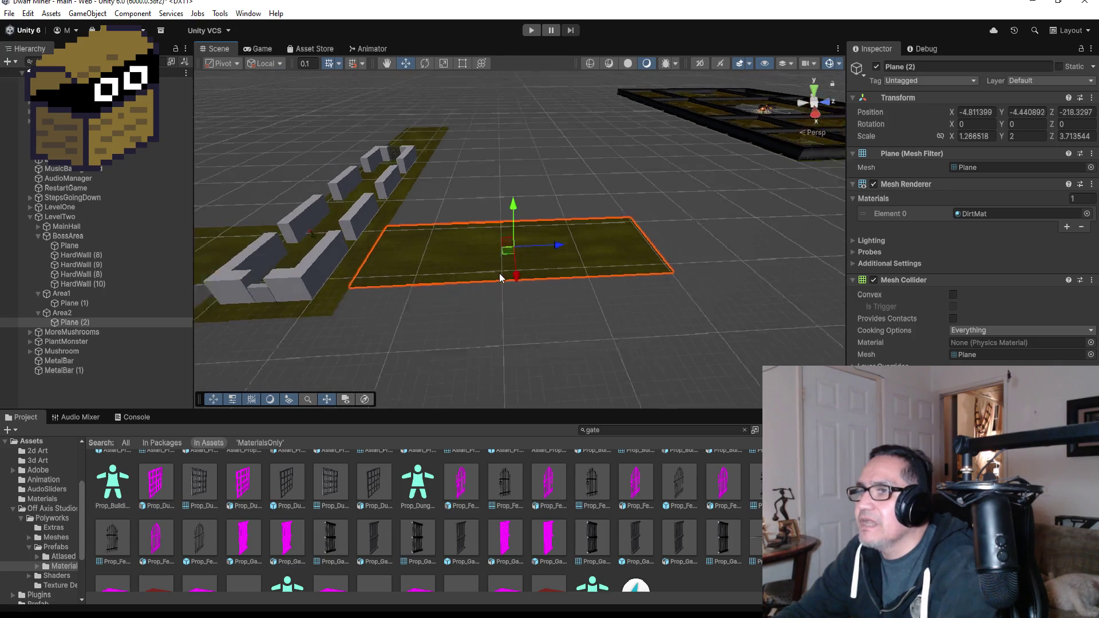
pyautogui.moveTo(511, 275); pyautogui.dragTo(509, 269)
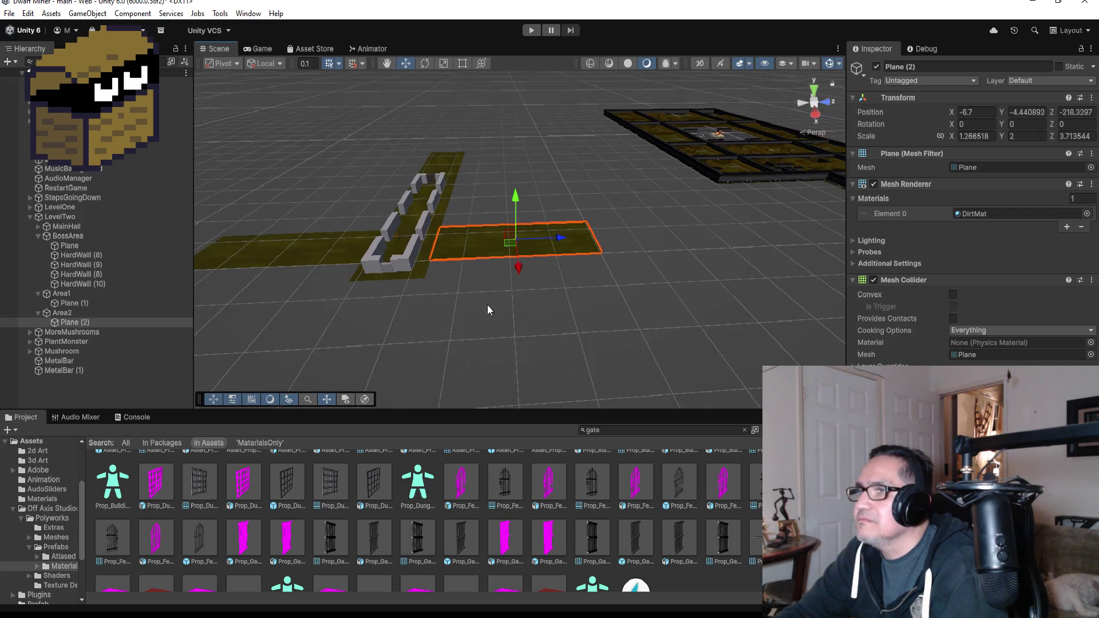
# Check the floor layout from a top-down view, then frame Plane (1) in a tilted perspective
pyautogui.moveTo(541, 165)
pyautogui.mouseDown()
pyautogui.moveTo(588, 307)
pyautogui.moveTo(470, 324)
pyautogui.moveTo(415, 232)
pyautogui.moveTo(372, 269)
pyautogui.moveTo(365, 258)
pyautogui.moveTo(389, 250)
pyautogui.mouseUp()
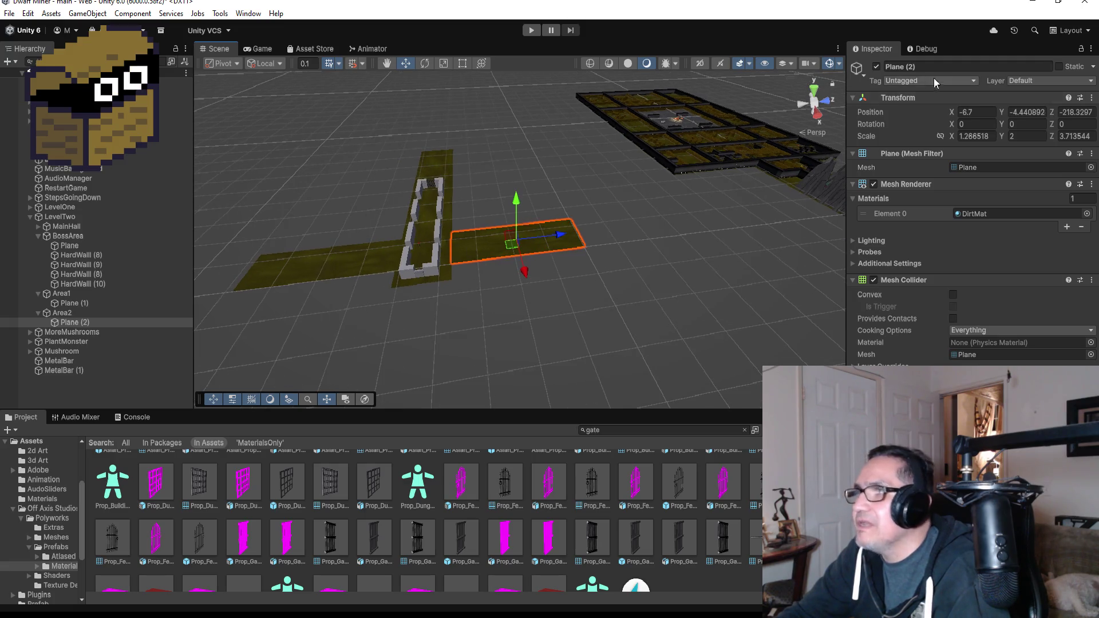
pyautogui.click(815, 91)
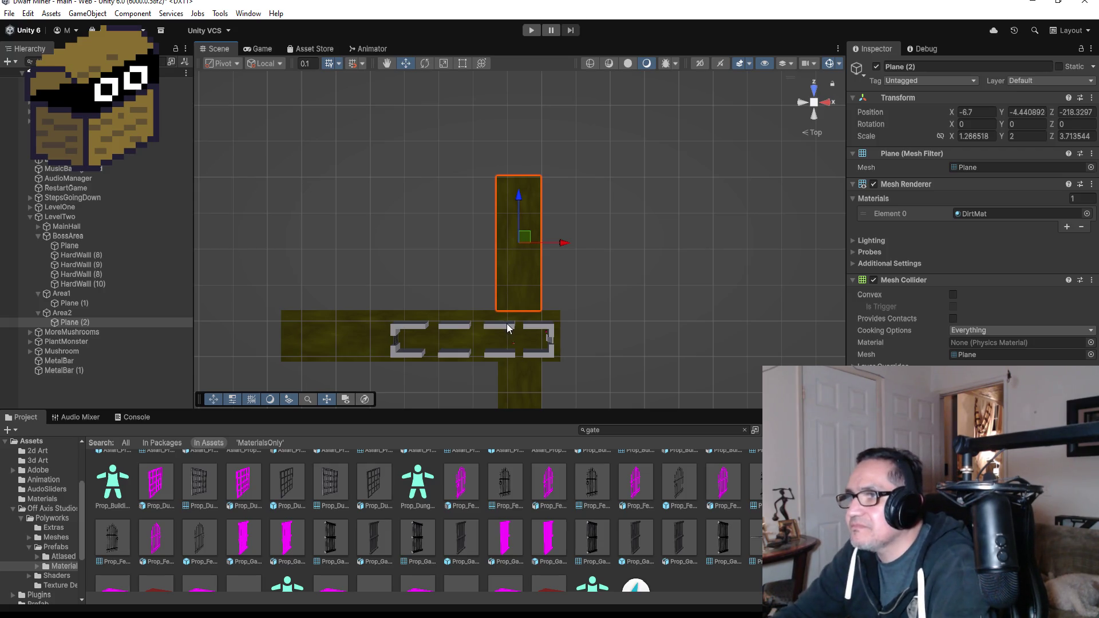
pyautogui.scroll(1, 502, 321)
pyautogui.scroll(1, 502, 322)
pyautogui.scroll(-2, 509, 295)
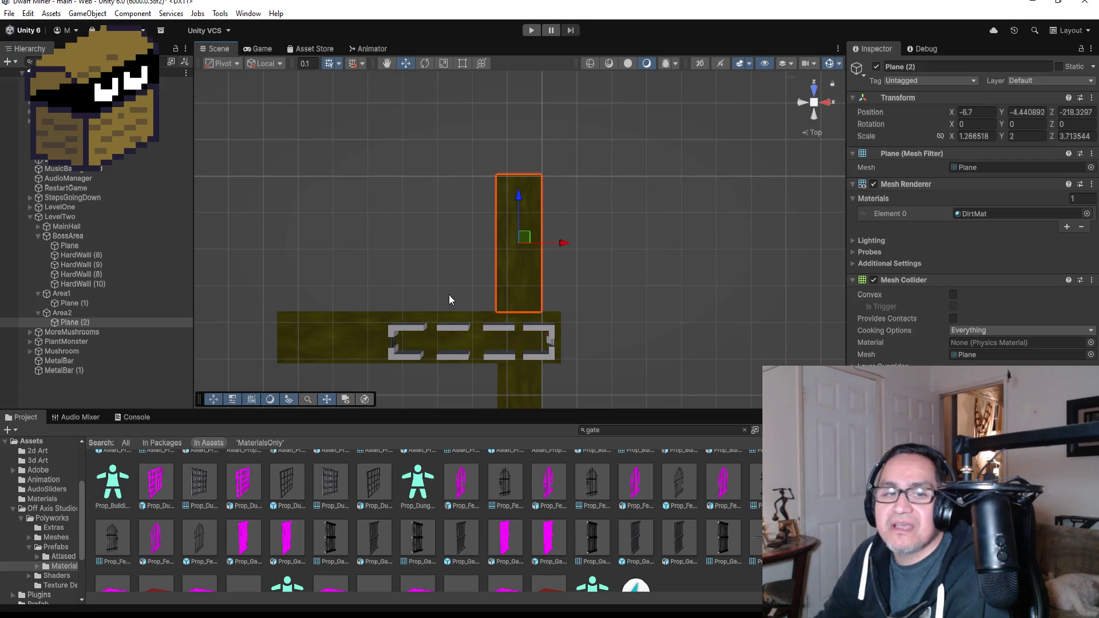
pyautogui.scroll(-2, 458, 294)
pyautogui.click(532, 362)
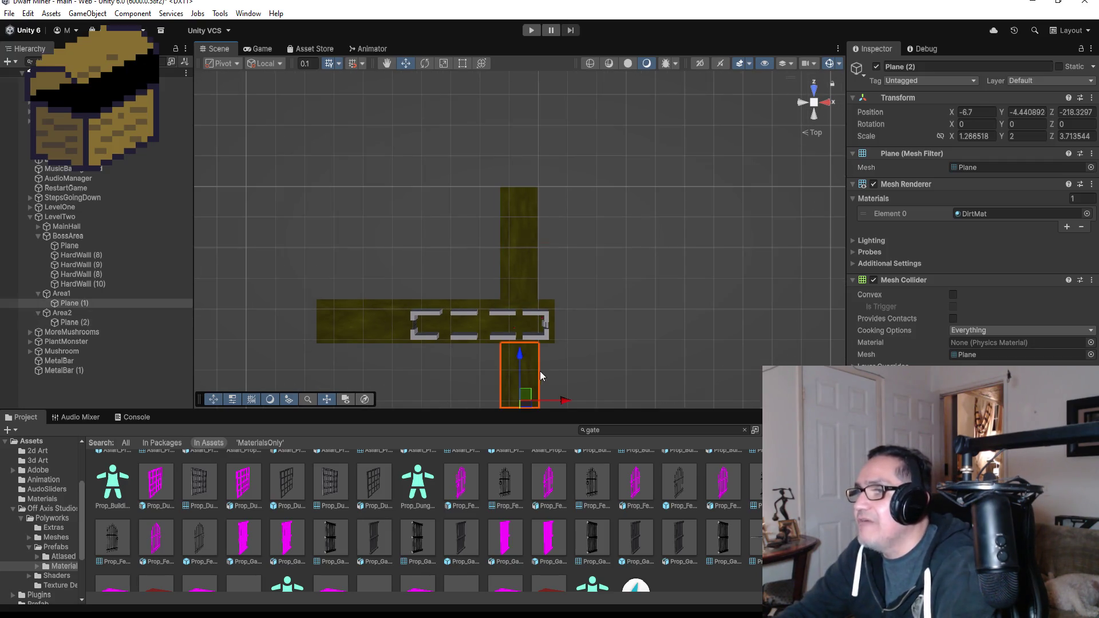
pyautogui.press('f')
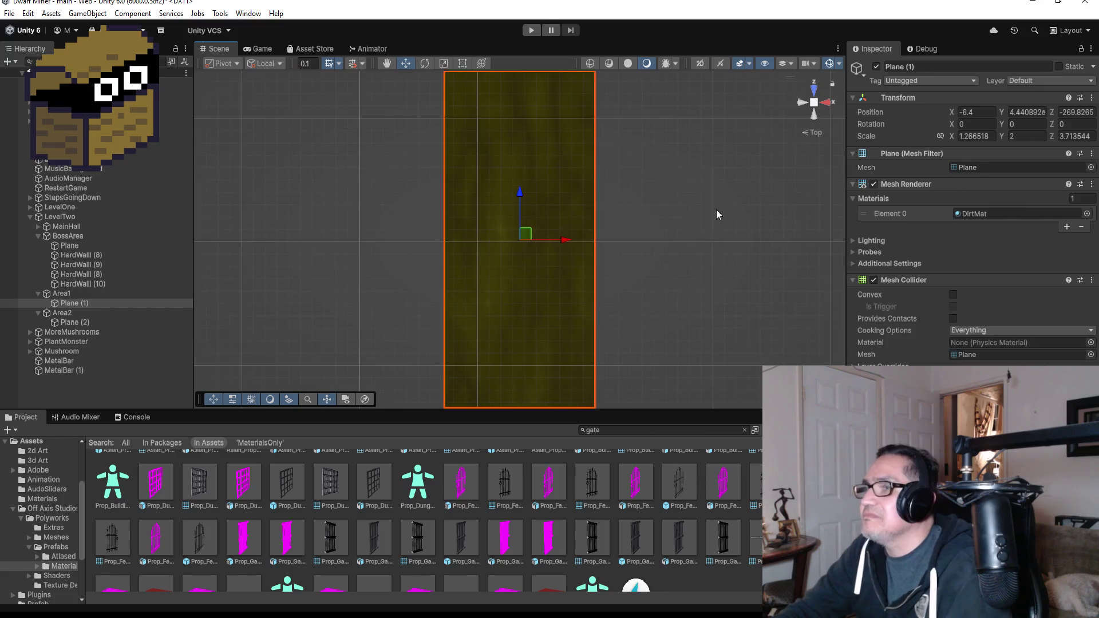
pyautogui.moveTo(715, 210)
pyautogui.mouseDown()
pyautogui.moveTo(542, 140)
pyautogui.moveTo(741, 227)
pyautogui.moveTo(634, 123)
pyautogui.moveTo(540, 218)
pyautogui.mouseUp()
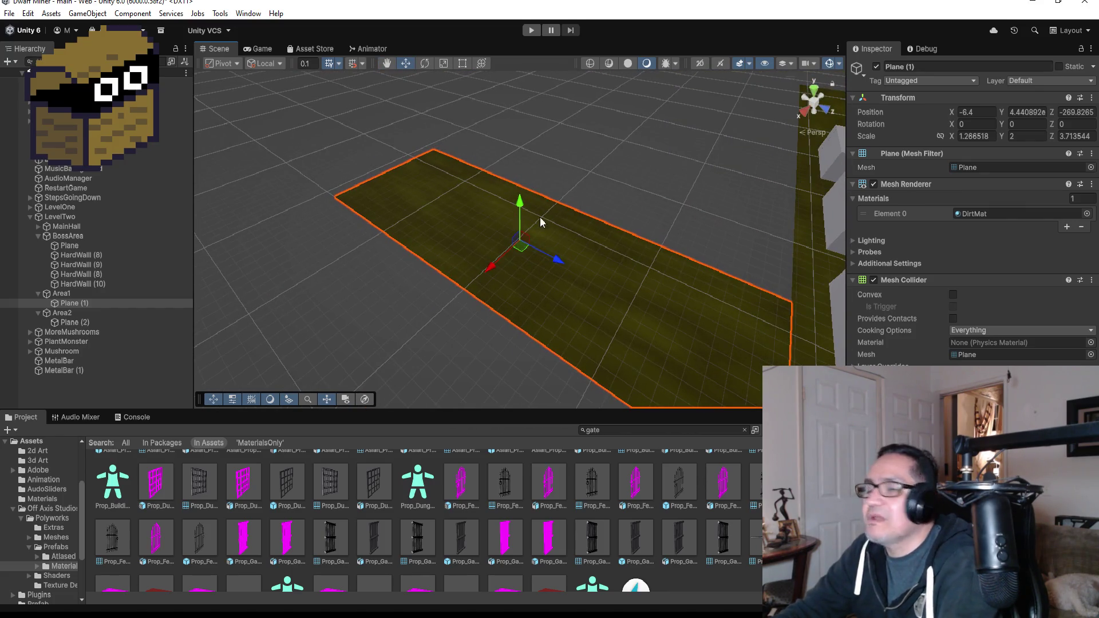
# Add an empty object under Area1, beside Plane (1), and name it GroupMushroom
pyautogui.rightClick(64, 292)
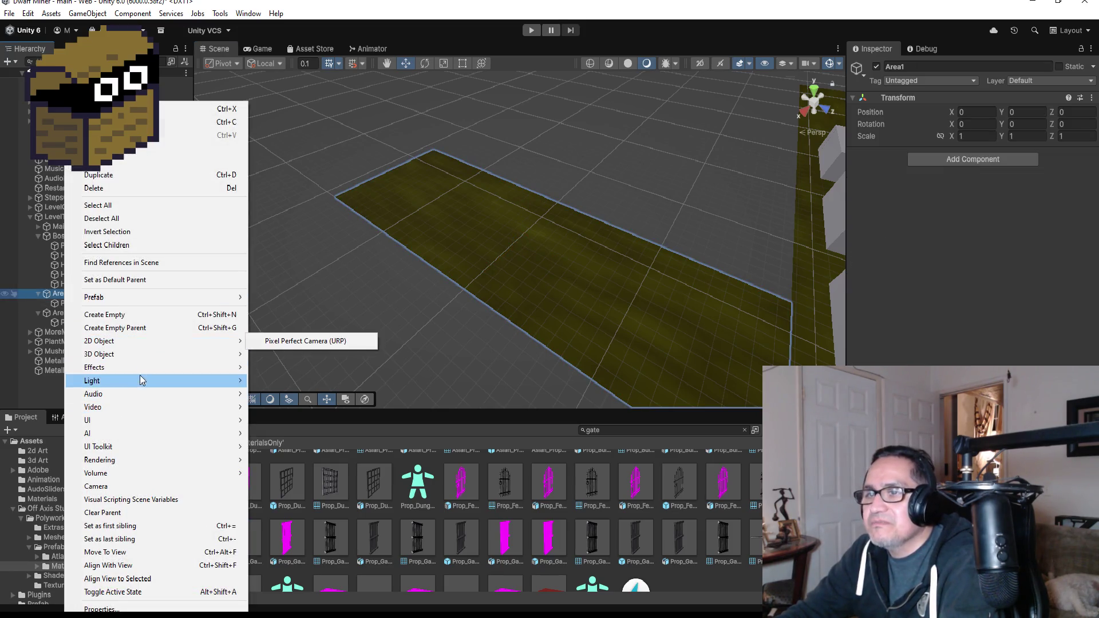
pyautogui.moveTo(136, 465)
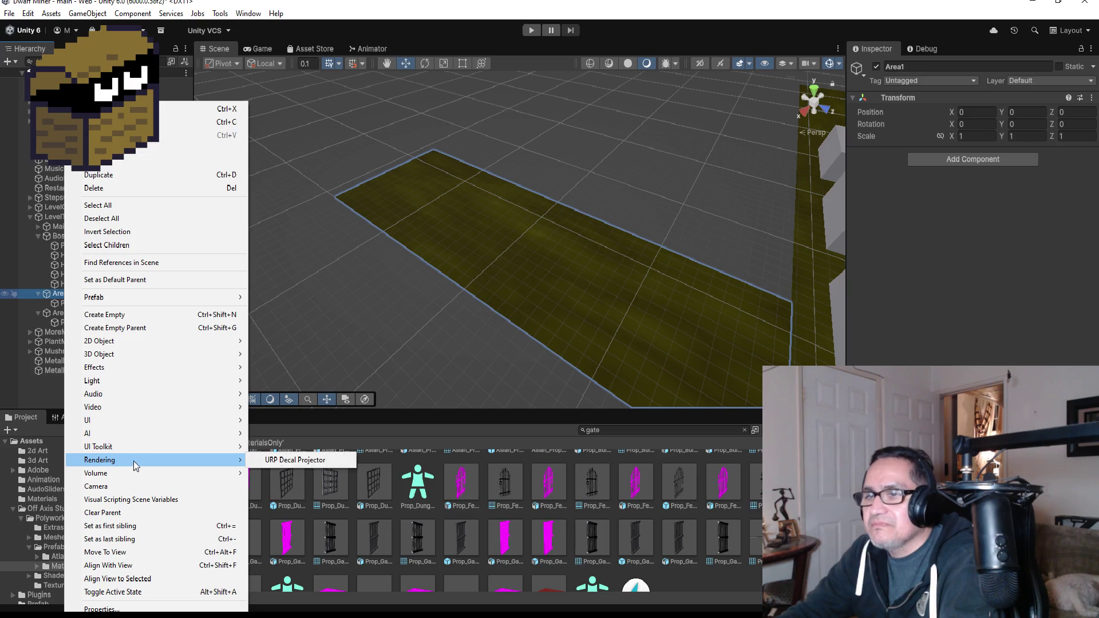
pyautogui.click(131, 314)
pyautogui.press('Return')
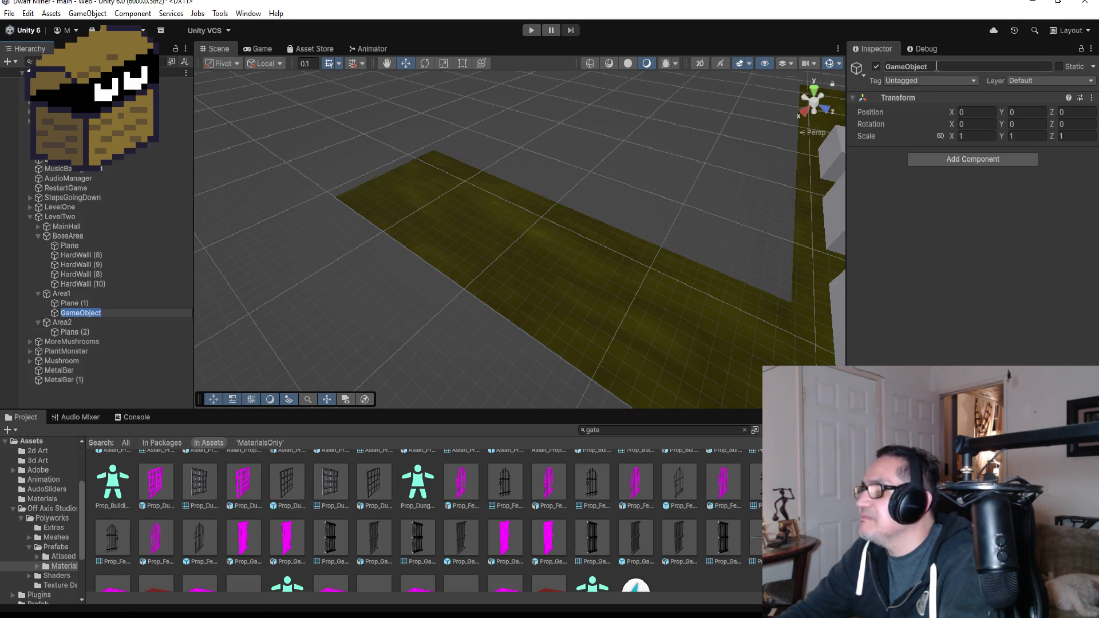
pyautogui.click(86, 343)
pyautogui.click(87, 311)
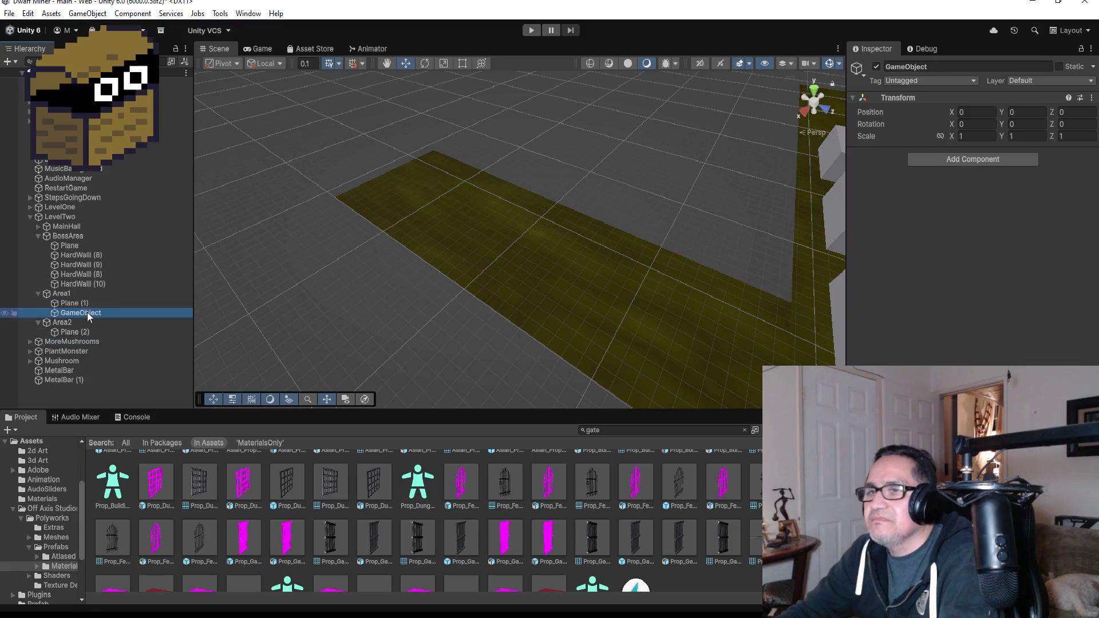
pyautogui.click(945, 65)
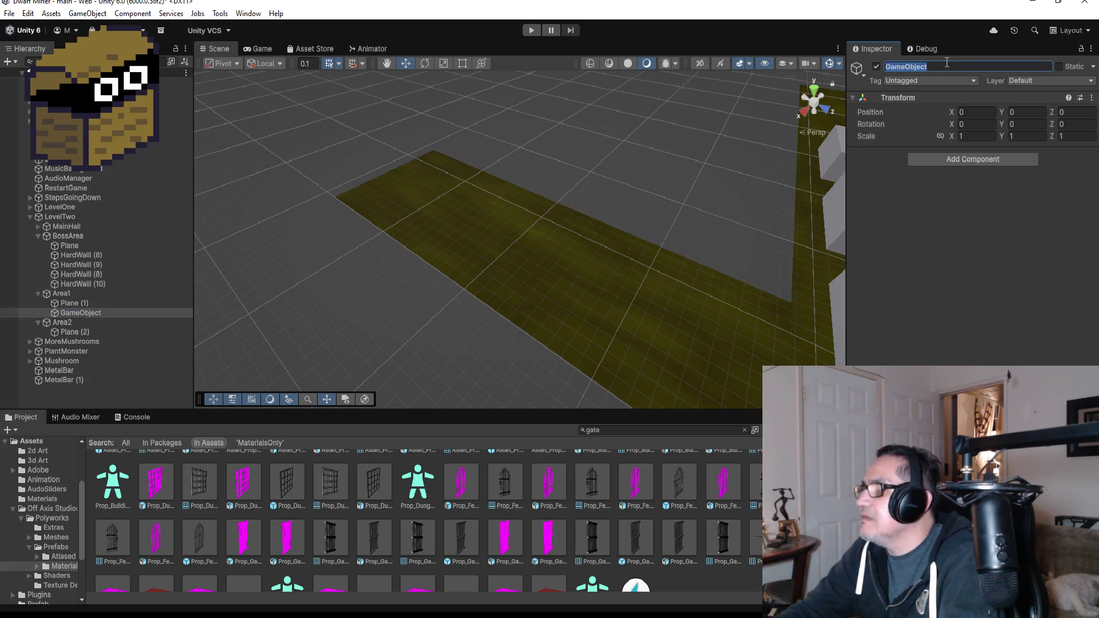
pyautogui.write('GroupMushroom')
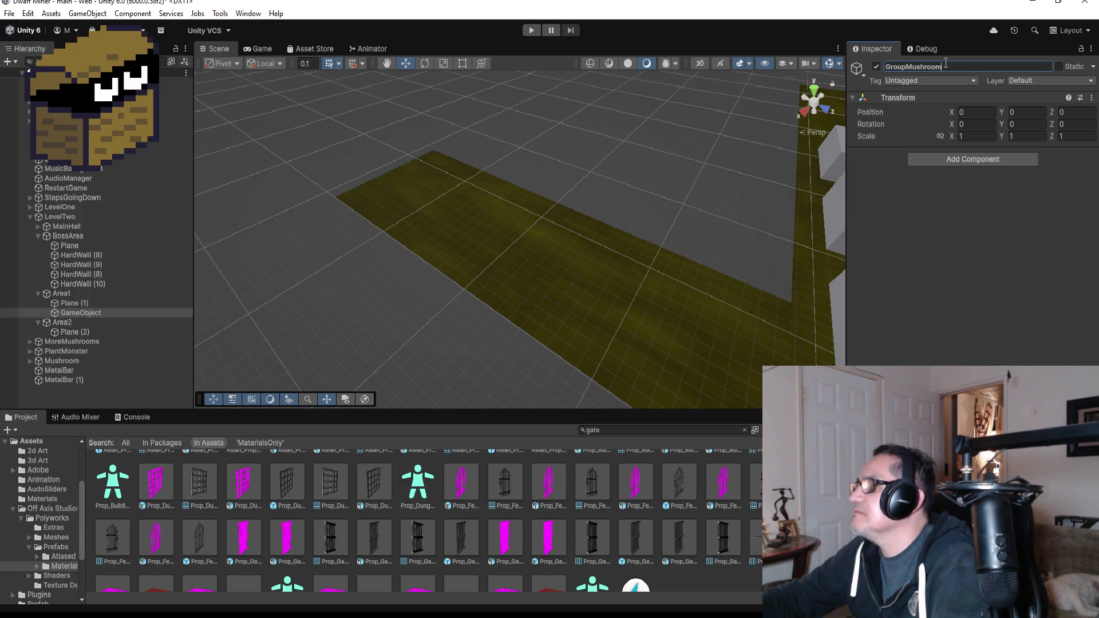
pyautogui.press('Return')
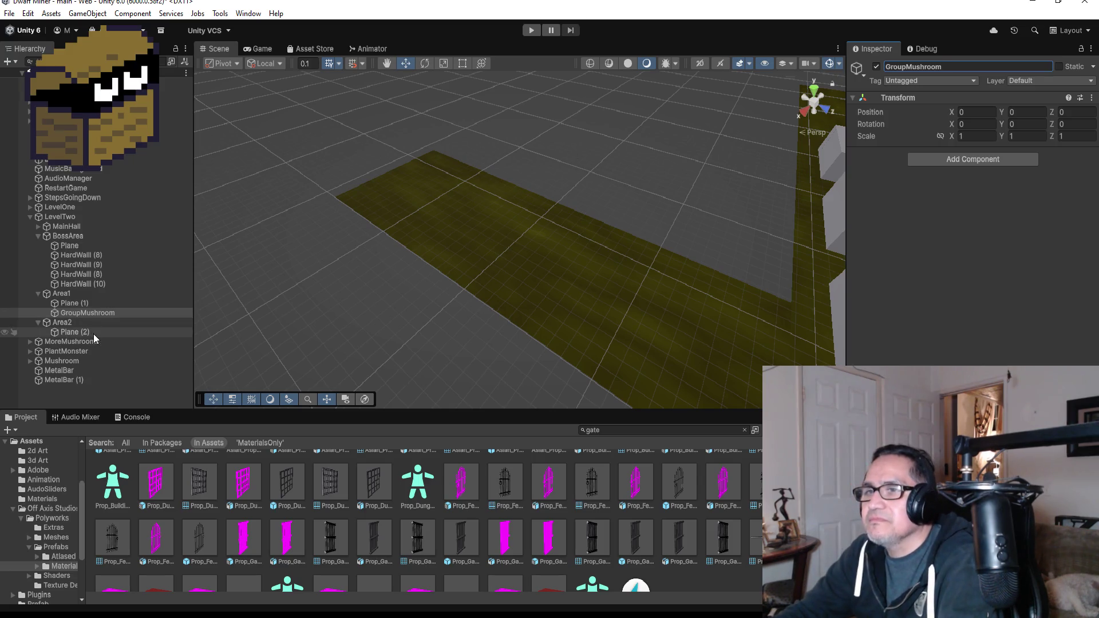
pyautogui.scroll(-10, 580, 287)
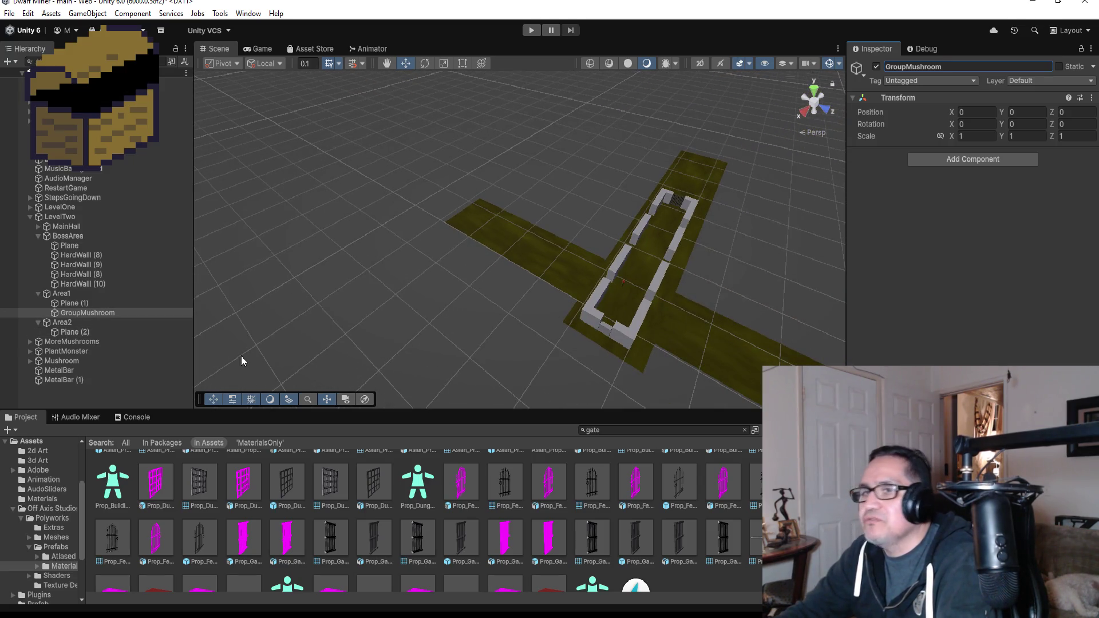
# Duplicate the Mushroom into GroupMushroom as Mushroom (1) and place it on the Area1 floor at Y 0.028
pyautogui.click(51, 362)
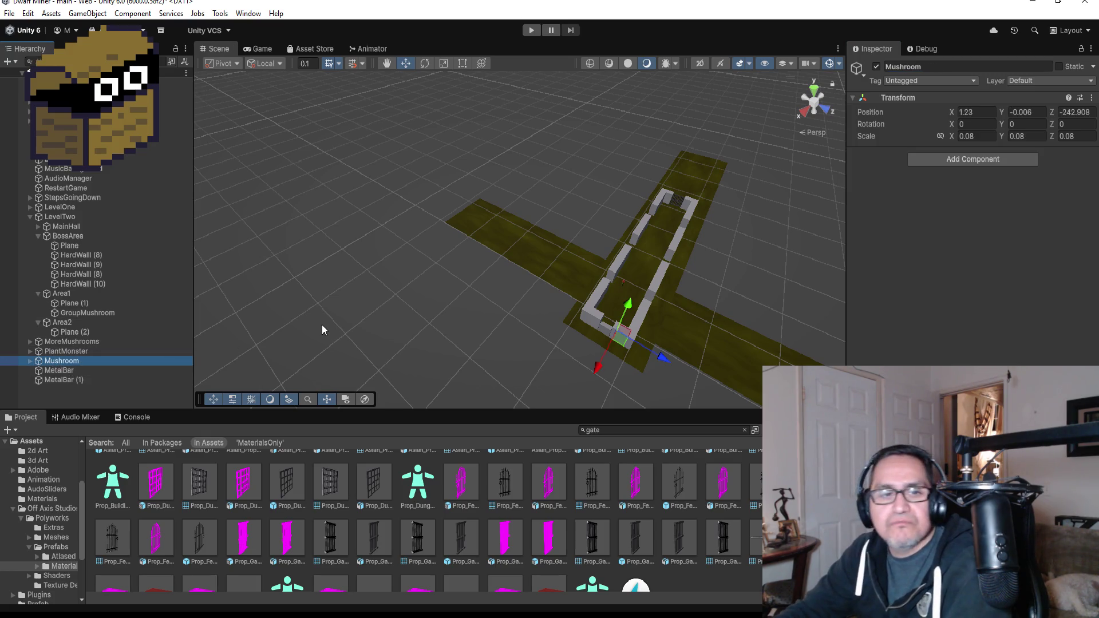
pyautogui.hotkey('ctrl', 'd')
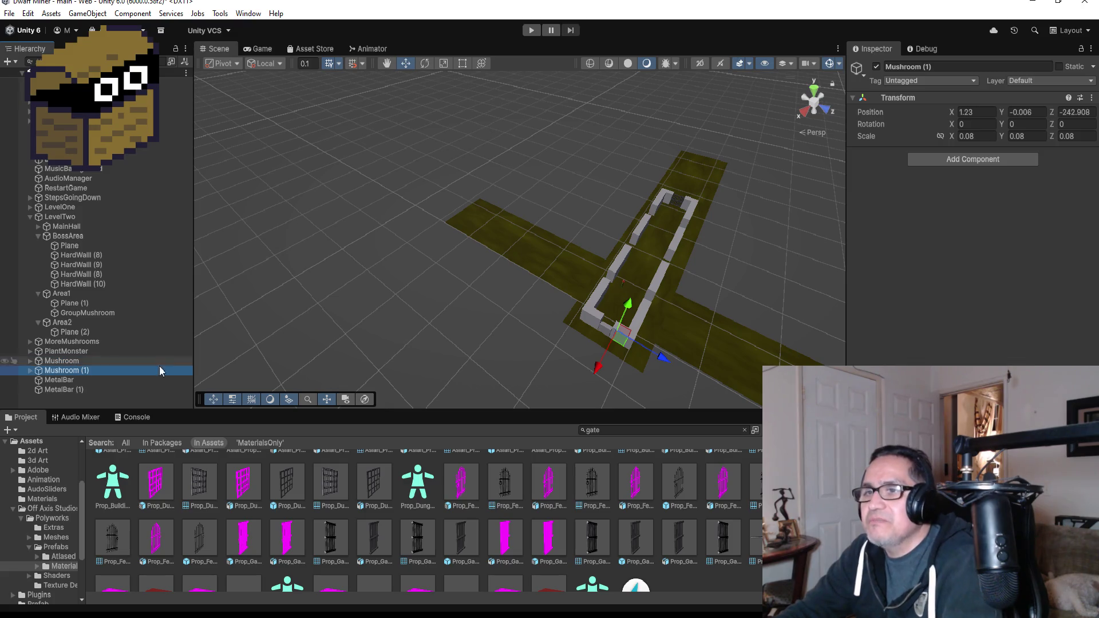
pyautogui.moveTo(86, 371)
pyautogui.mouseDown()
pyautogui.moveTo(85, 298)
pyautogui.moveTo(87, 311)
pyautogui.mouseUp()
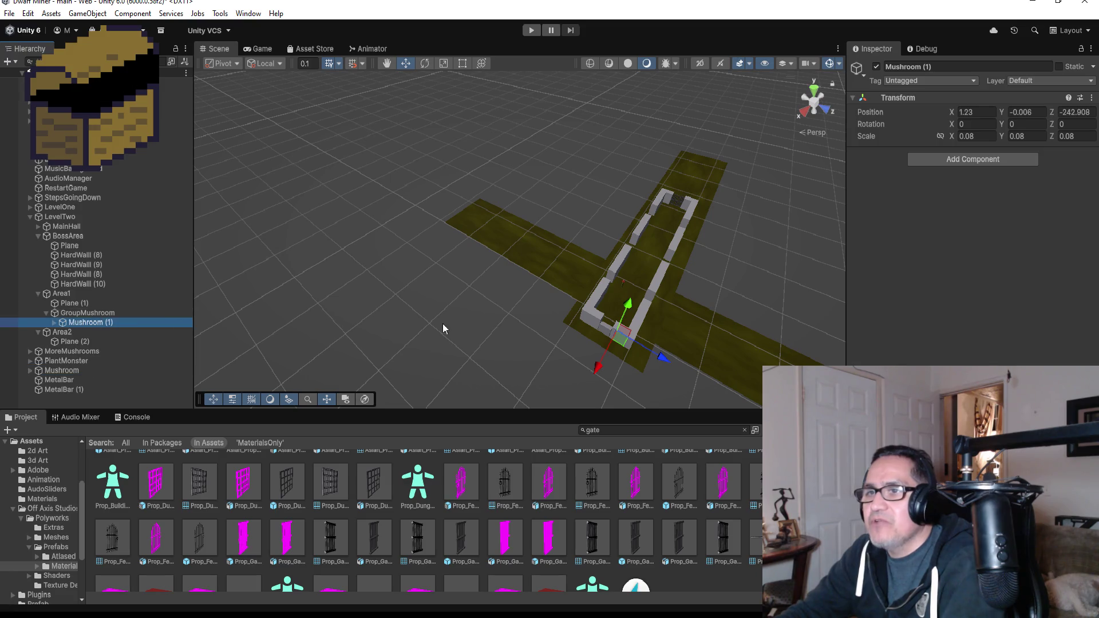
pyautogui.moveTo(599, 365)
pyautogui.mouseDown()
pyautogui.moveTo(667, 314)
pyautogui.moveTo(616, 310)
pyautogui.mouseUp()
pyautogui.scroll(3, 634, 304)
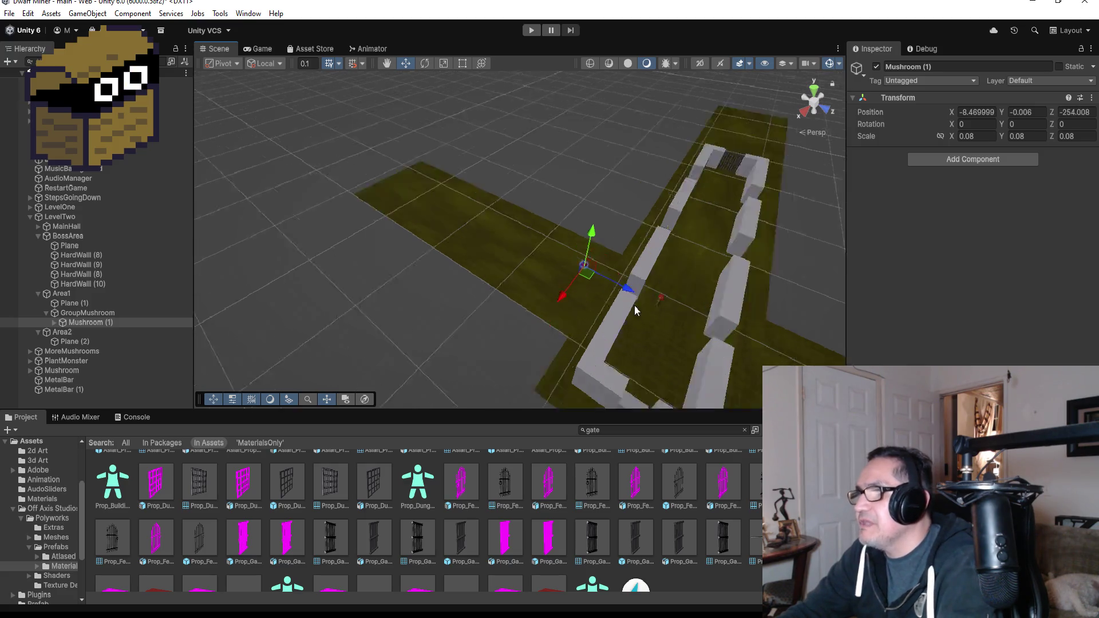
pyautogui.press('f')
pyautogui.scroll(-3, 688, 304)
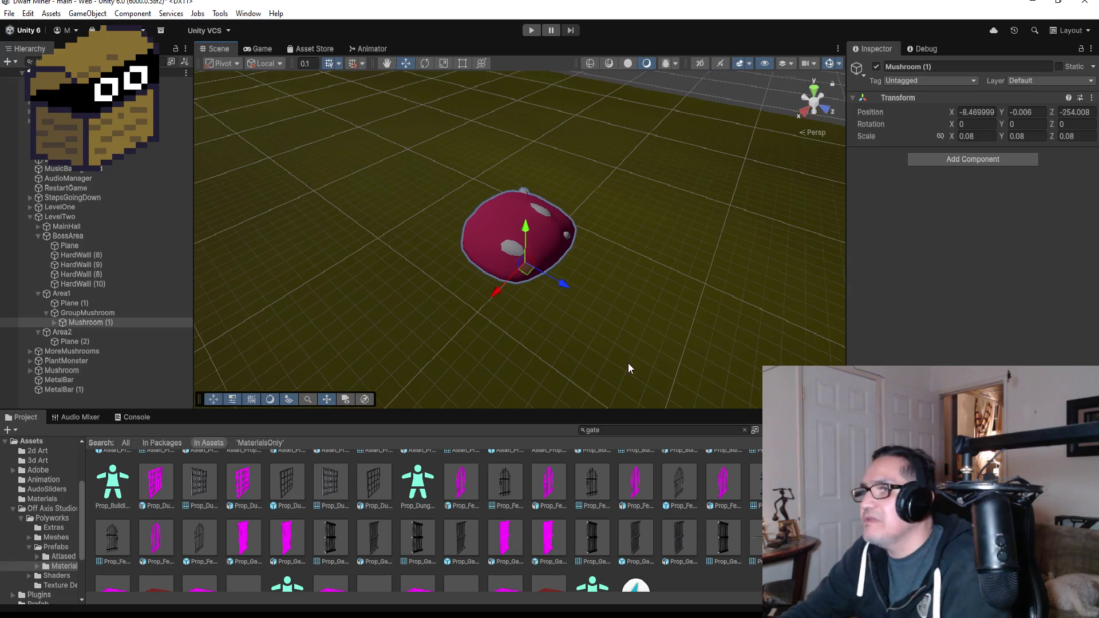
pyautogui.moveTo(627, 363); pyautogui.dragTo(527, 227)
pyautogui.scroll(-3, 619, 264)
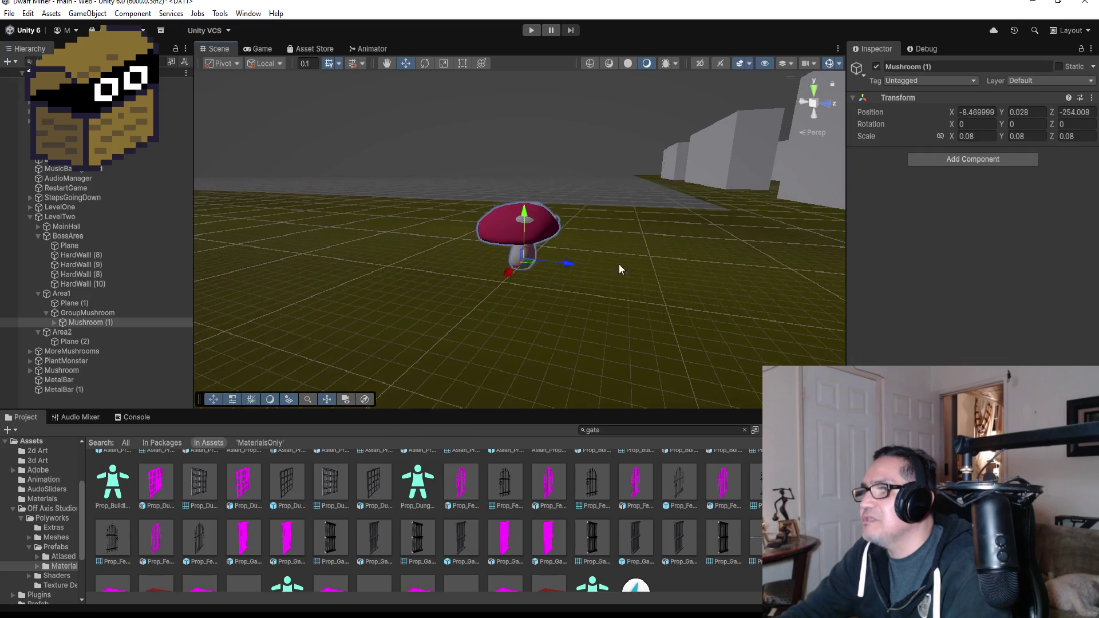
pyautogui.scroll(-10, 709, 286)
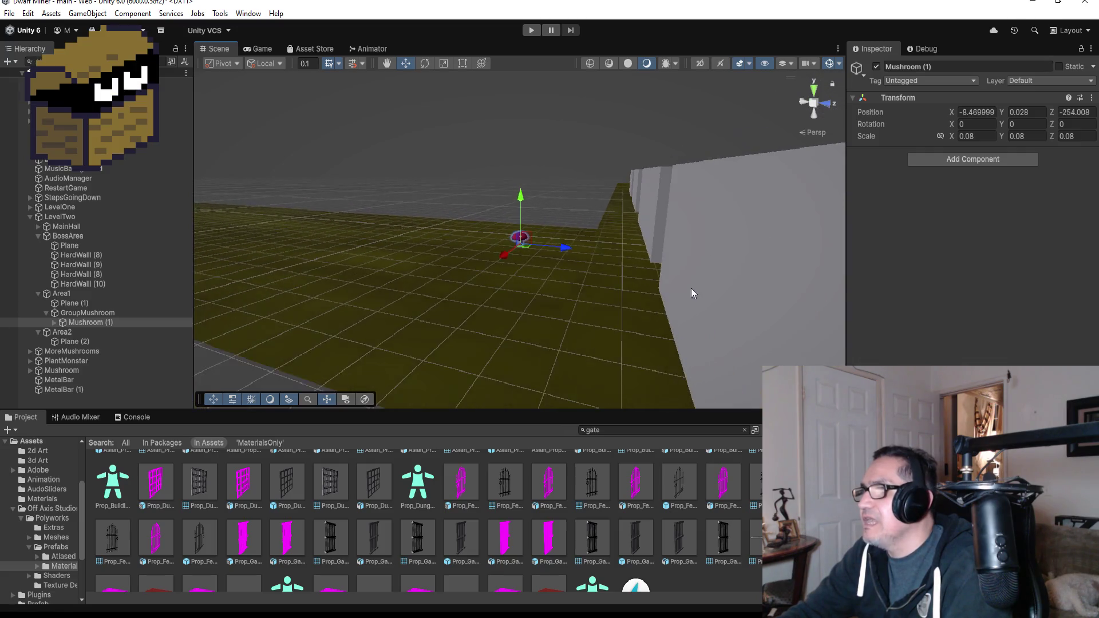
pyautogui.moveTo(592, 252)
pyautogui.mouseDown()
pyautogui.moveTo(633, 290)
pyautogui.moveTo(649, 363)
pyautogui.moveTo(662, 349)
pyautogui.moveTo(594, 284)
pyautogui.mouseUp()
pyautogui.scroll(-3, 594, 286)
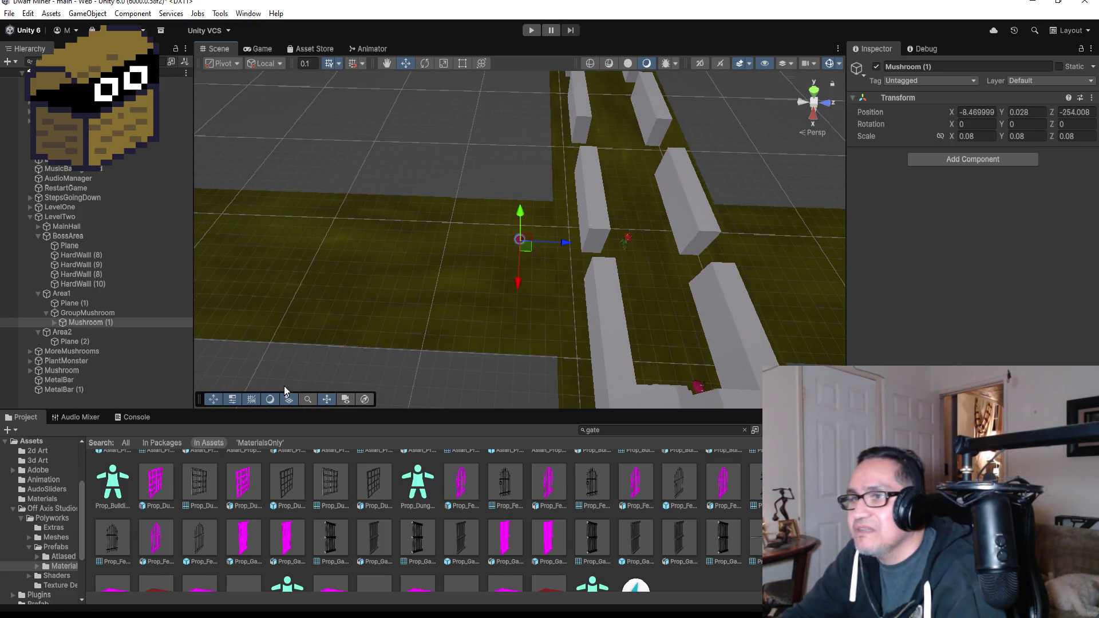
# Copy Mushroom (1) four times and scatter Mushroom (2)–(5) across the Area1 floor
pyautogui.click(137, 324)
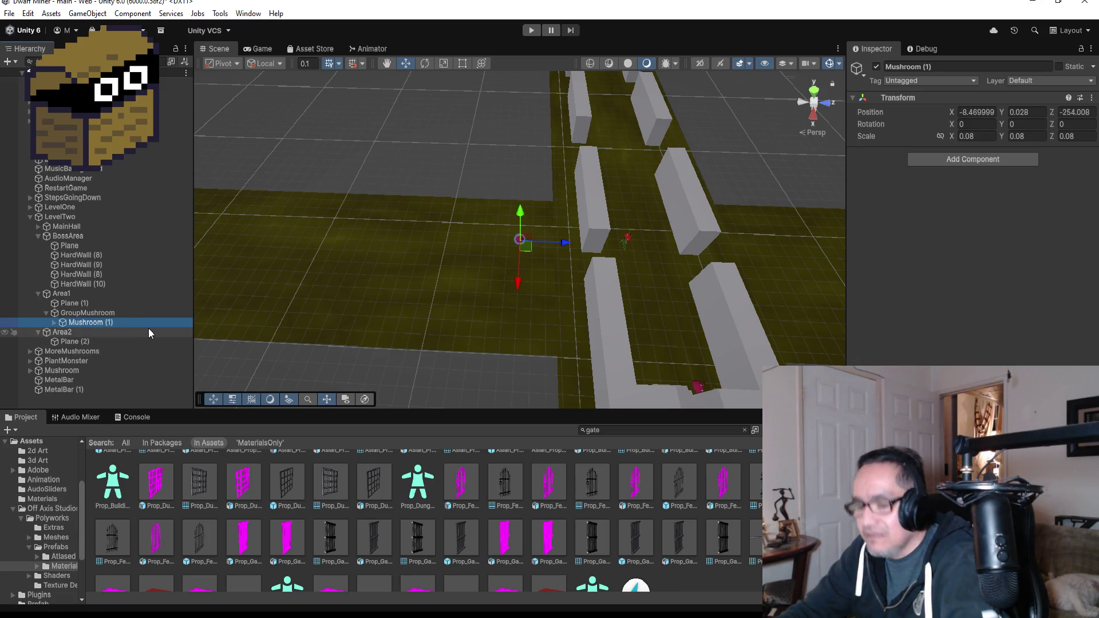
pyautogui.hotkey('ctrl', 'd')
pyautogui.moveTo(521, 283); pyautogui.dragTo(518, 319)
pyautogui.moveTo(561, 282); pyautogui.dragTo(511, 293)
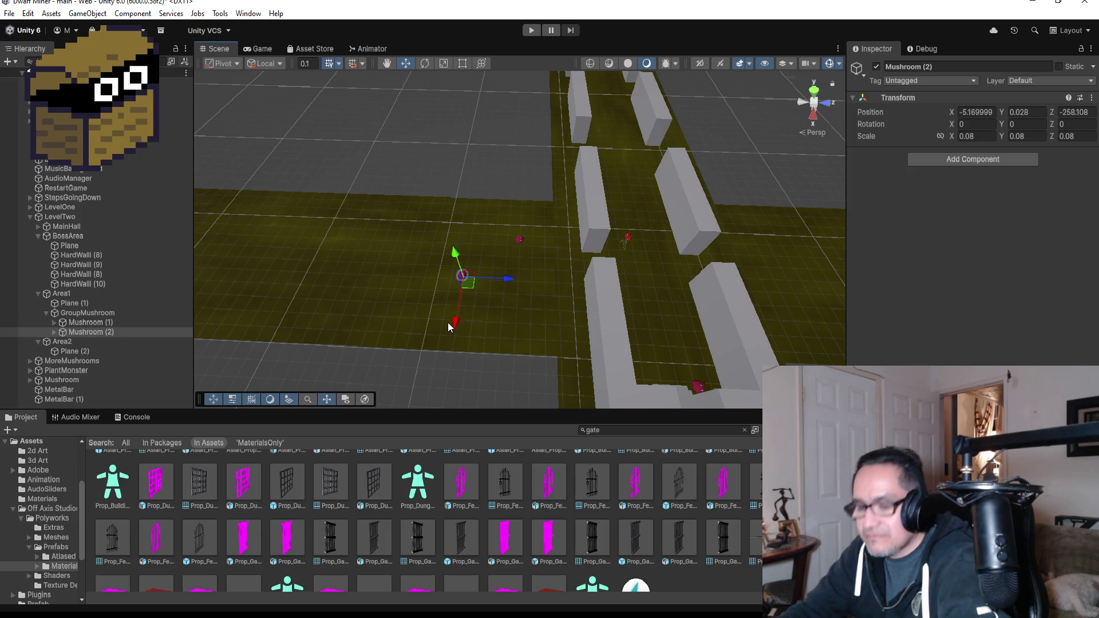
pyautogui.hotkey('ctrl', 'd')
pyautogui.moveTo(451, 329); pyautogui.dragTo(483, 269)
pyautogui.moveTo(513, 232); pyautogui.dragTo(447, 231)
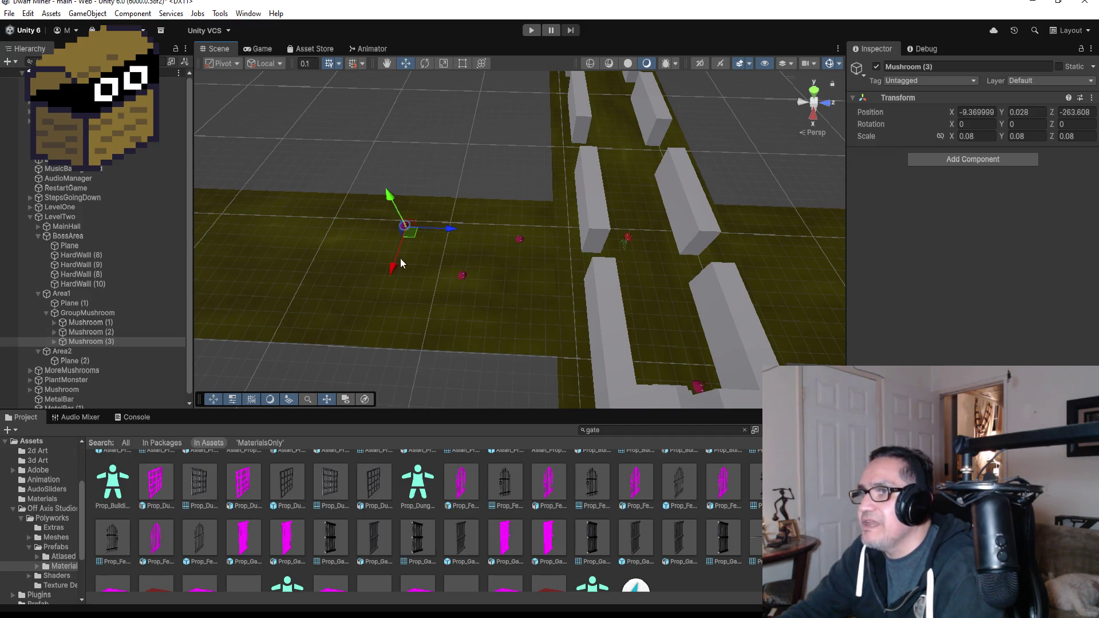
pyautogui.moveTo(396, 265); pyautogui.dragTo(396, 285)
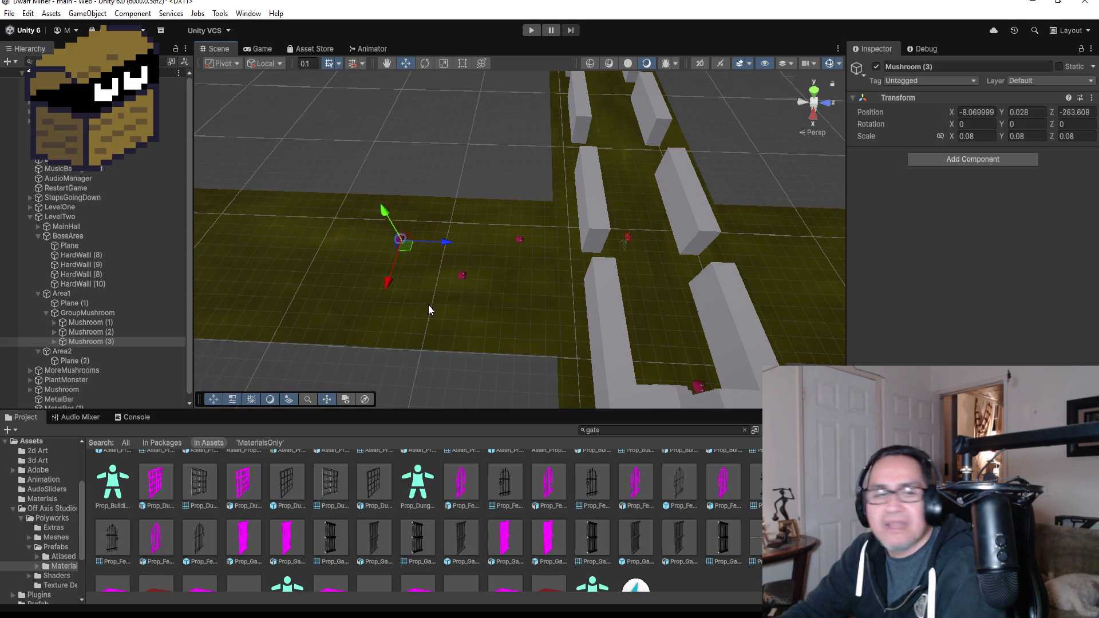
pyautogui.hotkey('ctrl', 'd')
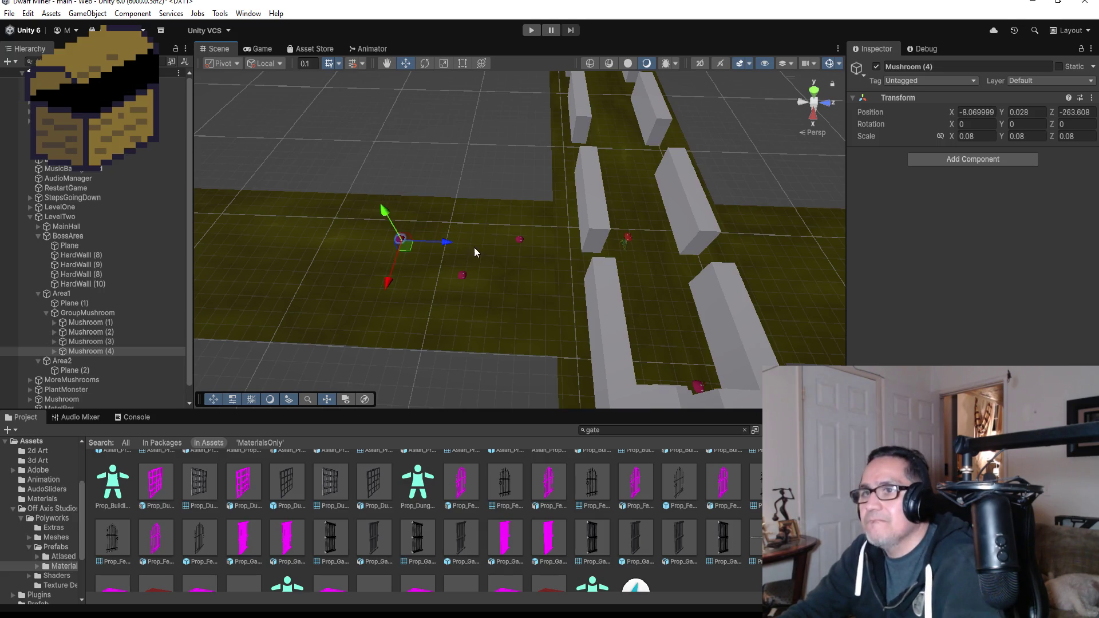
pyautogui.moveTo(417, 242); pyautogui.dragTo(400, 243)
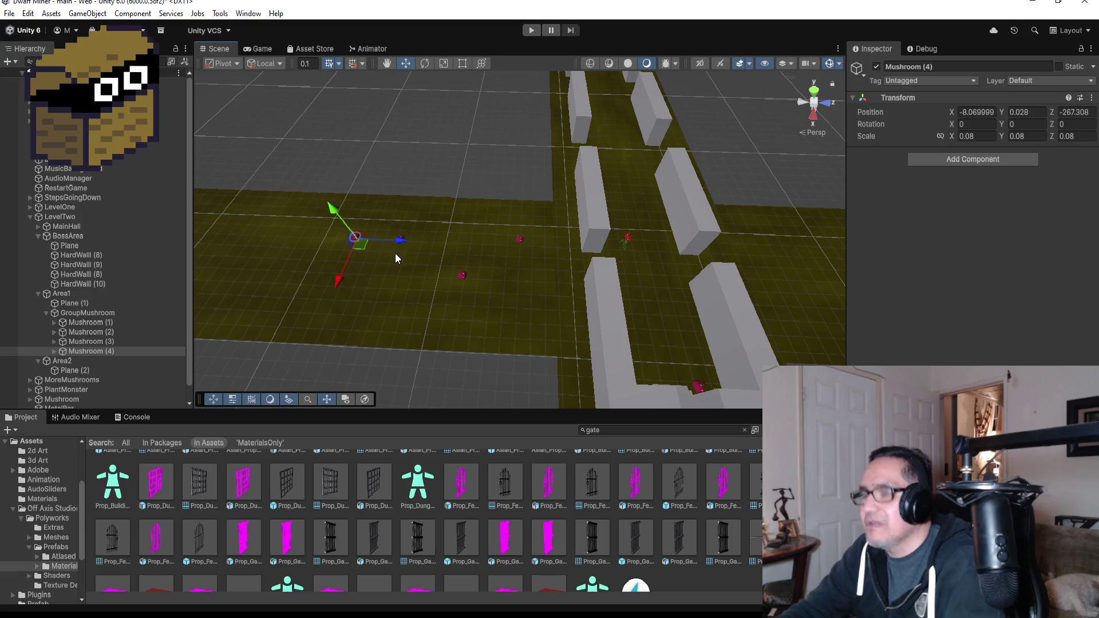
pyautogui.hotkey('ctrl', 'd')
pyautogui.moveTo(338, 283)
pyautogui.mouseDown()
pyautogui.moveTo(337, 308)
pyautogui.moveTo(375, 314)
pyautogui.moveTo(447, 295)
pyautogui.mouseUp()
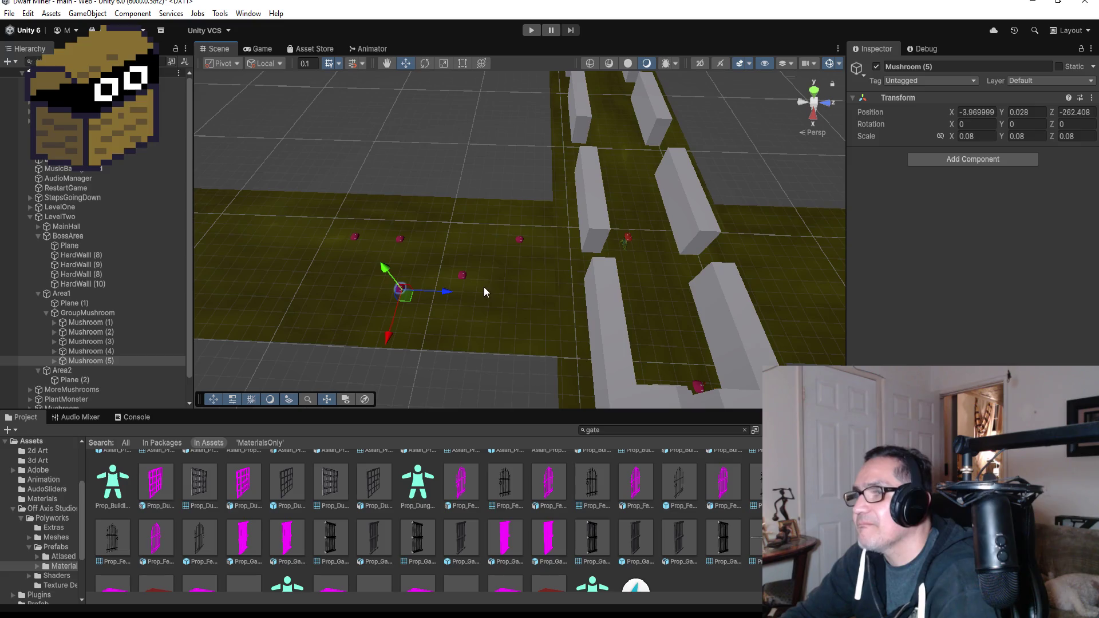
# Move HardWall (8) into Area1, rotate it 90° on Y, and place it at Z -253.33
pyautogui.scroll(-3, 332, 244)
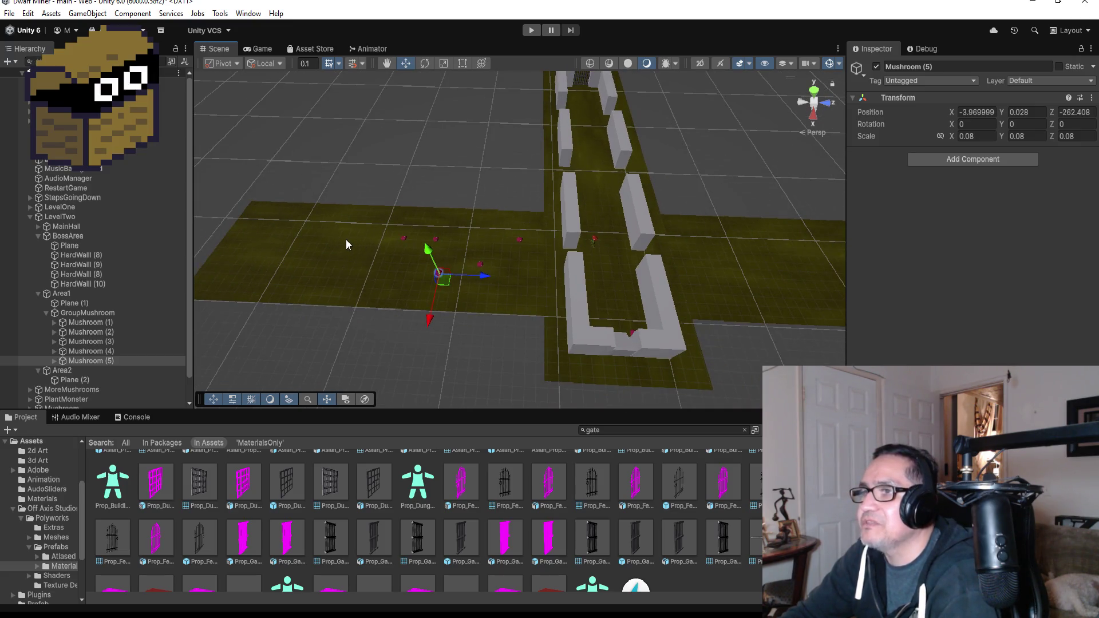
pyautogui.scroll(-2, 346, 239)
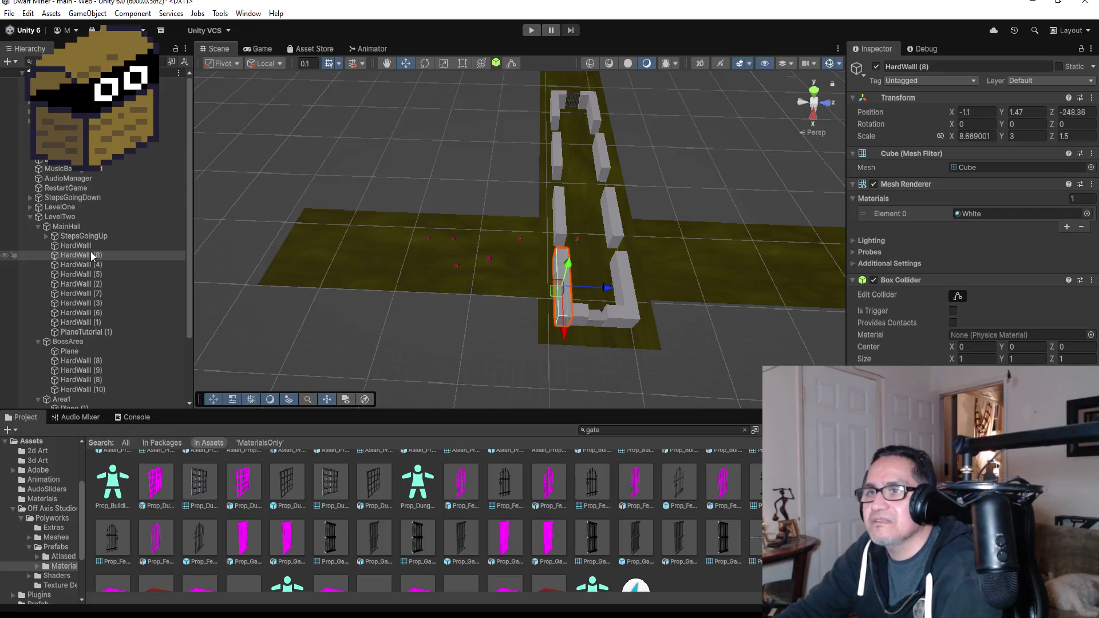
pyautogui.moveTo(81, 254)
pyautogui.mouseDown()
pyautogui.moveTo(94, 357)
pyautogui.moveTo(102, 349)
pyautogui.moveTo(98, 327)
pyautogui.moveTo(94, 398)
pyautogui.moveTo(74, 417)
pyautogui.moveTo(91, 357)
pyautogui.mouseUp()
pyautogui.click(22, 417)
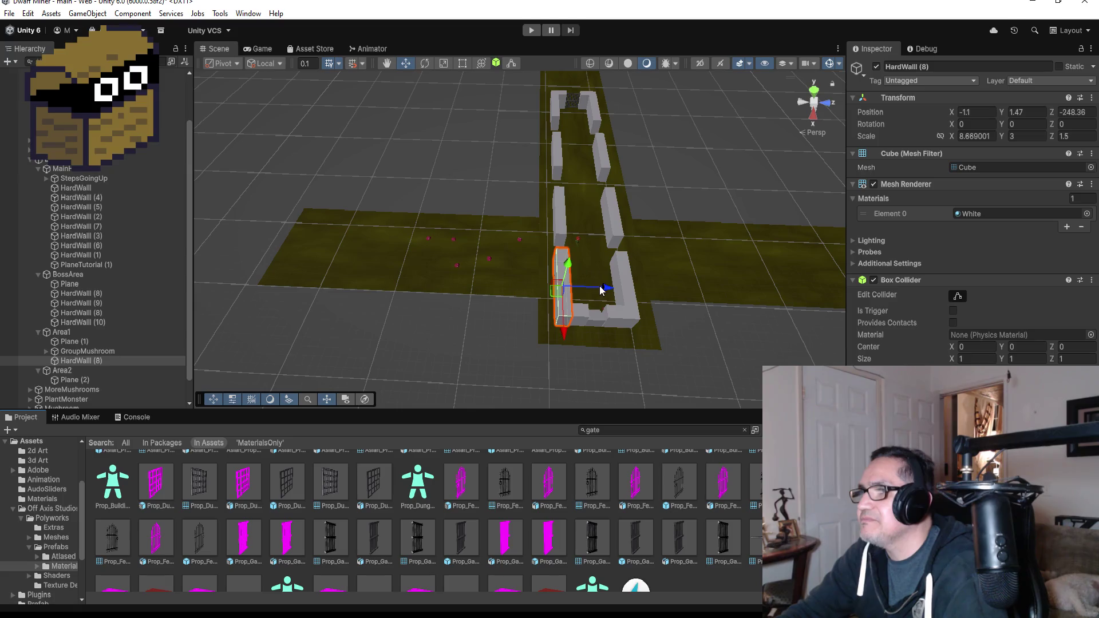
pyautogui.moveTo(600, 290); pyautogui.dragTo(532, 286)
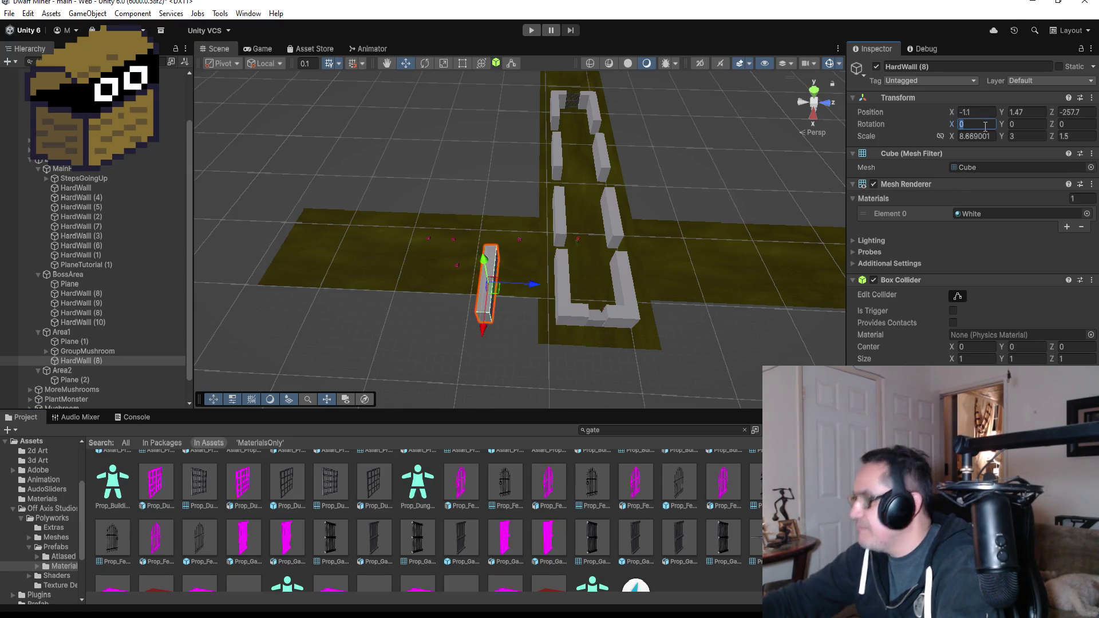
pyautogui.write('90')
pyautogui.press('BackSpace')
pyautogui.press('BackSpace')
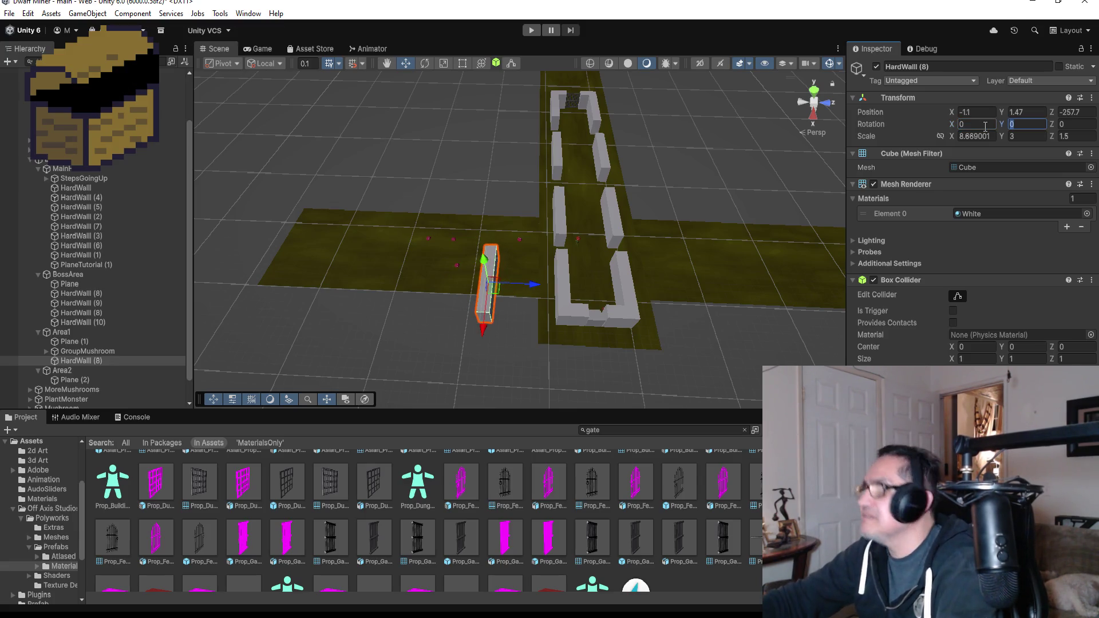
pyautogui.press('Tab')
pyautogui.write('90')
pyautogui.scroll(3, 458, 311)
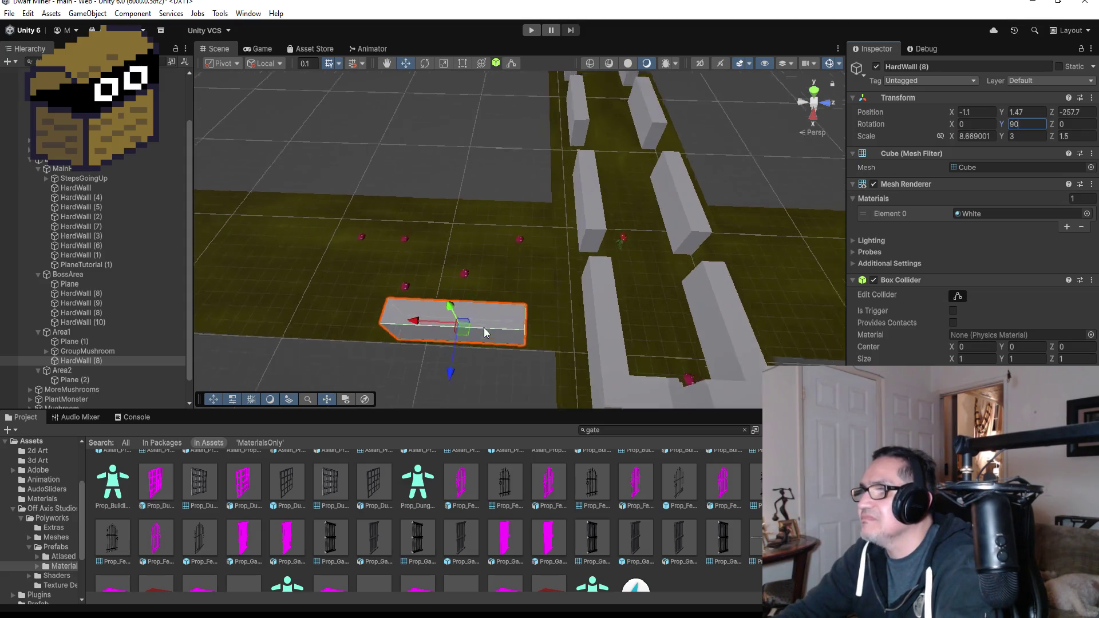
pyautogui.click(454, 359)
pyautogui.moveTo(454, 359)
pyautogui.mouseDown()
pyautogui.moveTo(441, 345)
pyautogui.moveTo(456, 312)
pyautogui.moveTo(485, 312)
pyautogui.mouseUp()
# Duplicate the wall as HardWall (9) and slide it to Z -263.63 to extend the wall line
pyautogui.scroll(3, 494, 270)
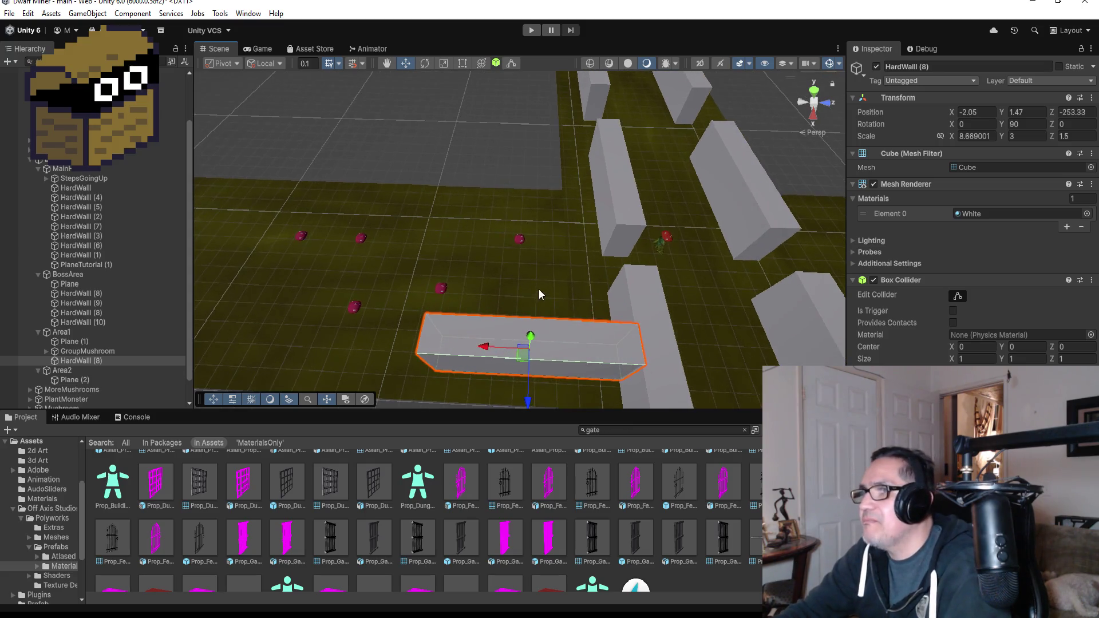
pyautogui.scroll(-3, 539, 290)
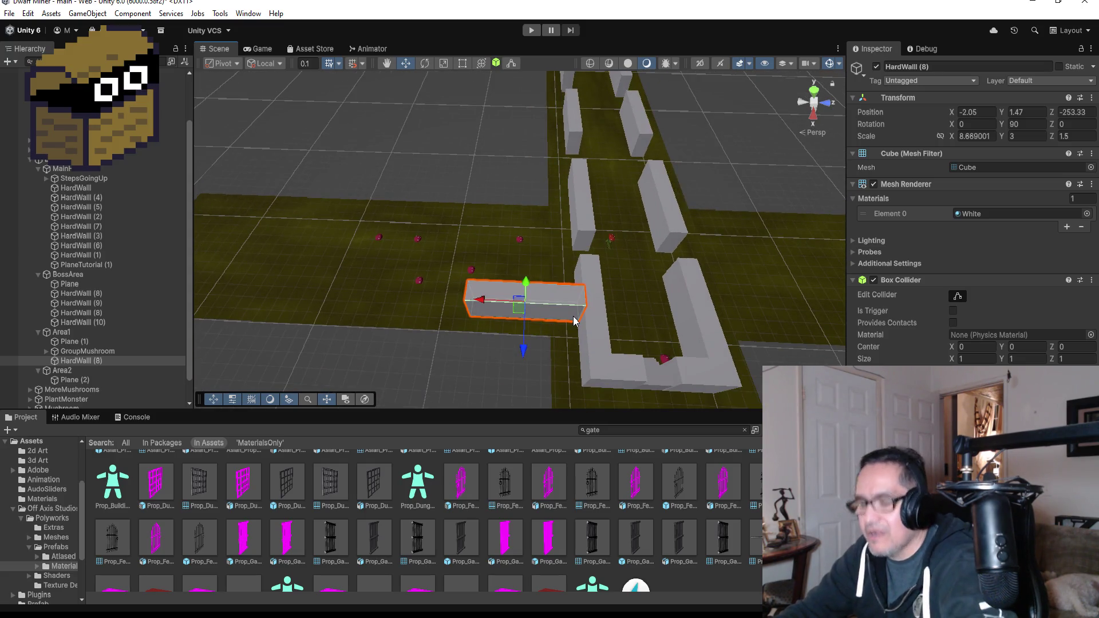
pyautogui.hotkey('ctrl', 'd')
pyautogui.moveTo(479, 303); pyautogui.dragTo(346, 296)
pyautogui.scroll(1, 453, 330)
# Butt HardWall (9) flush against HardWall (8)
pyautogui.scroll(1, 453, 327)
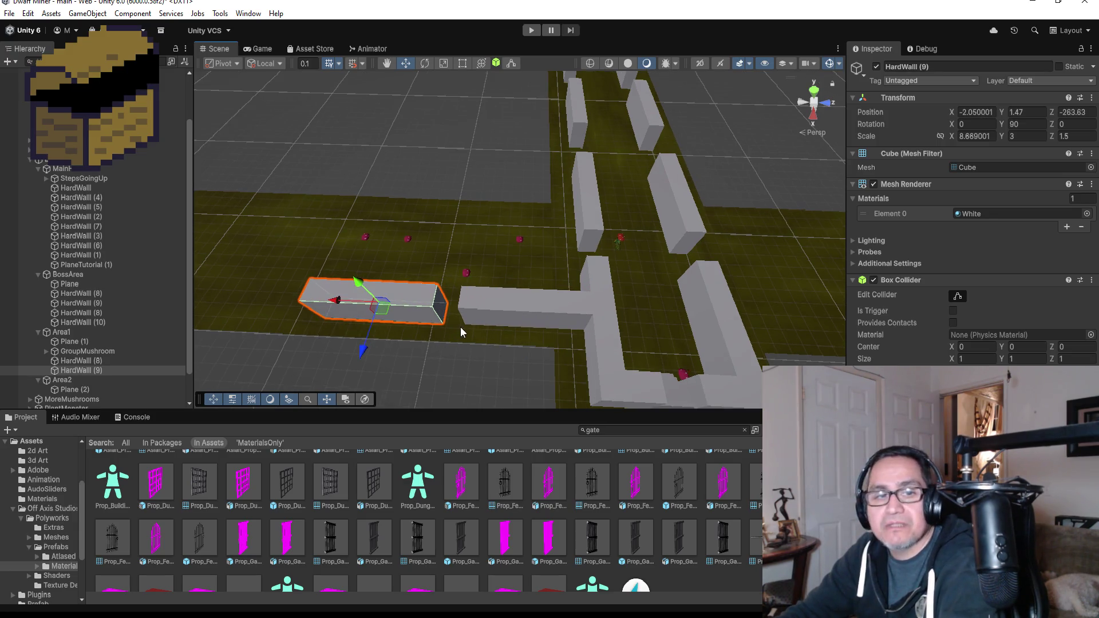
pyautogui.moveTo(493, 329); pyautogui.dragTo(520, 250)
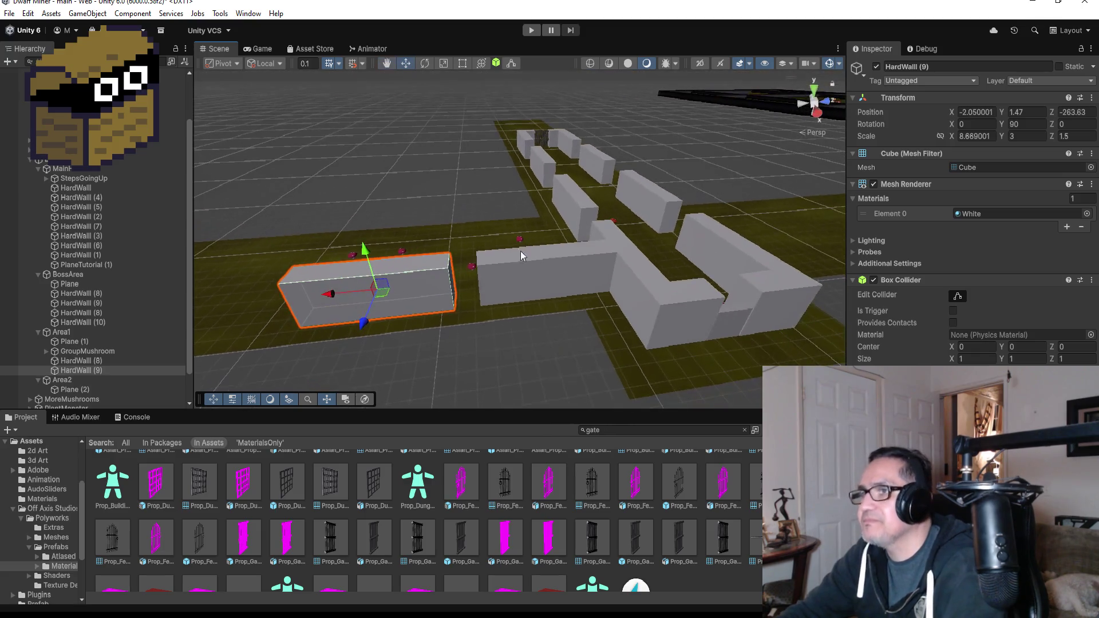
pyautogui.moveTo(454, 314); pyautogui.dragTo(483, 315)
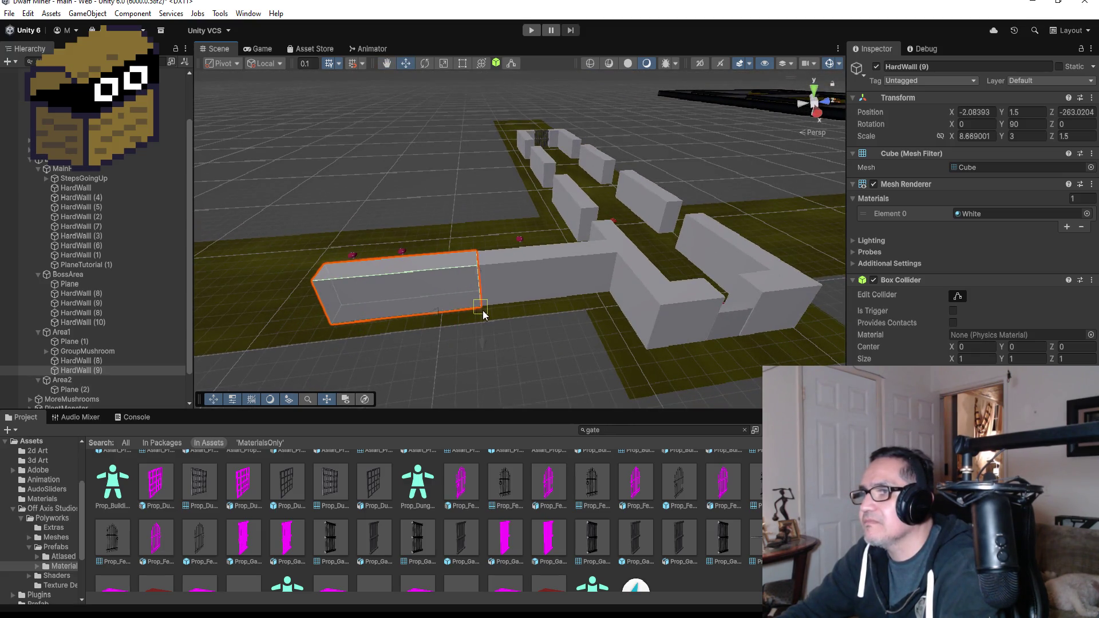
pyautogui.scroll(-3, 481, 320)
pyautogui.moveTo(563, 171); pyautogui.dragTo(505, 299)
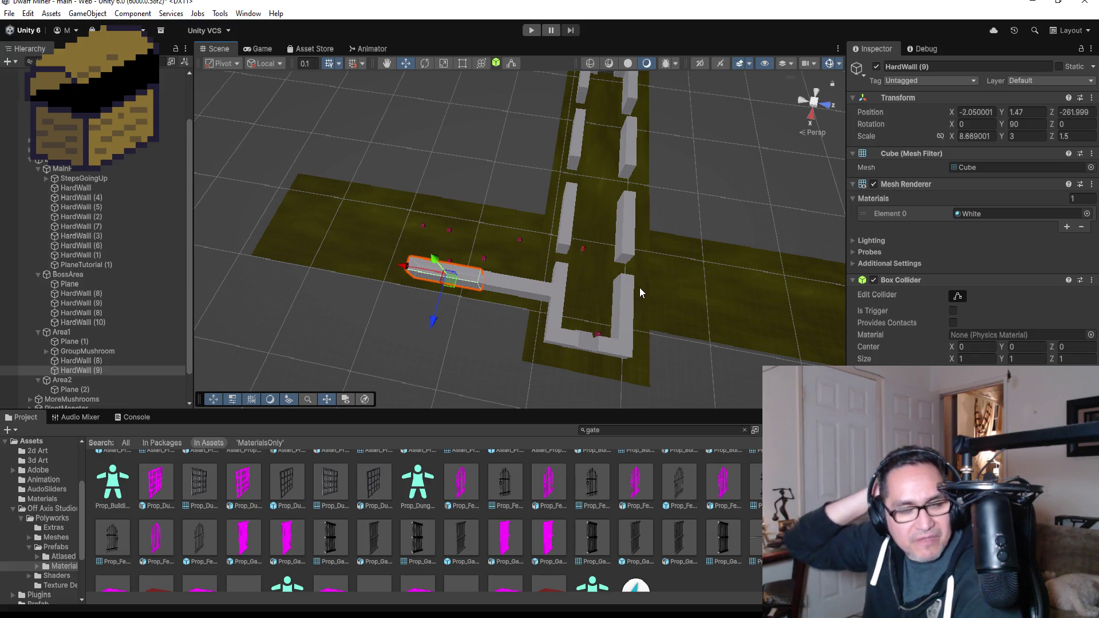
# Duplicate HardWall (9) as HardWall (10) and close it against HardWall (9) further left
pyautogui.click(104, 370)
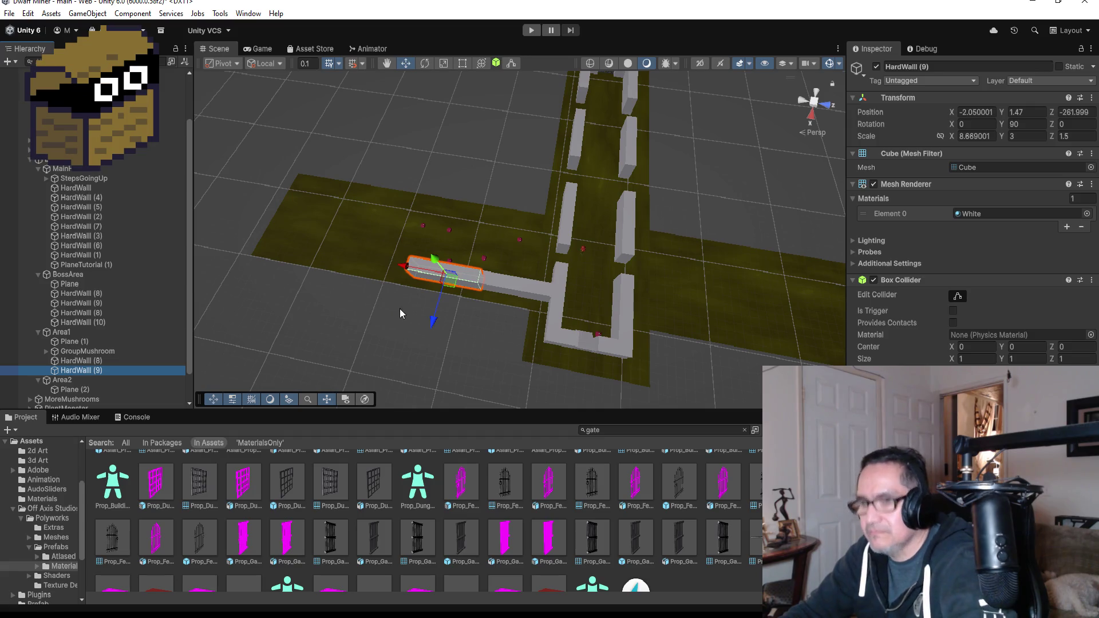
pyautogui.hotkey('ctrl', 'd')
pyautogui.moveTo(410, 267); pyautogui.dragTo(324, 250)
pyautogui.moveTo(404, 280); pyautogui.dragTo(421, 230)
pyautogui.scroll(3, 361, 325)
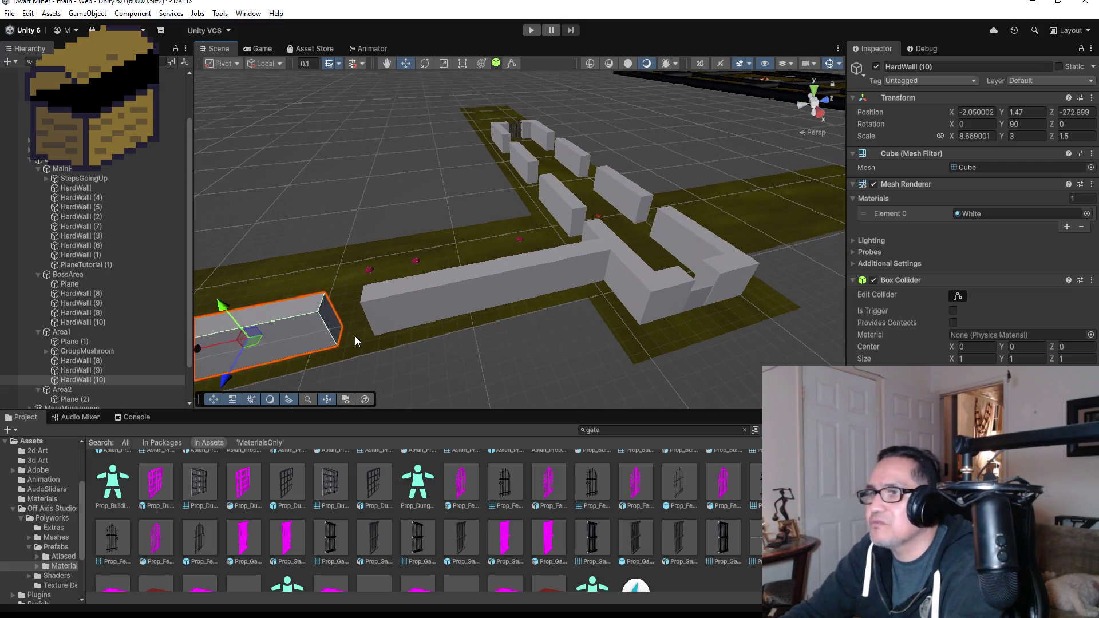
pyautogui.moveTo(337, 352); pyautogui.dragTo(360, 343)
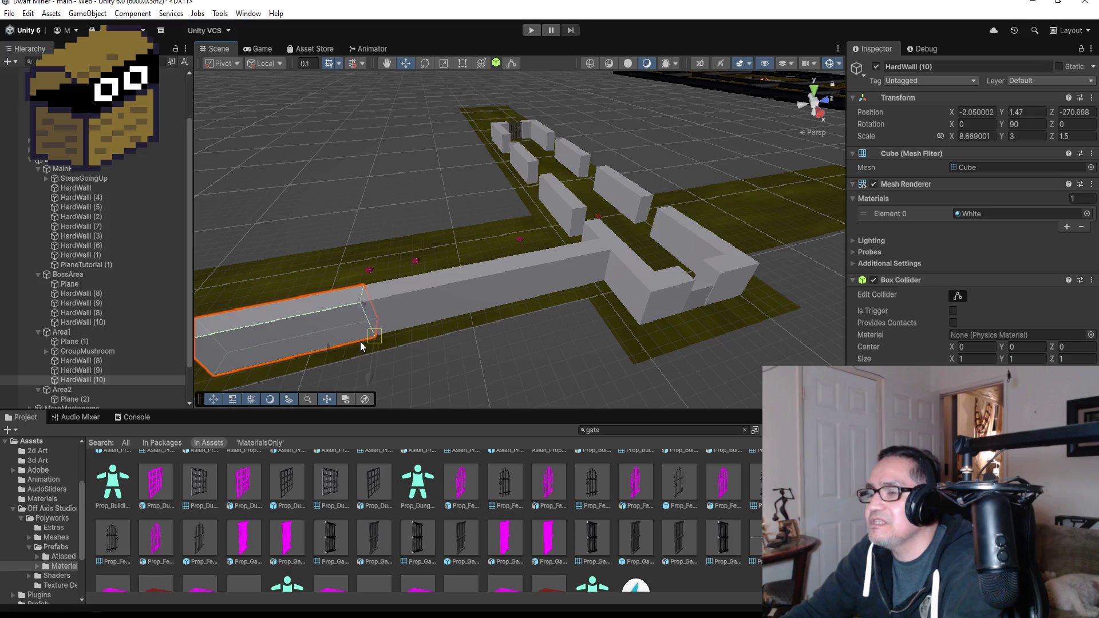
pyautogui.scroll(-4, 360, 341)
pyautogui.moveTo(563, 220); pyautogui.dragTo(538, 305)
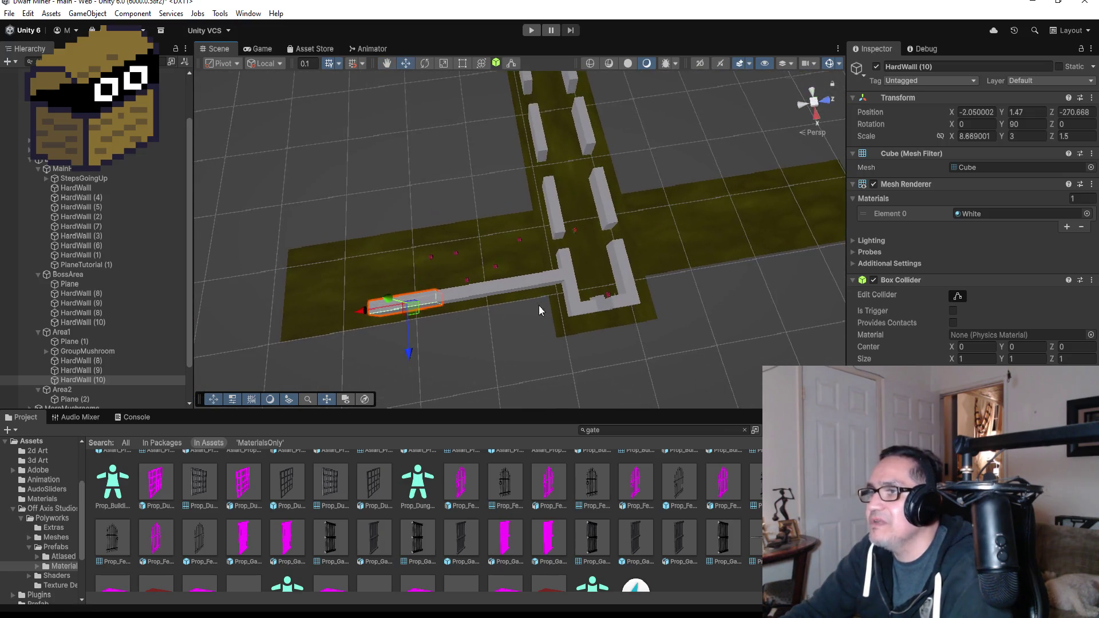
# Duplicate HardWall (8) as HardWall (11) and position it along the corridor at X -10.73
pyautogui.click(531, 279)
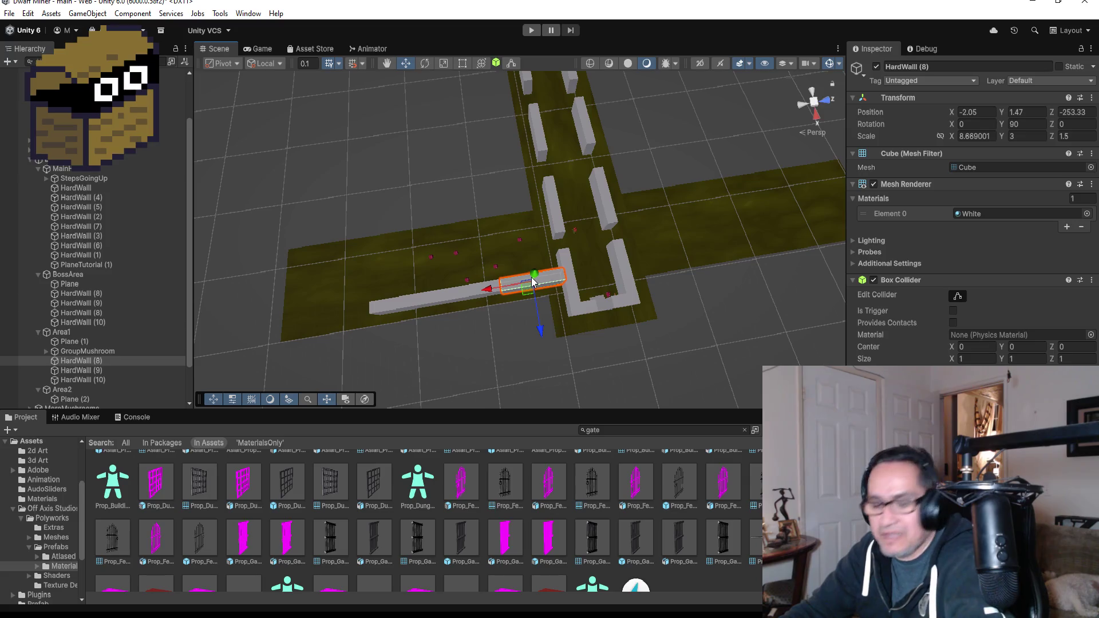
pyautogui.hotkey('ctrl', 'd')
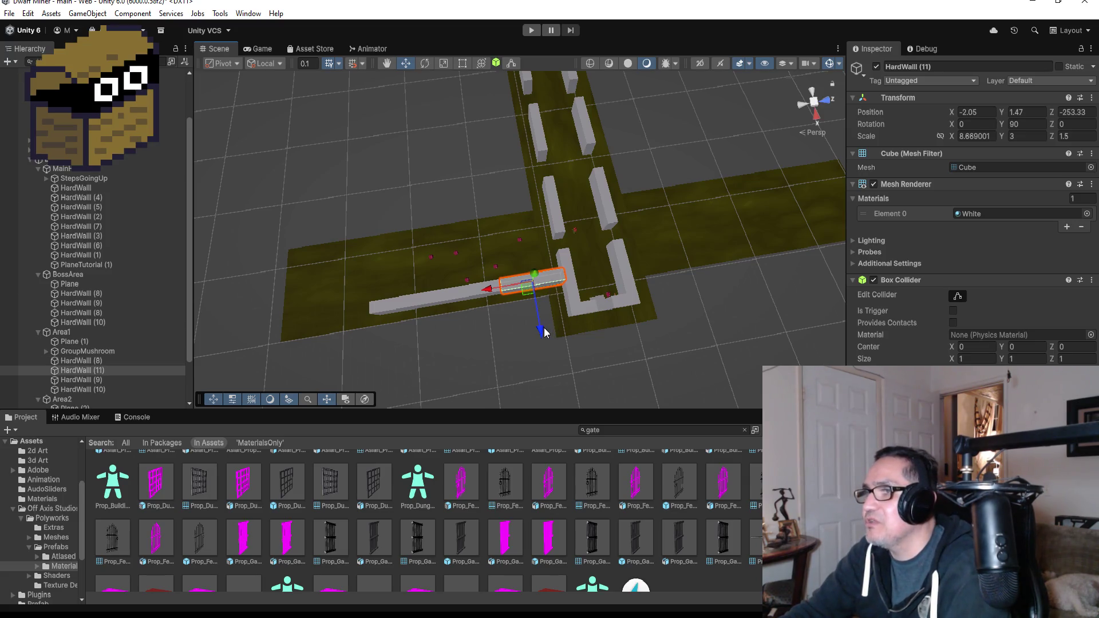
pyautogui.moveTo(544, 332); pyautogui.dragTo(545, 261)
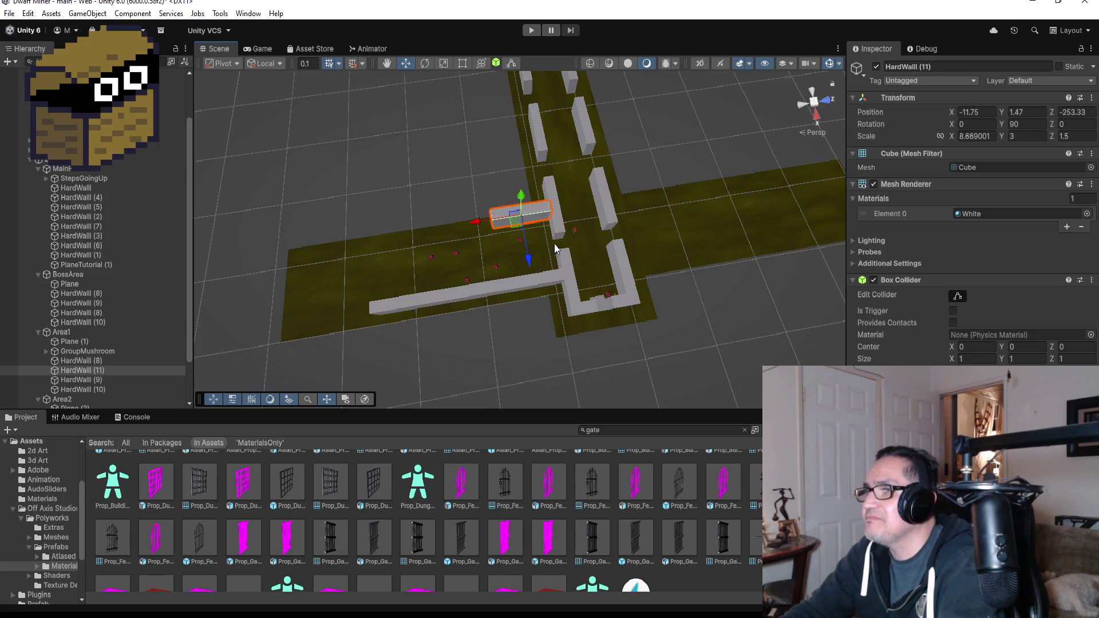
pyautogui.press('f')
pyautogui.scroll(-2, 564, 297)
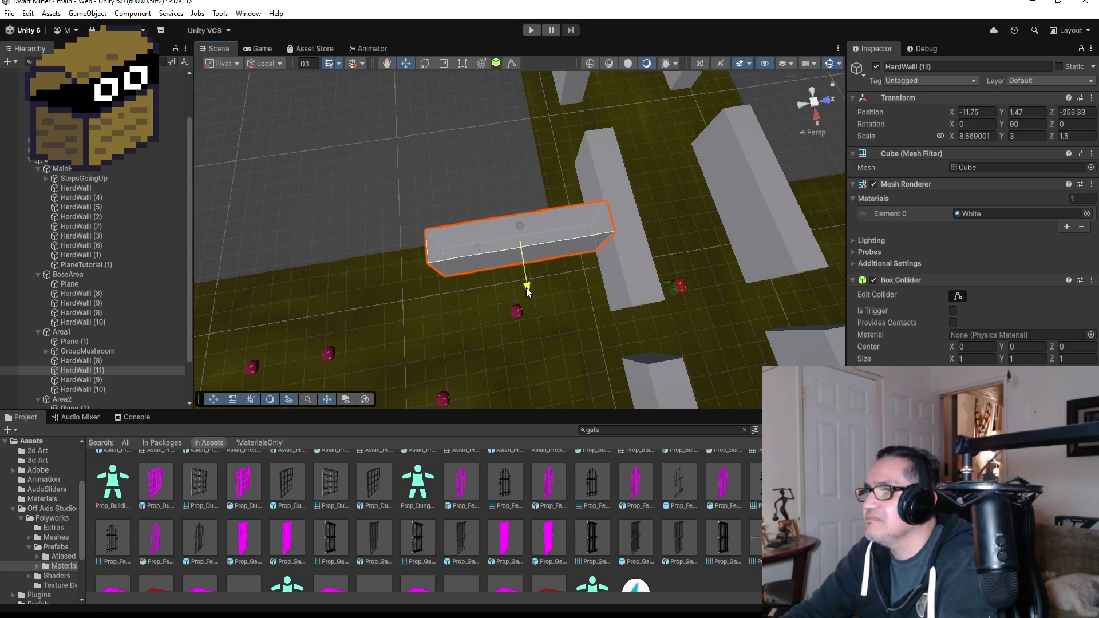
pyautogui.moveTo(521, 286); pyautogui.dragTo(526, 303)
pyautogui.scroll(-2, 550, 304)
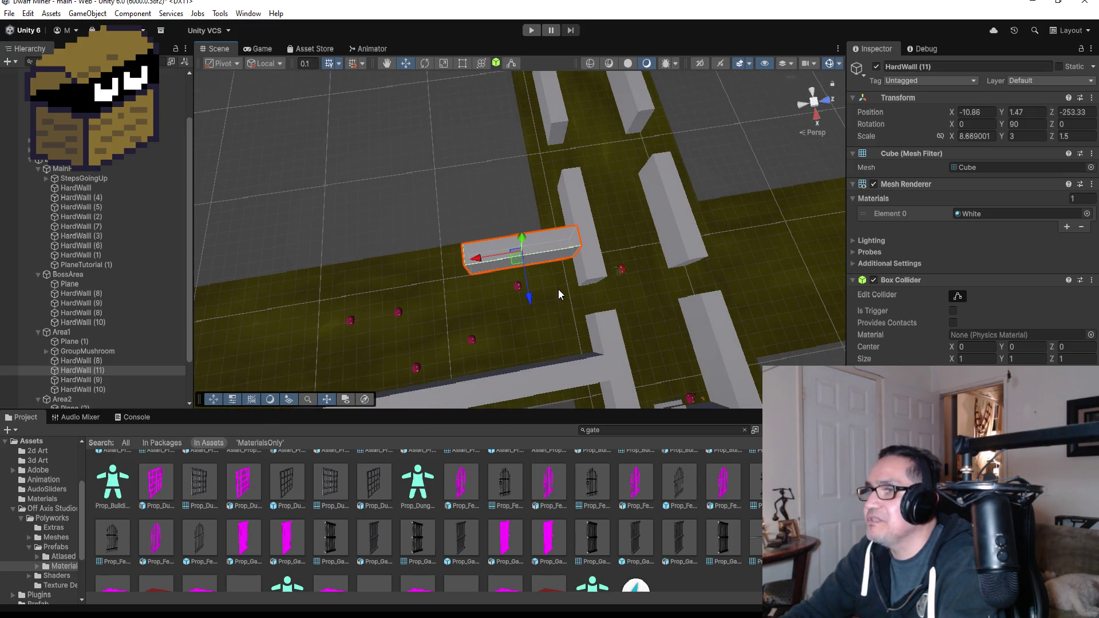
pyautogui.moveTo(529, 297); pyautogui.dragTo(529, 301)
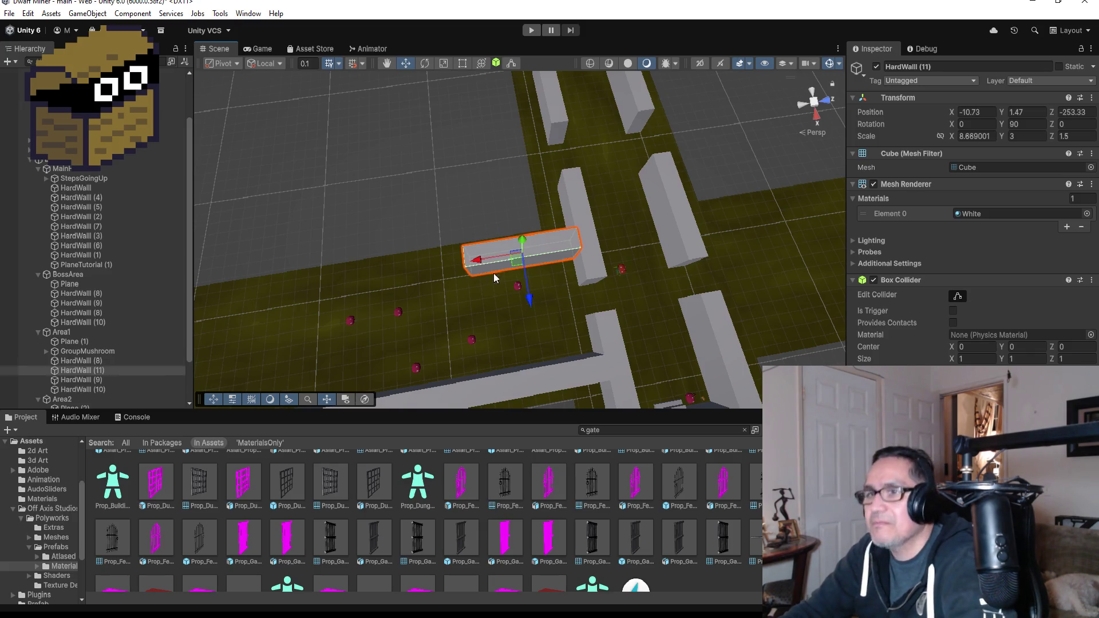
# Duplicate the wall as HardWall (12) and vertex-snap it flush to the adjacent wall
pyautogui.hotkey('ctrl', 'd')
pyautogui.moveTo(479, 261); pyautogui.dragTo(358, 279)
pyautogui.moveTo(472, 293); pyautogui.dragTo(472, 229)
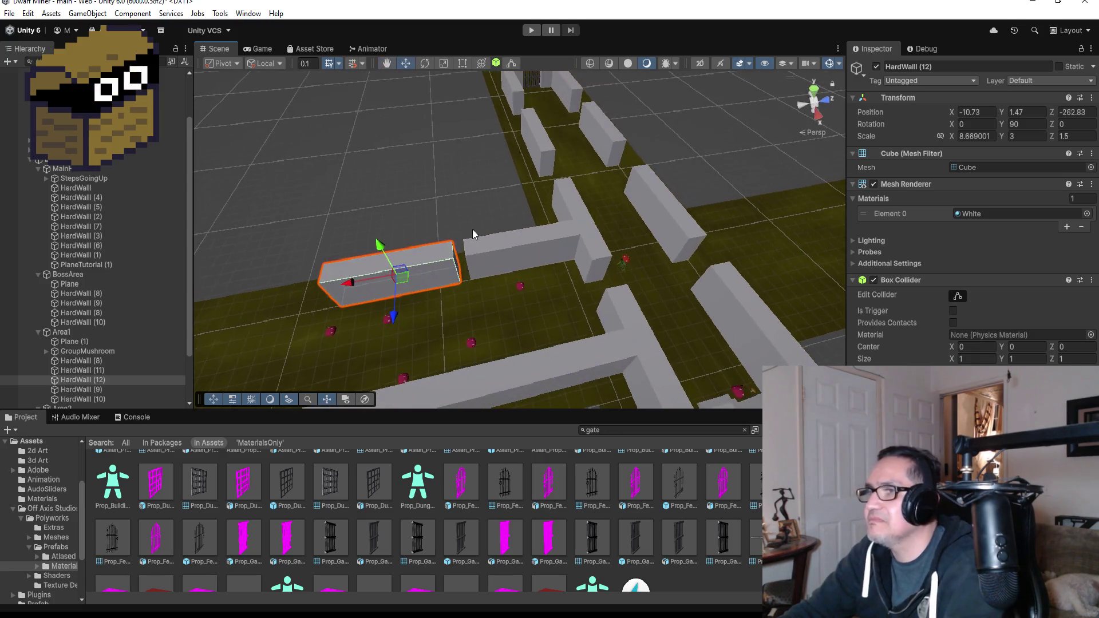
pyautogui.press('v')
pyautogui.moveTo(459, 279); pyautogui.dragTo(466, 280)
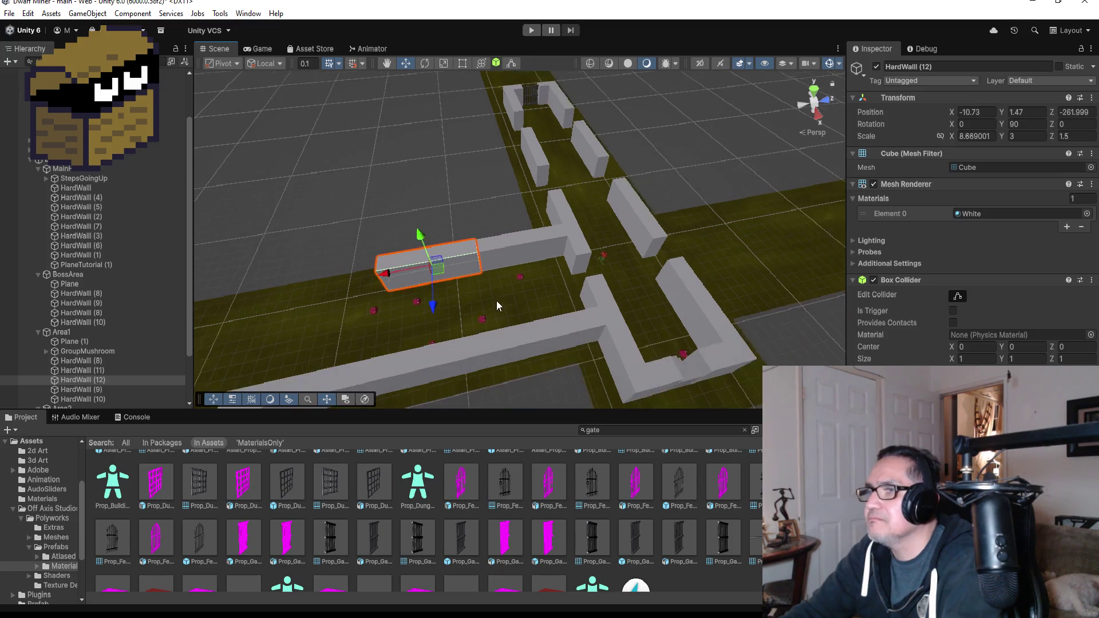
pyautogui.scroll(-5, 496, 301)
pyautogui.scroll(-1, 507, 298)
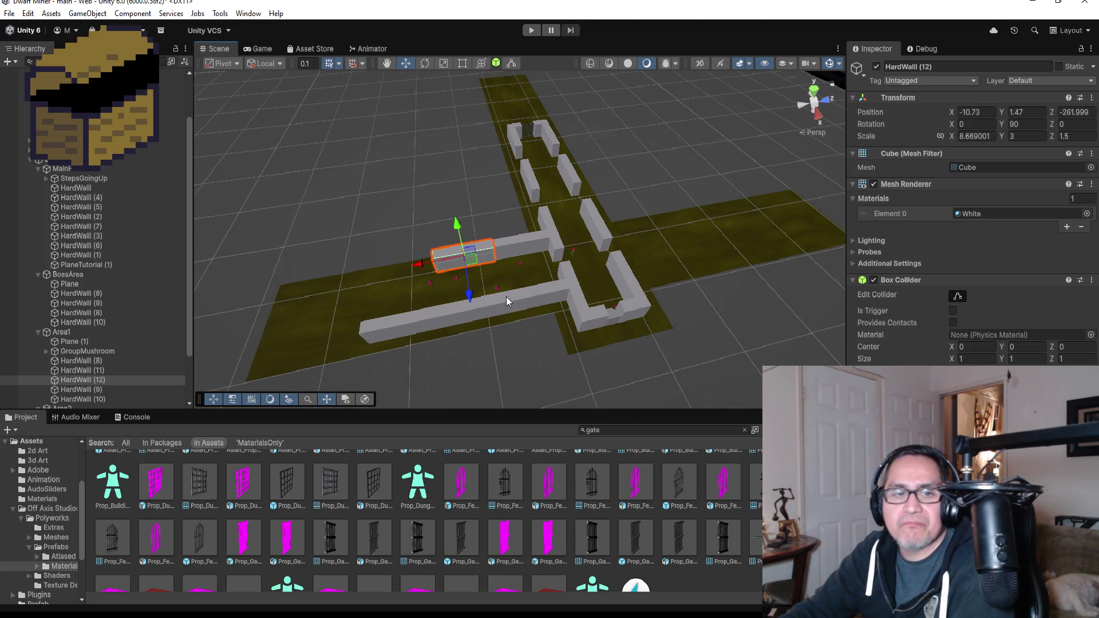
# Duplicate again as HardWall (13) and snap it end to end, reaching Z -270.688
pyautogui.hotkey('ctrl', 'd')
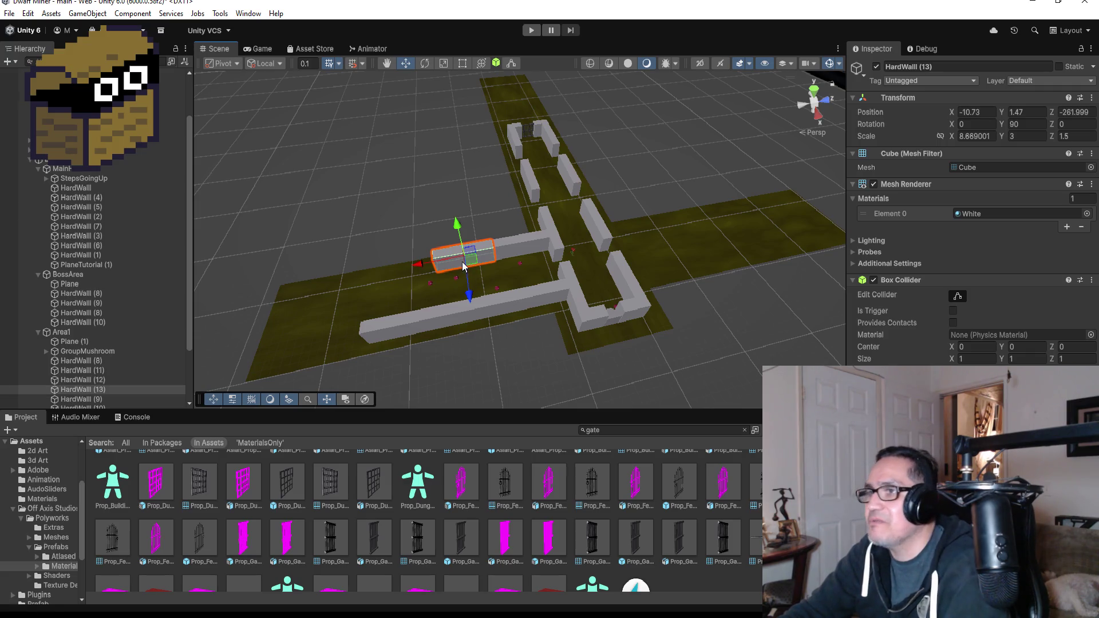
pyautogui.press('v')
pyautogui.moveTo(422, 266); pyautogui.dragTo(395, 270)
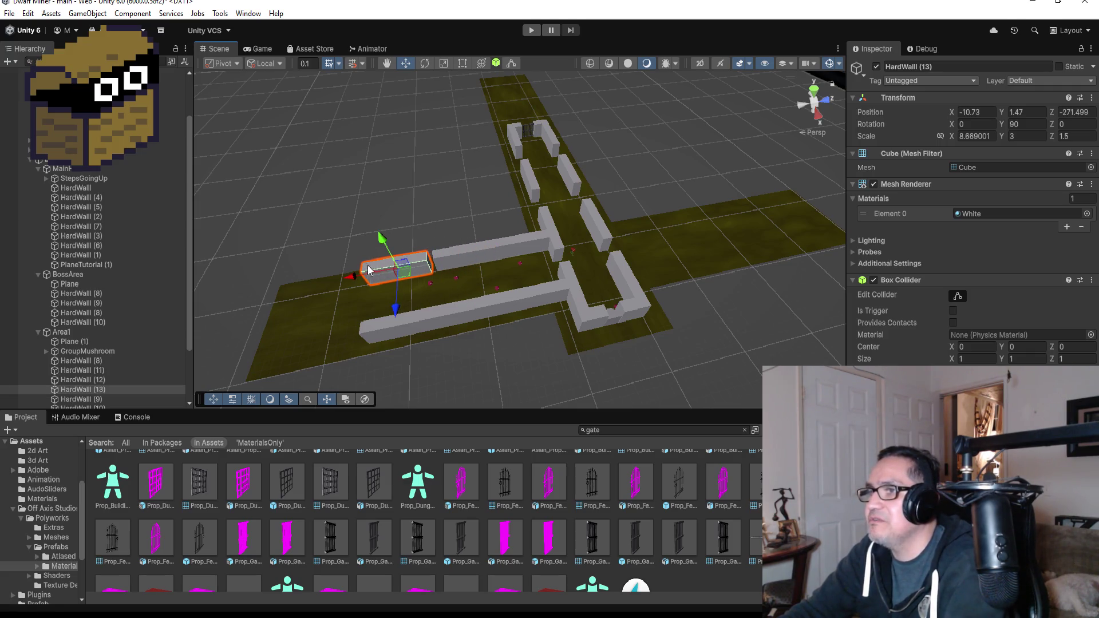
pyautogui.press('f')
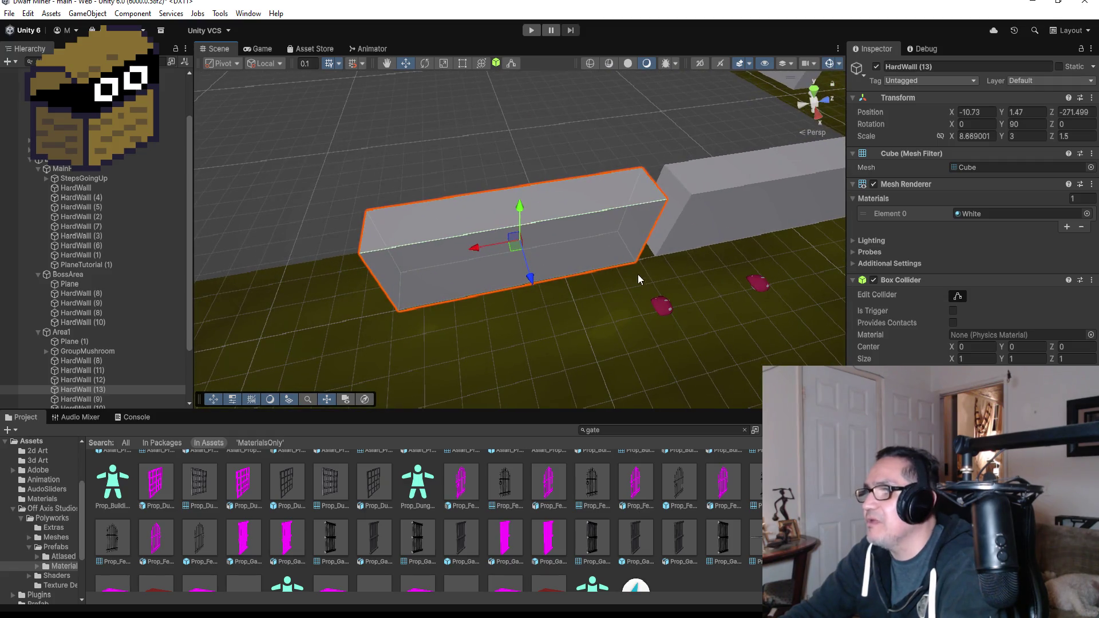
pyautogui.moveTo(649, 238); pyautogui.dragTo(646, 259)
pyautogui.scroll(-5, 623, 294)
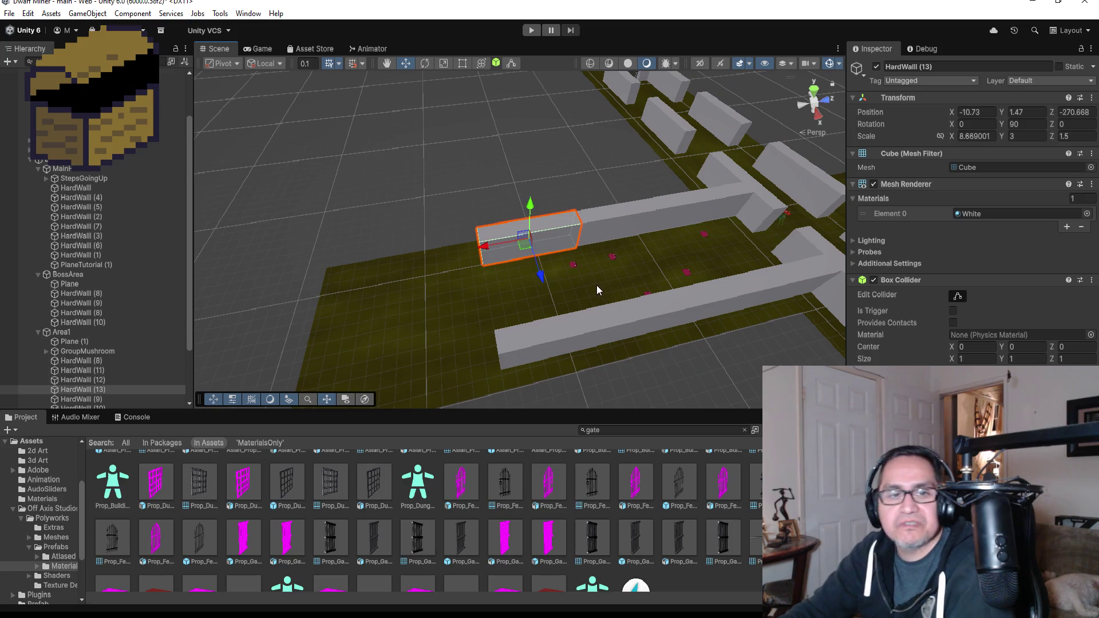
pyautogui.scroll(-4, 440, 261)
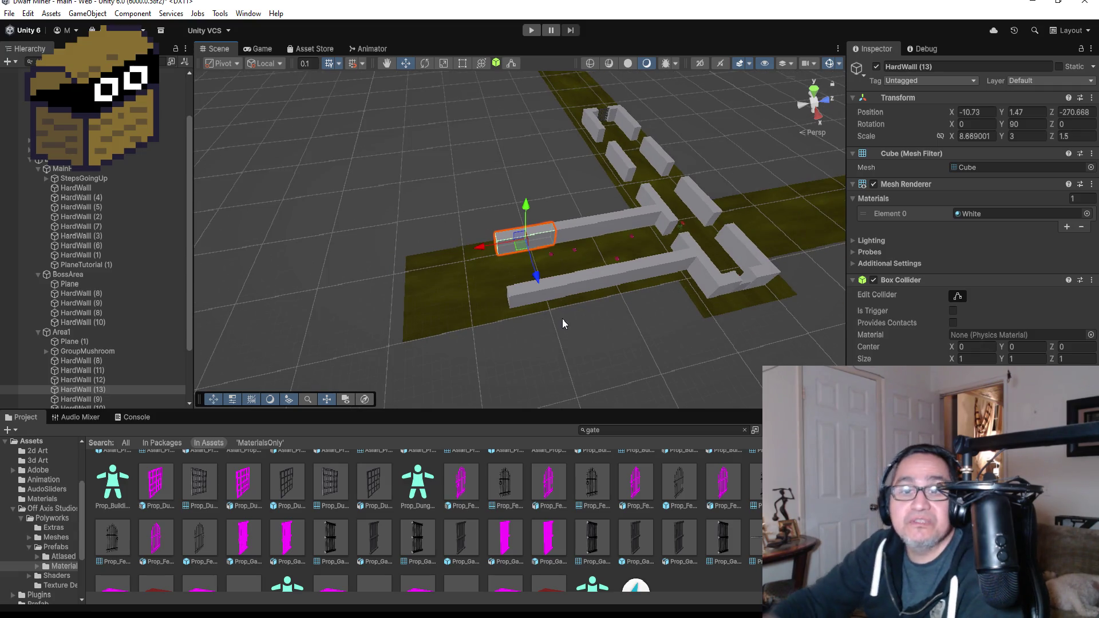
pyautogui.scroll(-3, 547, 312)
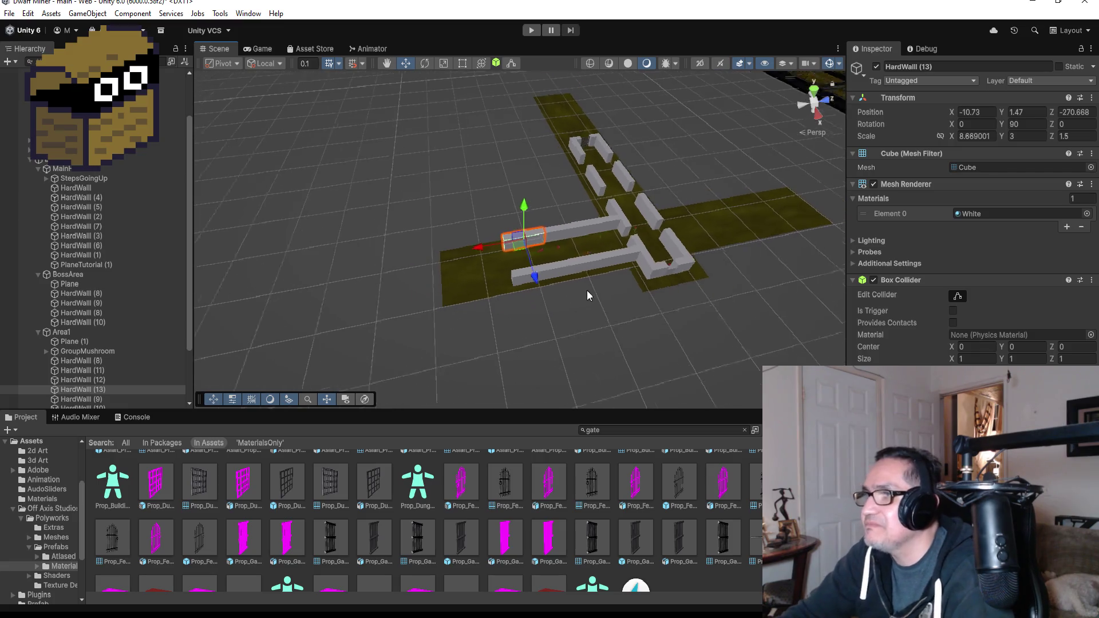
pyautogui.moveTo(477, 259)
pyautogui.mouseDown()
pyautogui.moveTo(639, 277)
pyautogui.moveTo(702, 236)
pyautogui.moveTo(355, 225)
pyautogui.moveTo(482, 221)
pyautogui.mouseUp()
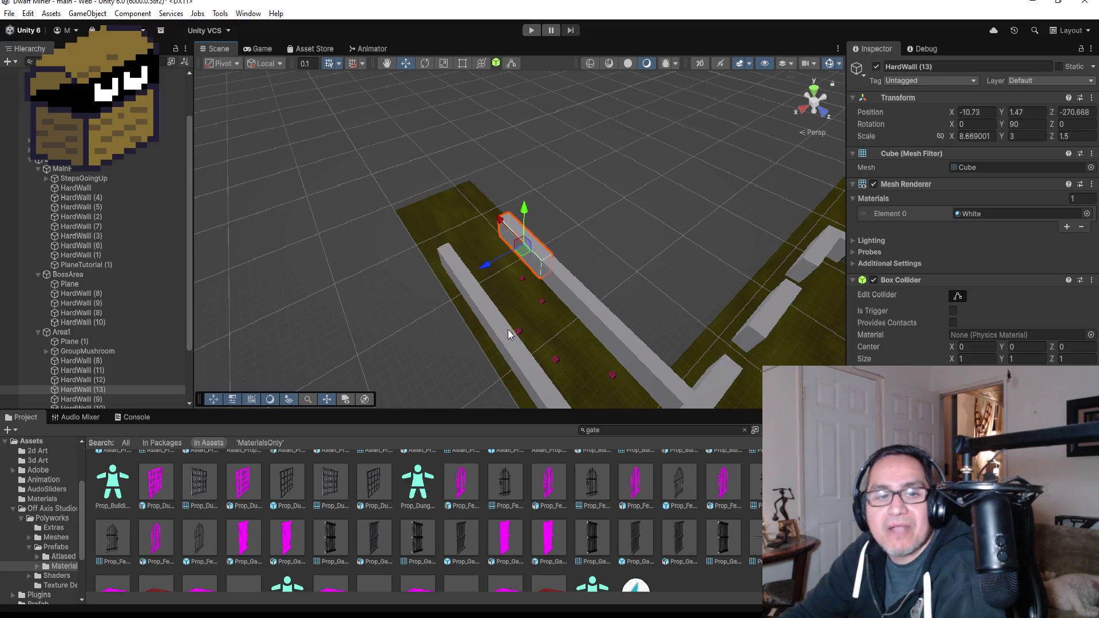
pyautogui.scroll(-3, 640, 398)
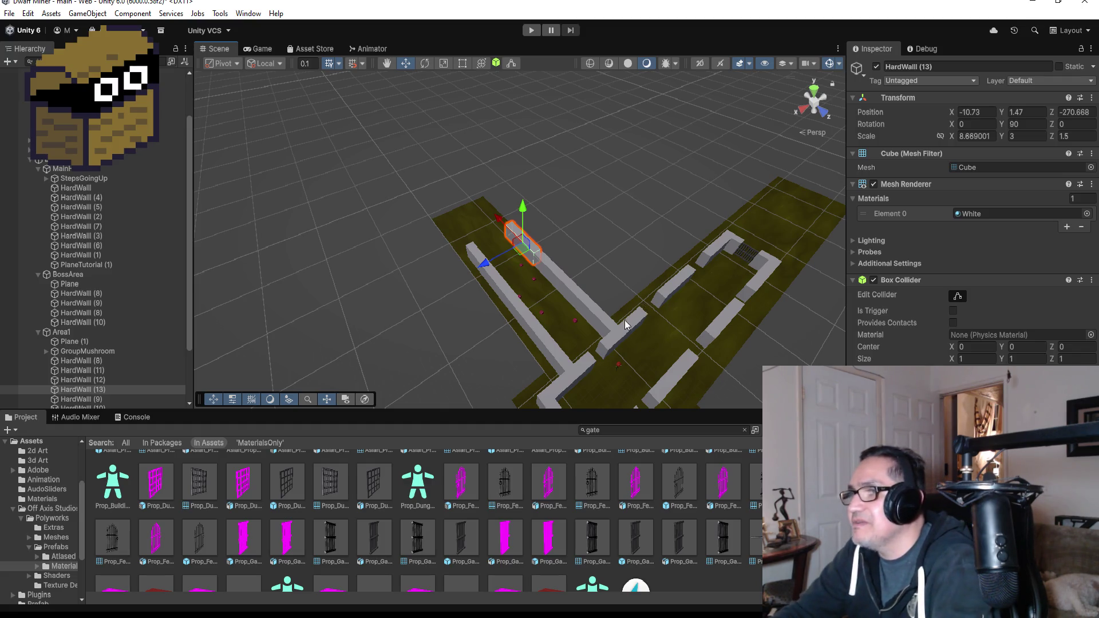
pyautogui.scroll(-2, 624, 321)
pyautogui.scroll(5, 602, 325)
pyautogui.moveTo(594, 267)
pyautogui.keyDown('alt'); pyautogui.mouseDown()
pyautogui.moveTo(691, 240)
pyautogui.moveTo(621, 238)
pyautogui.moveTo(334, 305)
pyautogui.moveTo(576, 216)
pyautogui.moveTo(392, 216)
pyautogui.moveTo(577, 256)
pyautogui.moveTo(562, 272)
pyautogui.mouseUp(); pyautogui.keyUp('alt')
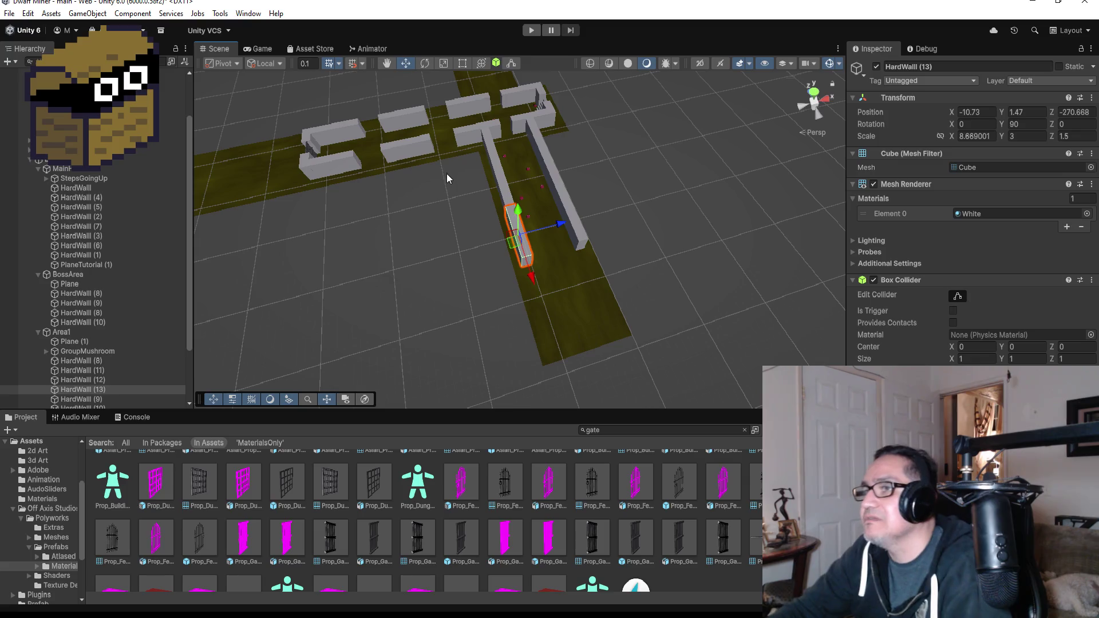
pyautogui.scroll(-1, 440, 175)
pyautogui.scroll(-2, 457, 177)
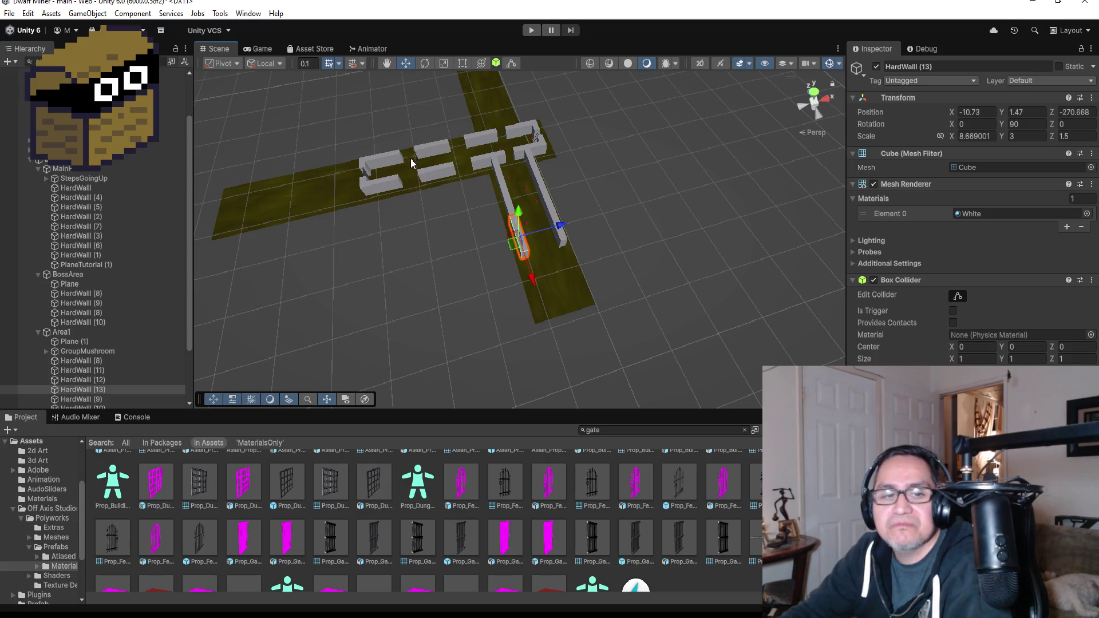
pyautogui.scroll(2, 465, 174)
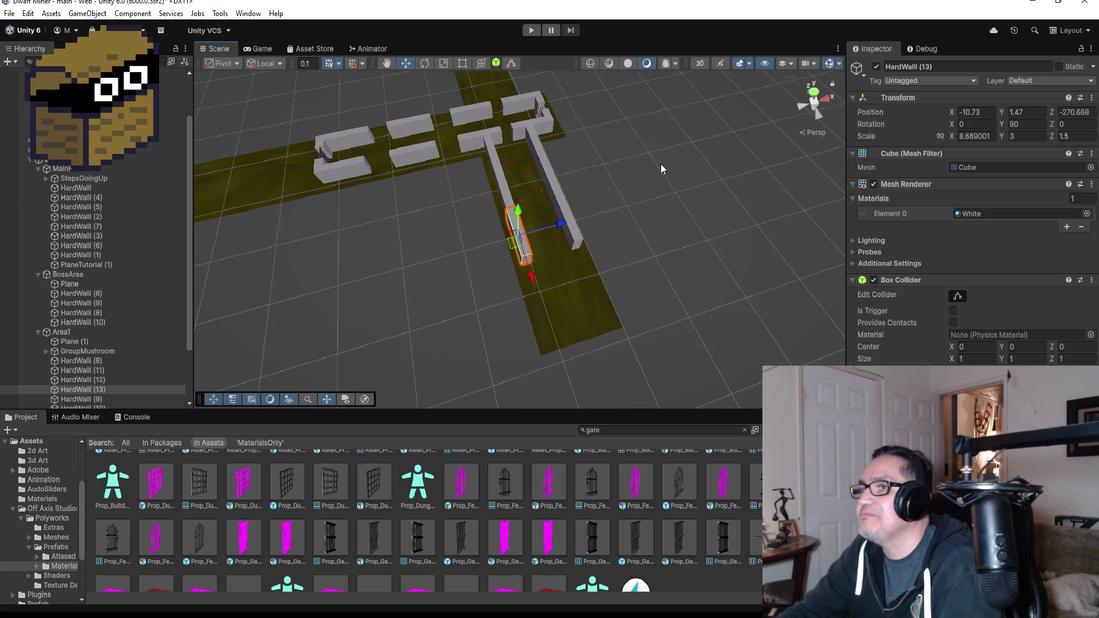
pyautogui.moveTo(661, 163)
pyautogui.mouseDown()
pyautogui.moveTo(595, 235)
pyautogui.moveTo(691, 239)
pyautogui.moveTo(753, 188)
pyautogui.moveTo(778, 211)
pyautogui.moveTo(719, 196)
pyautogui.moveTo(742, 223)
pyautogui.mouseUp()
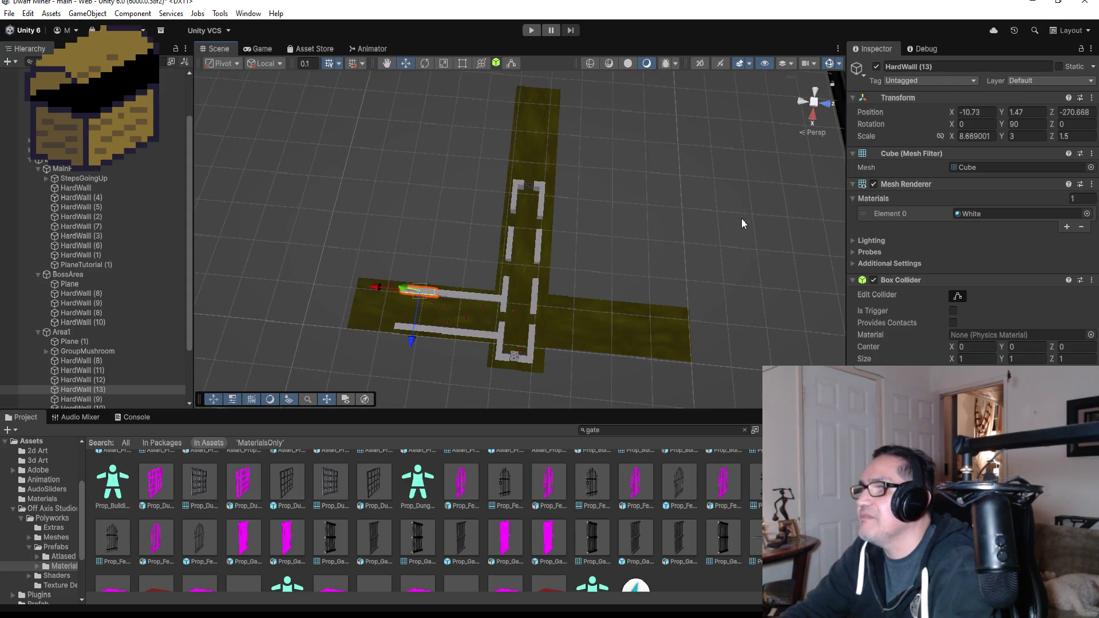
pyautogui.click(723, 219)
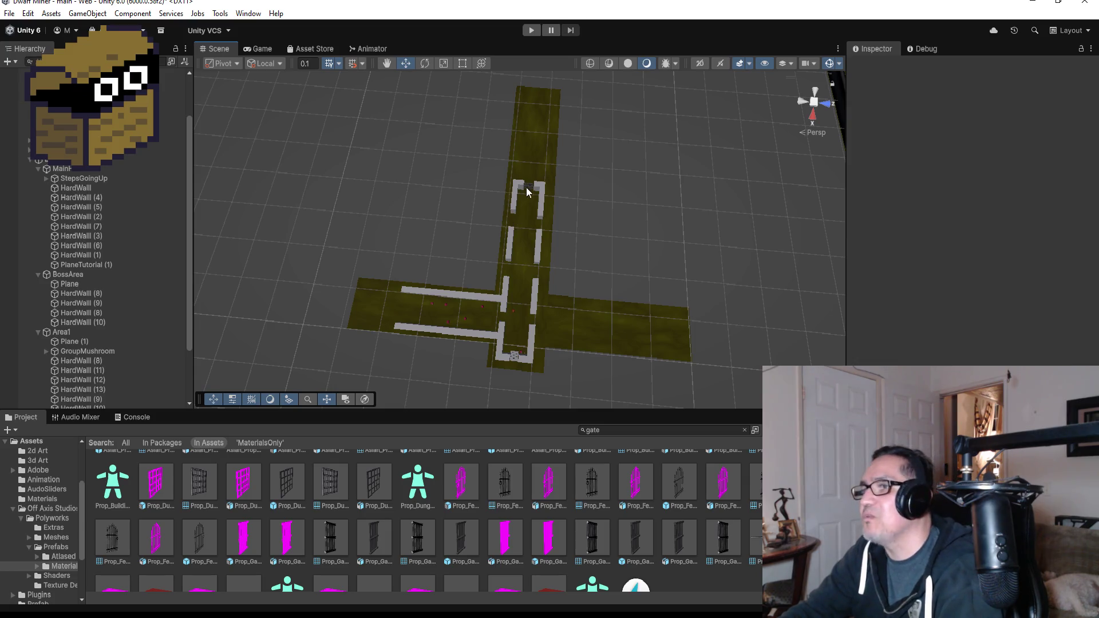
pyautogui.scroll(3, 532, 188)
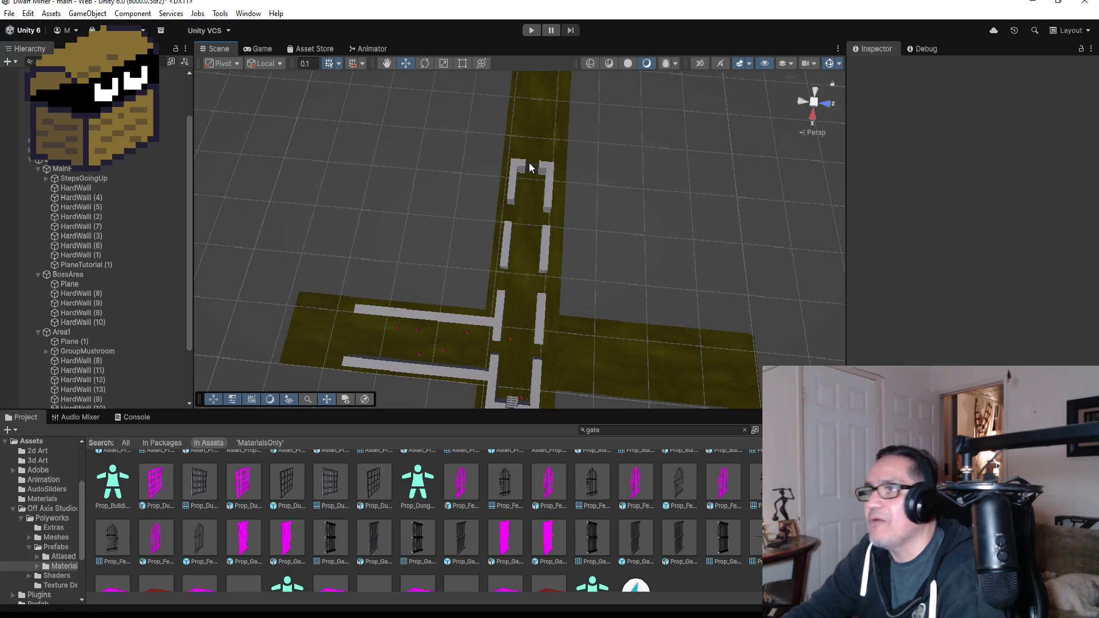
pyautogui.moveTo(532, 162); pyautogui.dragTo(538, 163)
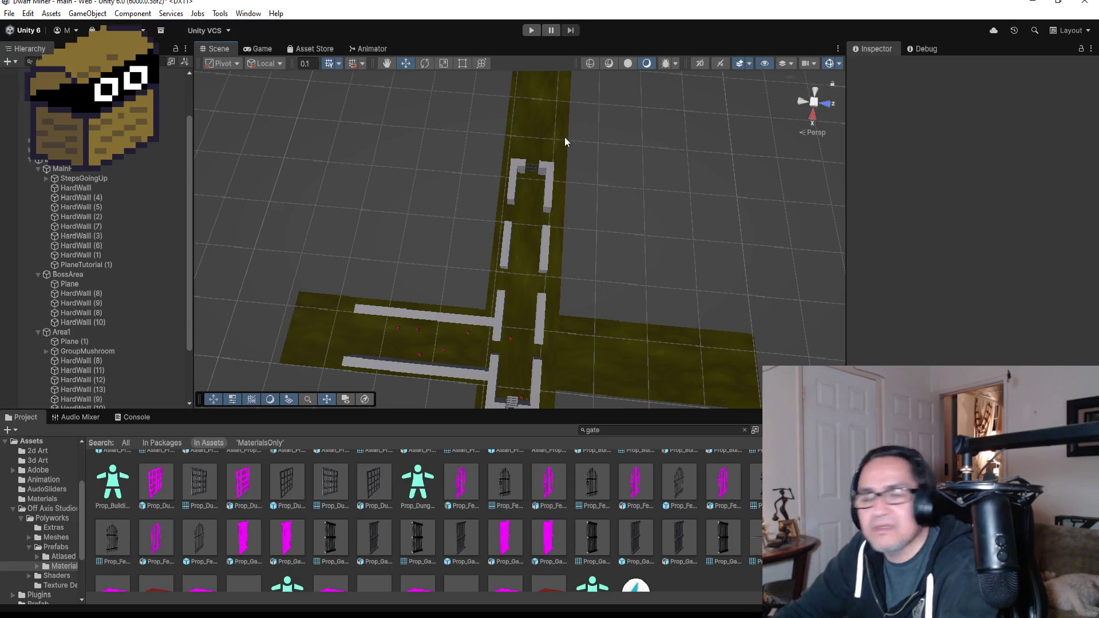
# Collapse the MainHall, Area1, BossArea and Area2 groups in the Hierarchy
pyautogui.click(538, 224)
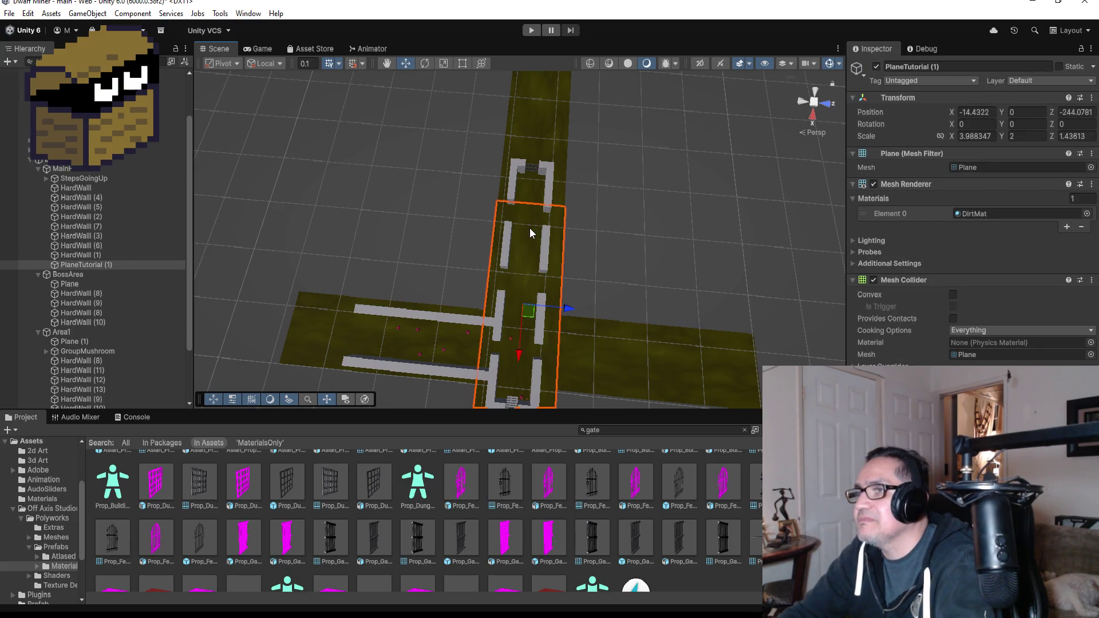
pyautogui.scroll(-1, 530, 227)
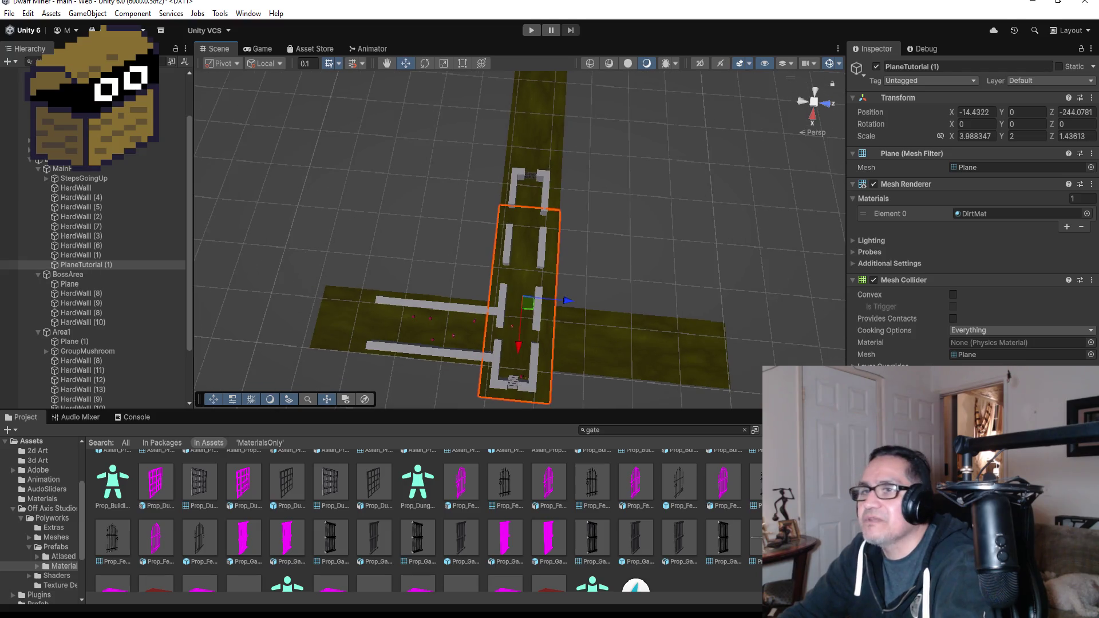
pyautogui.click(38, 168)
pyautogui.click(45, 202)
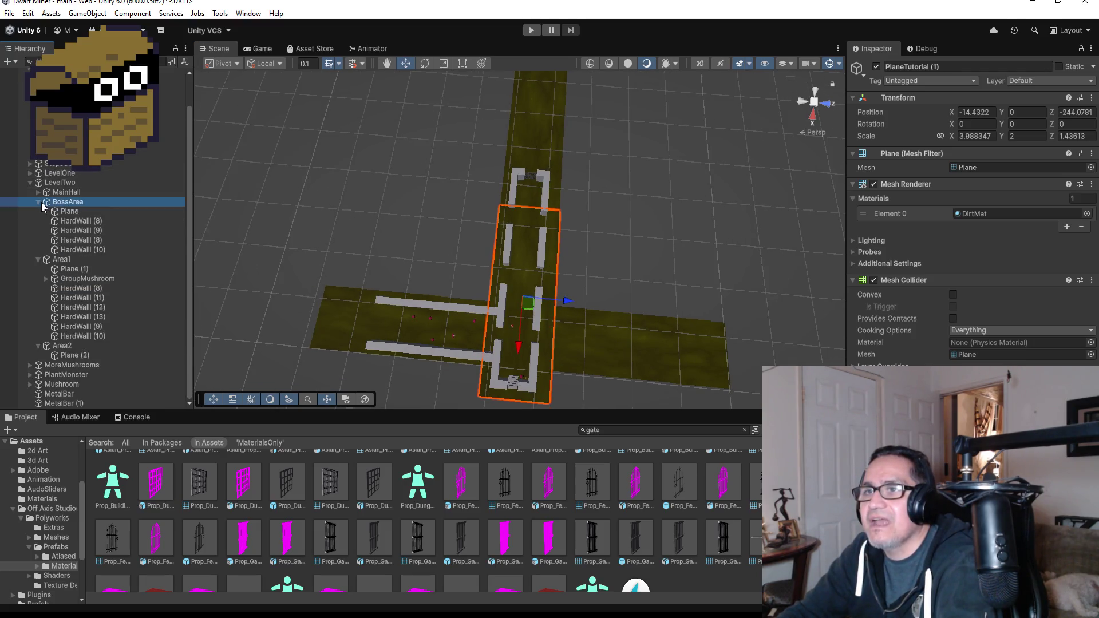
pyautogui.click(38, 259)
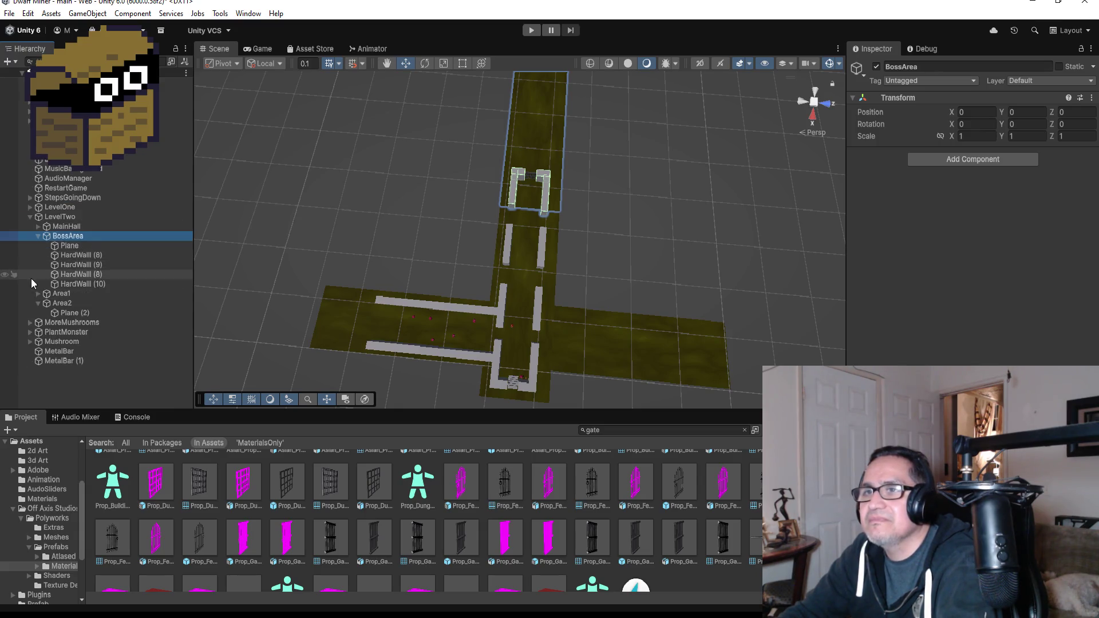
pyautogui.click(39, 235)
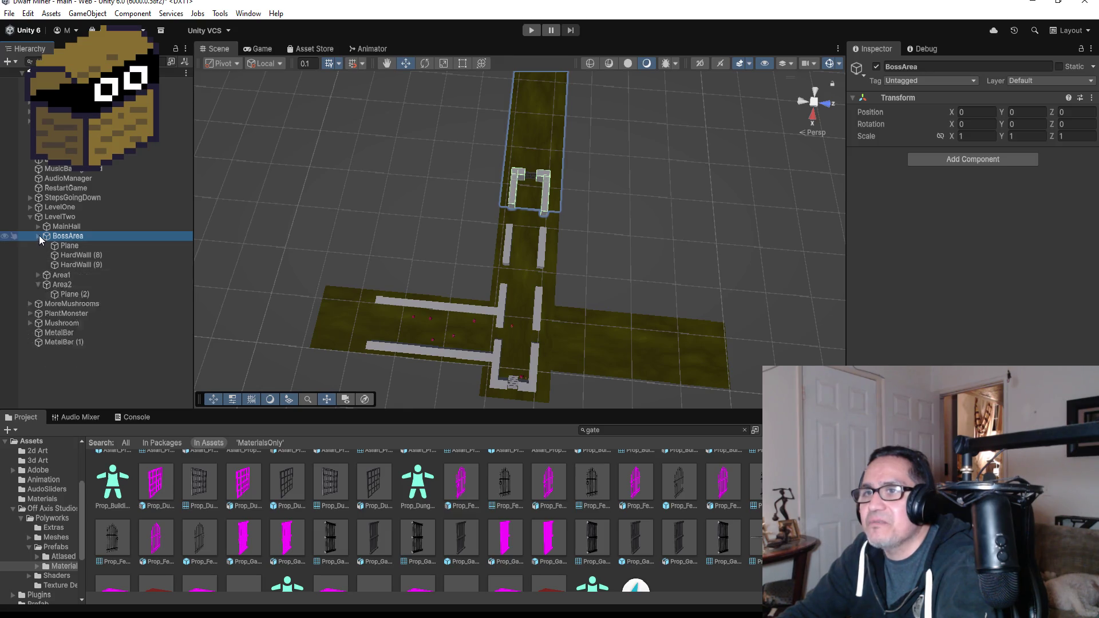
pyautogui.click(38, 254)
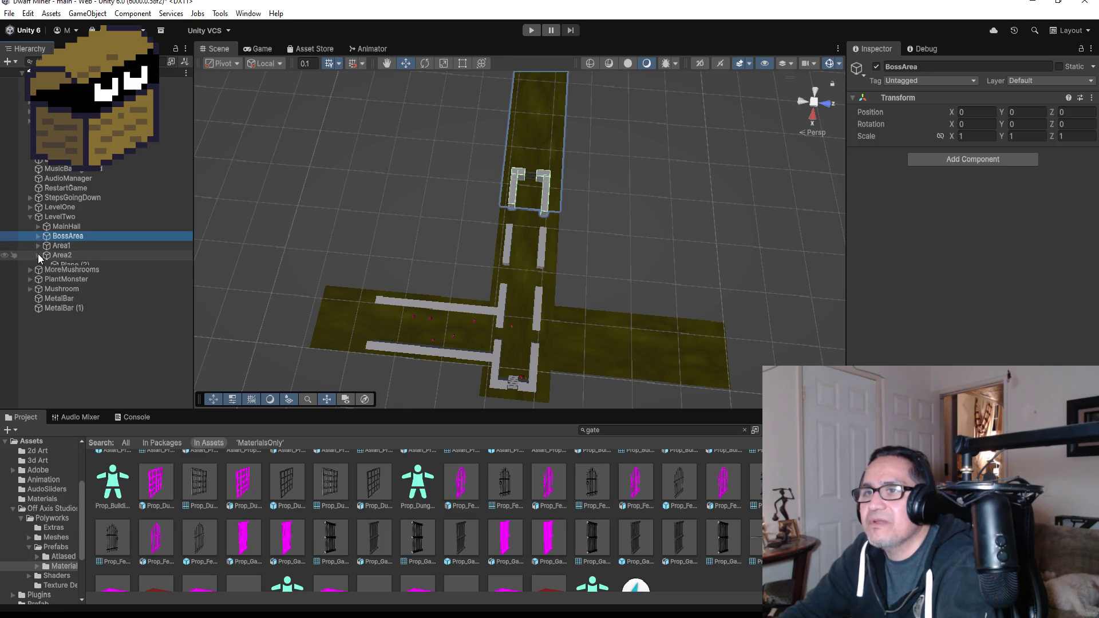
# Select MetalBar (1) and then the Mushroom object in the Hierarchy
pyautogui.click(79, 303)
pyautogui.moveTo(79, 303); pyautogui.dragTo(66, 281)
pyautogui.click(66, 282)
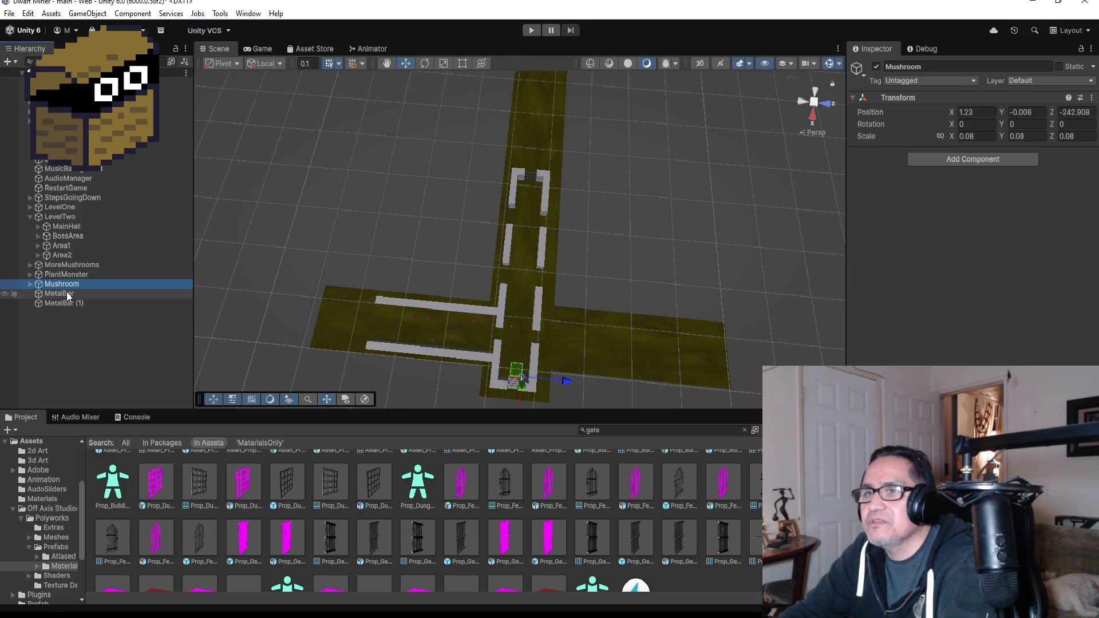
# Frame PlantMonster and move it along X and Z to X -13.53, Z -244.65
pyautogui.click(66, 292)
pyautogui.click(69, 276)
pyautogui.doubleClick(68, 277)
pyautogui.scroll(-5, 635, 286)
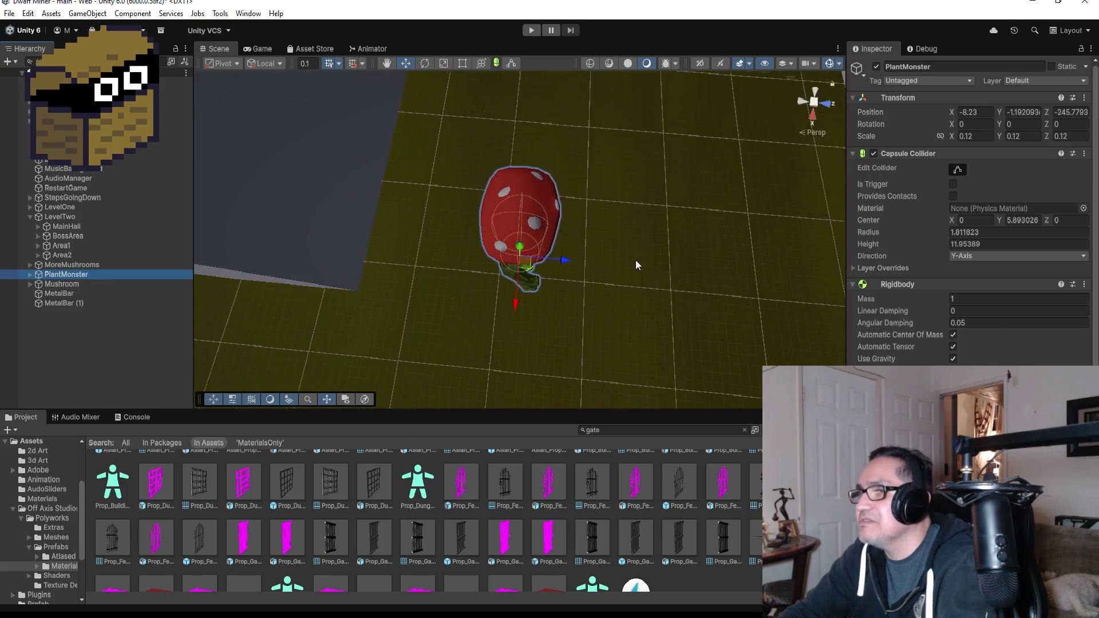
pyautogui.scroll(-10, 605, 244)
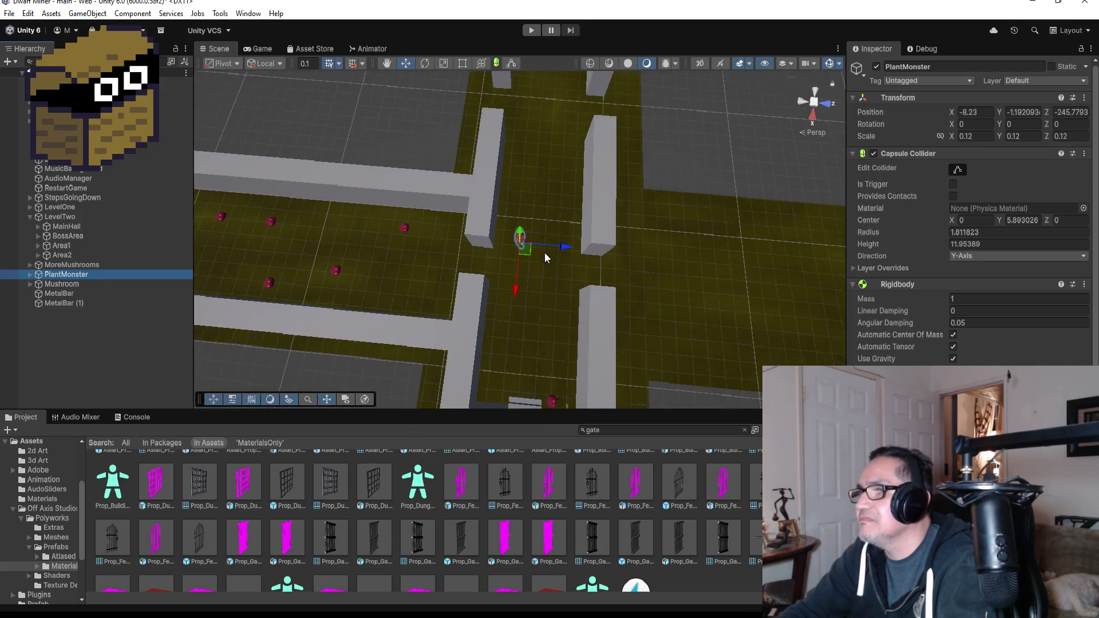
pyautogui.moveTo(516, 291); pyautogui.dragTo(523, 238)
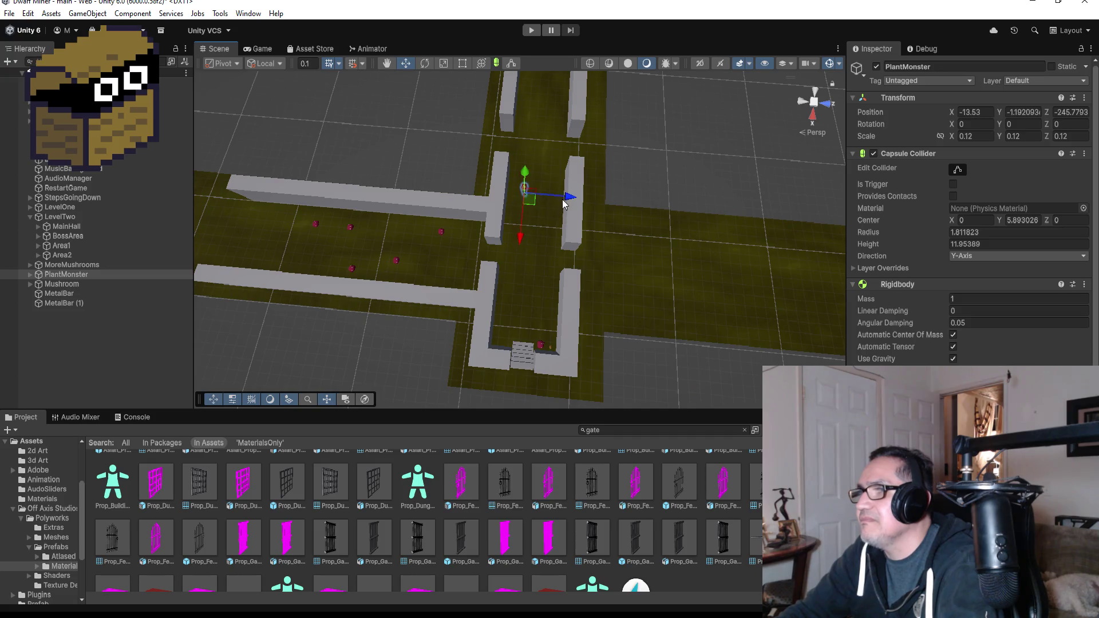
pyautogui.moveTo(565, 197); pyautogui.dragTo(575, 197)
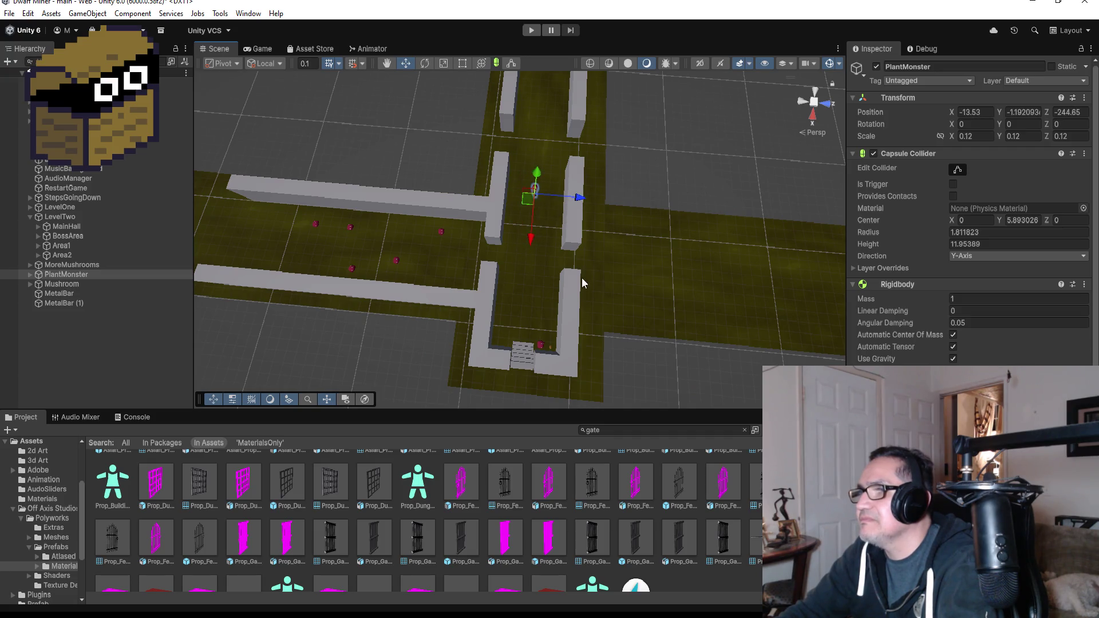
pyautogui.scroll(-4, 593, 300)
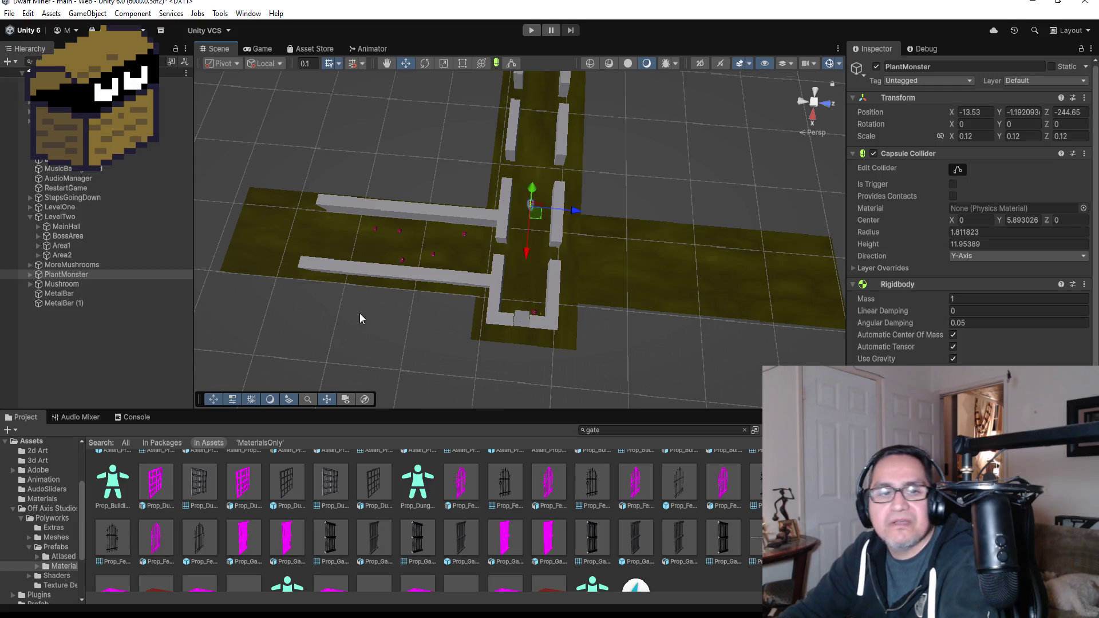
# Collapse the LevelTwo group and zoom out over the cross-shaped layout
pyautogui.click(28, 215)
pyautogui.scroll(-5, 641, 280)
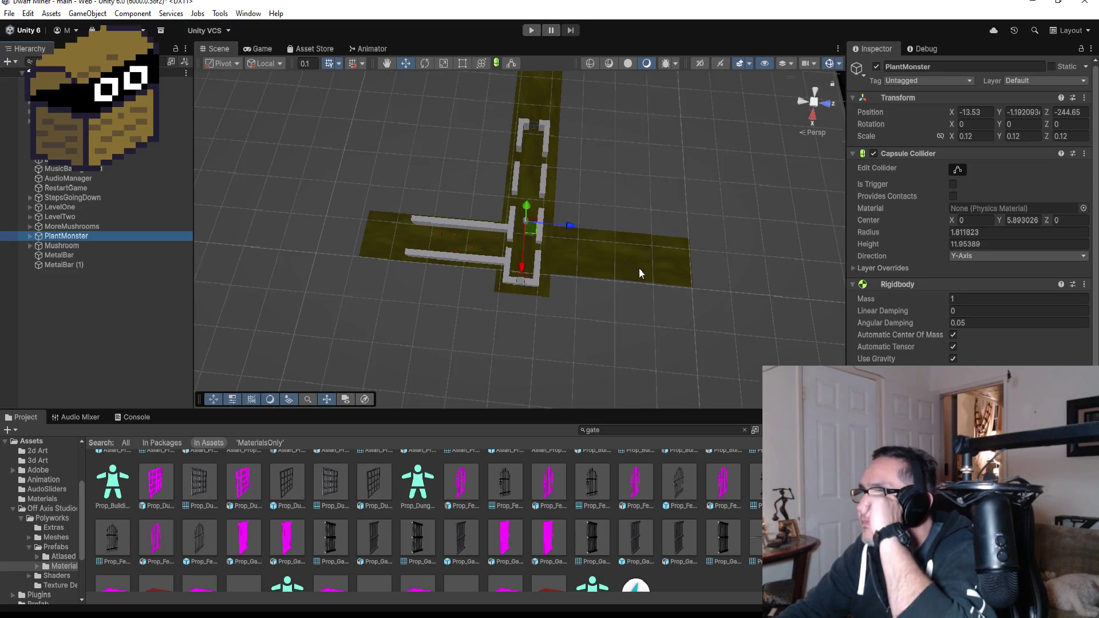
pyautogui.scroll(-3, 639, 274)
pyautogui.scroll(-4, 669, 252)
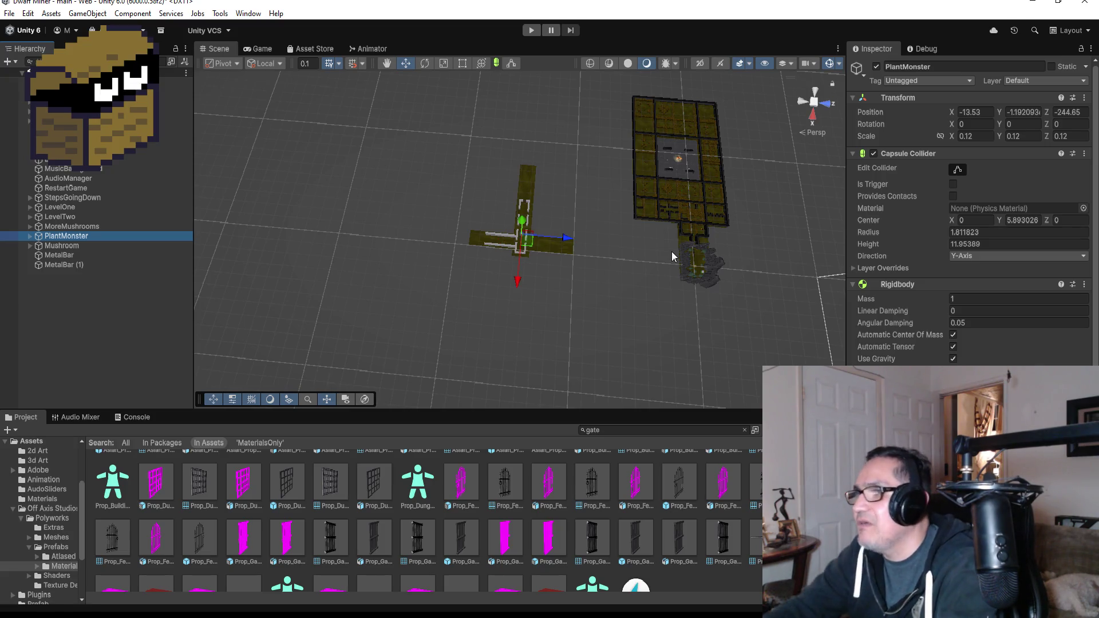
pyautogui.click(717, 238)
pyautogui.press('f')
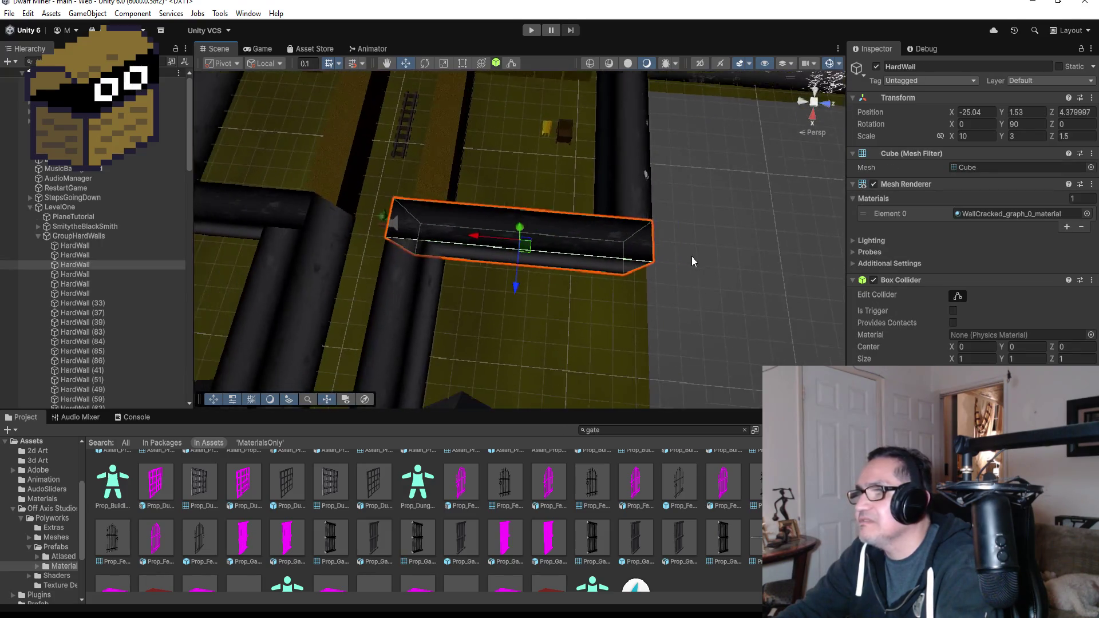
pyautogui.scroll(-10, 659, 249)
pyautogui.scroll(-3, 522, 245)
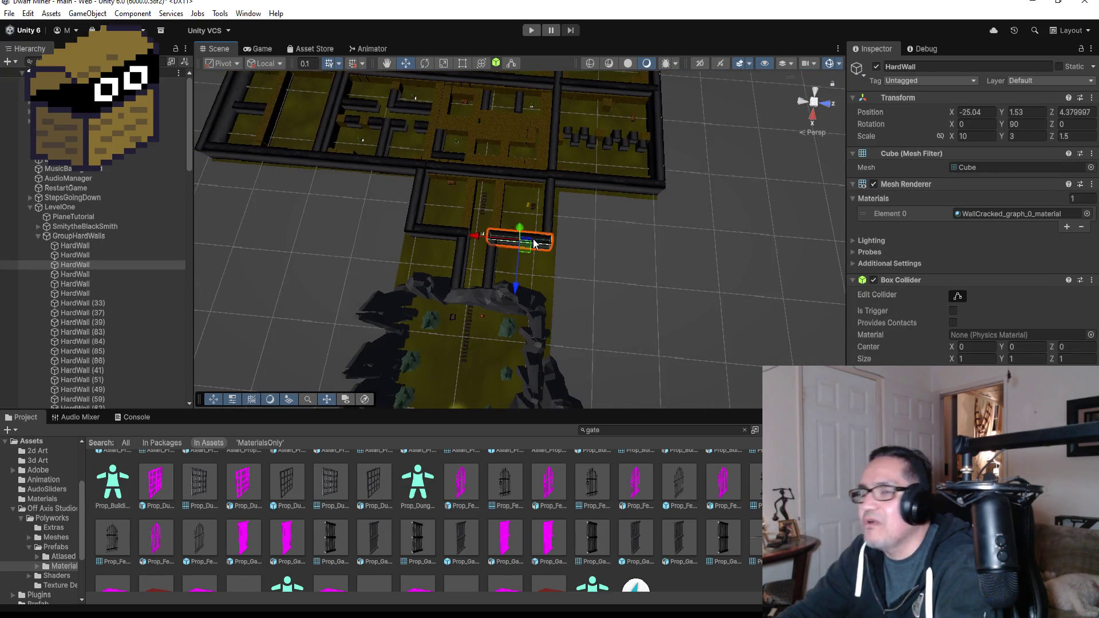
pyautogui.scroll(-3, 517, 309)
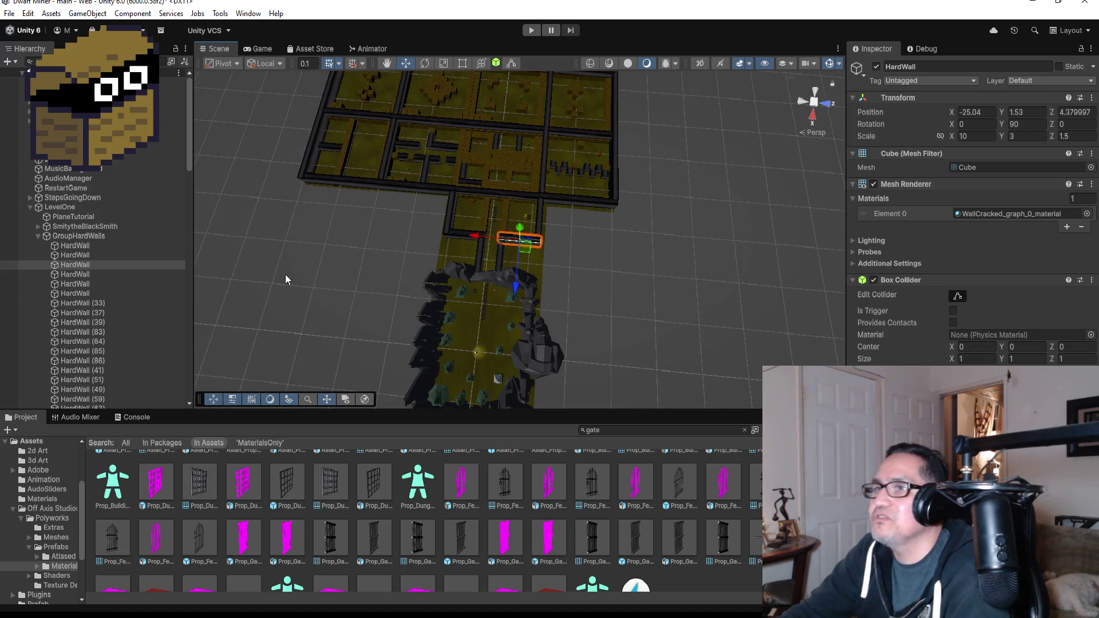
pyautogui.scroll(-10, 405, 266)
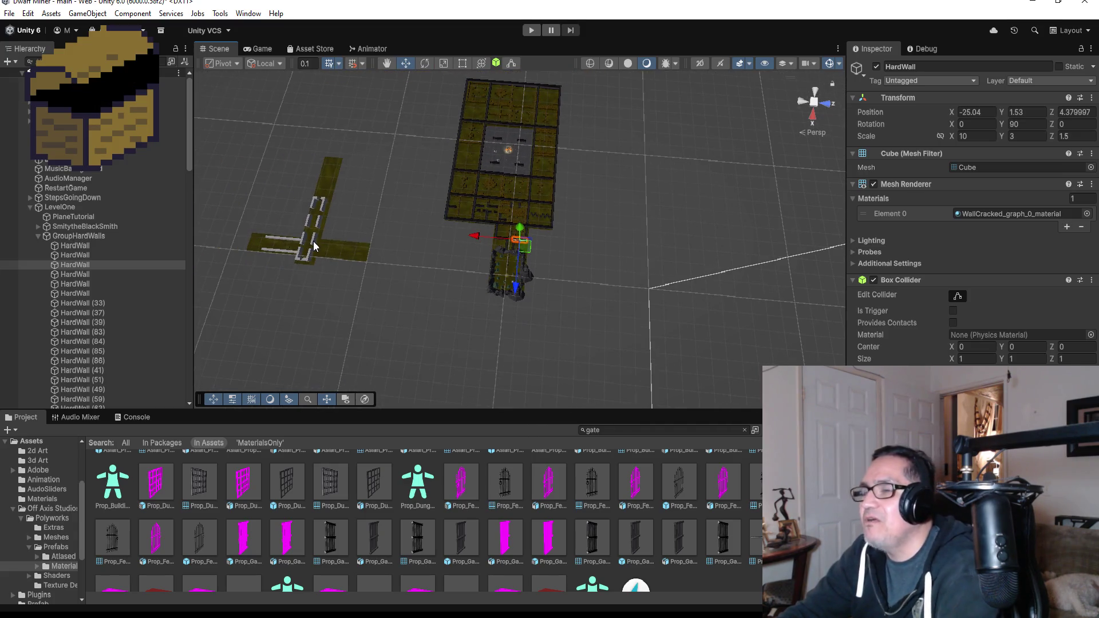
pyautogui.click(313, 243)
pyautogui.press('f')
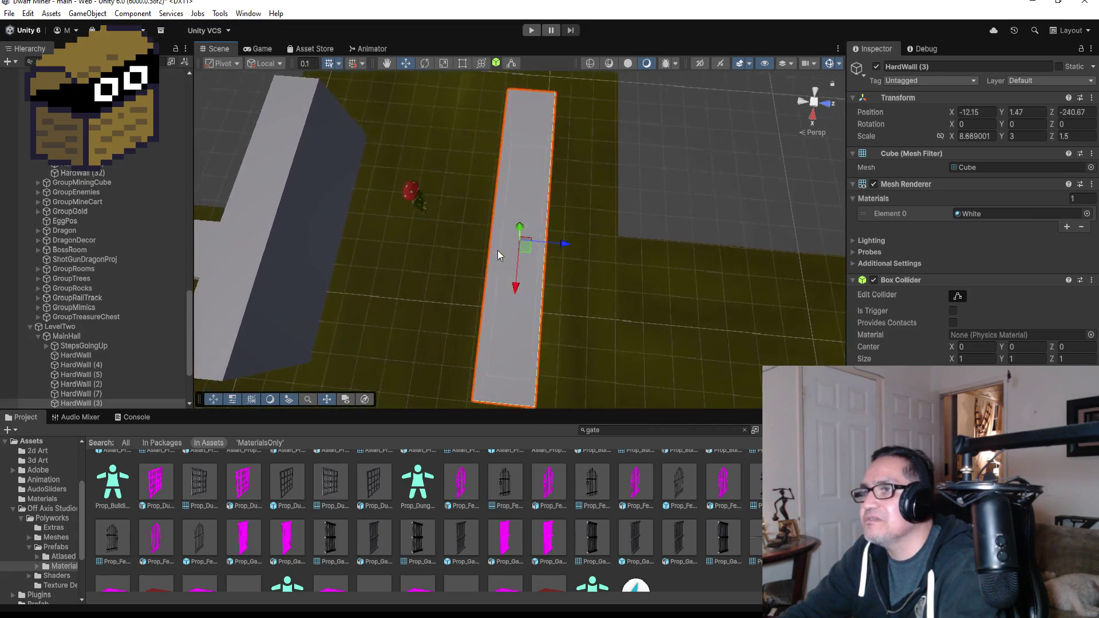
pyautogui.scroll(-10, 497, 249)
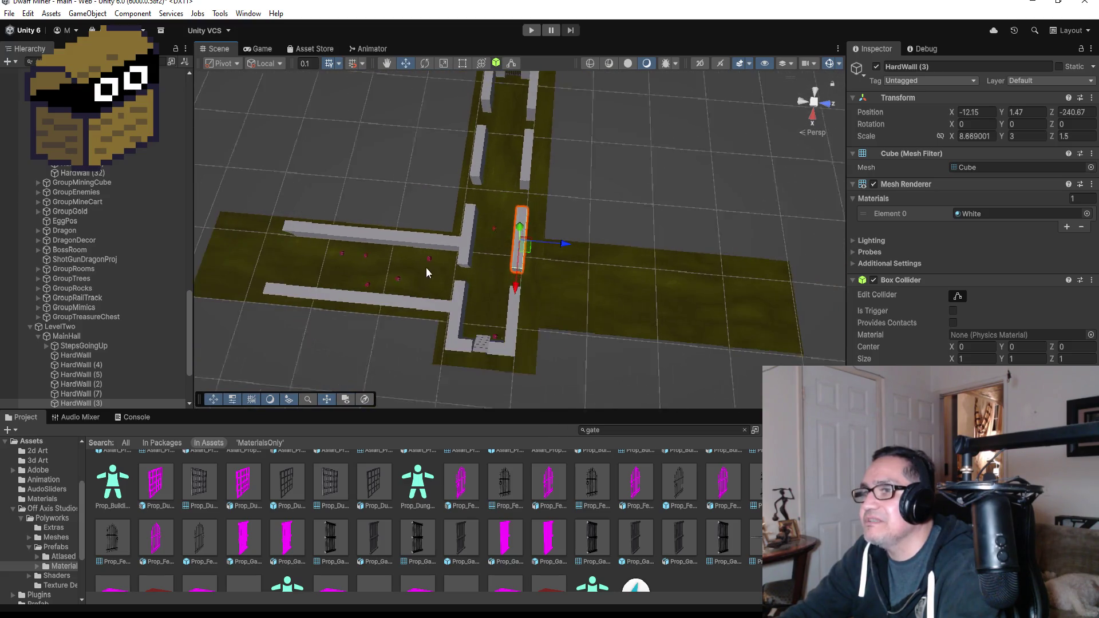
pyautogui.scroll(-2, 426, 273)
pyautogui.moveTo(372, 290); pyautogui.dragTo(227, 335)
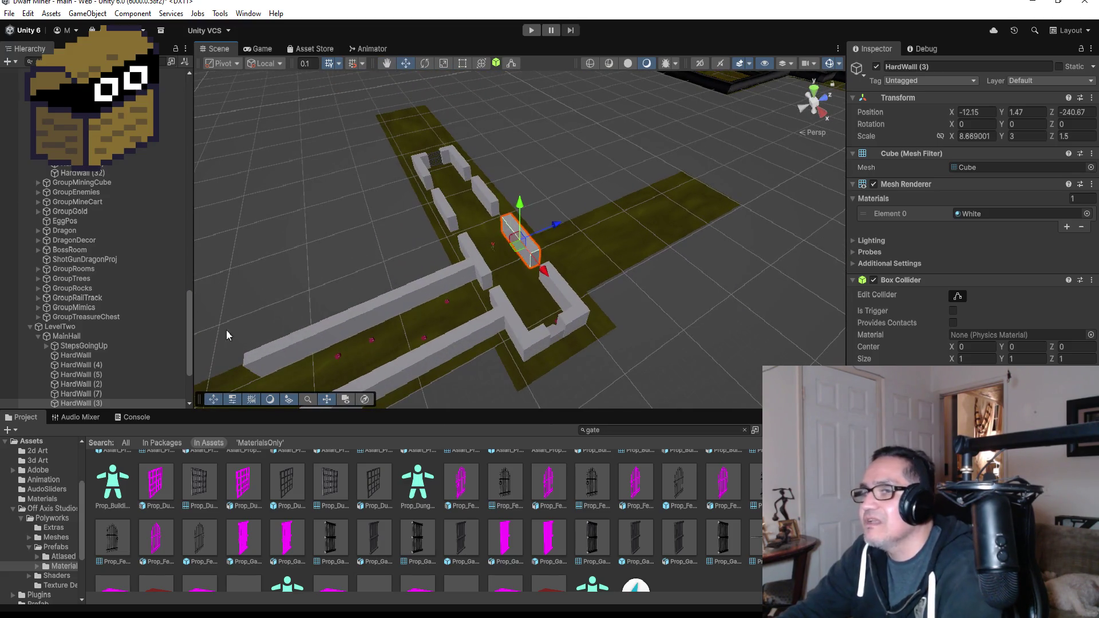
pyautogui.scroll(15, 57, 189)
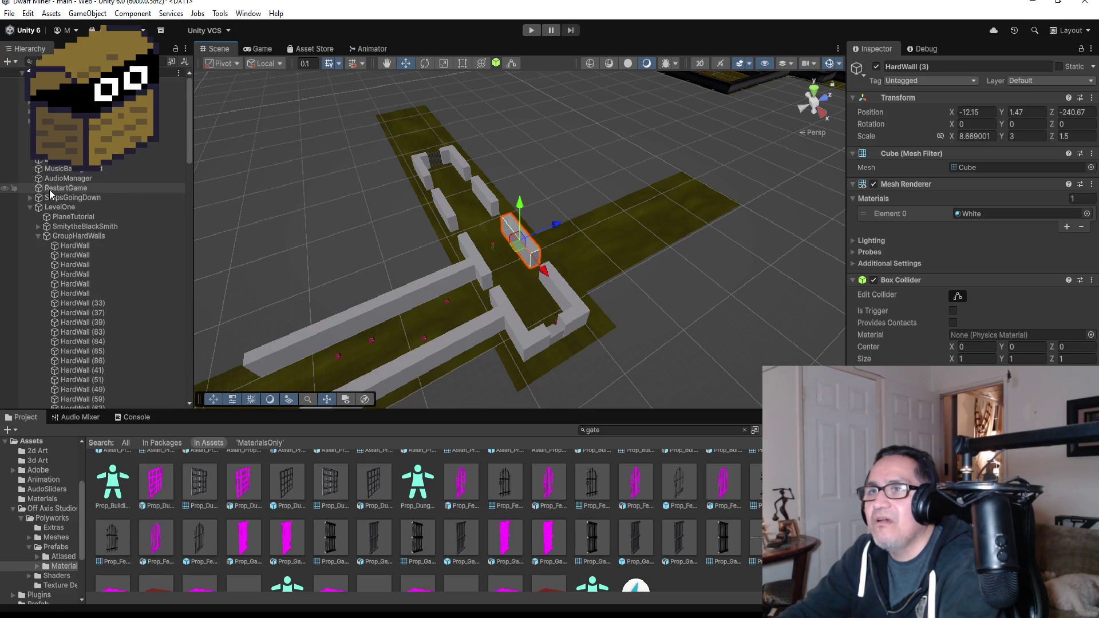
pyautogui.click(30, 207)
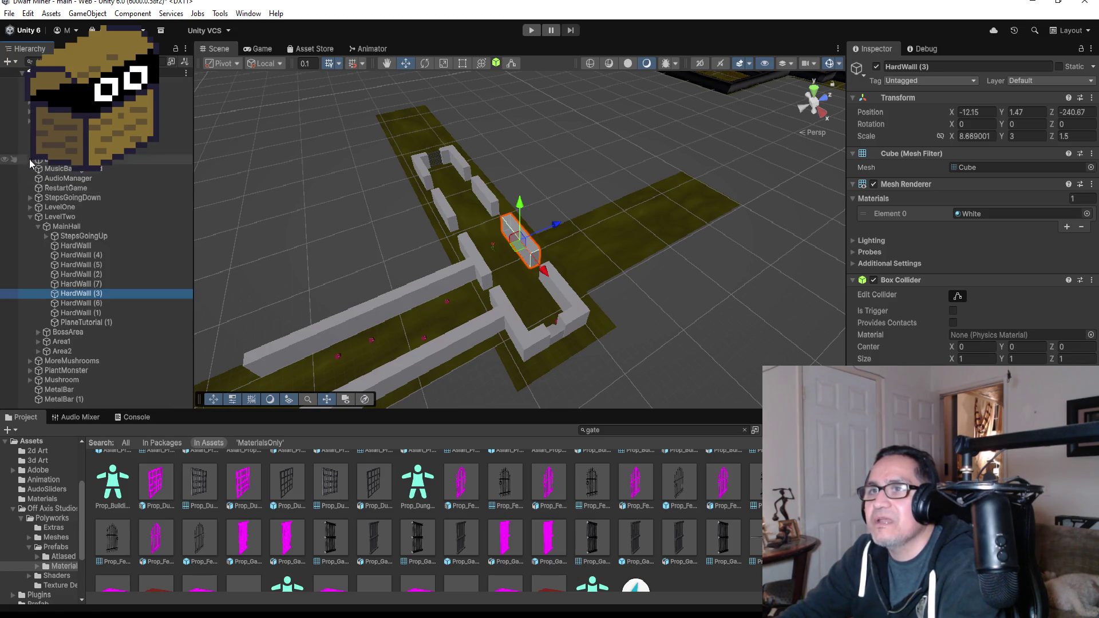
pyautogui.click(27, 214)
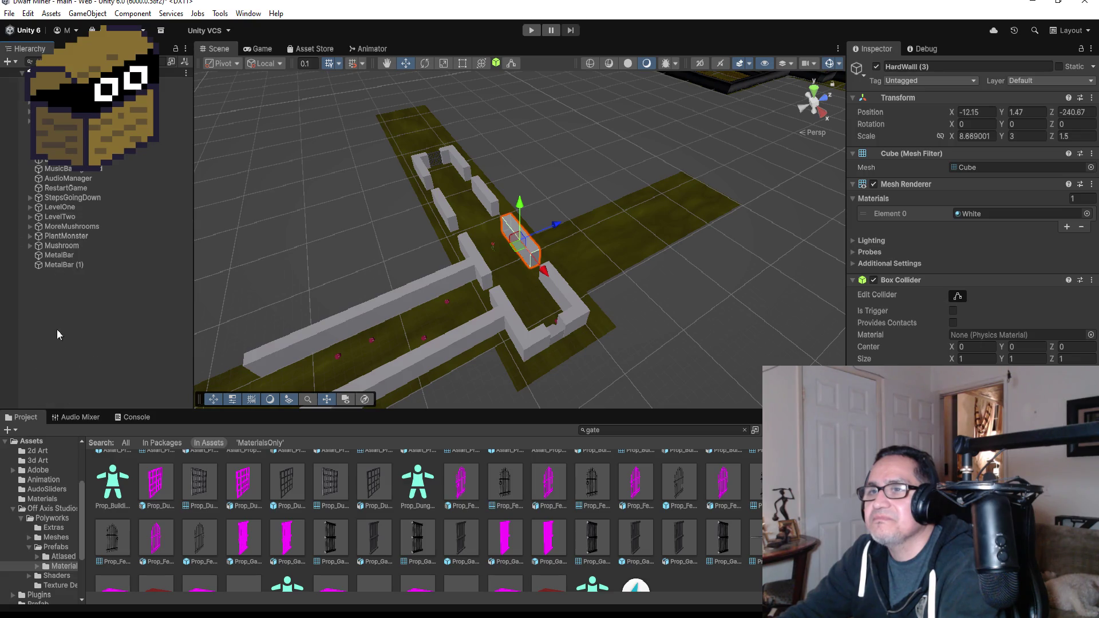
pyautogui.click(59, 287)
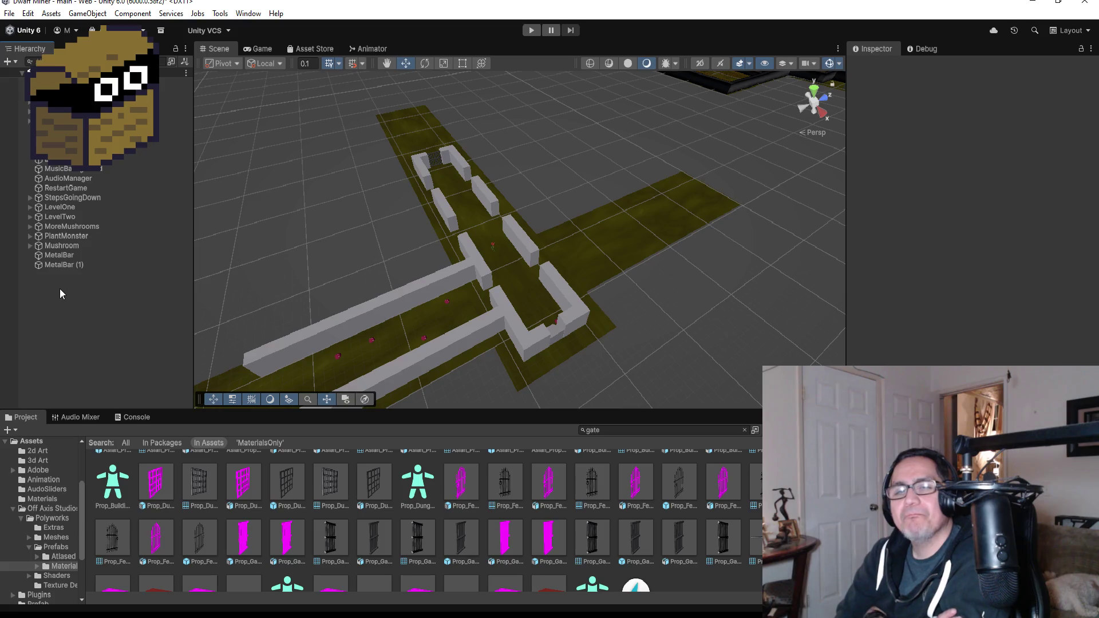
# Add an Effects > Particle System object and frame it in the Scene view
pyautogui.rightClick(71, 297)
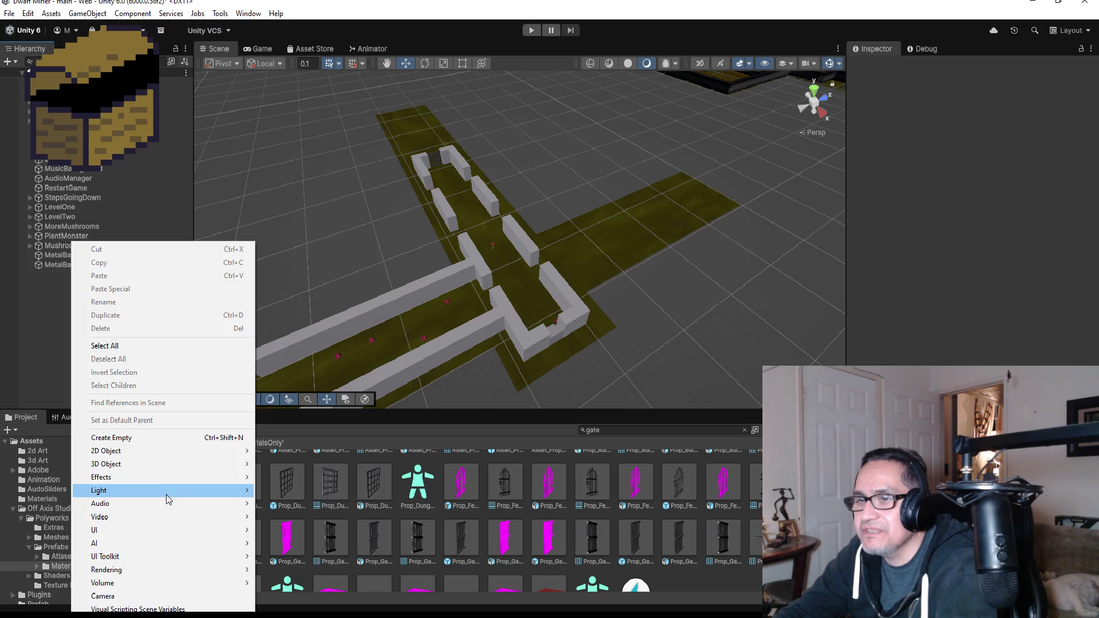
pyautogui.moveTo(162, 480)
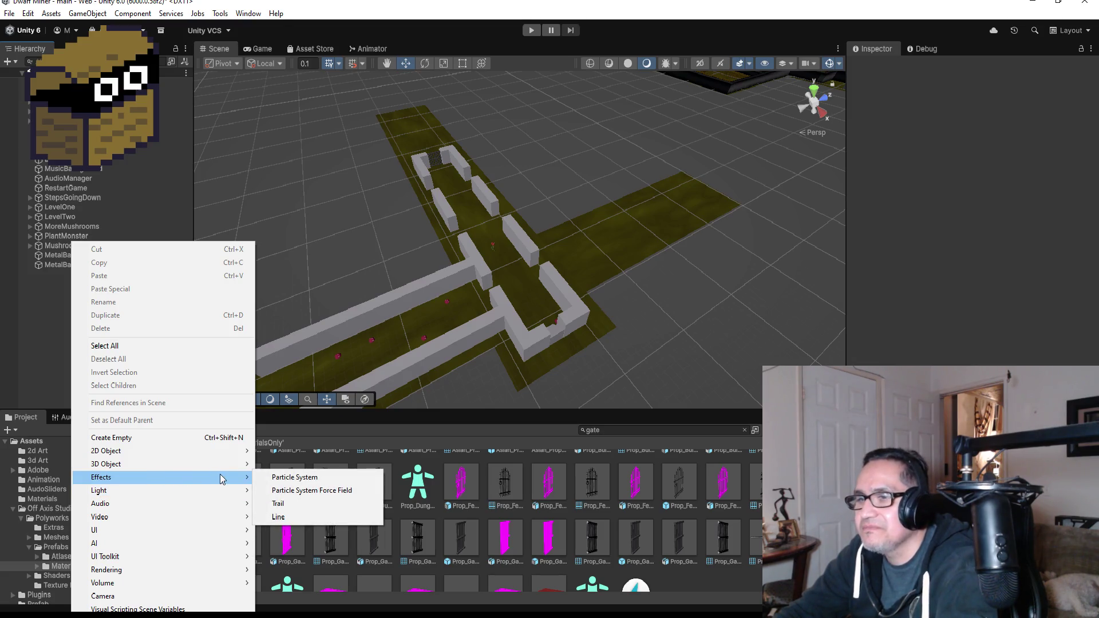
pyautogui.click(286, 481)
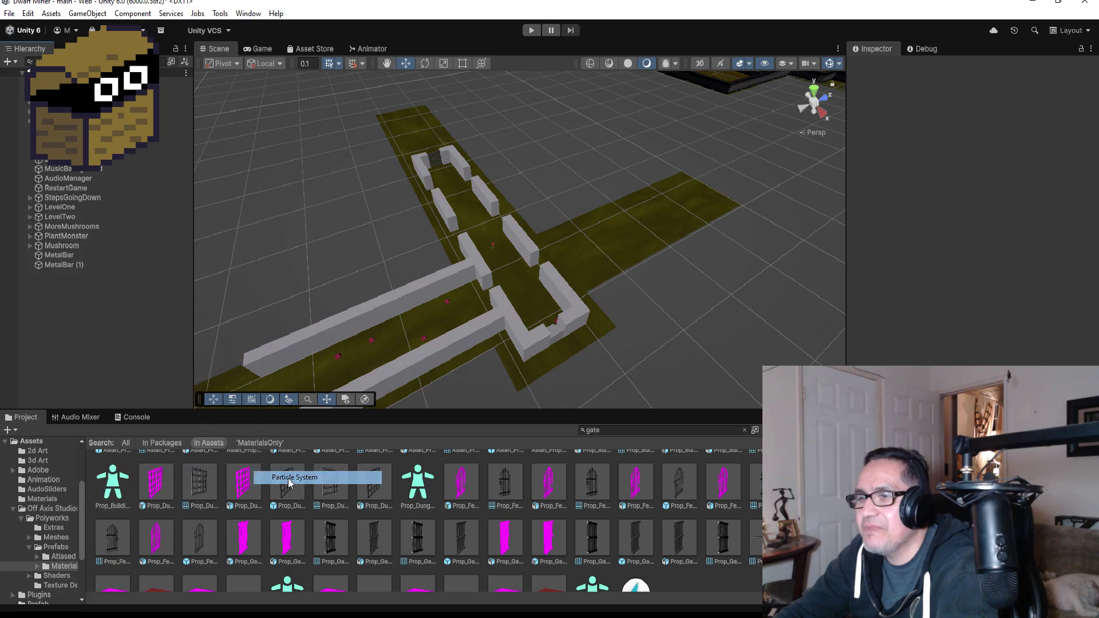
pyautogui.doubleClick(87, 276)
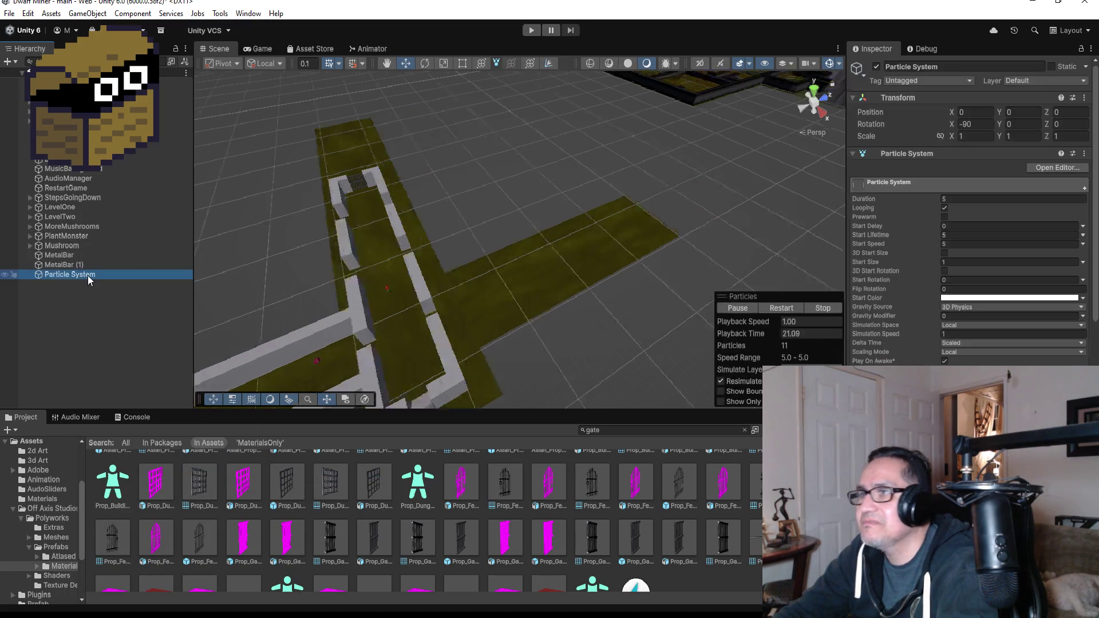
pyautogui.scroll(5, 549, 303)
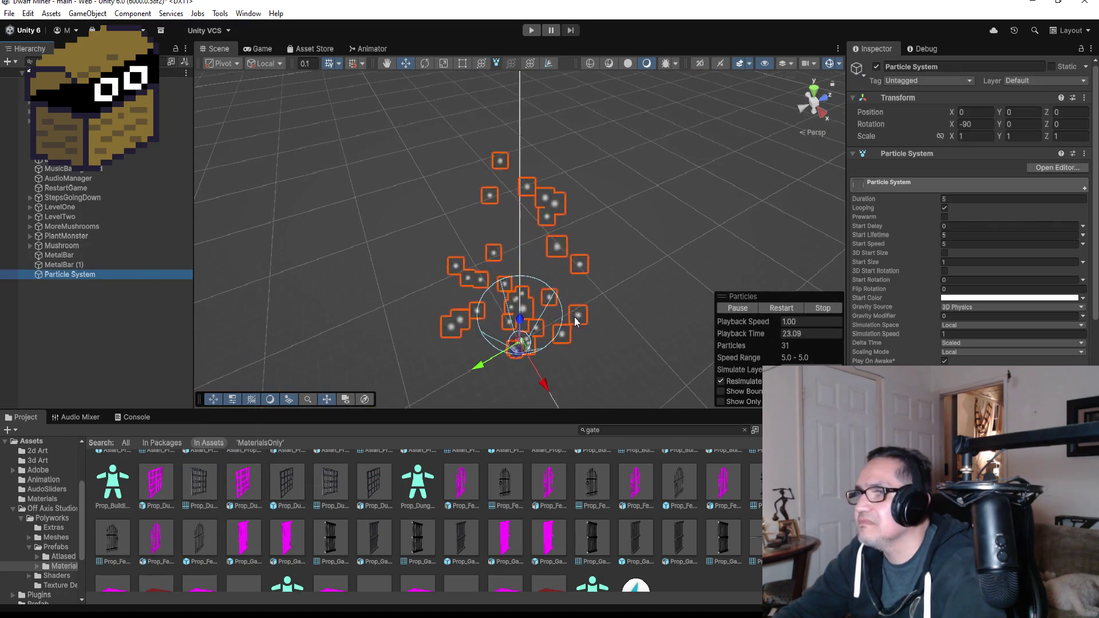
pyautogui.press('f')
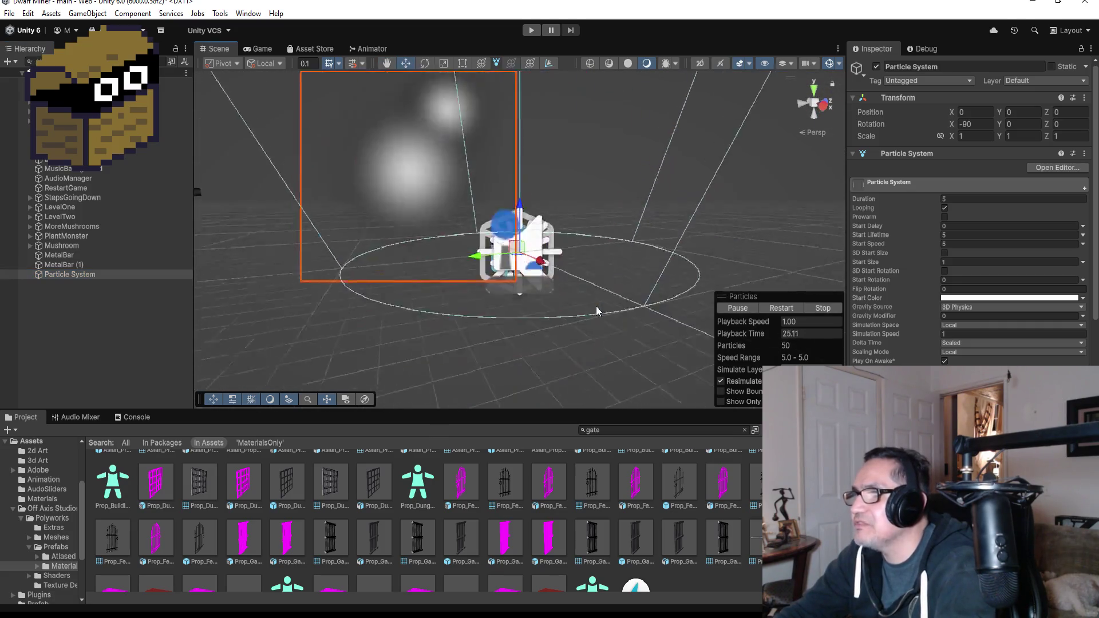
pyautogui.scroll(-5, 1027, 347)
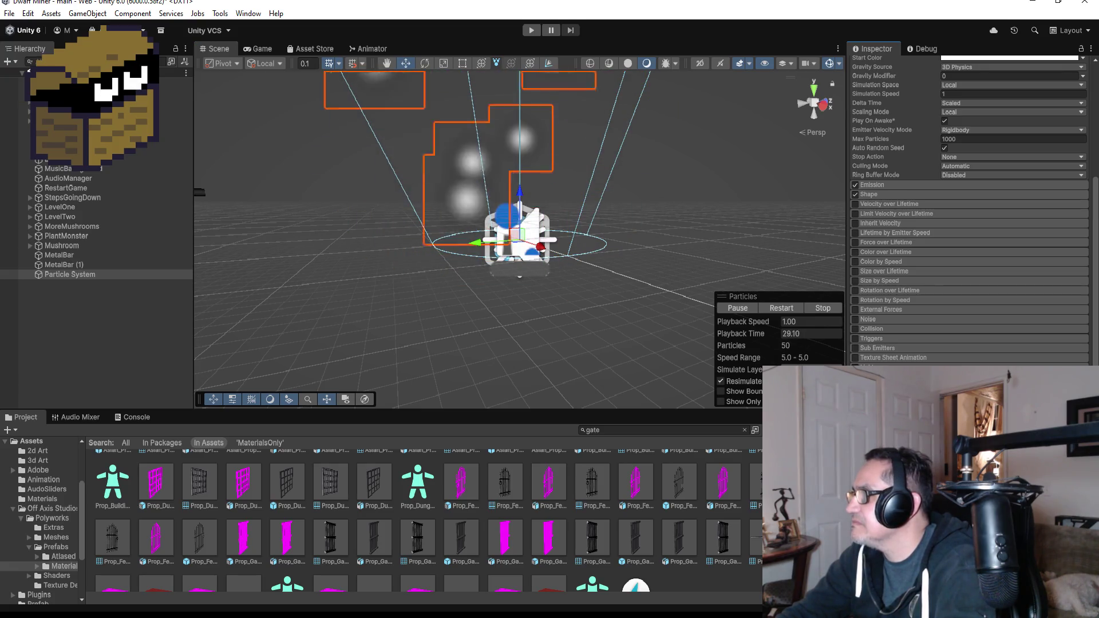
# Apply the purple galaxy material to the Particle System's renderer
pyautogui.click(1080, 381)
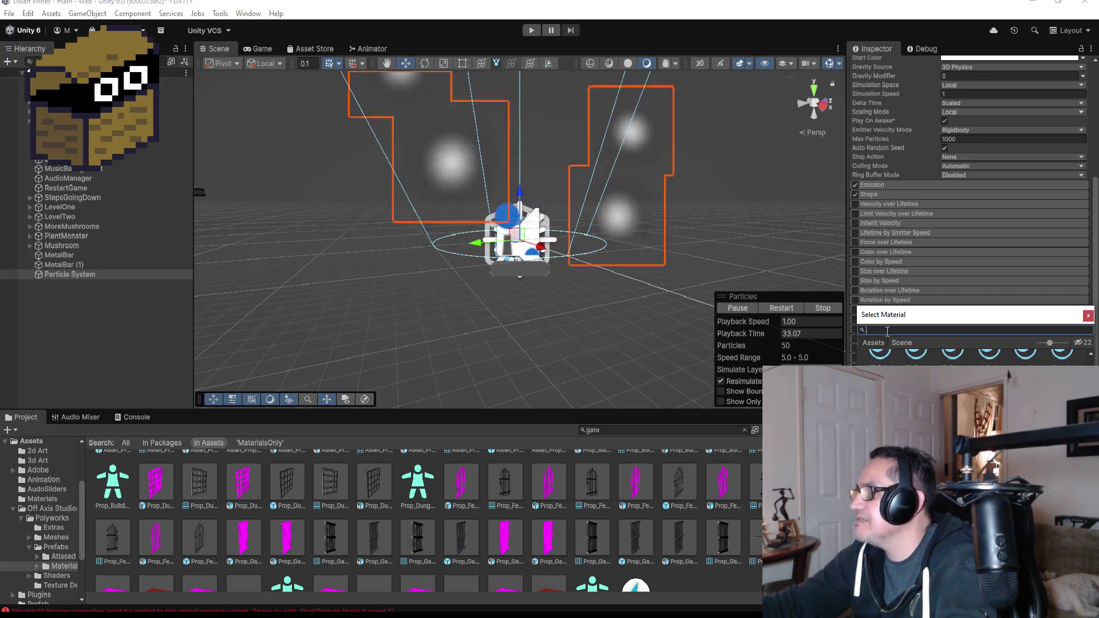
pyautogui.write('ga')
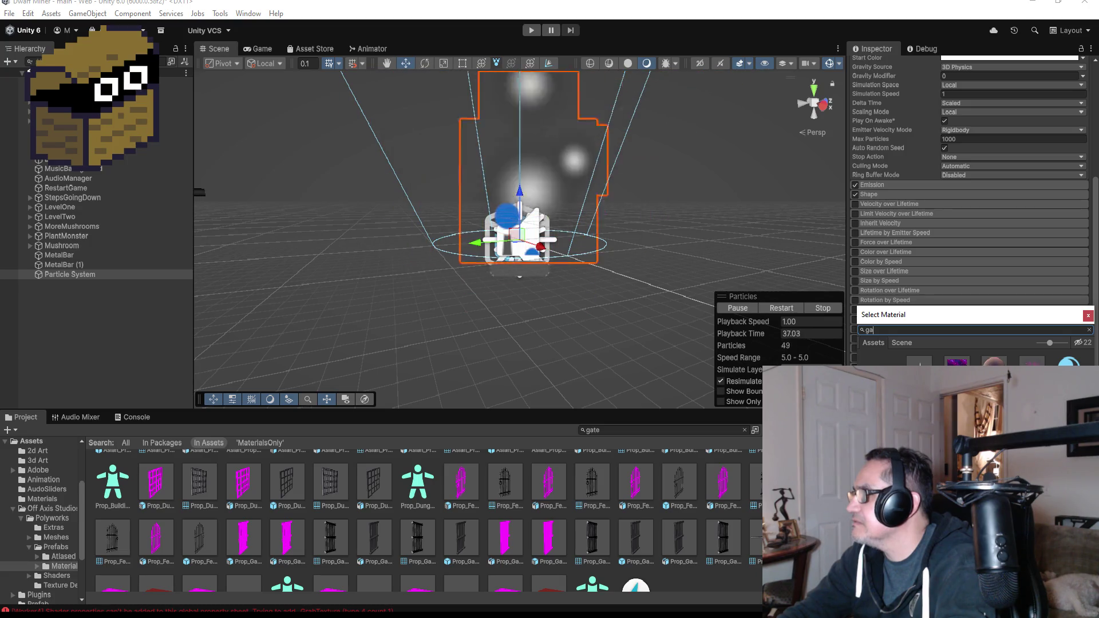
pyautogui.press('Right')
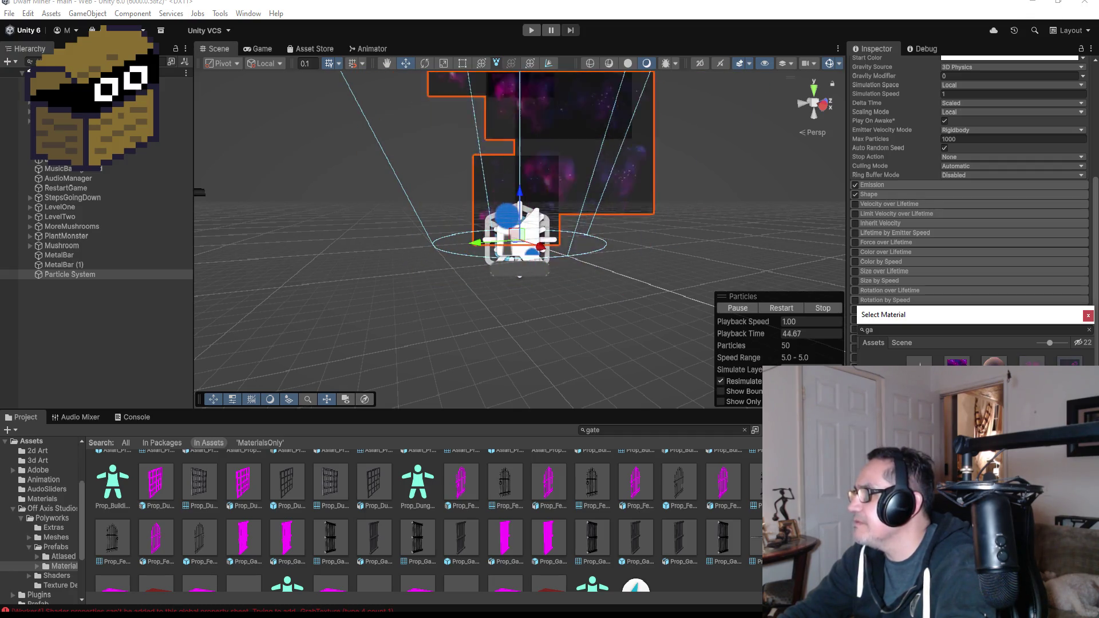
pyautogui.press('BackSpace')
pyautogui.press('BackSpace')
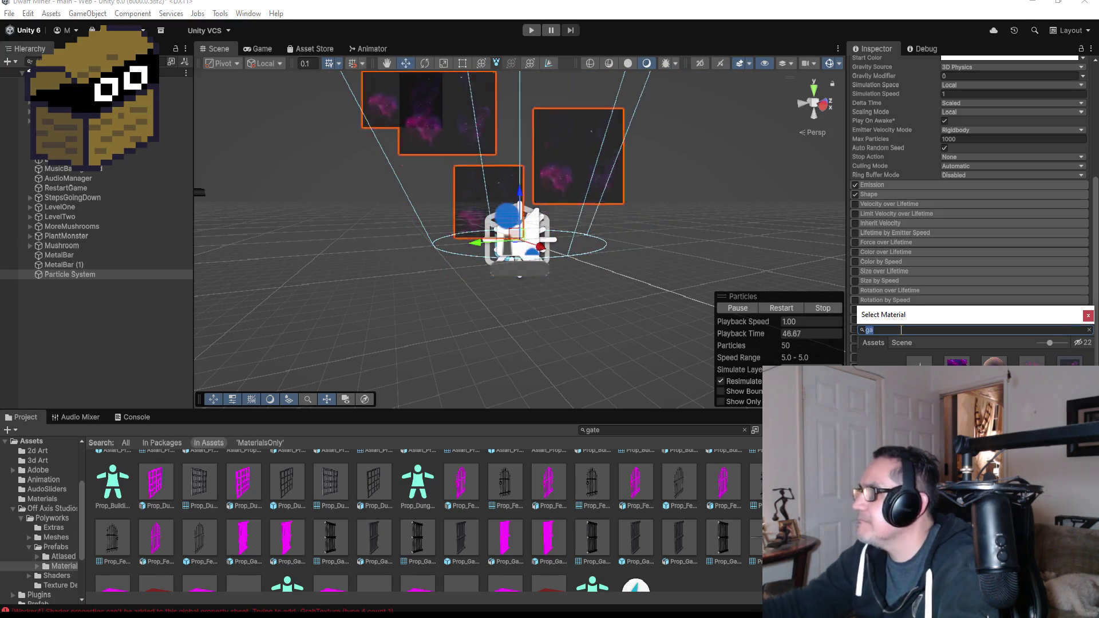
# Set Duration and Start Lifetime to 1, then reselect the Particle System
pyautogui.scroll(5, 980, 215)
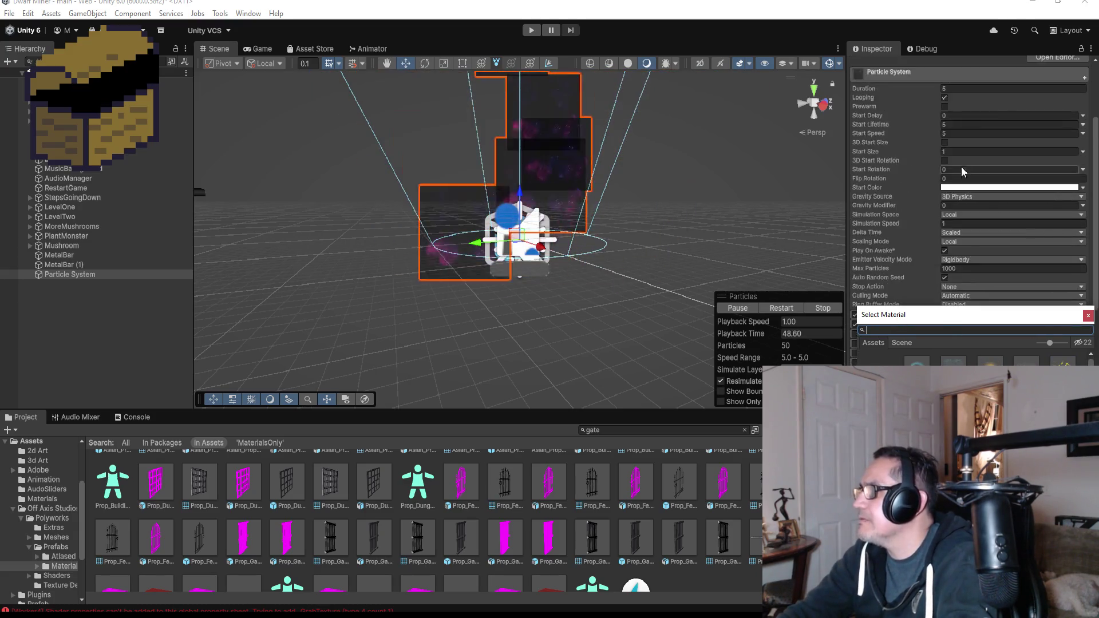
pyautogui.click(967, 199)
pyautogui.write('1')
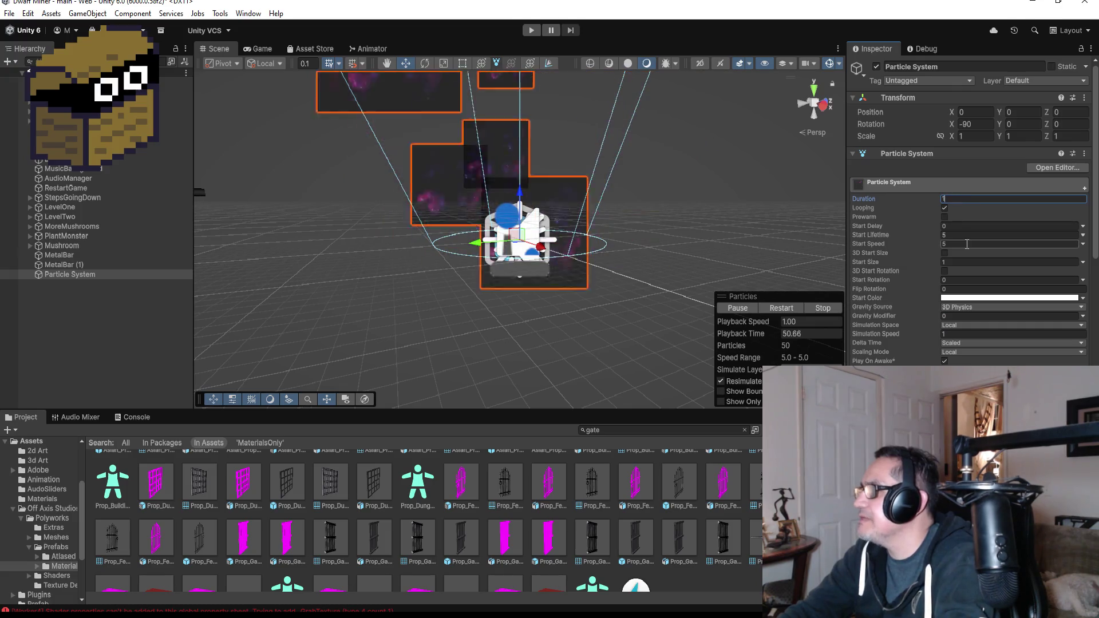
pyautogui.click(962, 236)
pyautogui.write('1')
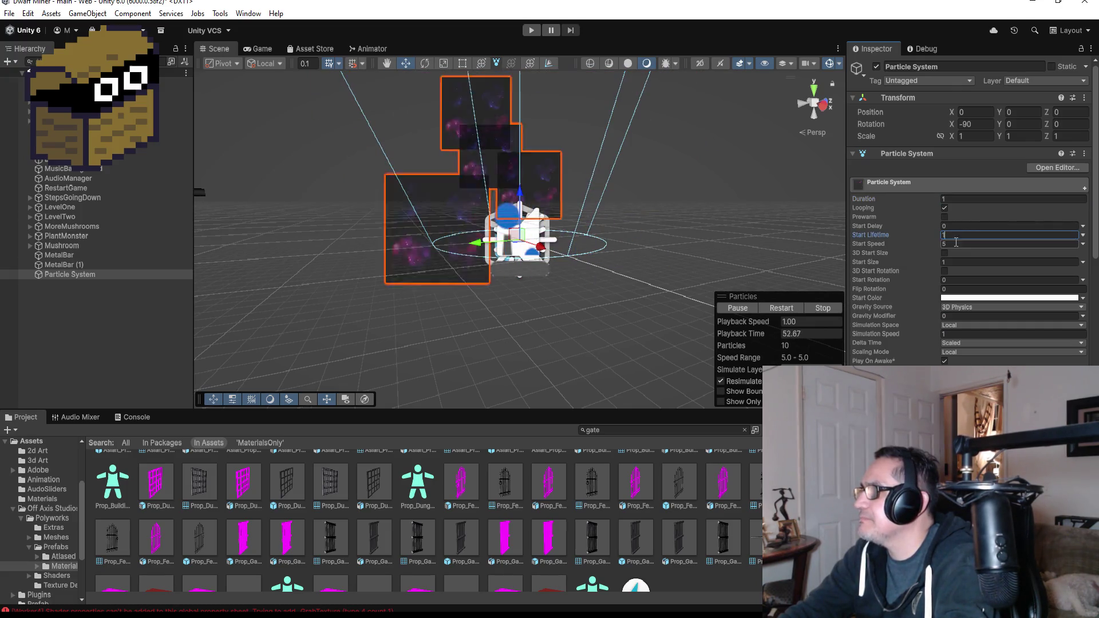
pyautogui.click(688, 250)
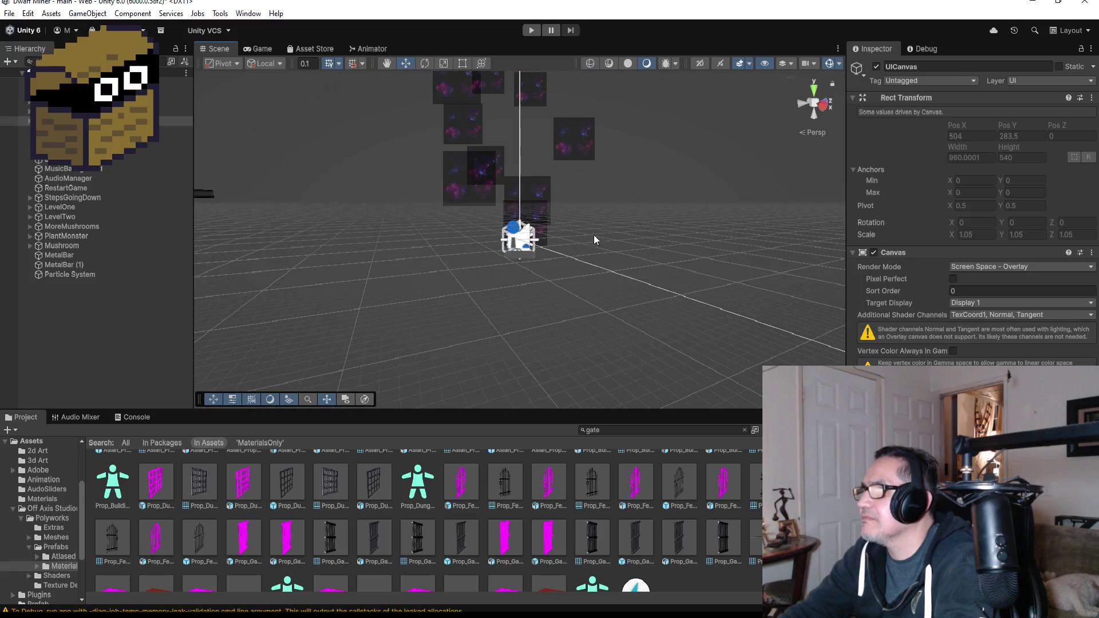
pyautogui.click(63, 275)
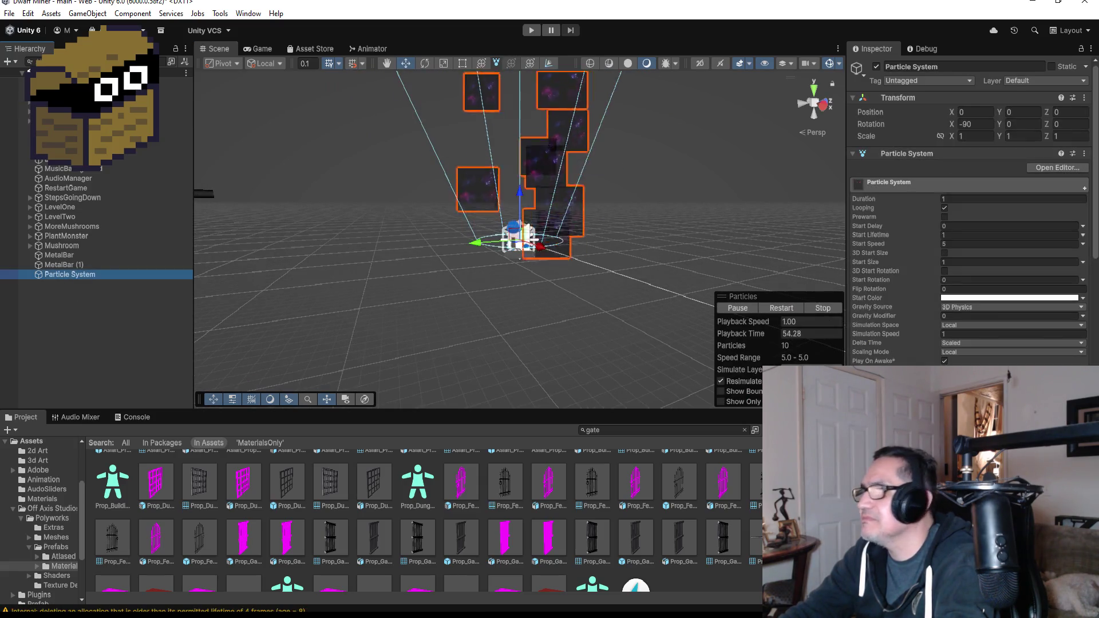
# Swap the particle material to 17_Base from the Select Material list
pyautogui.scroll(-3, 1095, 279)
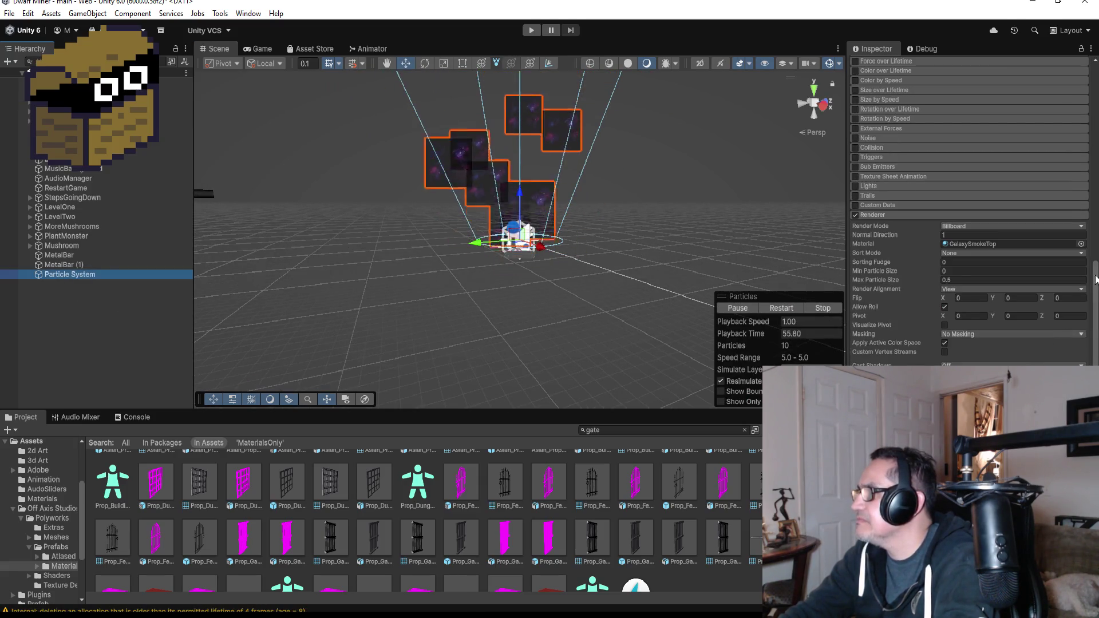
pyautogui.click(1081, 244)
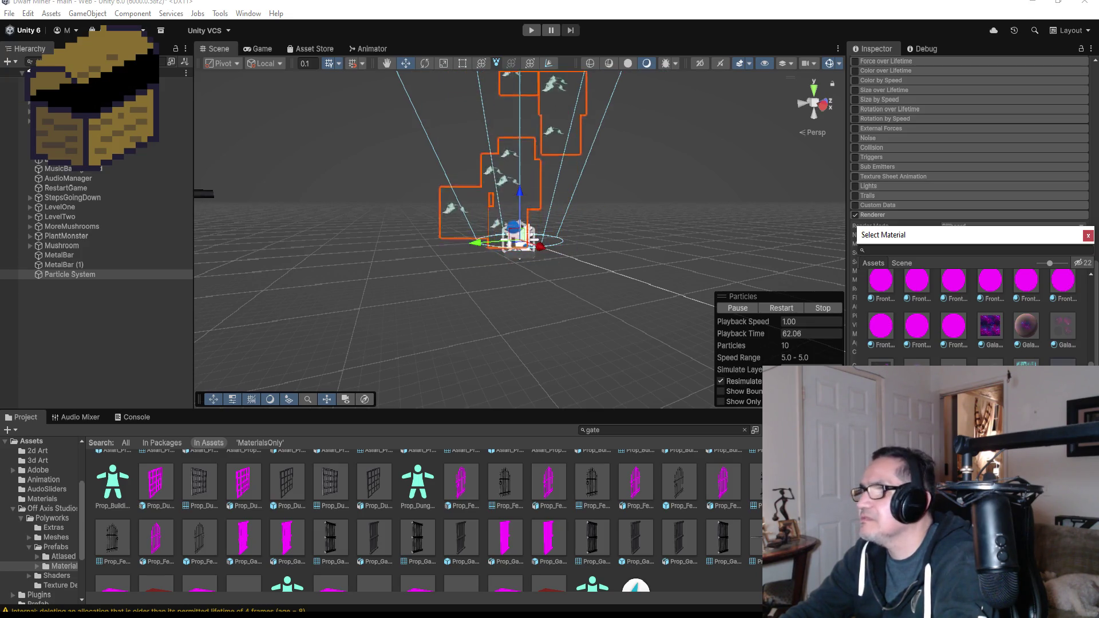
pyautogui.scroll(-5, 972, 315)
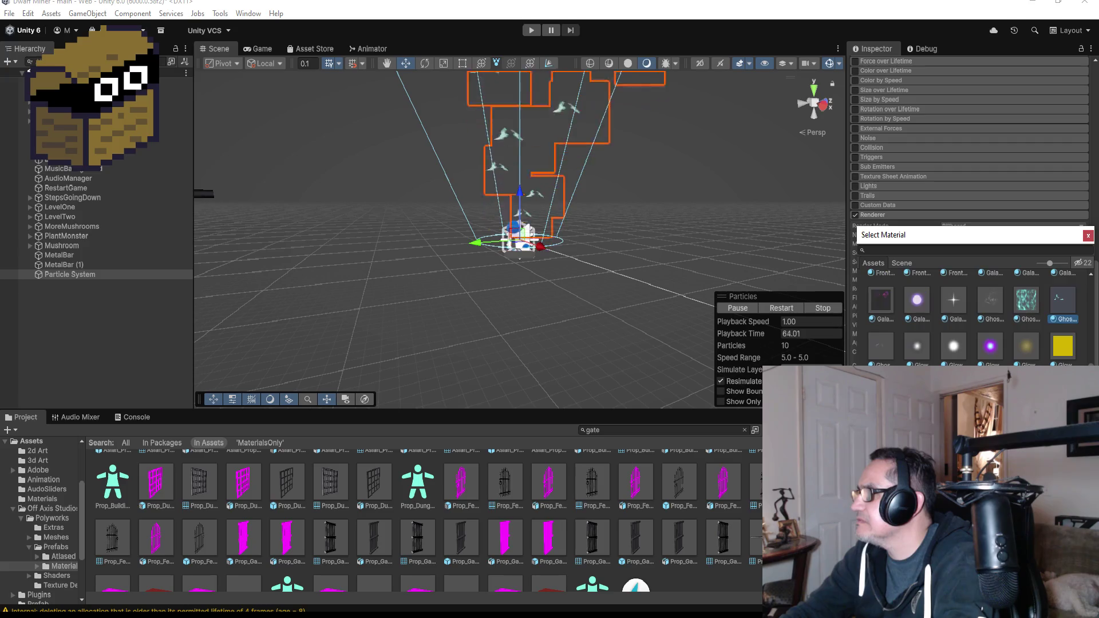
pyautogui.scroll(2, 973, 315)
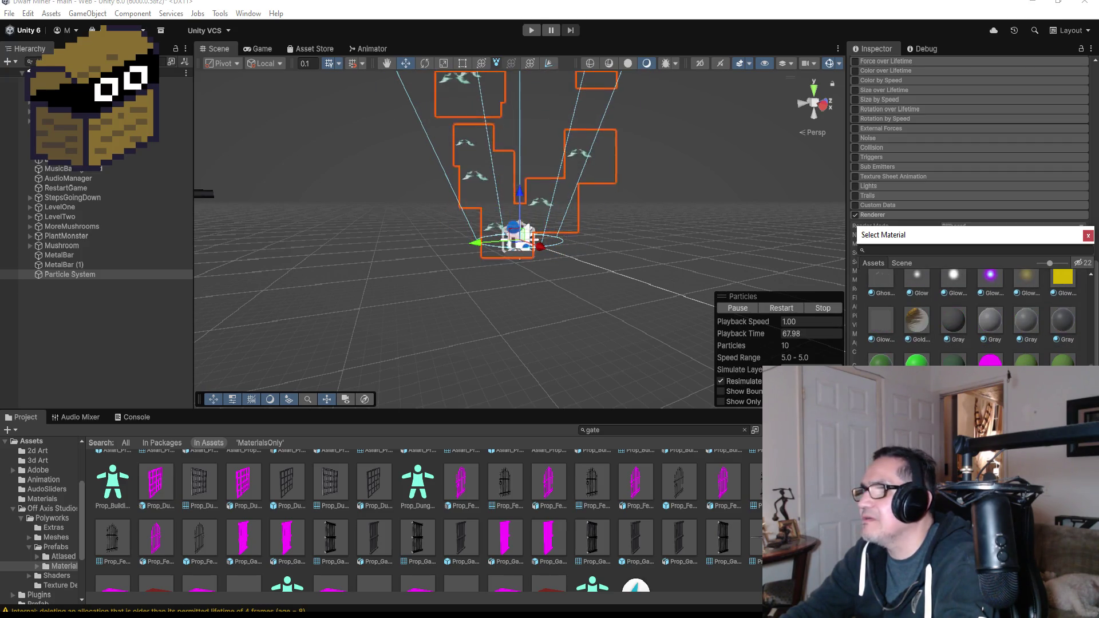
pyautogui.scroll(5, 980, 332)
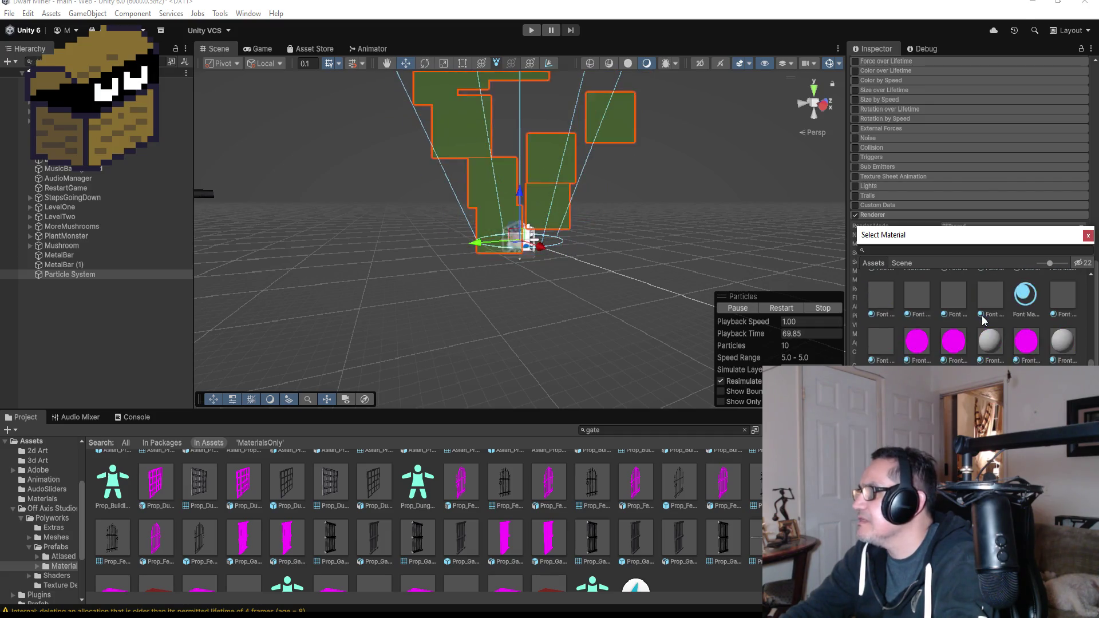
pyautogui.scroll(2, 990, 332)
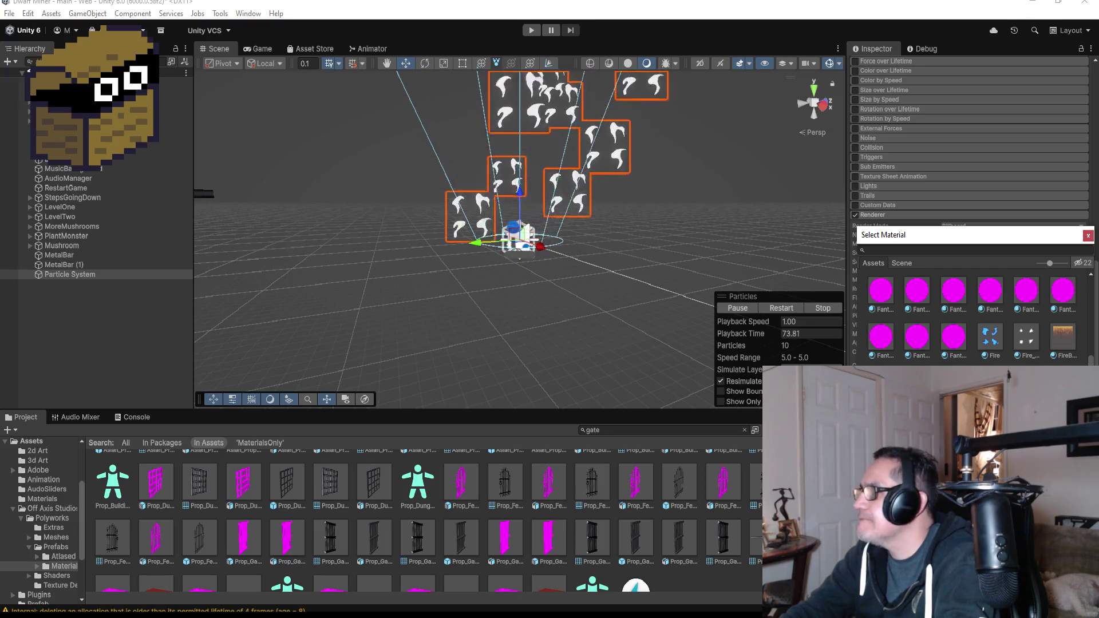
pyautogui.scroll(2, 973, 314)
pyautogui.scroll(3, 973, 315)
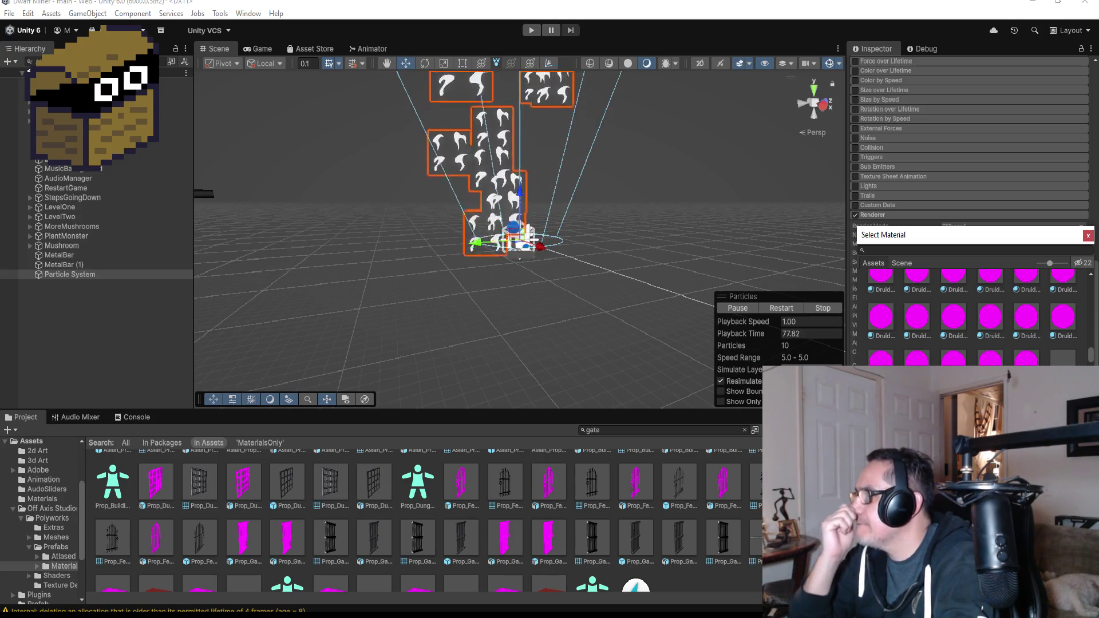
pyautogui.scroll(5, 999, 362)
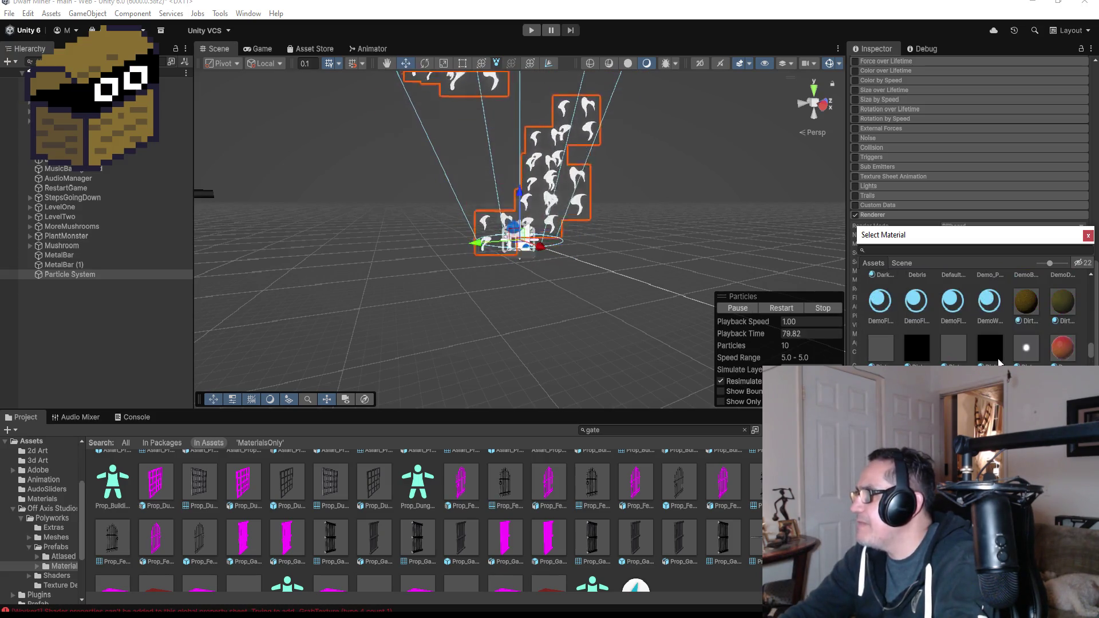
pyautogui.scroll(3, 996, 343)
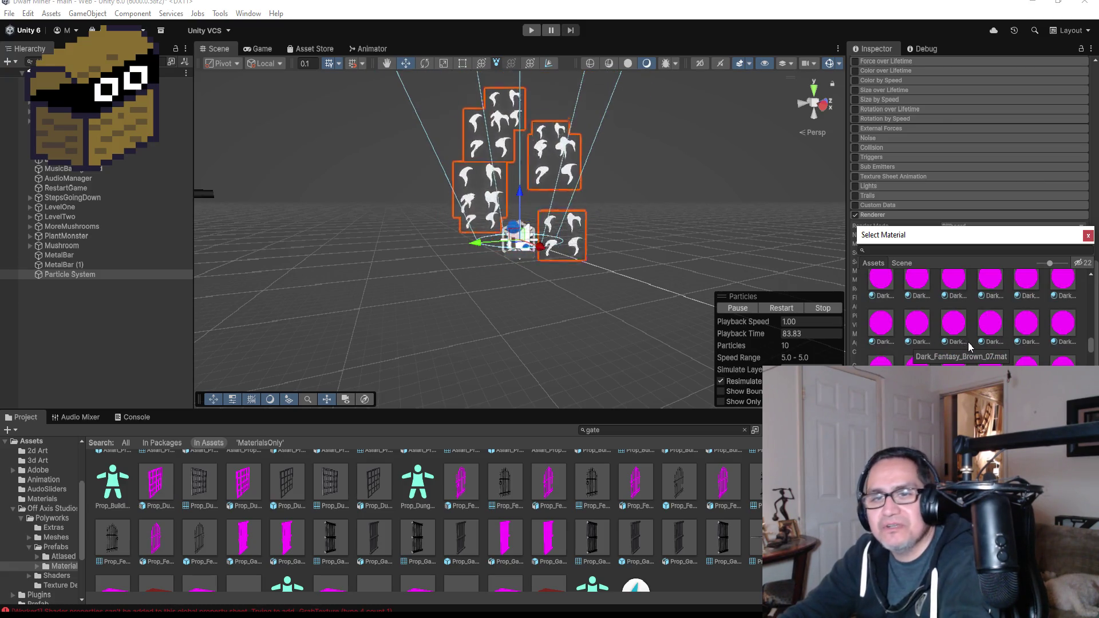
pyautogui.scroll(3, 969, 339)
pyautogui.scroll(2, 982, 339)
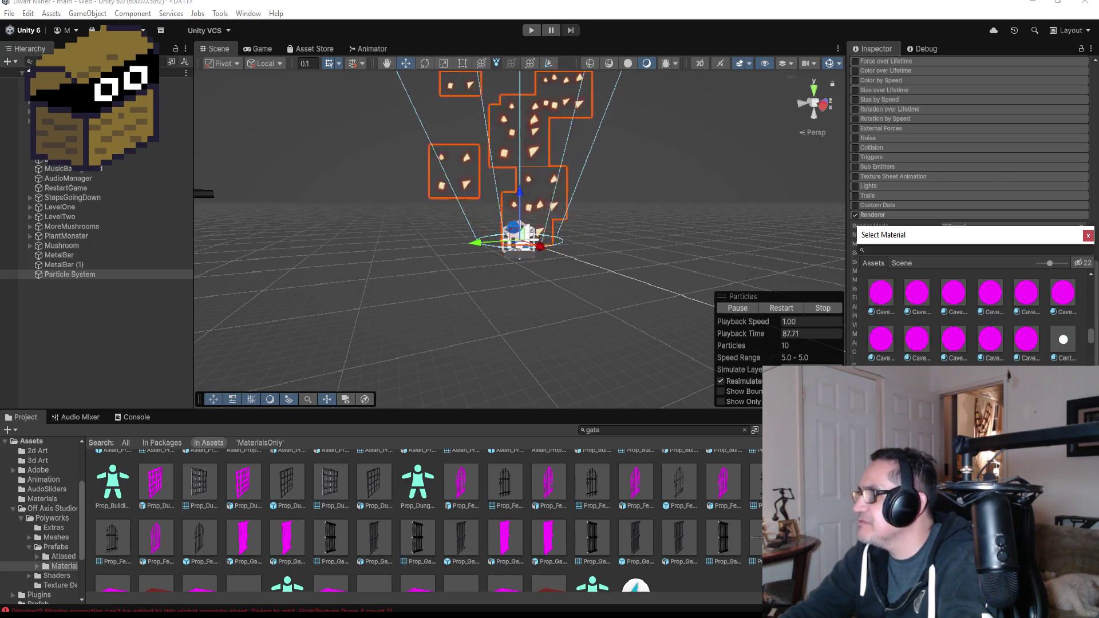
pyautogui.scroll(2, 932, 338)
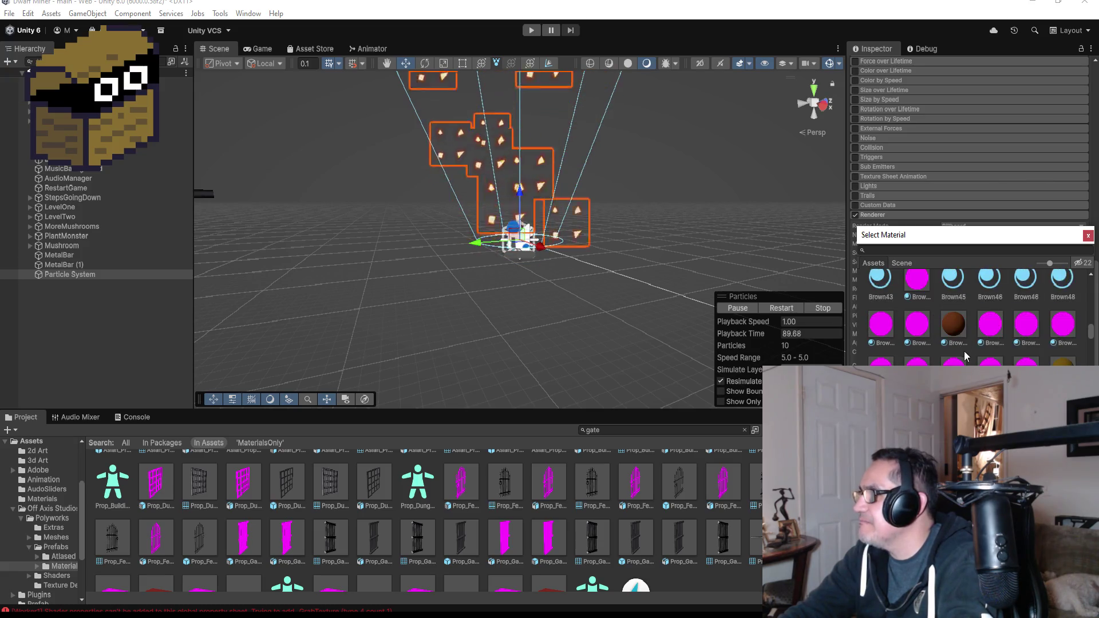
pyautogui.scroll(1, 974, 344)
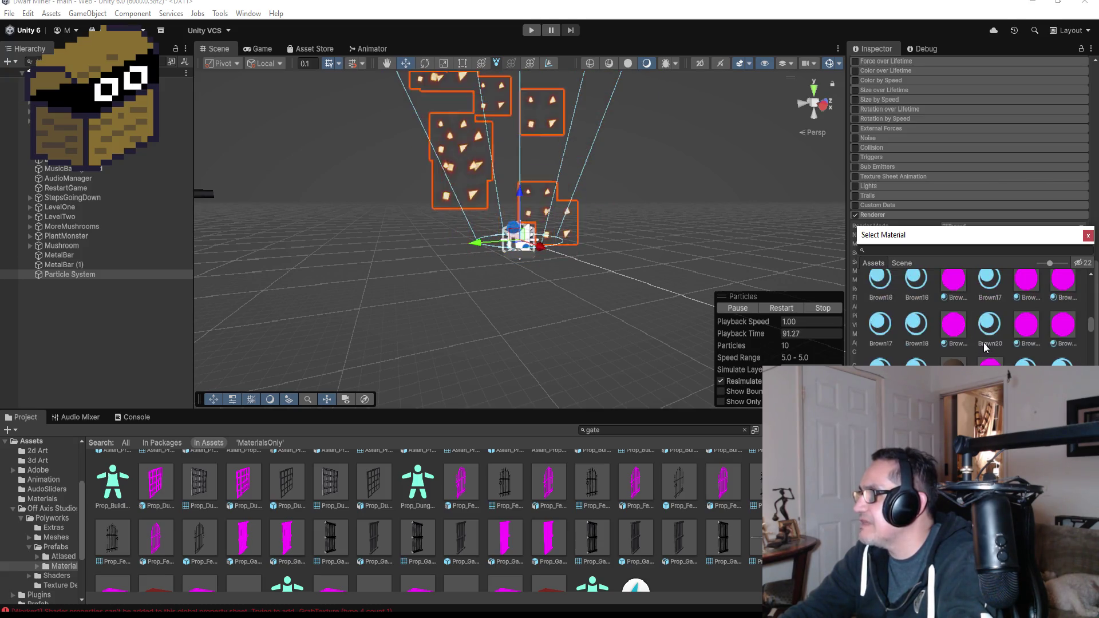
pyautogui.scroll(3, 984, 346)
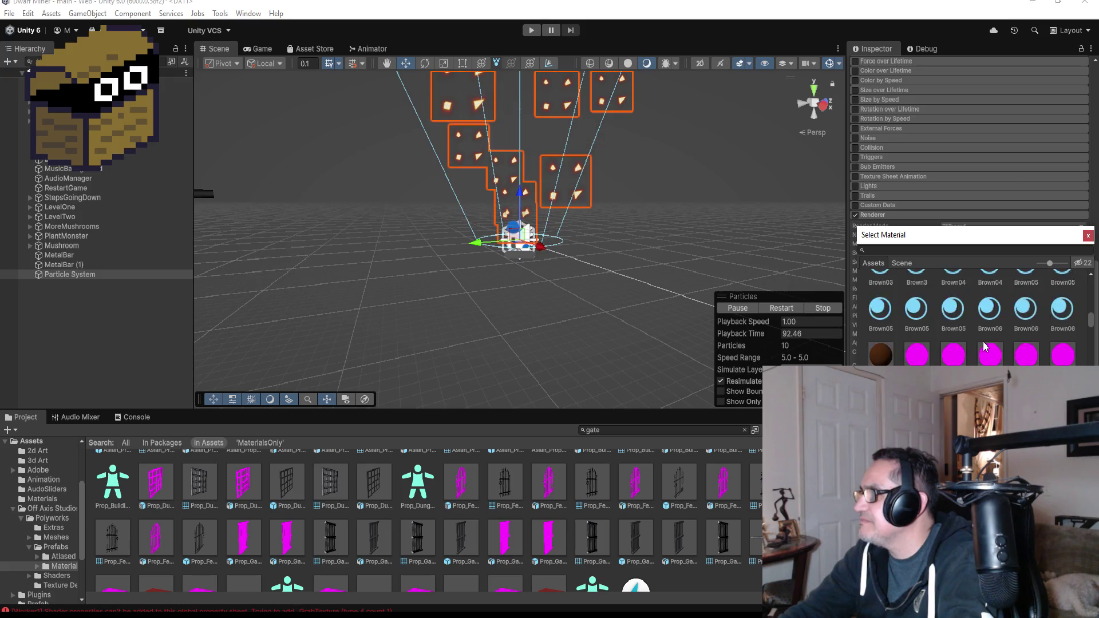
pyautogui.scroll(2, 994, 347)
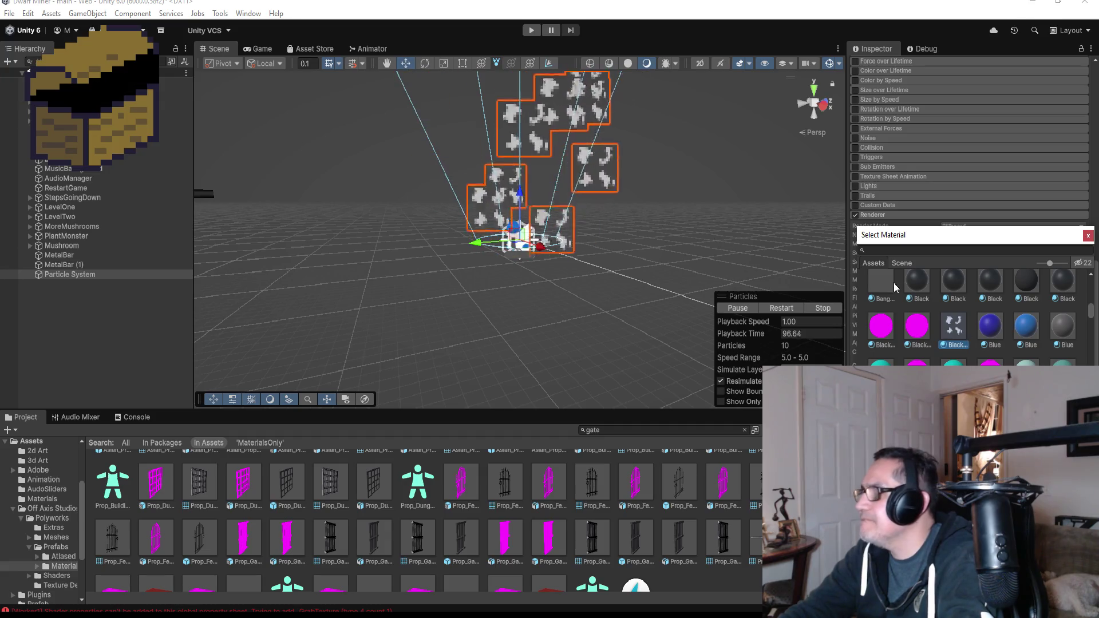
pyautogui.scroll(5, 965, 293)
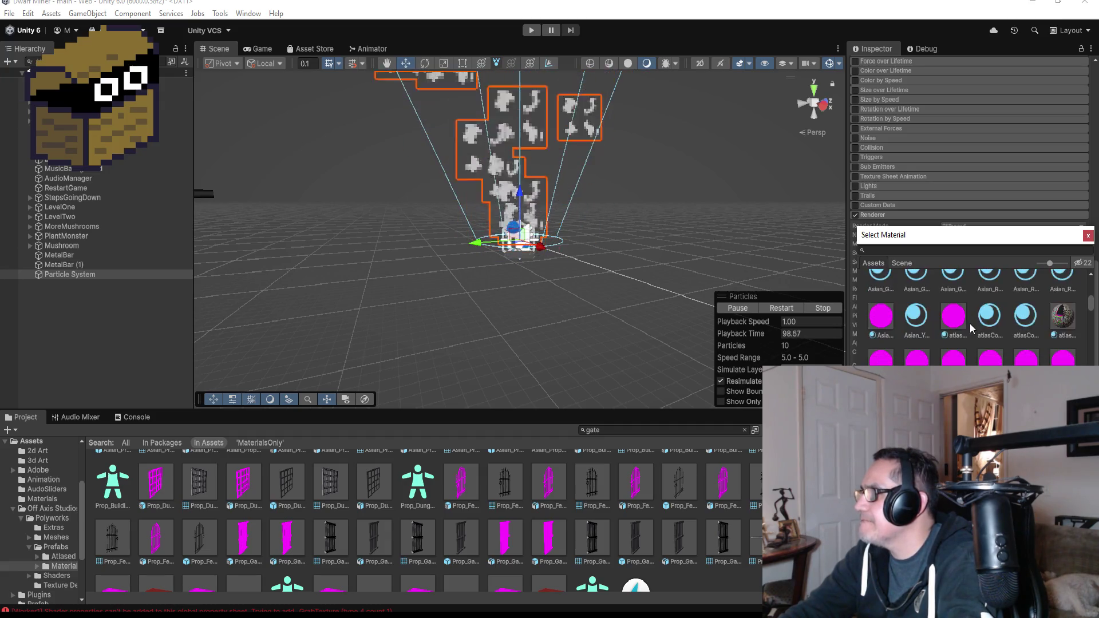
pyautogui.scroll(3, 972, 324)
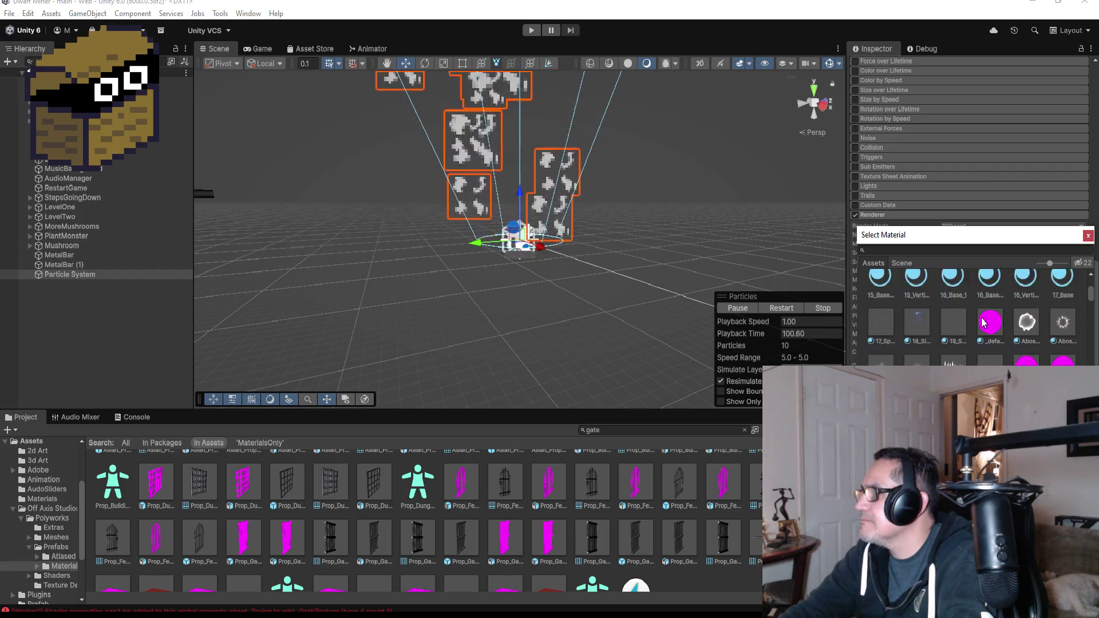
pyautogui.scroll(3, 982, 322)
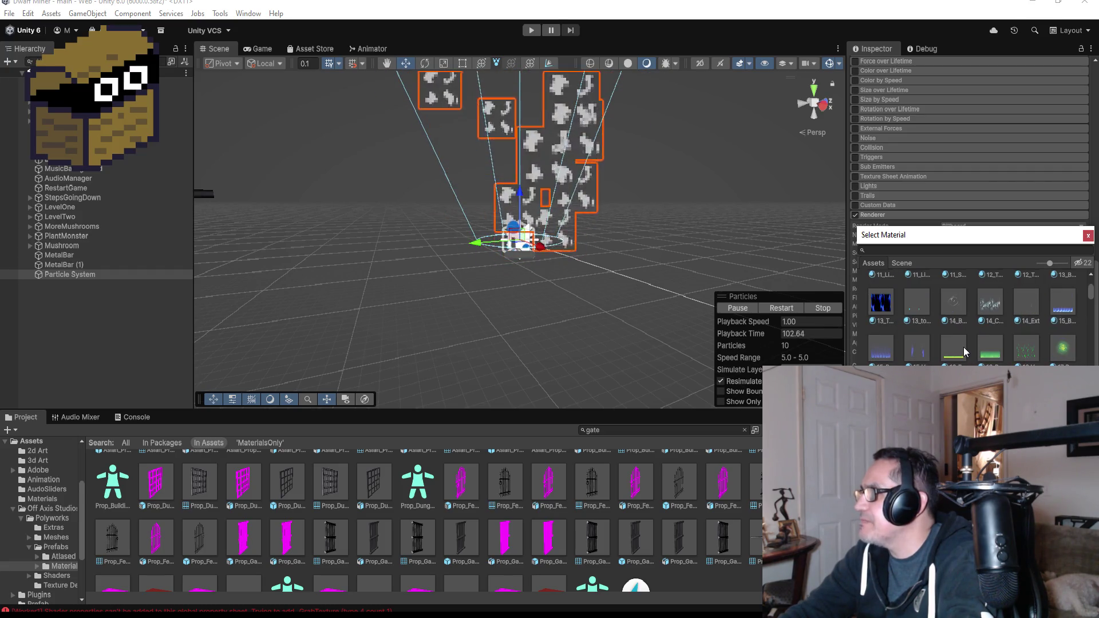
pyautogui.click(990, 348)
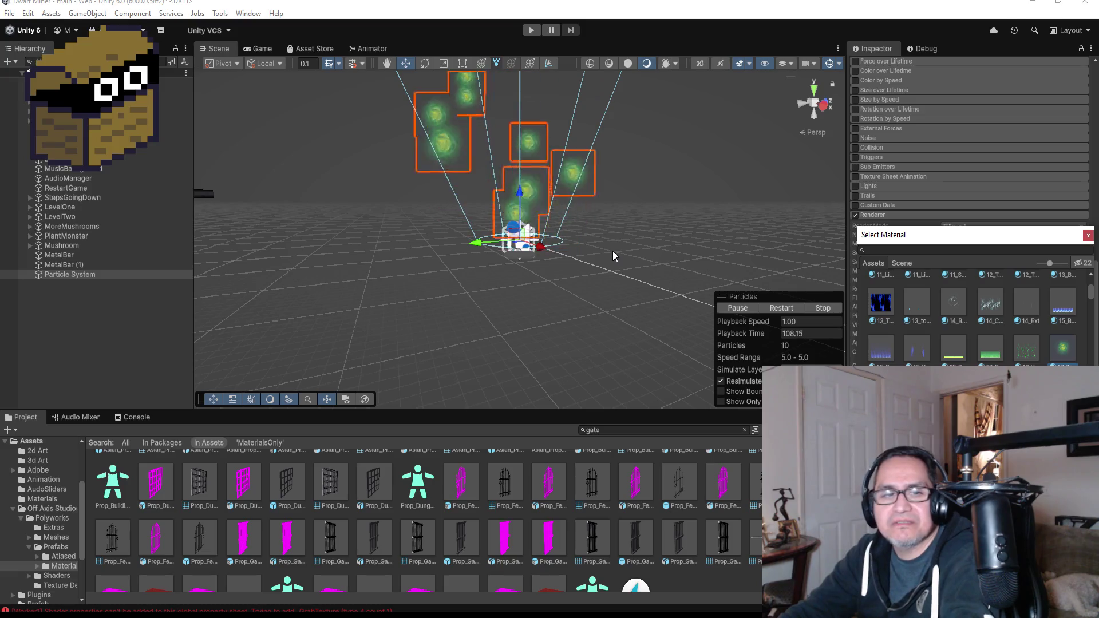
pyautogui.press('Return')
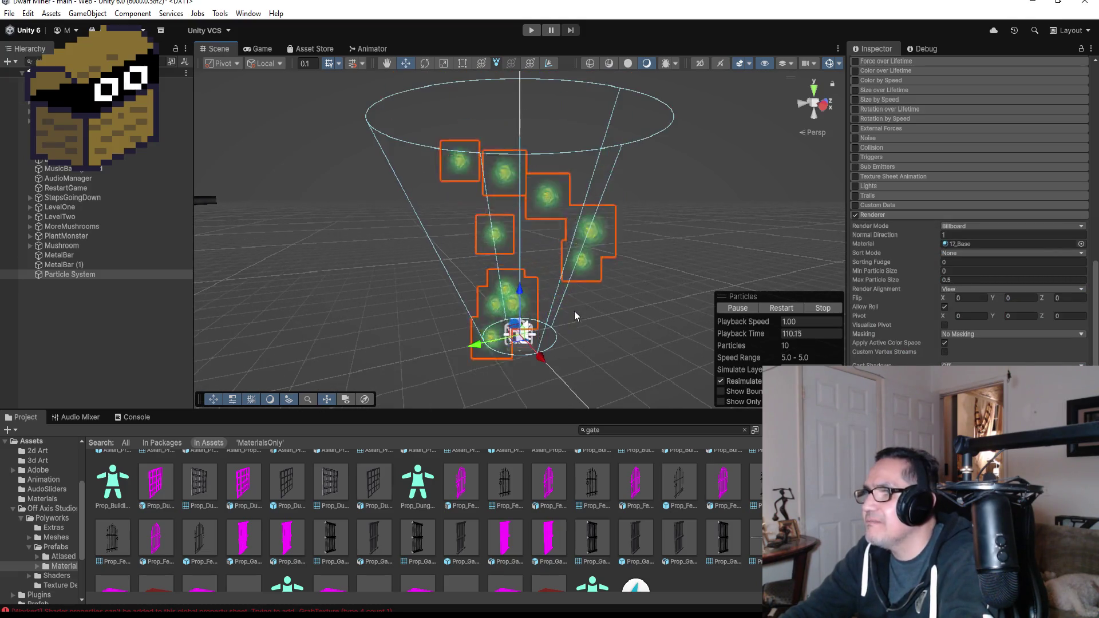
pyautogui.scroll(5, 957, 165)
pyautogui.click(945, 186)
# Set Start Lifetime to .5 and browse the main and Emission module settings
pyautogui.scroll(3, 946, 186)
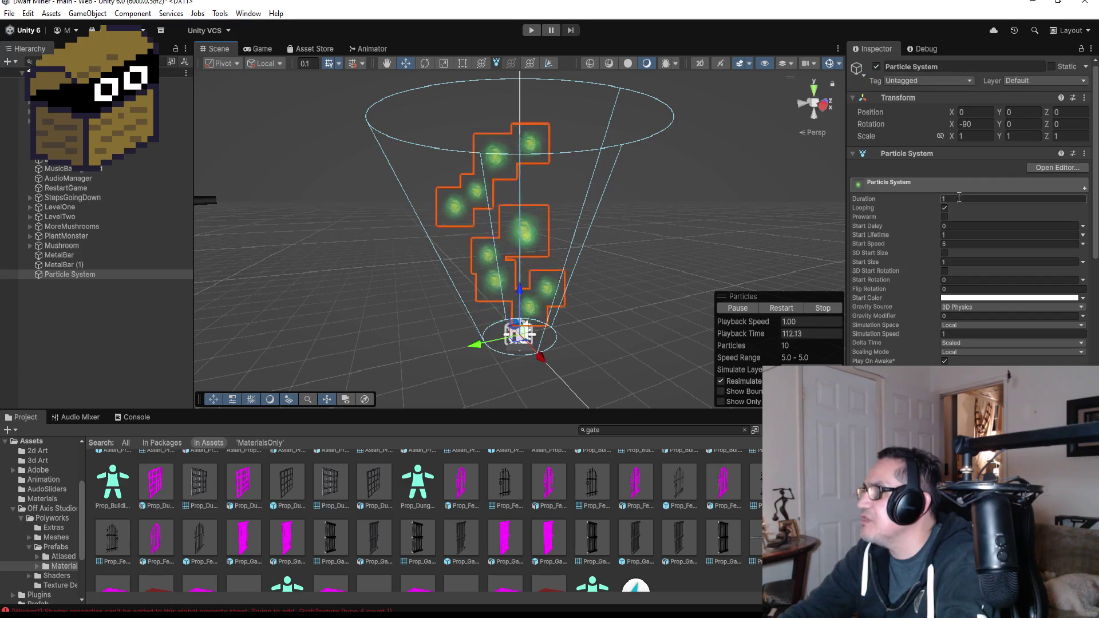
pyautogui.click(959, 234)
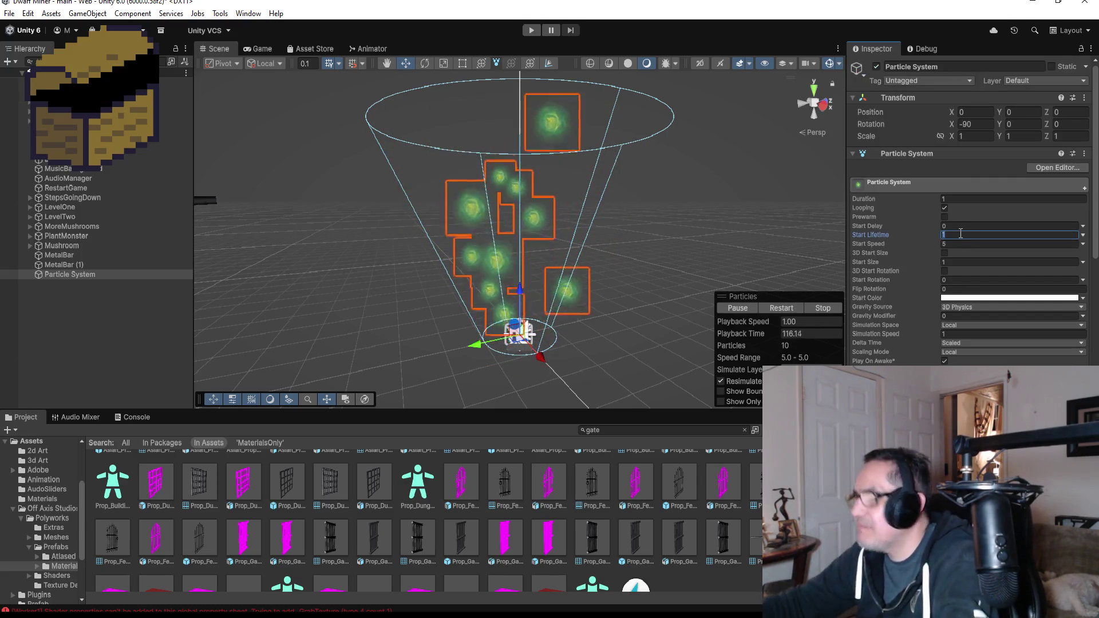
pyautogui.write('.5')
pyautogui.click(964, 191)
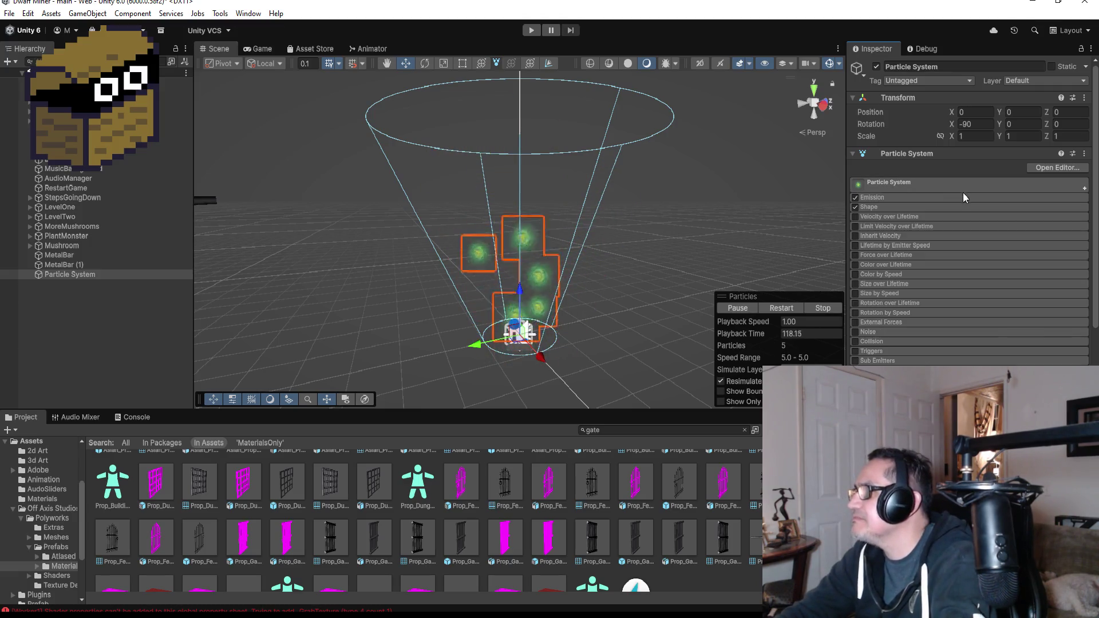
pyautogui.click(899, 195)
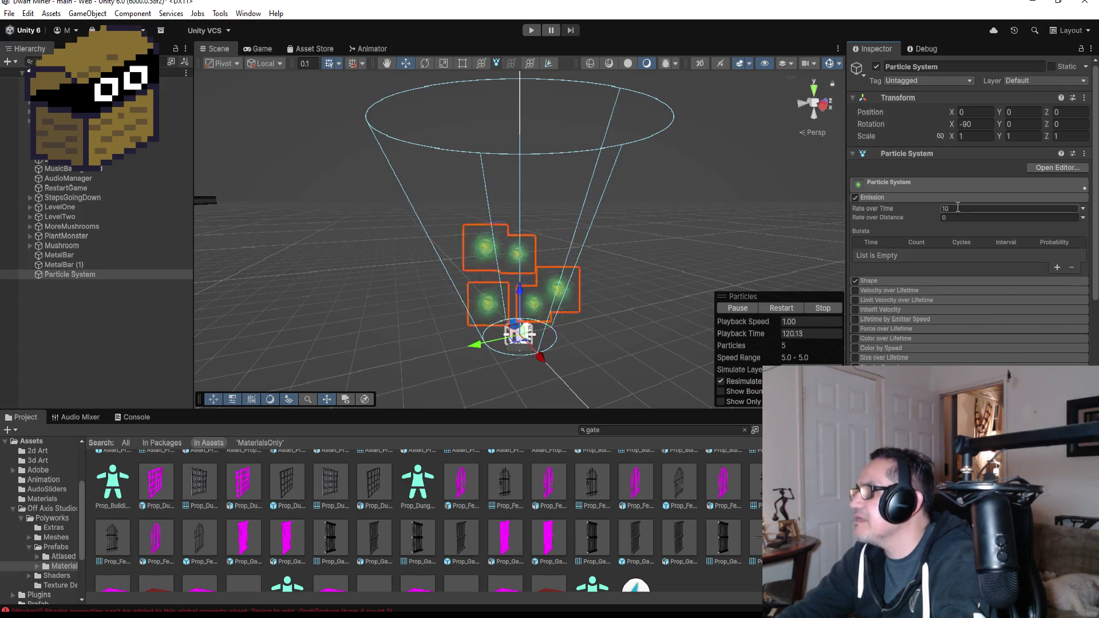
pyautogui.click(899, 196)
pyautogui.click(901, 182)
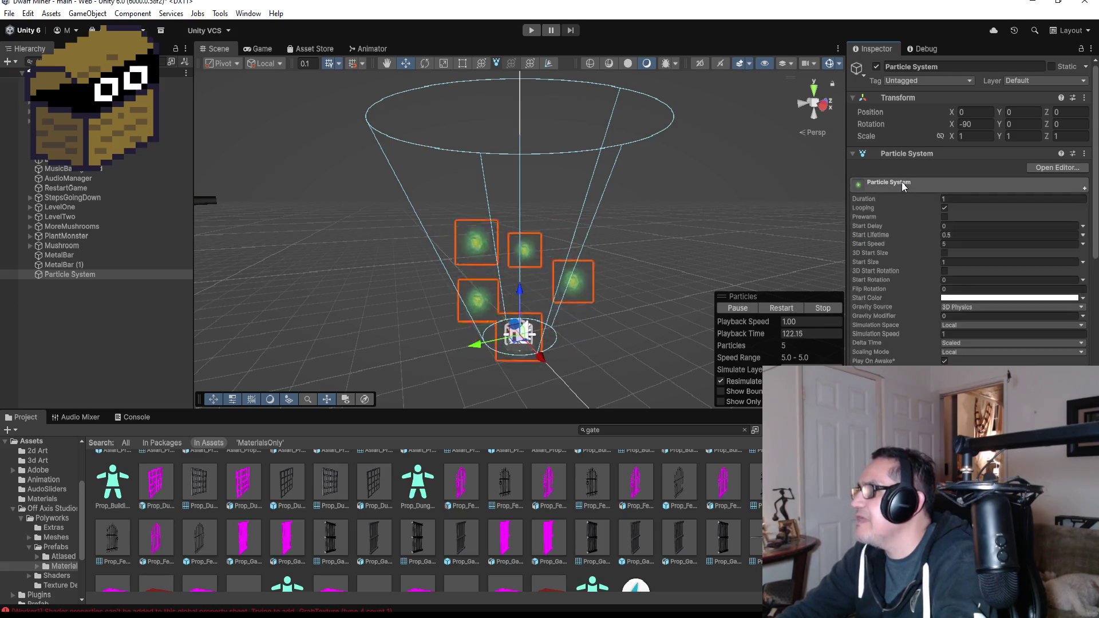
pyautogui.click(963, 199)
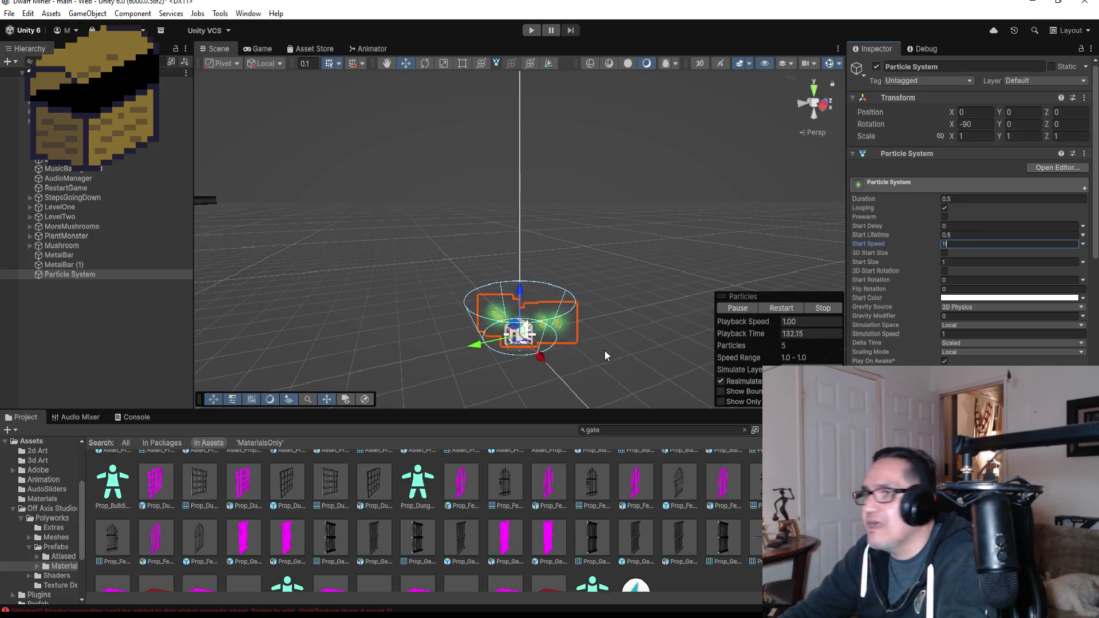
pyautogui.doubleClick(84, 277)
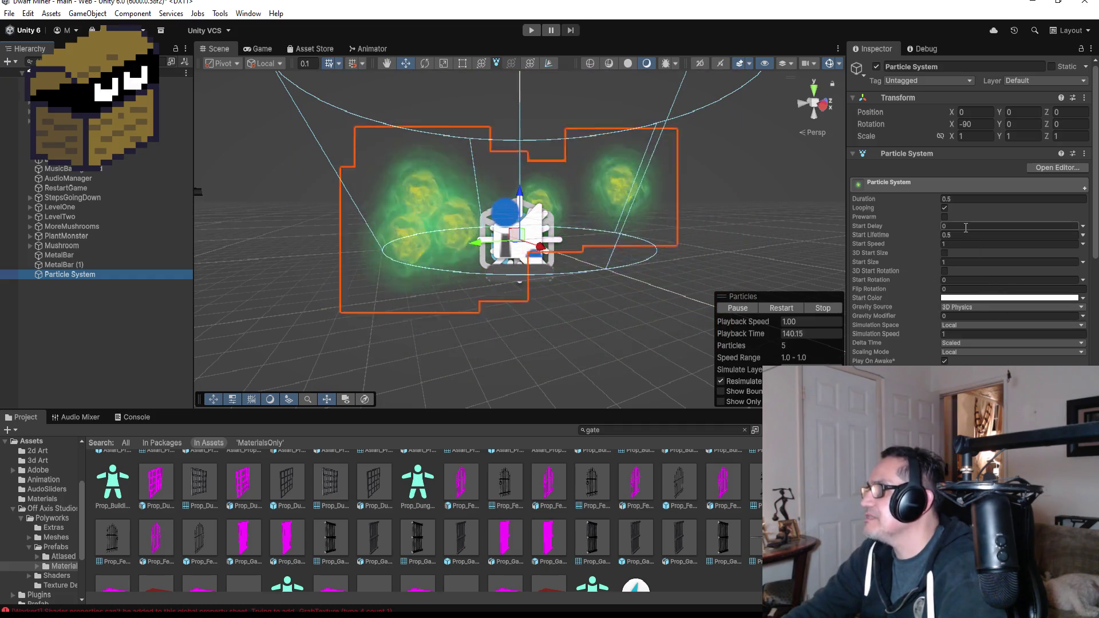
# Set Duration and Start Lifetime back to 1 and Emission Rate over Time to 20
pyautogui.click(969, 199)
pyautogui.write('1')
pyautogui.press('Tab')
pyautogui.press('Tab')
pyautogui.write('1')
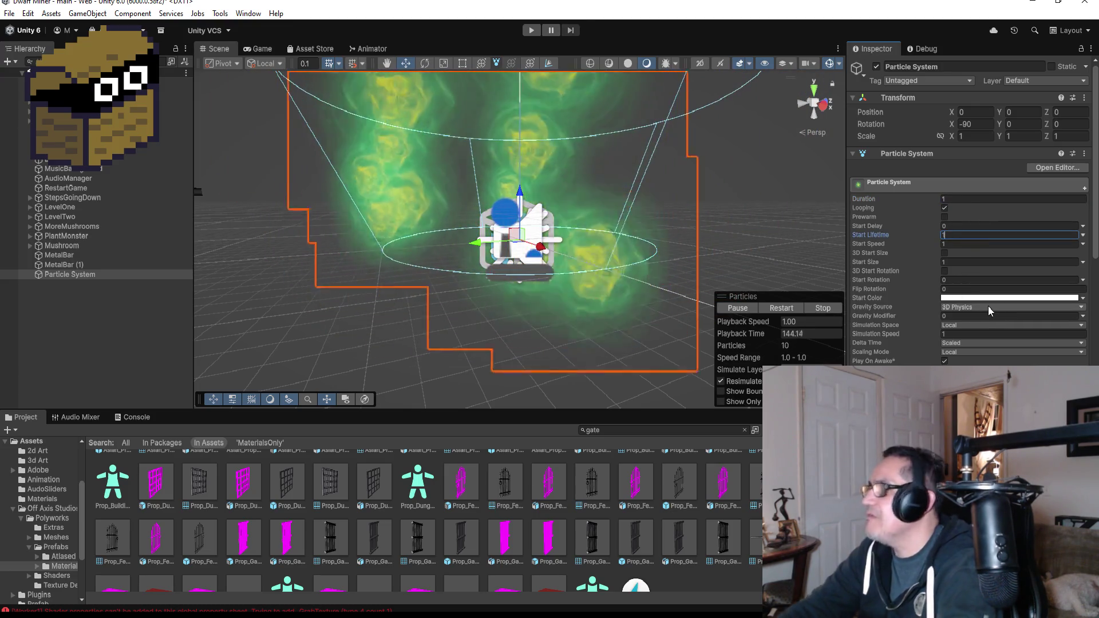
pyautogui.scroll(-5, 961, 291)
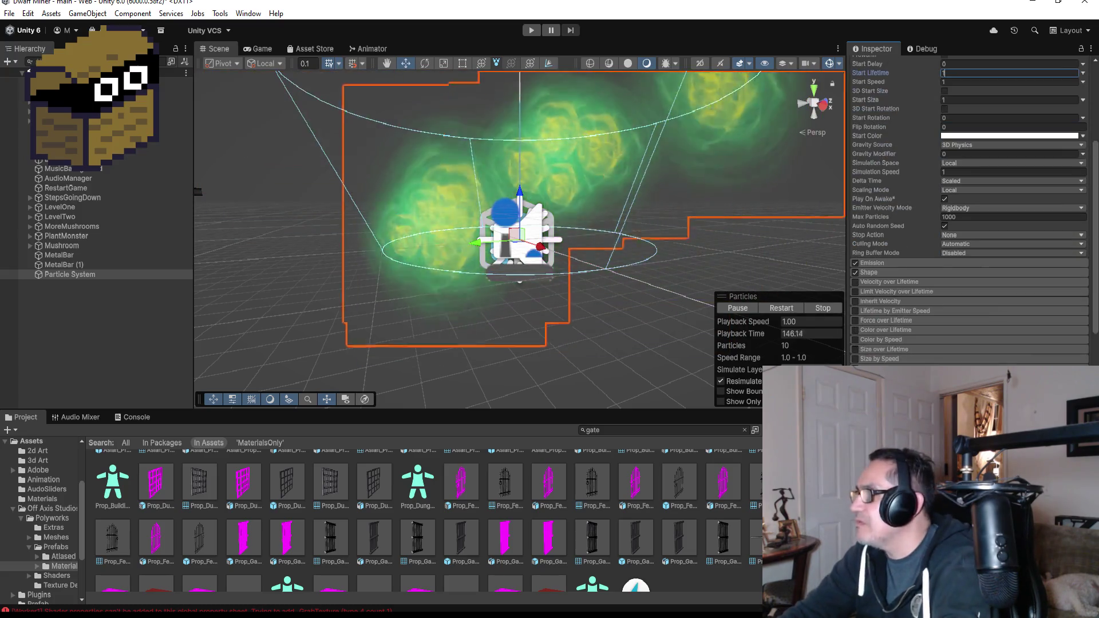
pyautogui.click(969, 273)
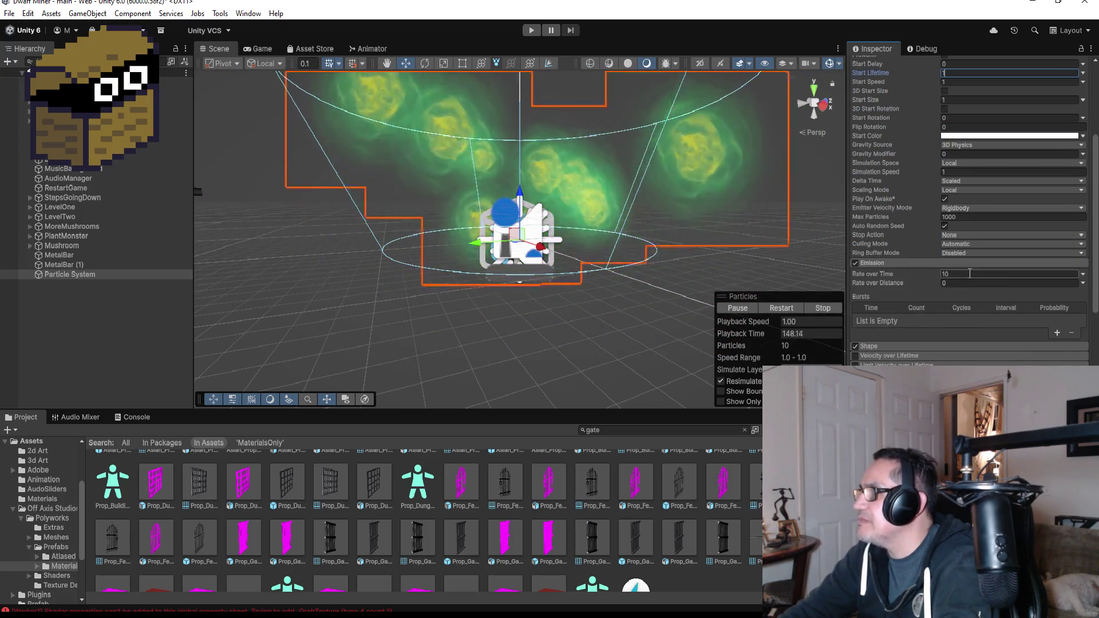
pyautogui.write('20')
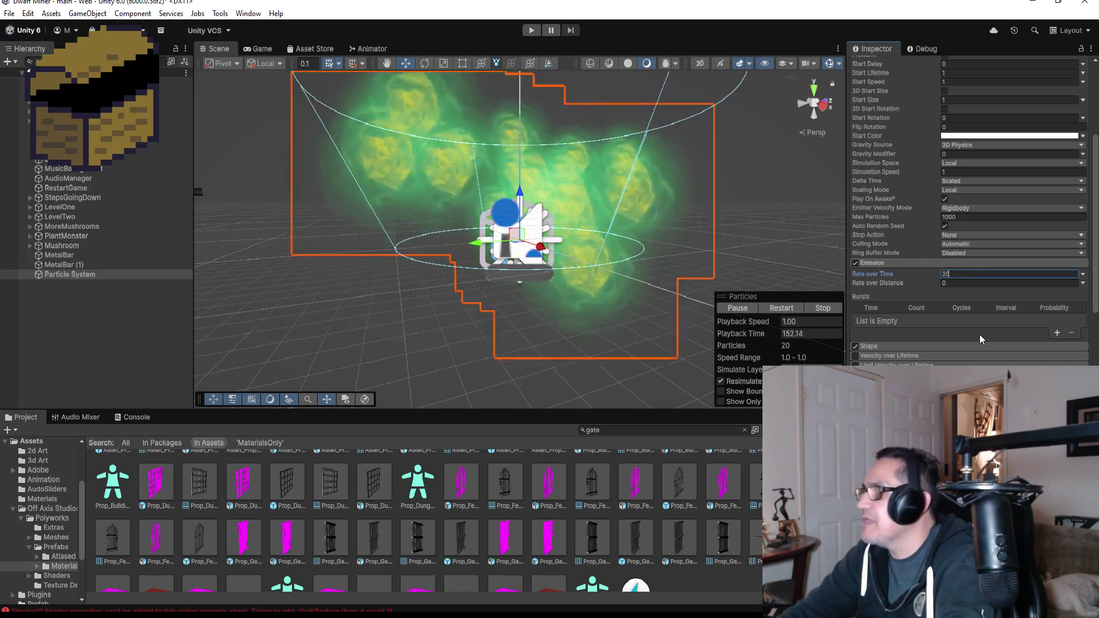
# Set the Gravity Modifier to 0.1
pyautogui.scroll(3, 981, 320)
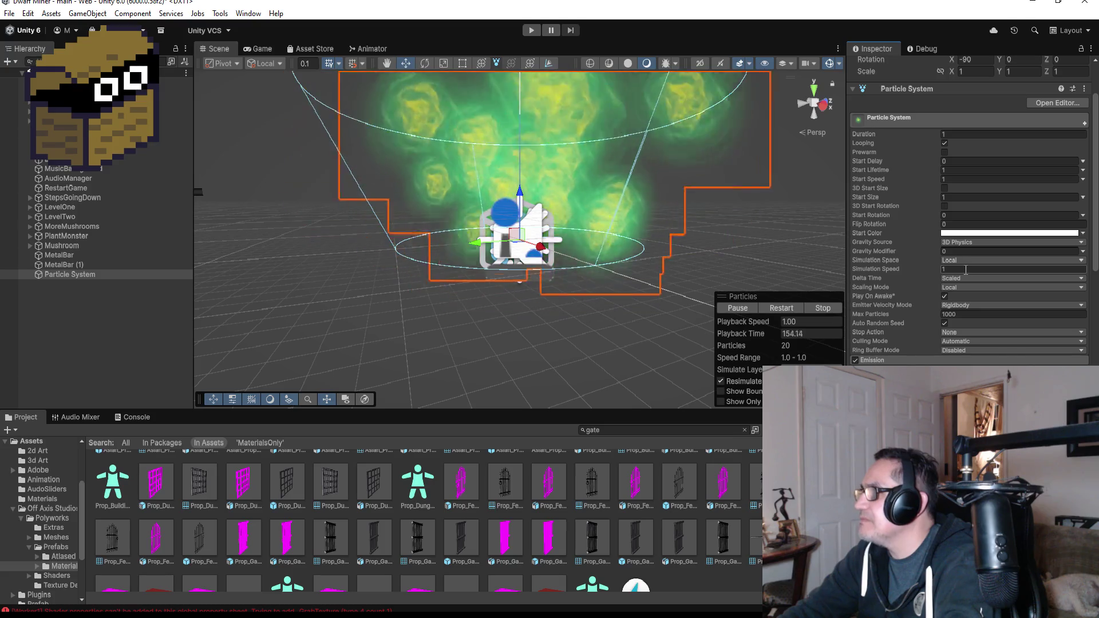
pyautogui.doubleClick(964, 250)
pyautogui.write('1')
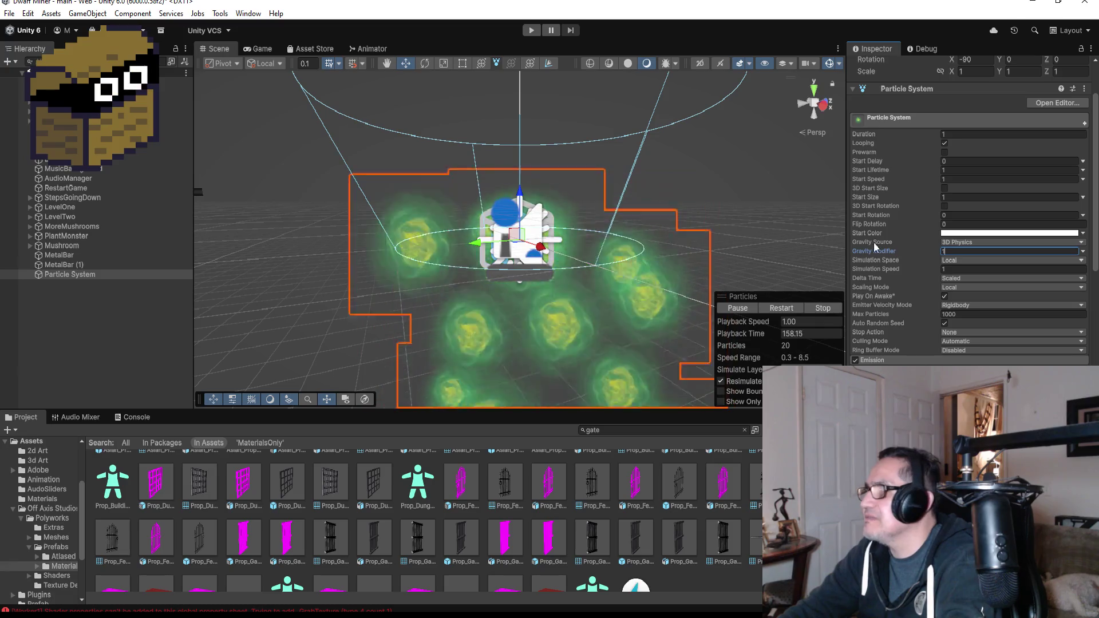
pyautogui.scroll(2, 997, 183)
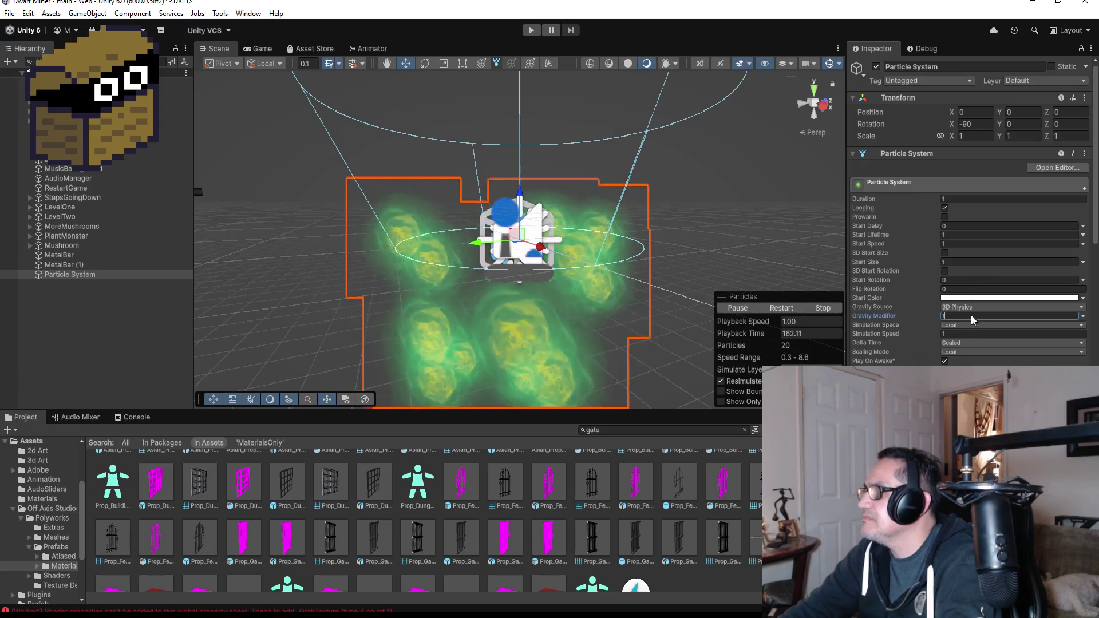
pyautogui.write('.1')
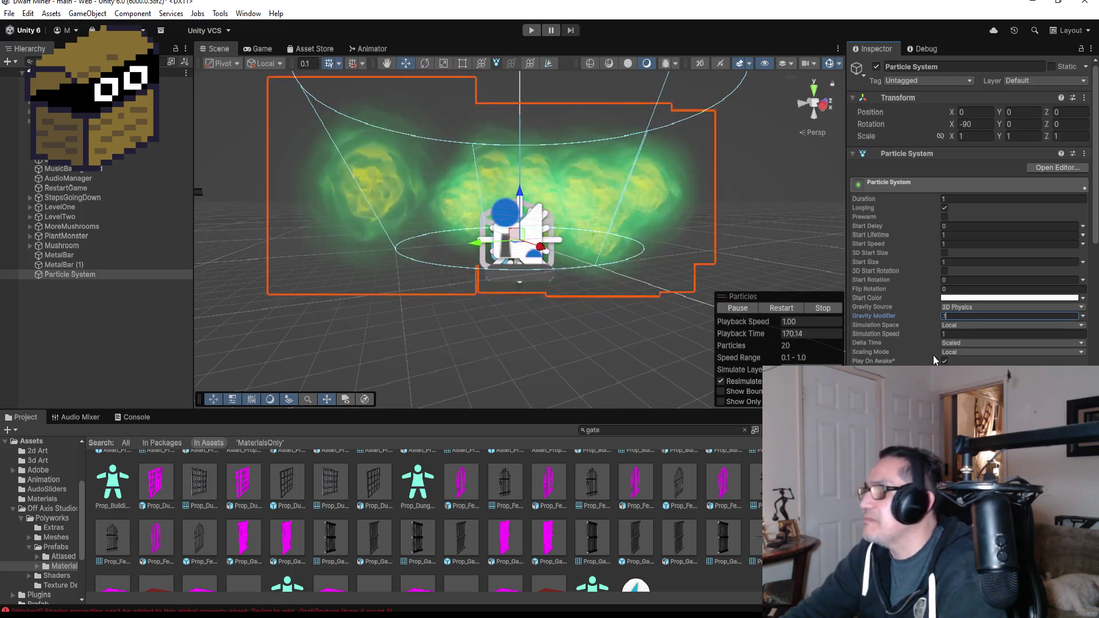
# Raise Emission Rate over Time to 25
pyautogui.scroll(-4, 984, 355)
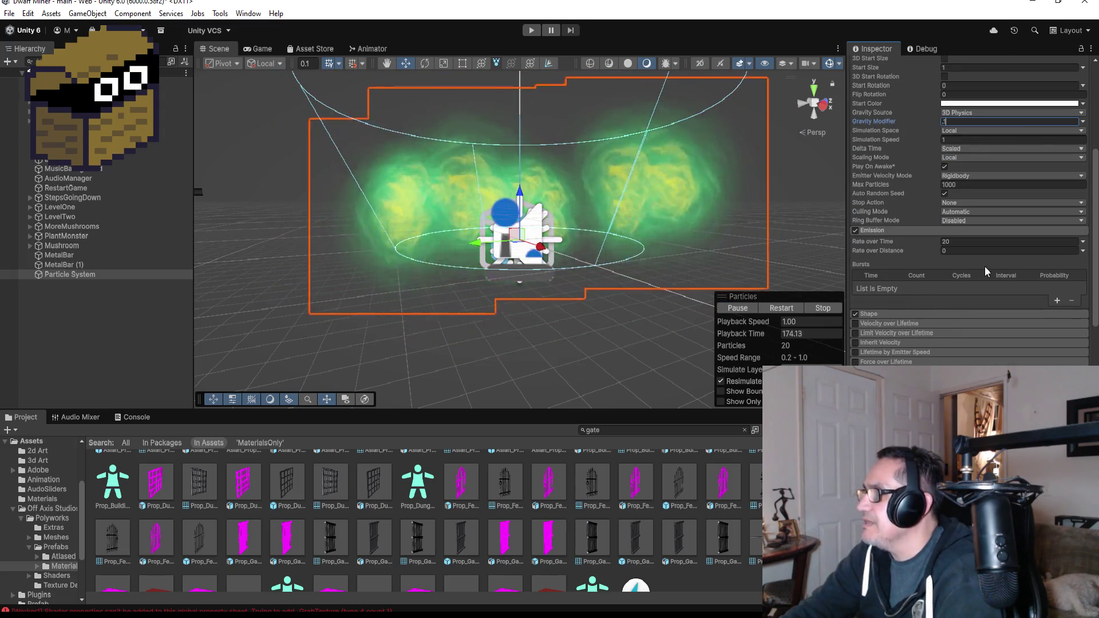
pyautogui.click(964, 242)
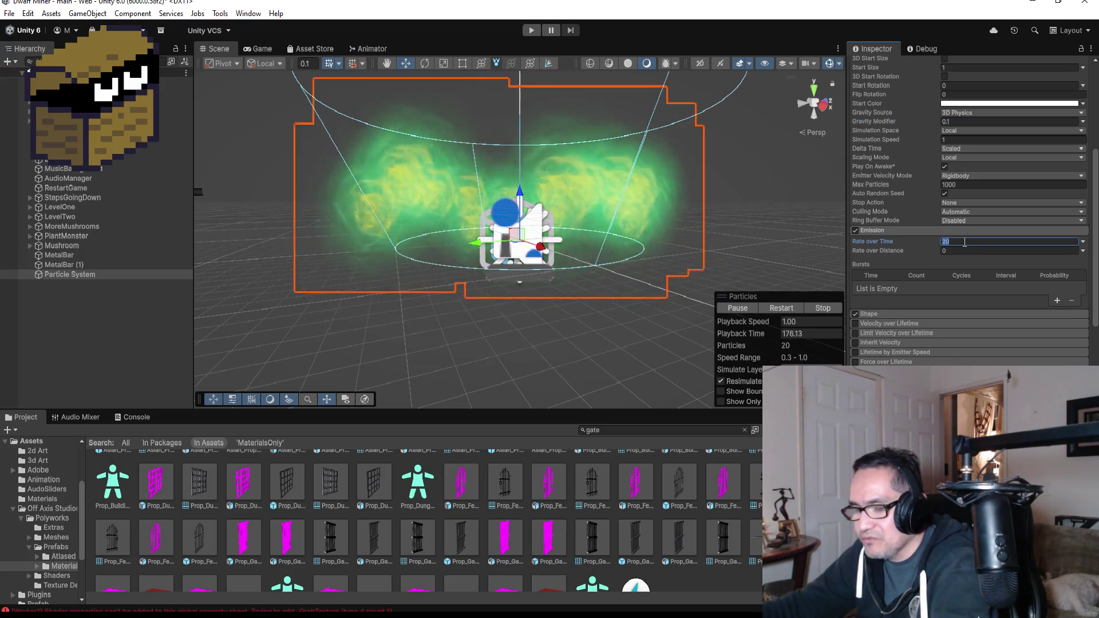
pyautogui.write('25')
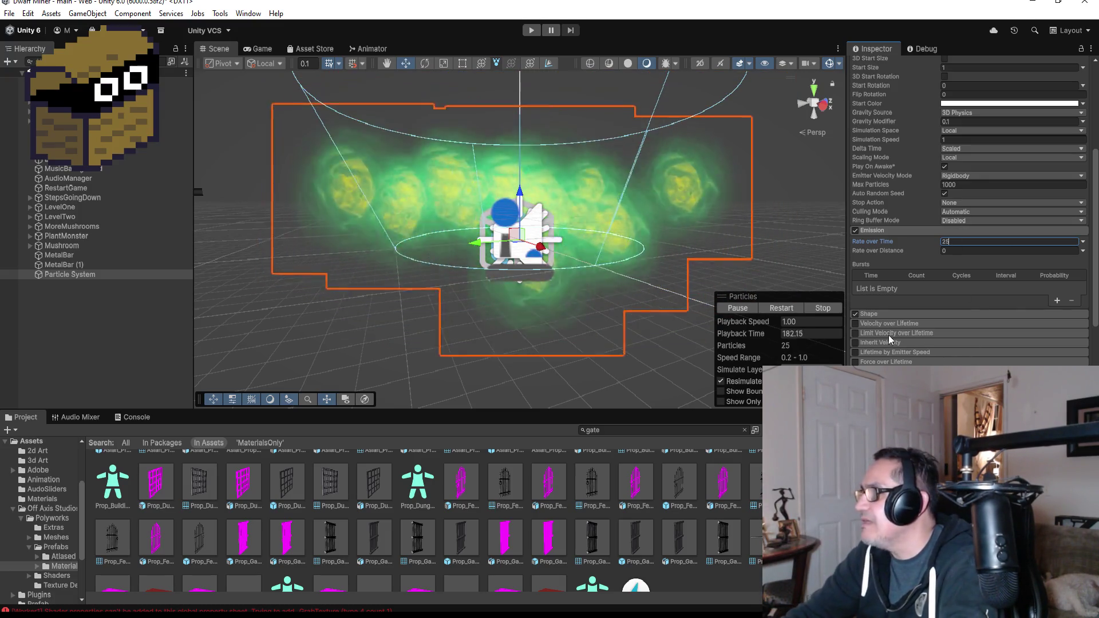
pyautogui.scroll(-2, 906, 326)
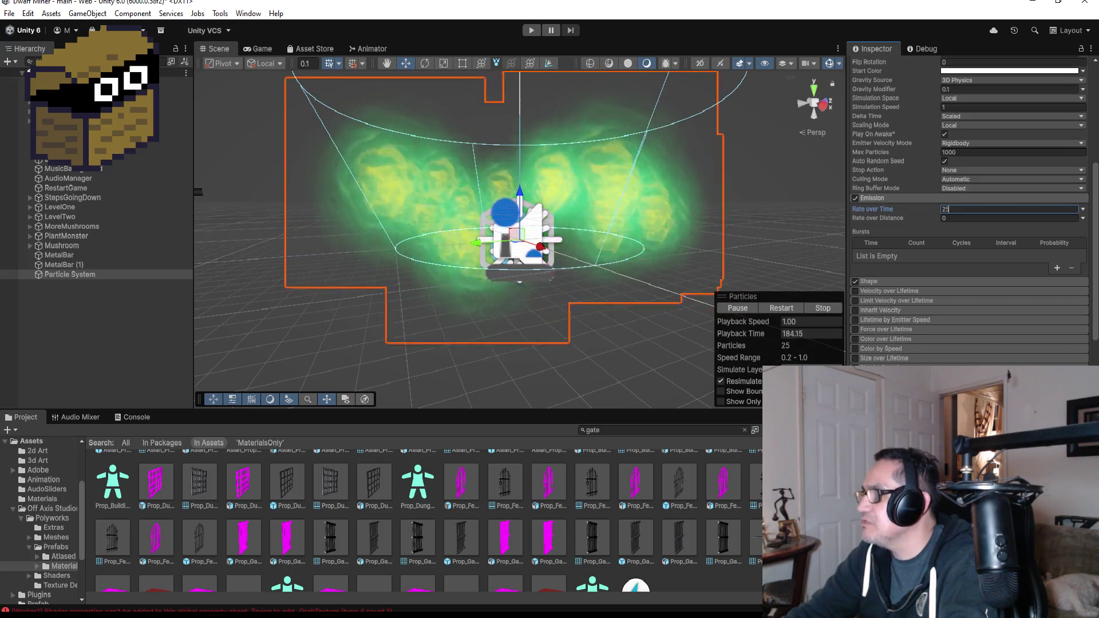
pyautogui.click(852, 339)
# Enable Color over Lifetime with a middle alpha key and the end alpha faded to 0
pyautogui.click(855, 339)
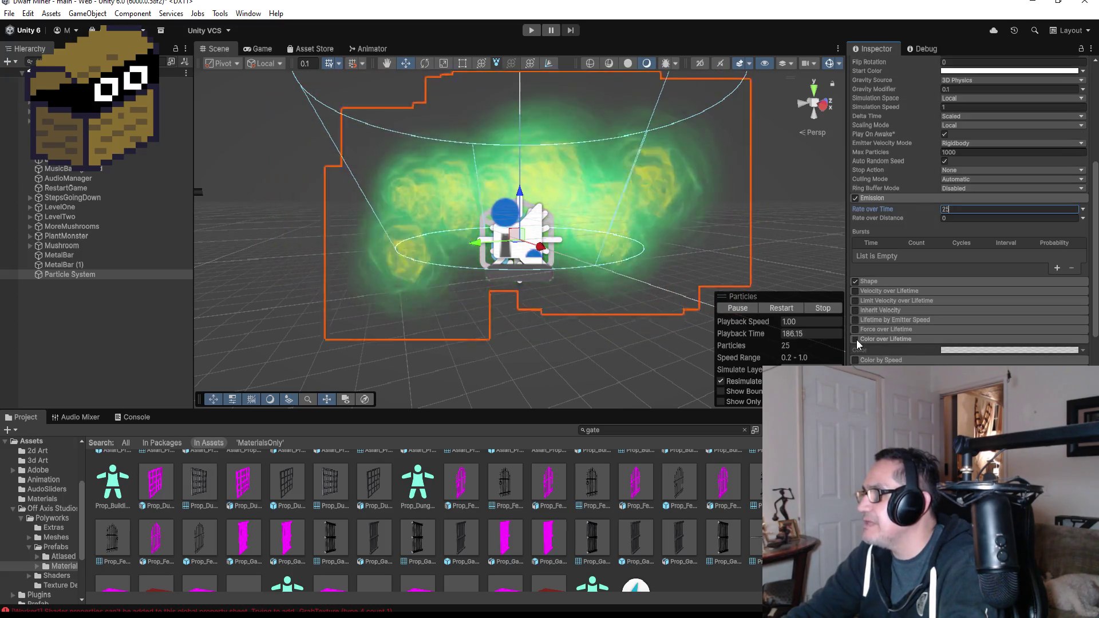
pyautogui.click(969, 350)
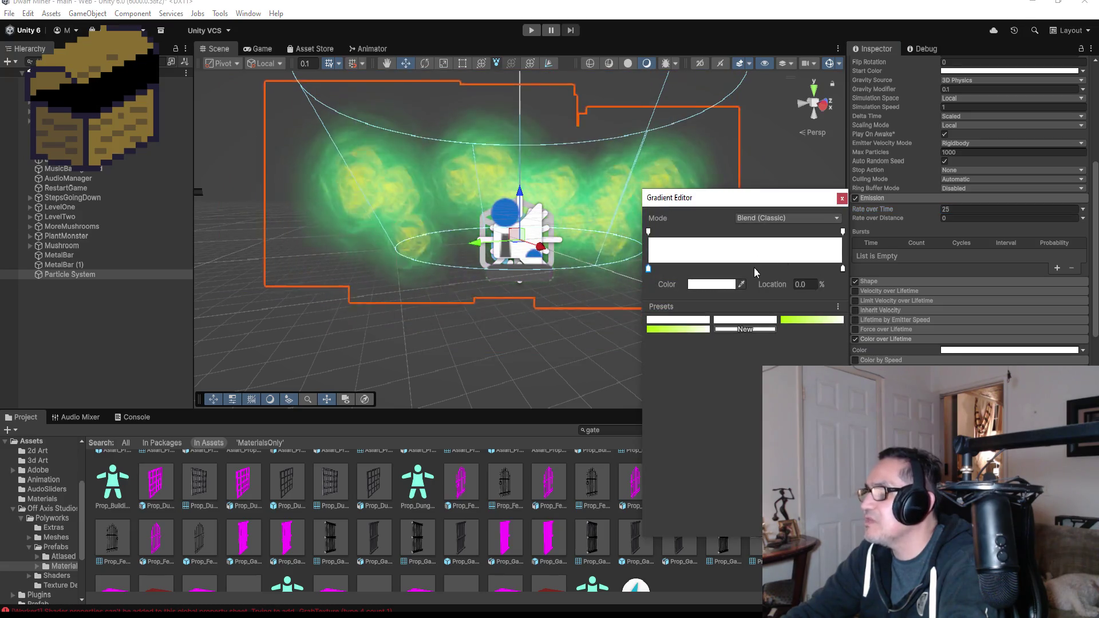
pyautogui.click(750, 231)
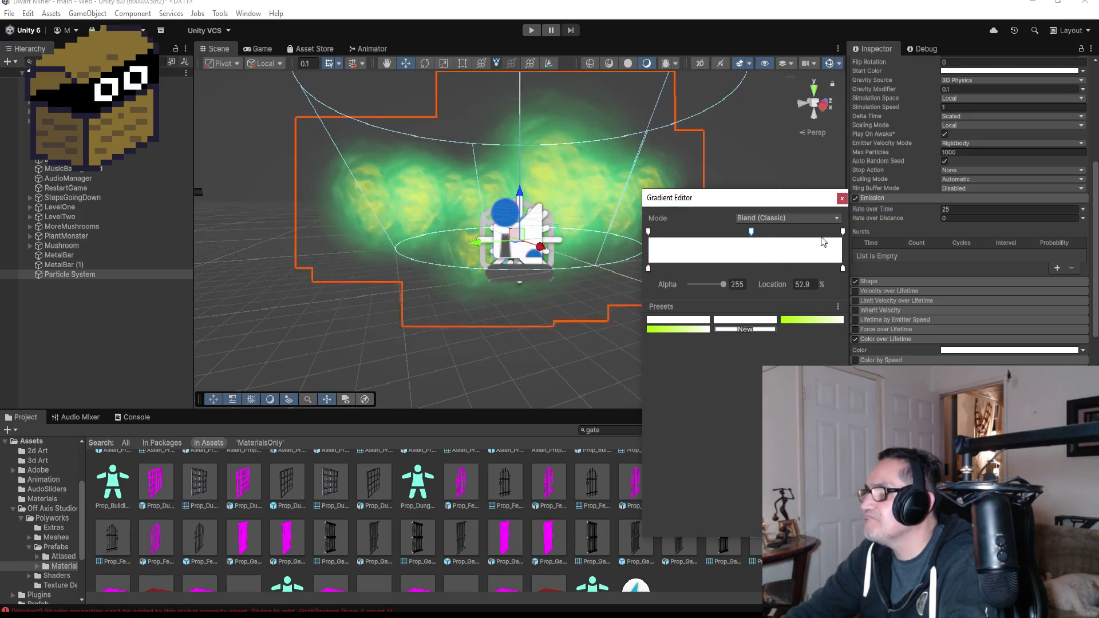
pyautogui.click(842, 231)
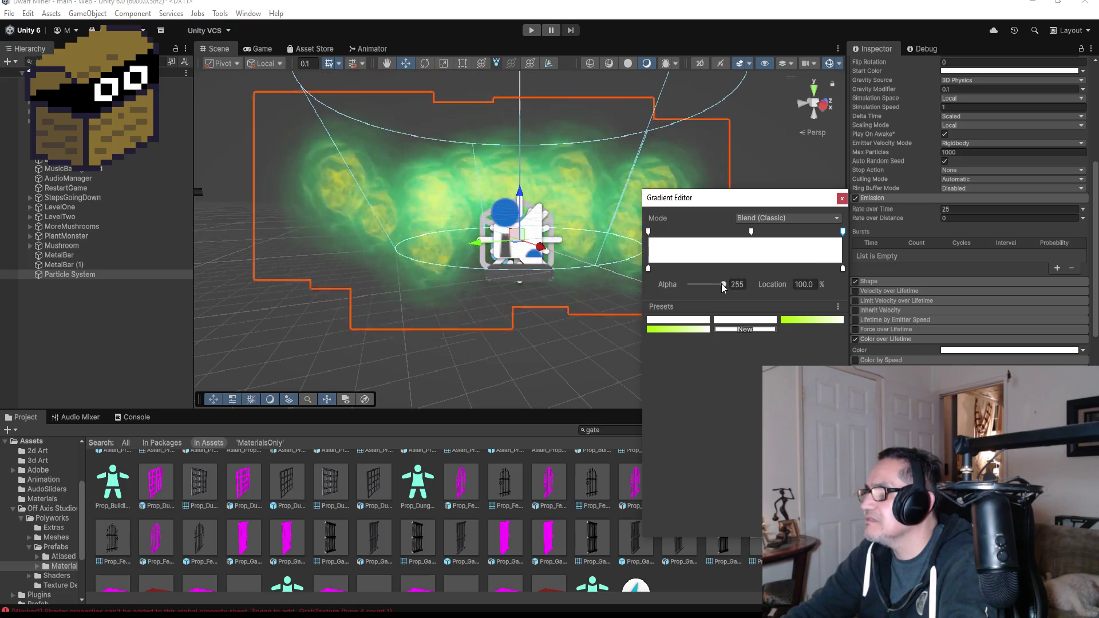
pyautogui.moveTo(724, 283); pyautogui.dragTo(653, 286)
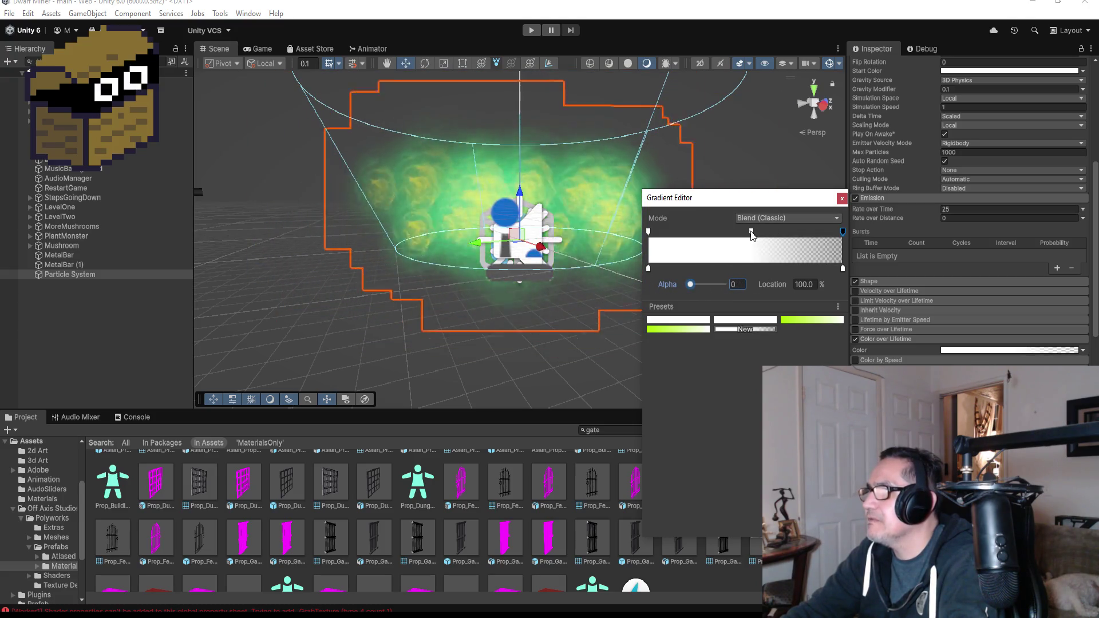
pyautogui.moveTo(751, 231); pyautogui.dragTo(757, 232)
pyautogui.click(842, 198)
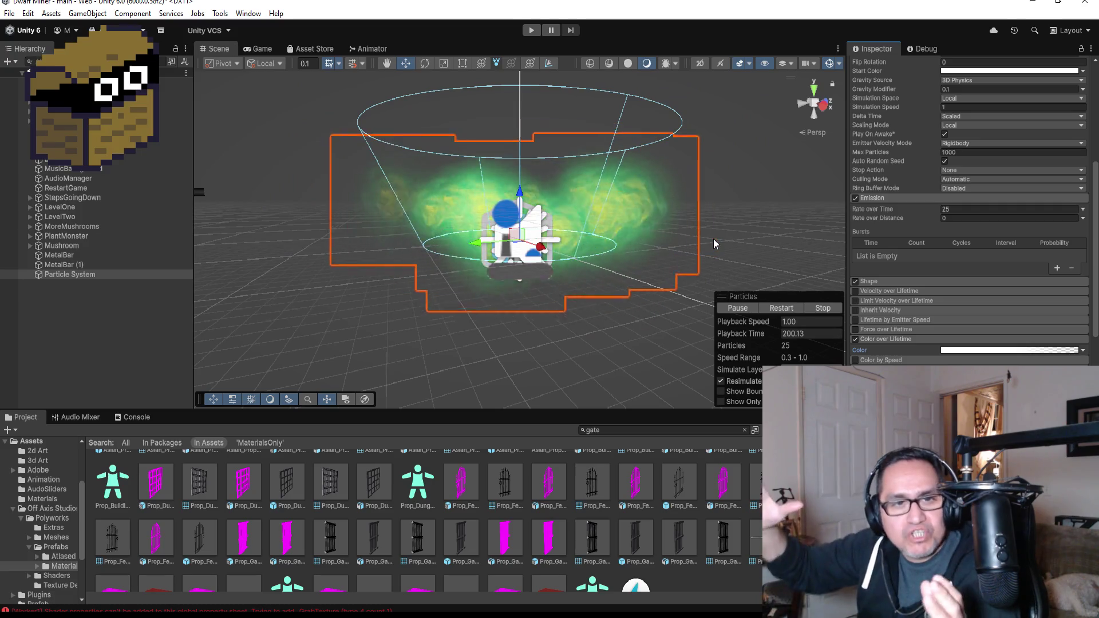
# Set the emission Rate over Time to 0 and add a burst at time 0
pyautogui.scroll(3, 897, 280)
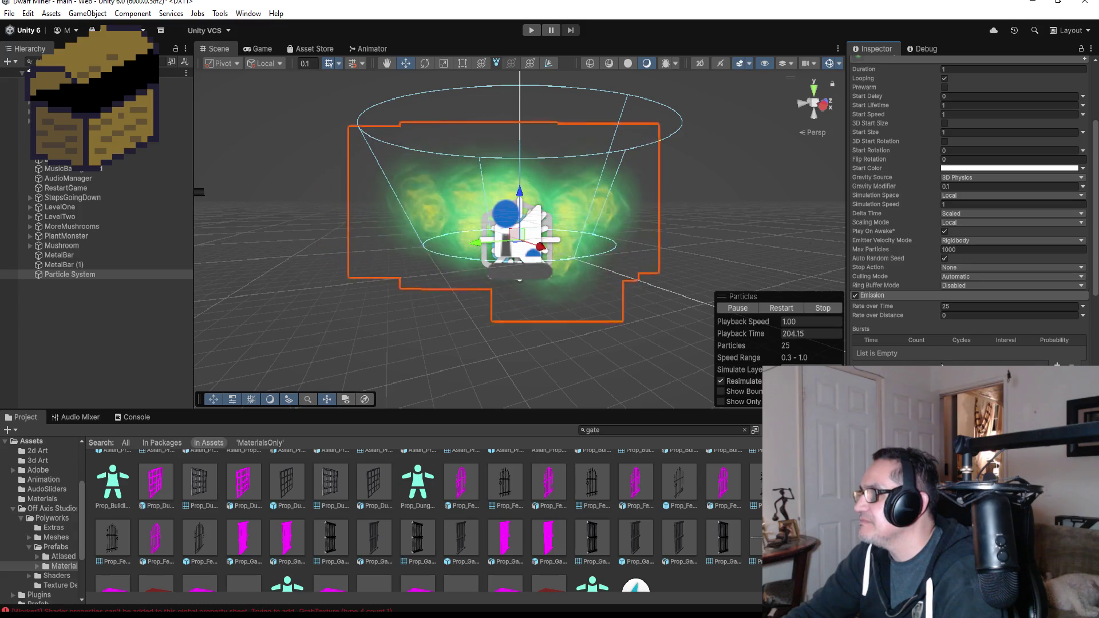
pyautogui.click(955, 307)
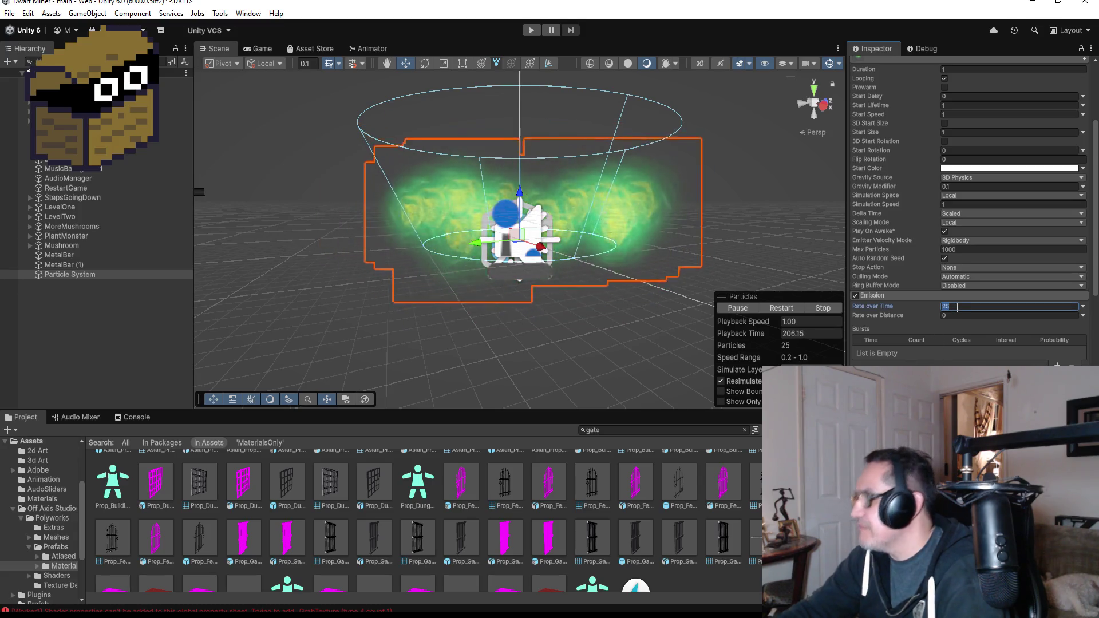
pyautogui.write('0')
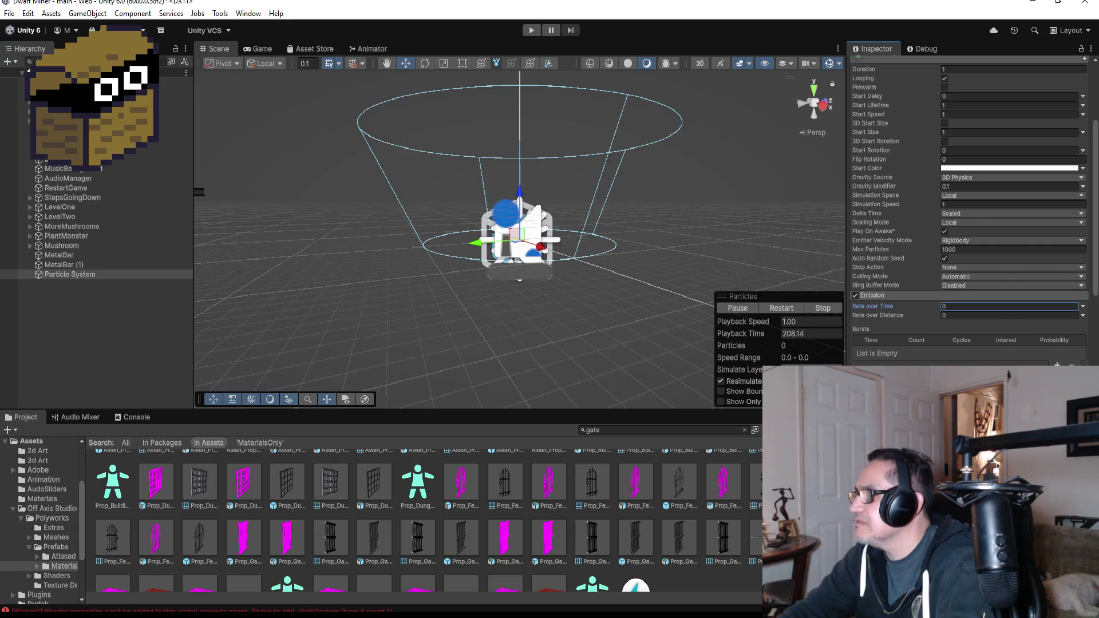
pyautogui.click(1056, 364)
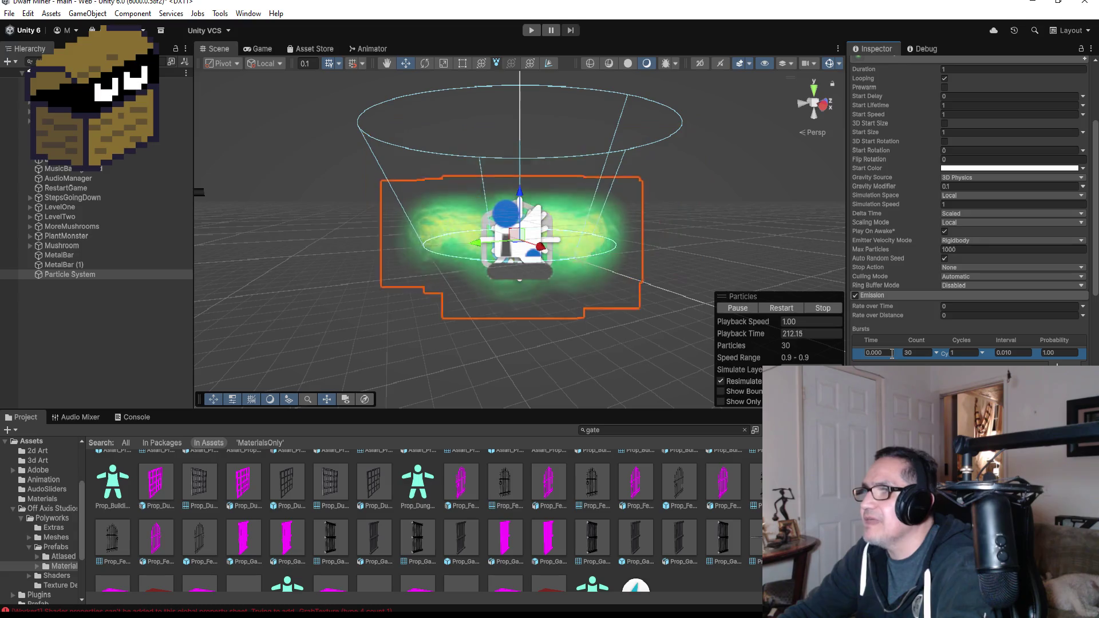
pyautogui.moveTo(572, 234); pyautogui.dragTo(632, 239)
pyautogui.moveTo(716, 244)
pyautogui.keyDown('alt'); pyautogui.mouseDown()
pyautogui.moveTo(635, 263)
pyautogui.moveTo(683, 266)
pyautogui.mouseUp(); pyautogui.keyUp('alt')
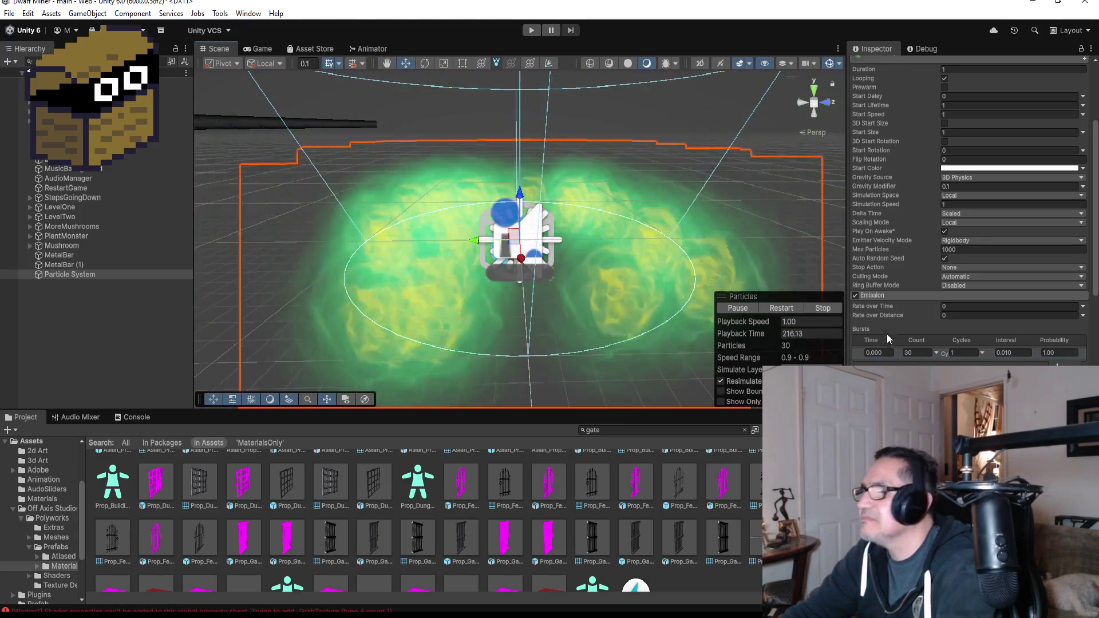
# Set the burst Count to 35
pyautogui.click(924, 353)
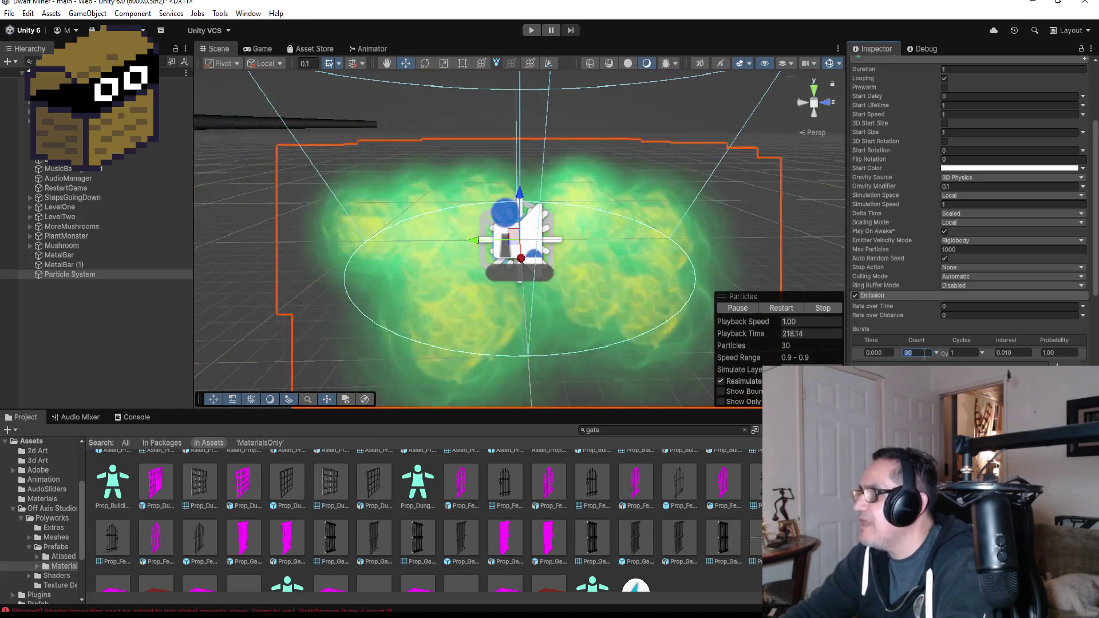
pyautogui.write('50')
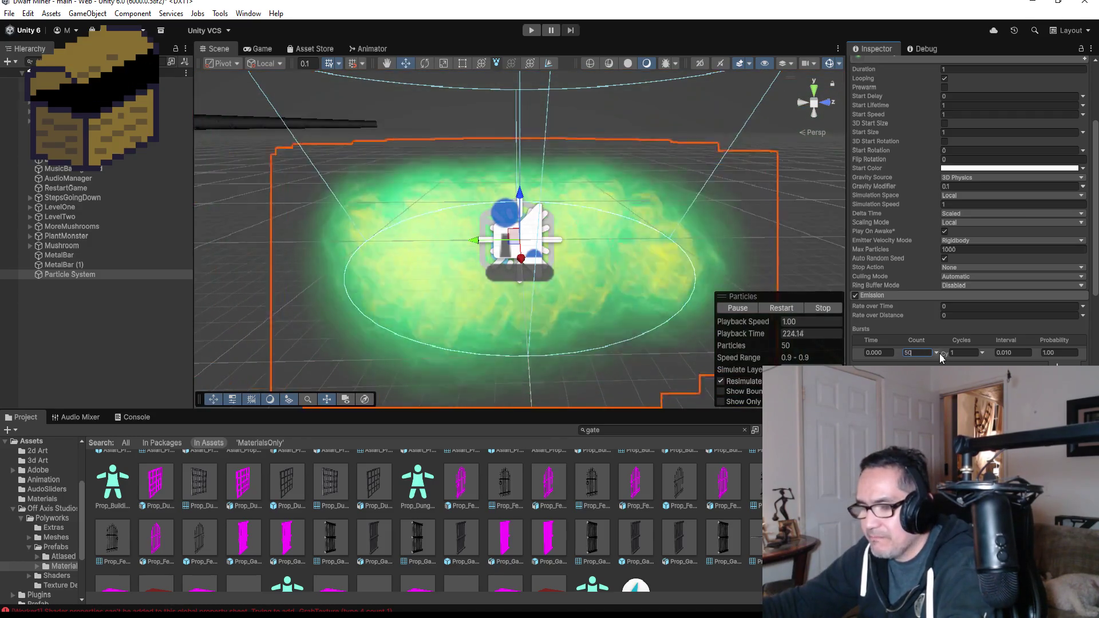
pyautogui.press('BackSpace')
pyautogui.press('BackSpace')
pyautogui.write('35')
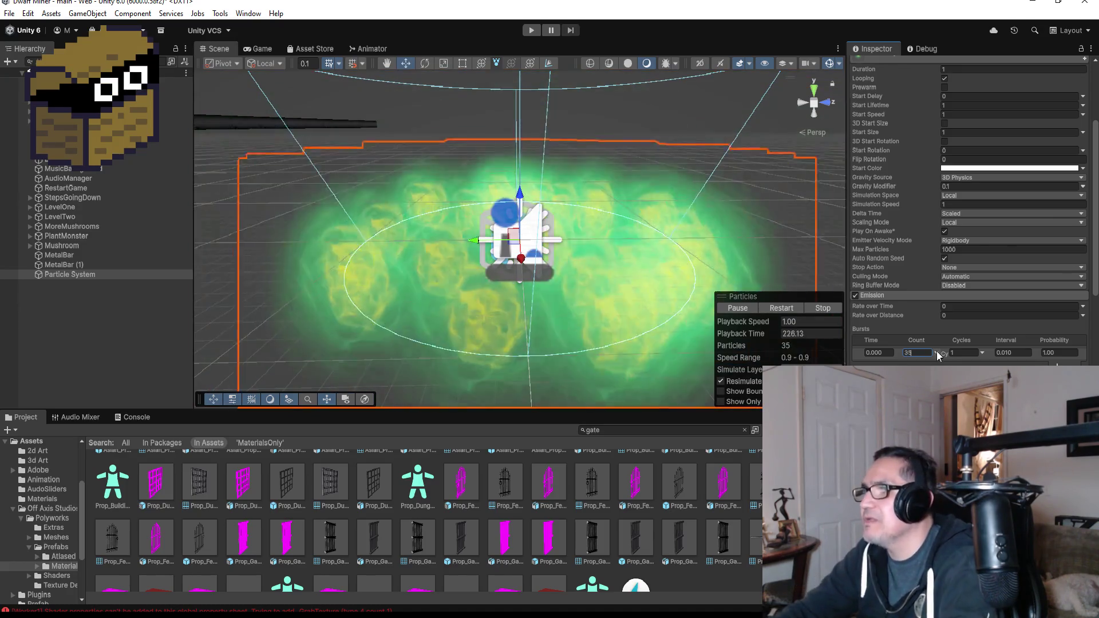
pyautogui.moveTo(628, 251)
pyautogui.mouseDown()
pyautogui.moveTo(736, 232)
pyautogui.moveTo(544, 262)
pyautogui.mouseUp()
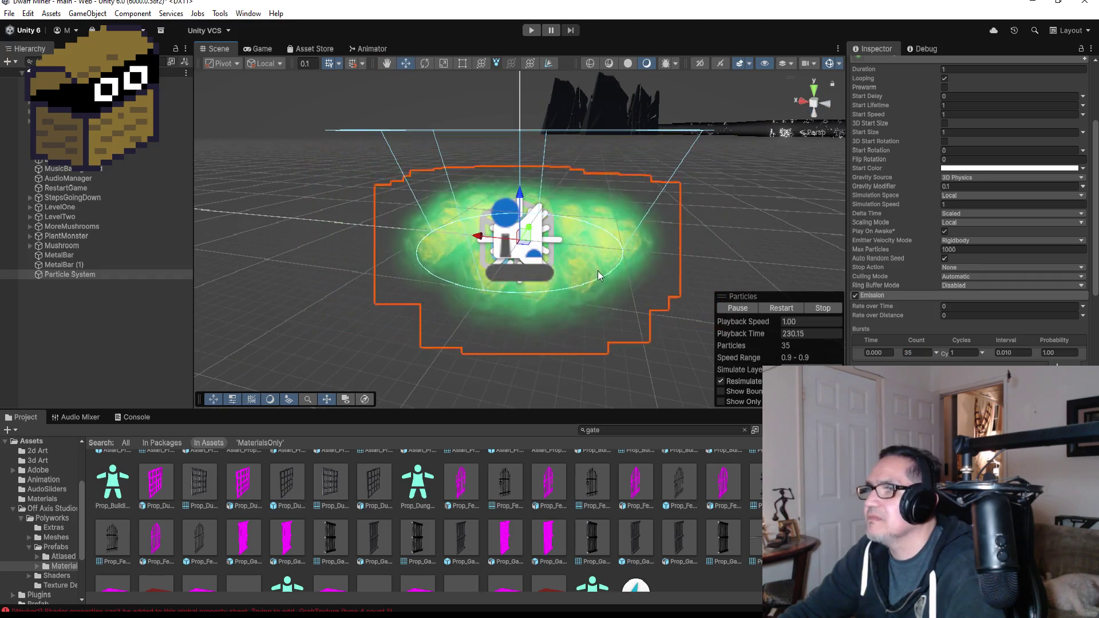
# Lower the particles' Start Speed to 0.5
pyautogui.scroll(4, 980, 168)
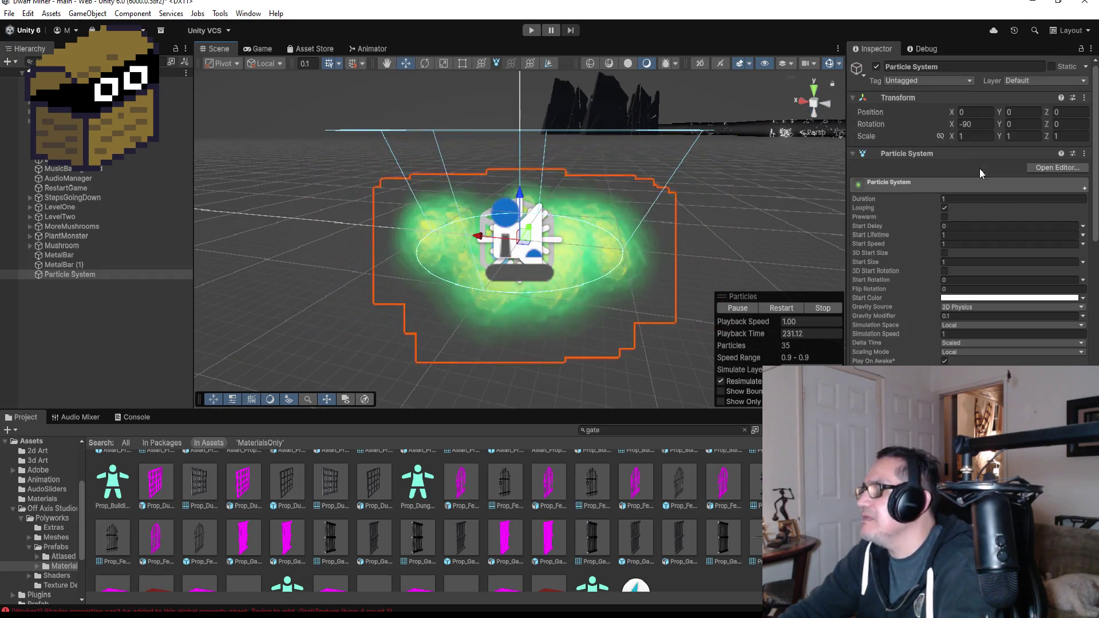
pyautogui.click(960, 243)
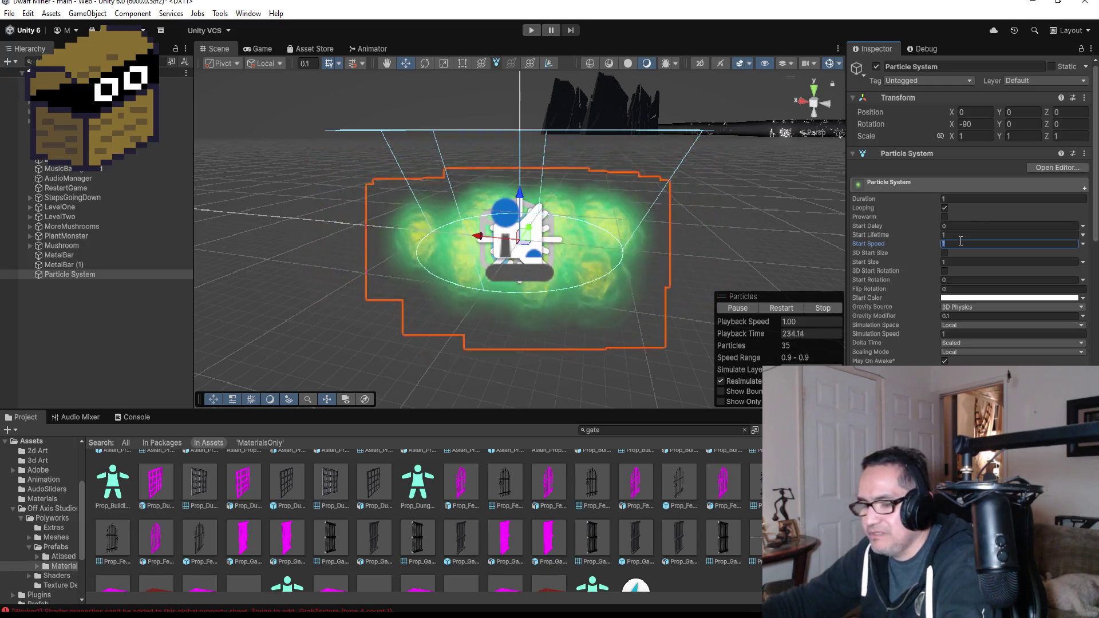
pyautogui.press('BackSpace')
pyautogui.write('.5')
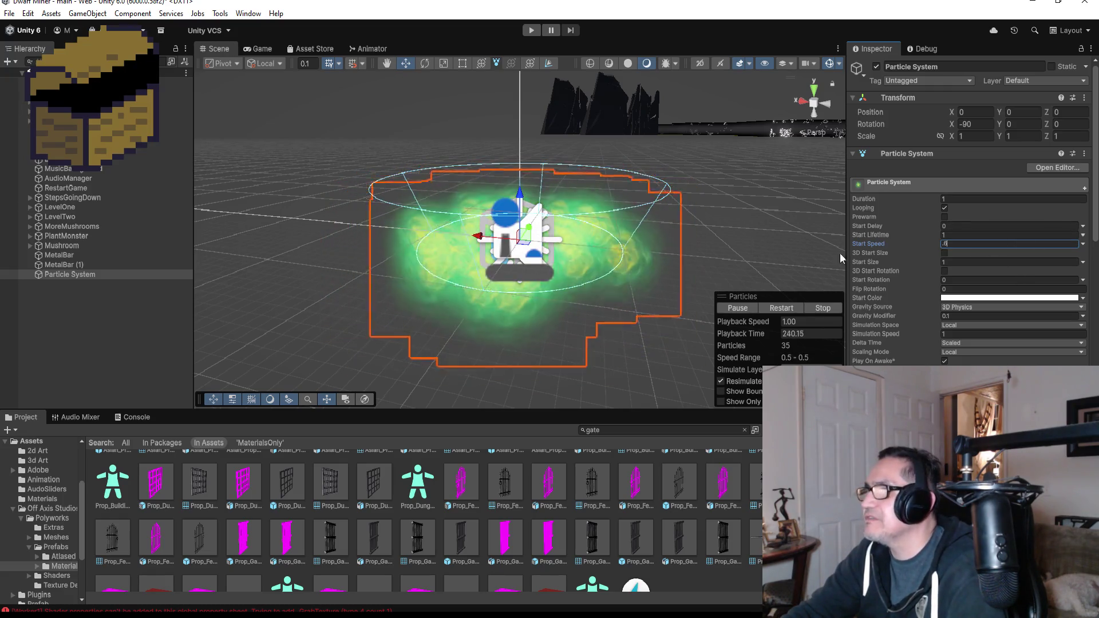
pyautogui.scroll(-3, 993, 364)
pyautogui.scroll(-2, 994, 364)
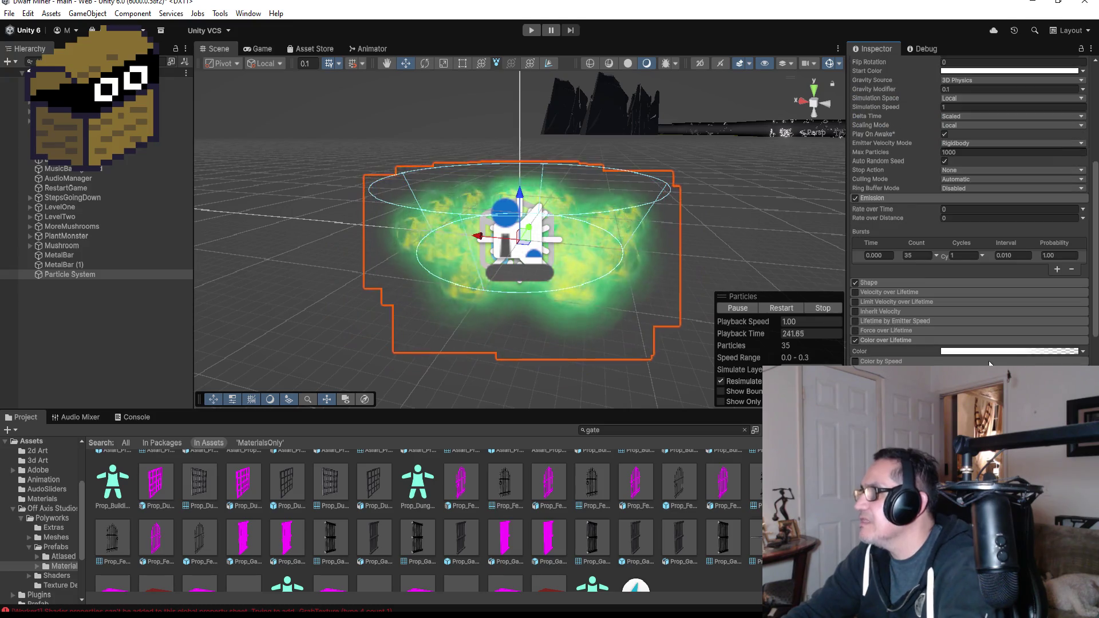
# In the Shape module, set cone Angle 5, Radius 0.5 and Radius Thickness 0.5
pyautogui.click(907, 283)
pyautogui.click(973, 303)
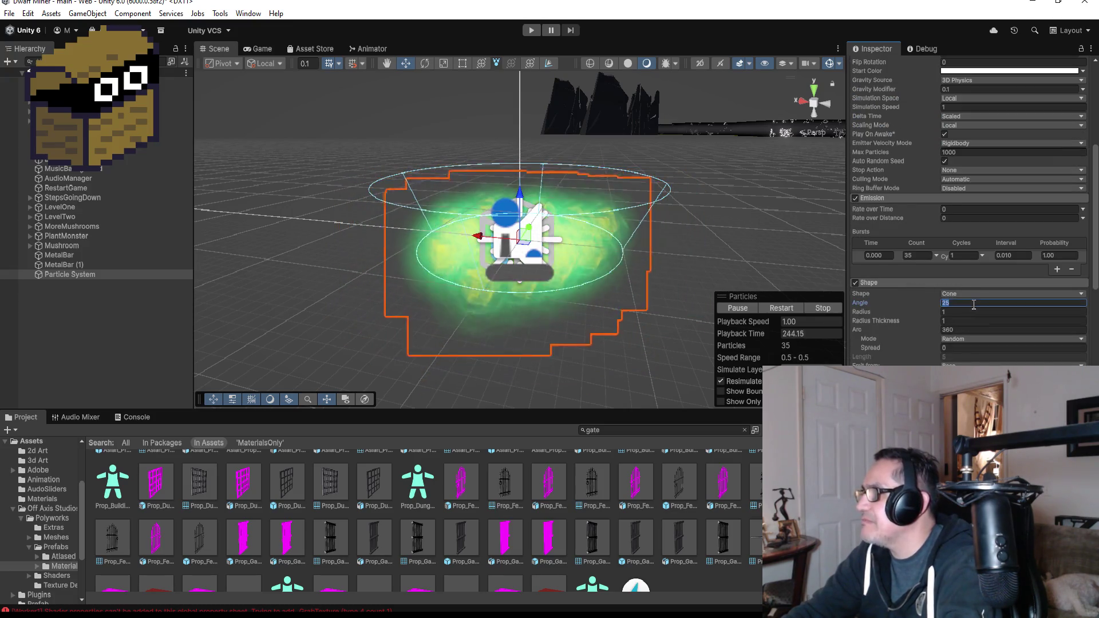
pyautogui.write('10')
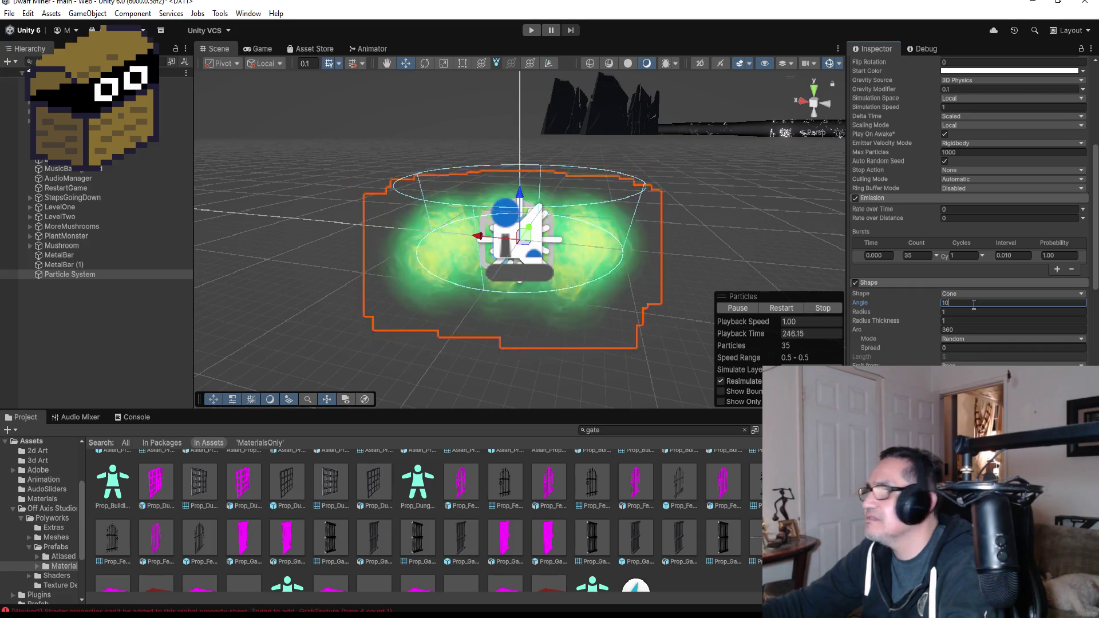
pyautogui.press('BackSpace')
pyautogui.write('5')
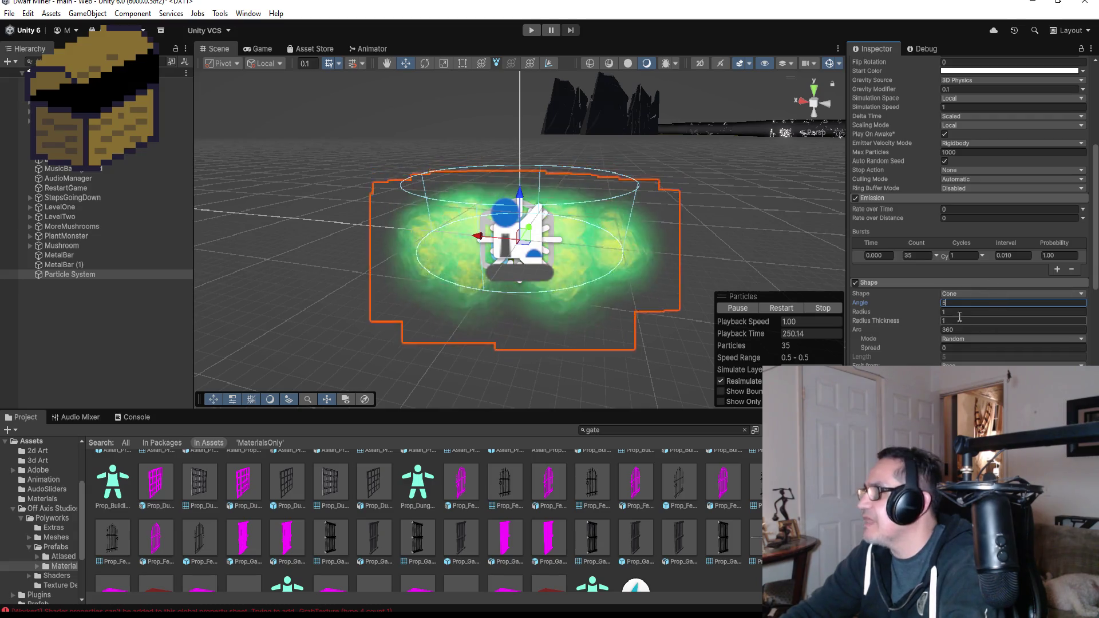
pyautogui.click(970, 312)
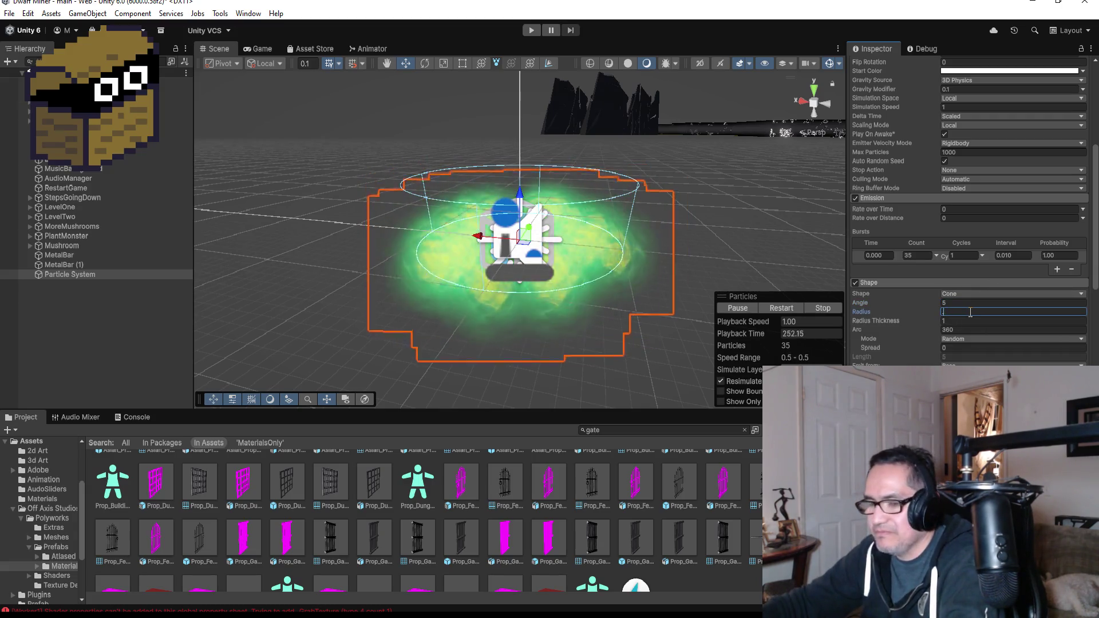
pyautogui.write('.2')
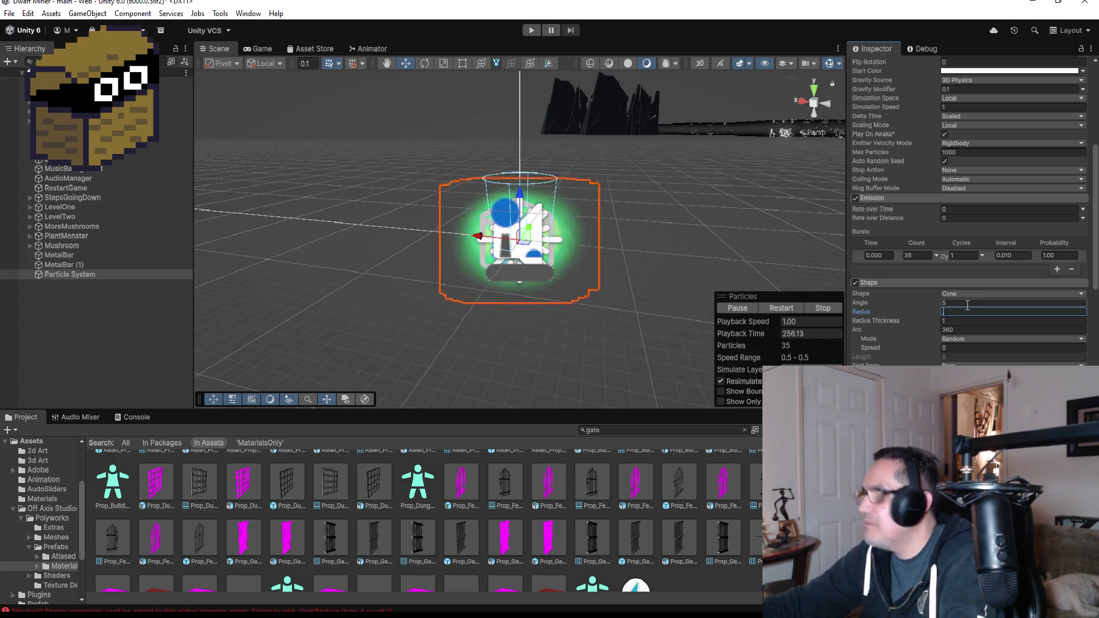
pyautogui.write('.5')
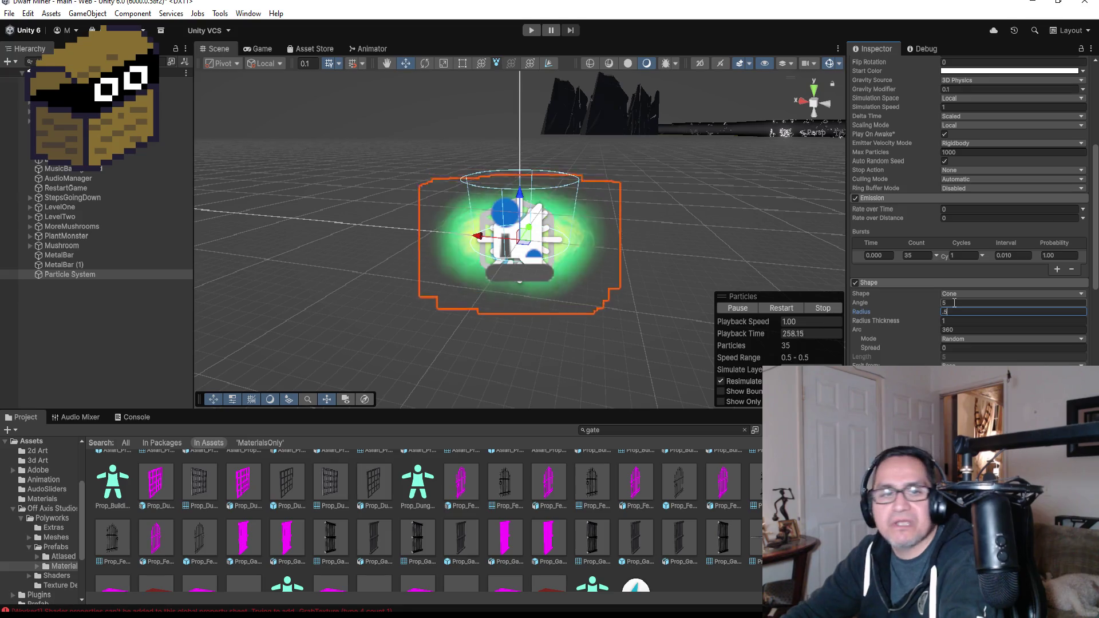
pyautogui.click(976, 320)
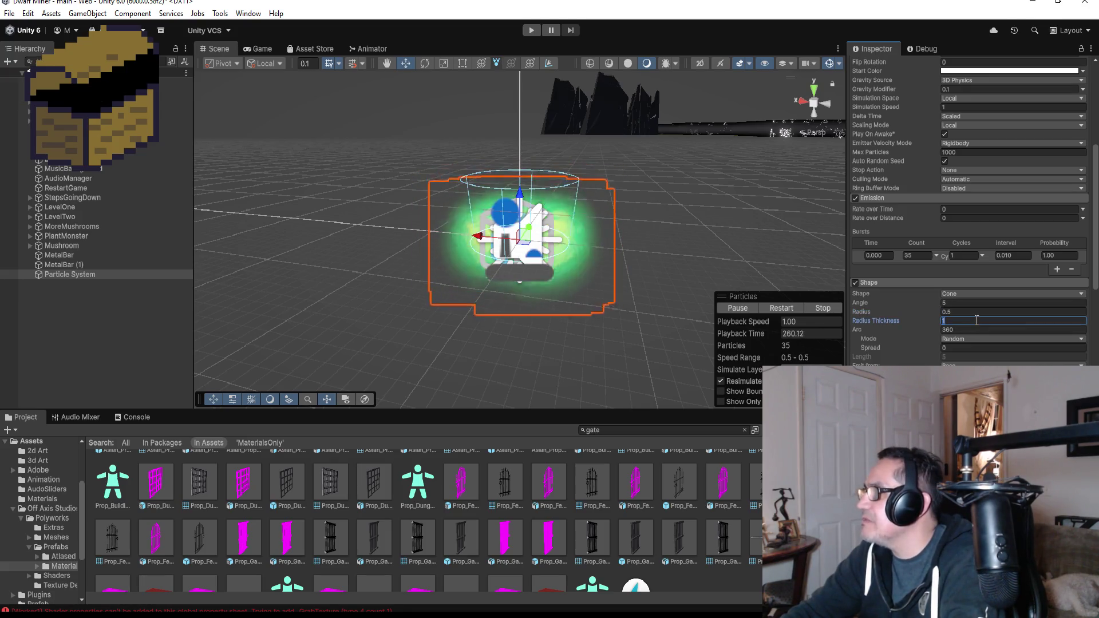
pyautogui.write('.5')
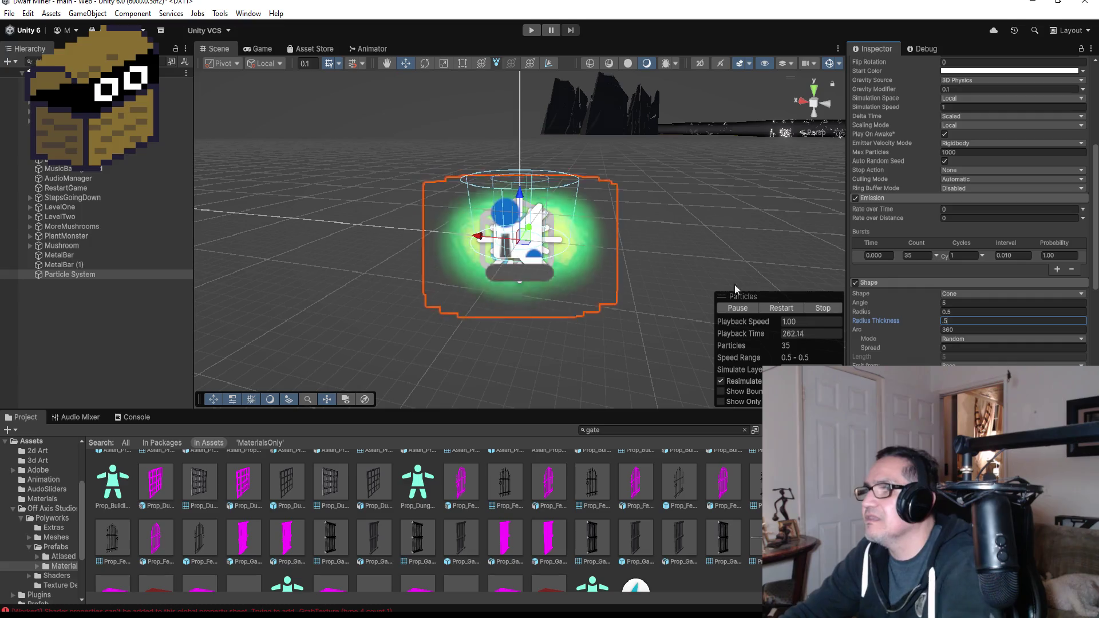
pyautogui.moveTo(647, 236)
pyautogui.mouseDown()
pyautogui.moveTo(774, 226)
pyautogui.moveTo(311, 217)
pyautogui.moveTo(565, 246)
pyautogui.mouseUp()
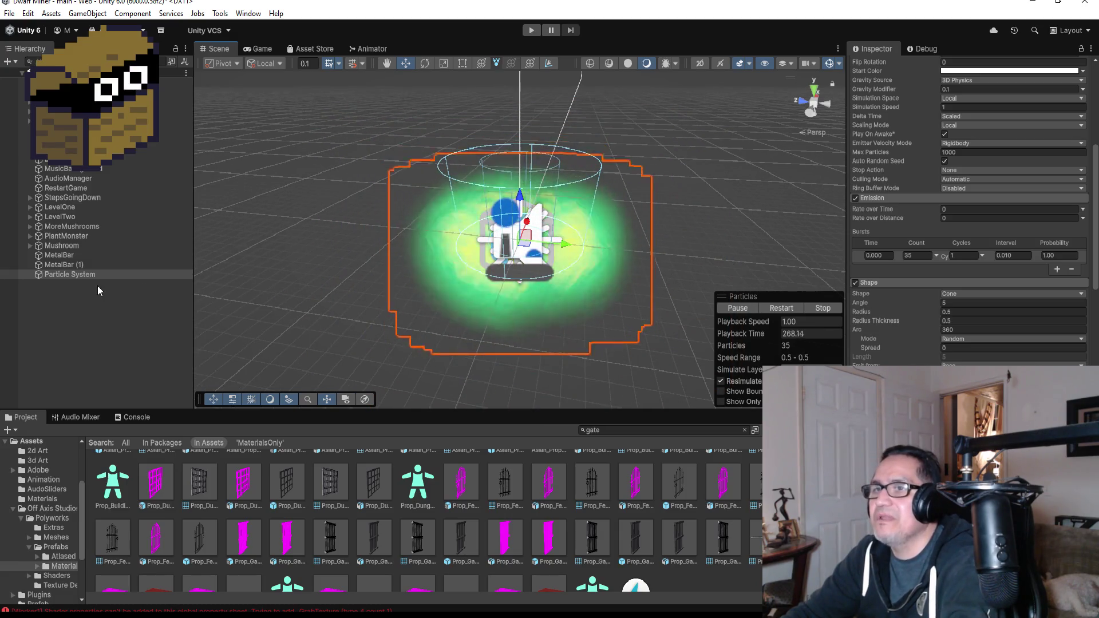
# From top view, move the Particle System onto the red mushroom on the corridor floor
pyautogui.click(97, 275)
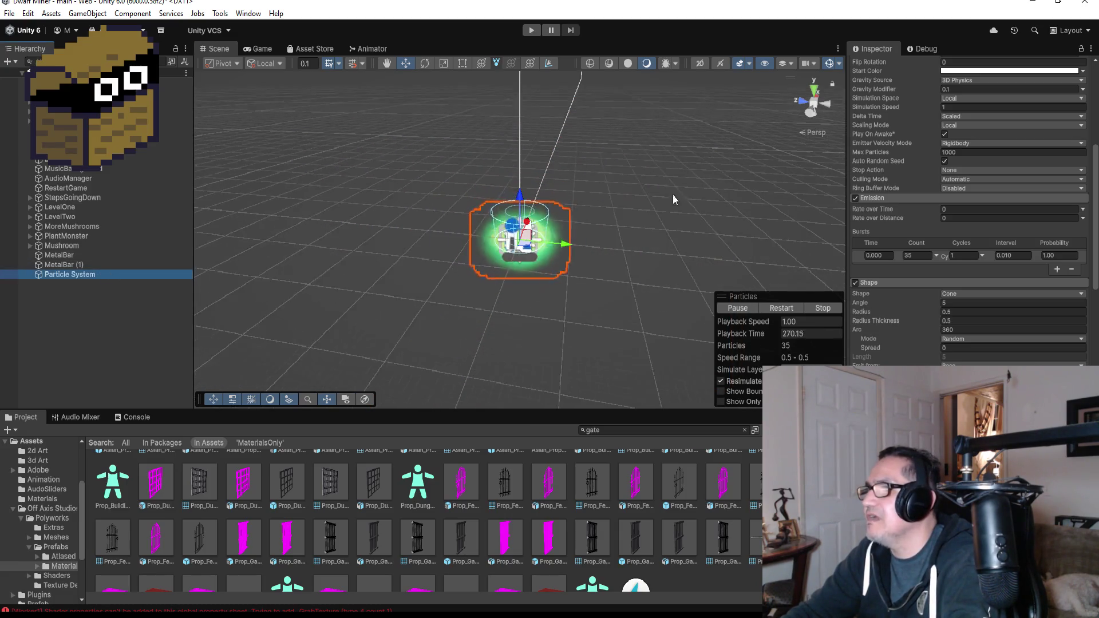
pyautogui.click(814, 91)
pyautogui.scroll(-5, 651, 223)
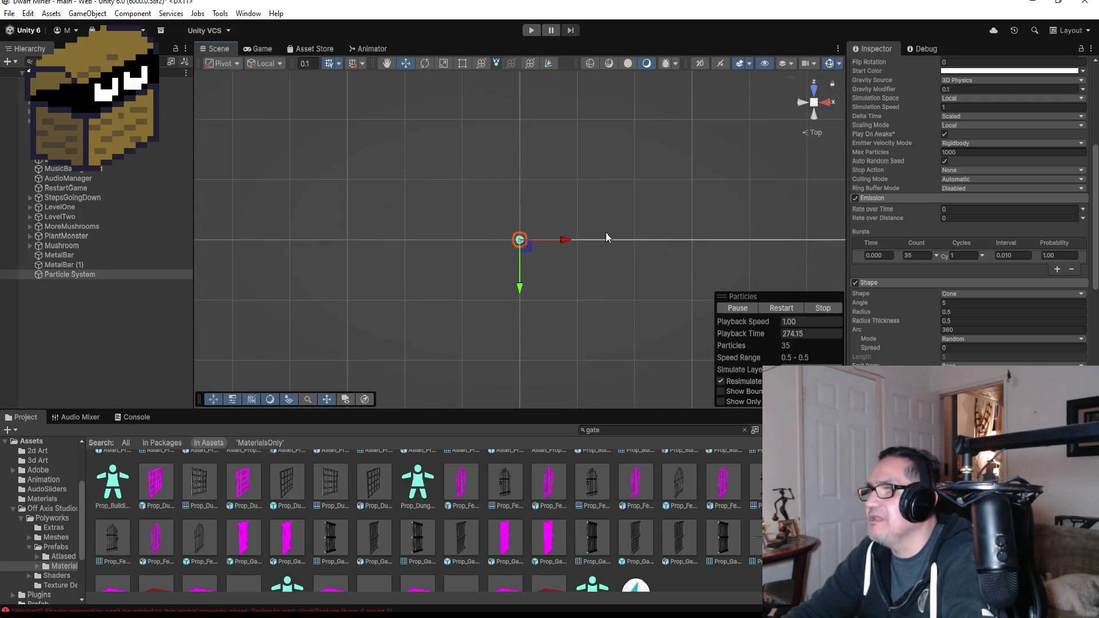
pyautogui.scroll(-5, 558, 260)
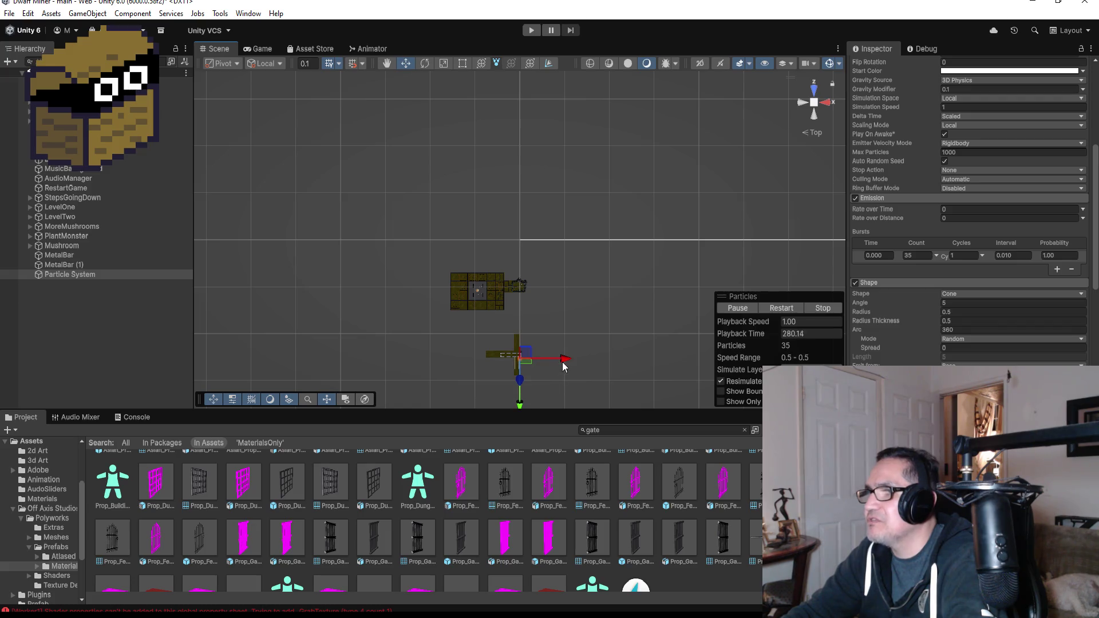
pyautogui.press('f')
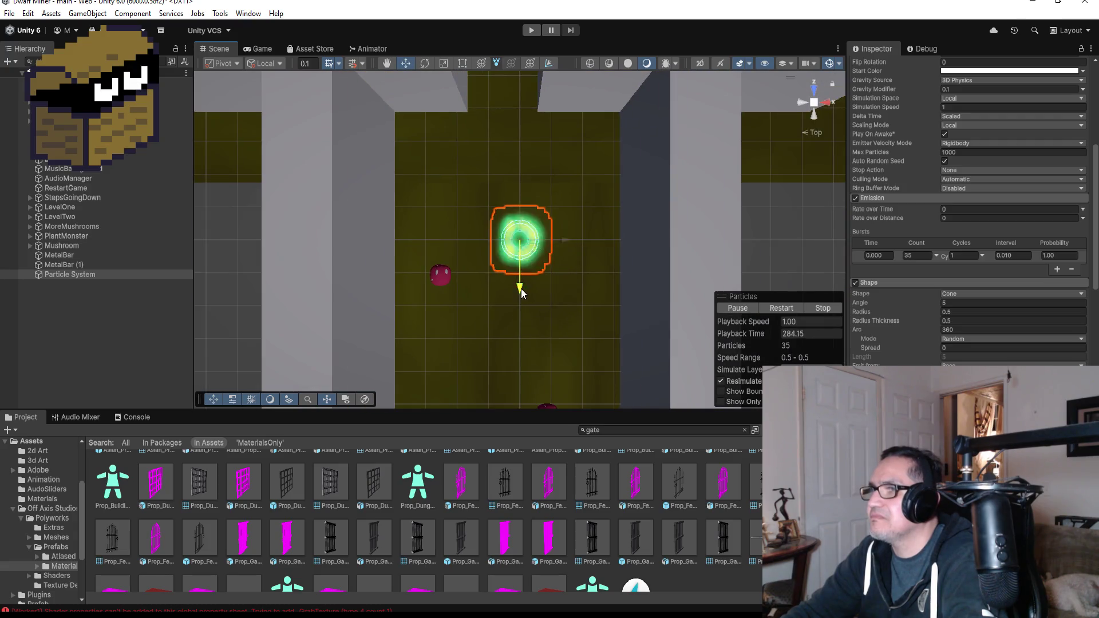
pyautogui.moveTo(520, 288); pyautogui.dragTo(523, 323)
pyautogui.moveTo(565, 279); pyautogui.dragTo(493, 283)
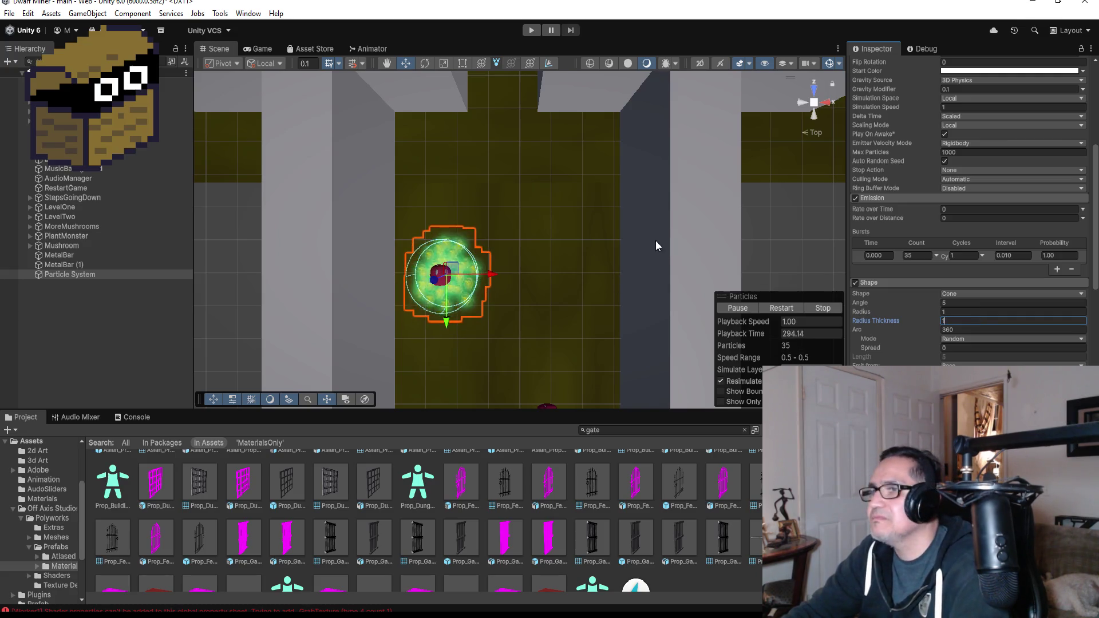
pyautogui.moveTo(655, 240)
pyautogui.mouseDown()
pyautogui.moveTo(328, 84)
pyautogui.moveTo(611, 151)
pyautogui.mouseUp()
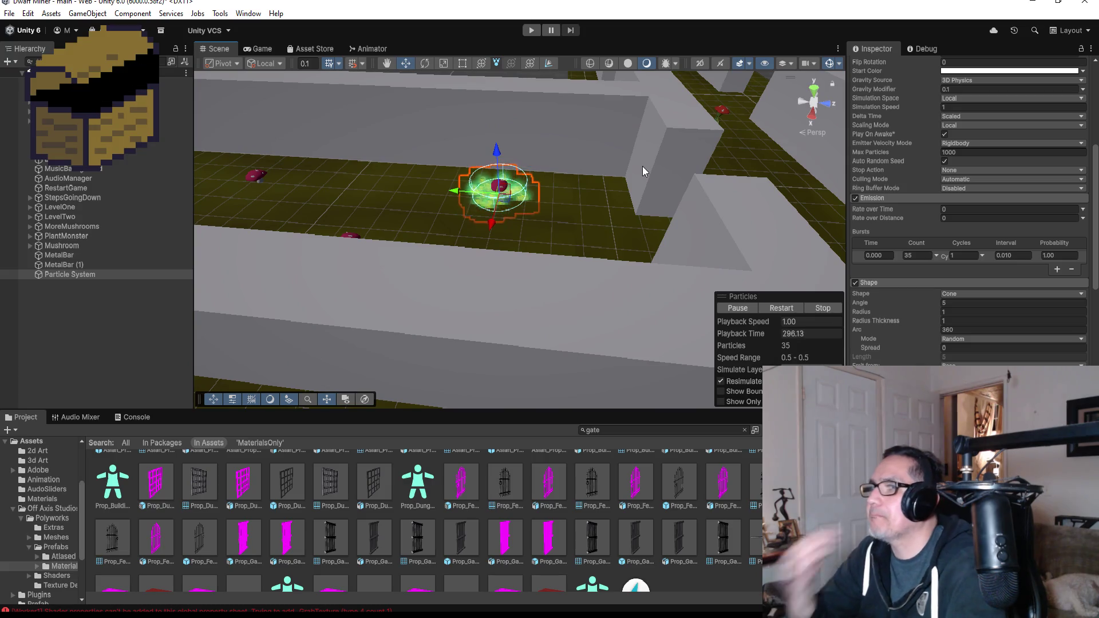
pyautogui.click(534, 30)
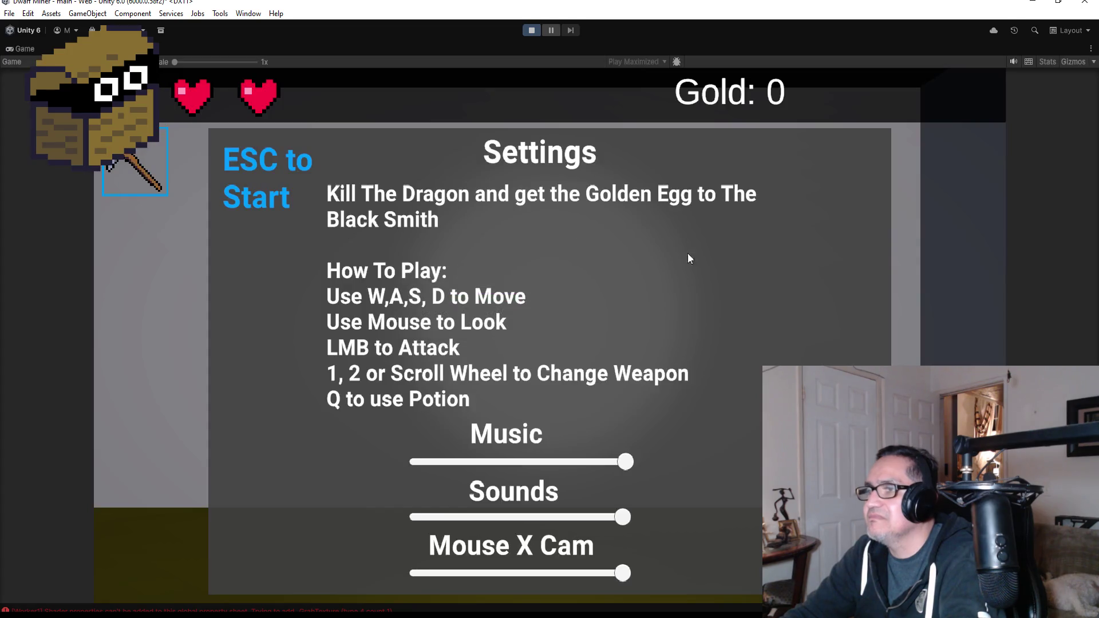
pyautogui.press('Escape')
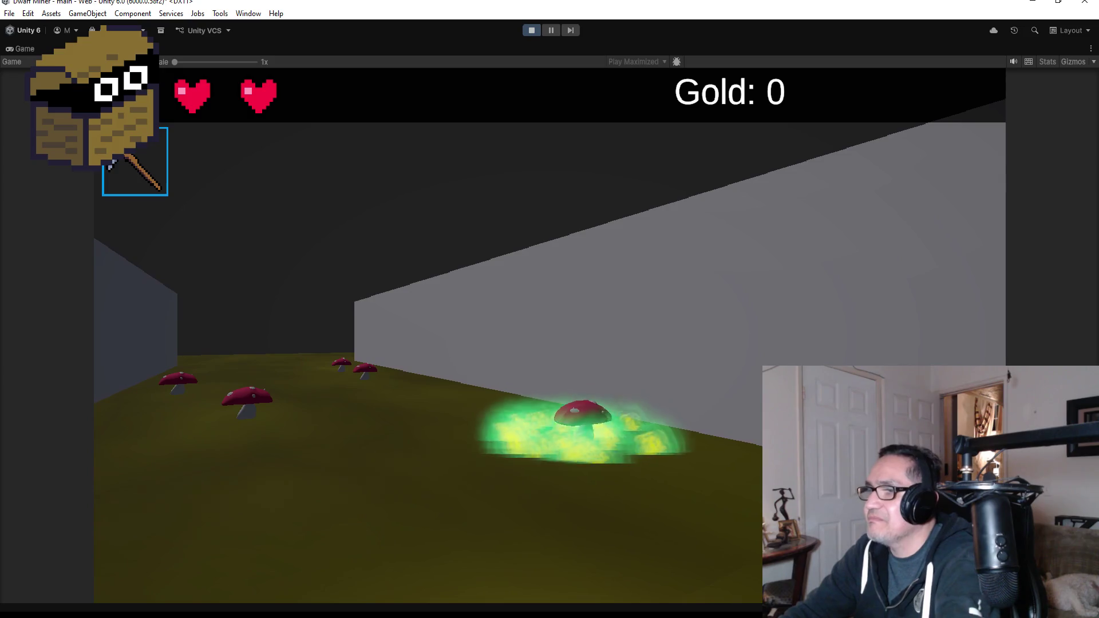
pyautogui.press('Escape')
pyautogui.click(532, 30)
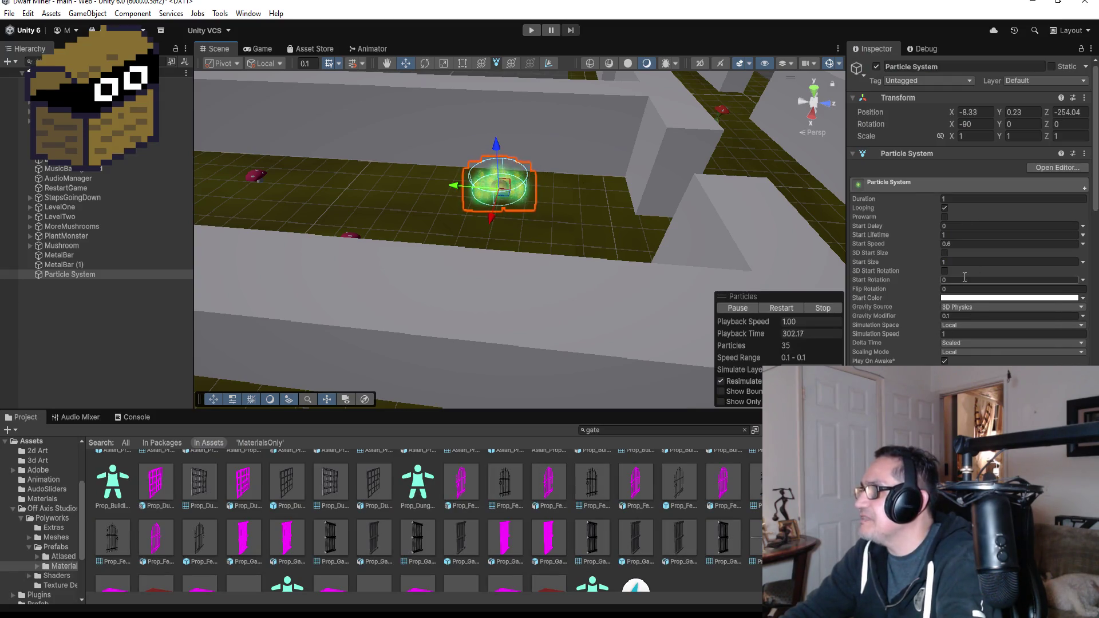
# Change the emitter shape from Cone to Hemisphere with Radius 1.5
pyautogui.scroll(-3, 966, 363)
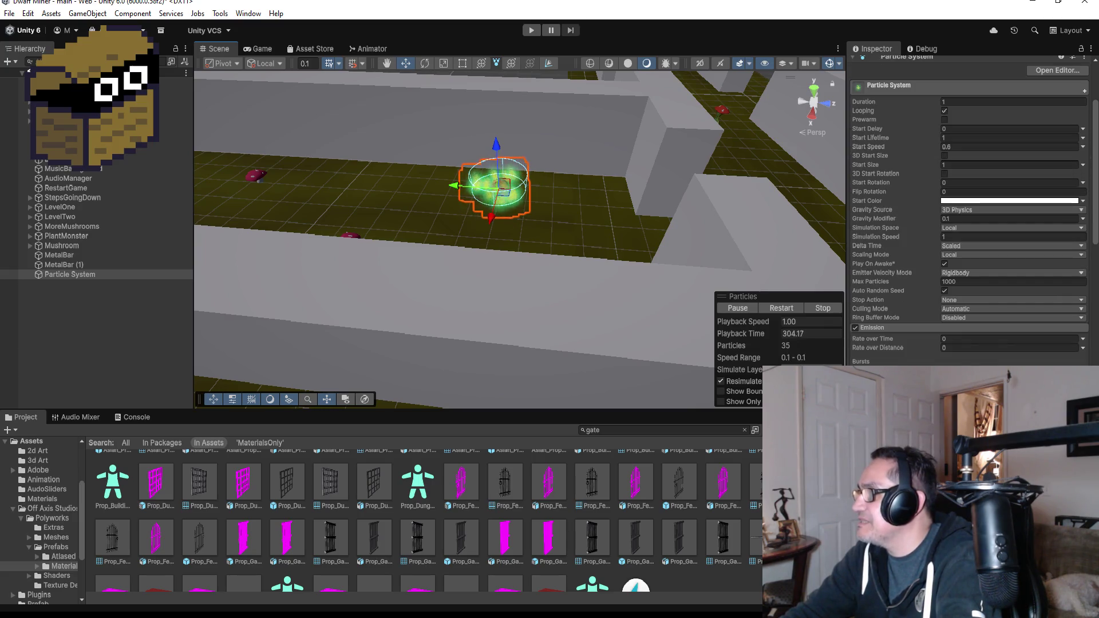
pyautogui.scroll(-2, 970, 206)
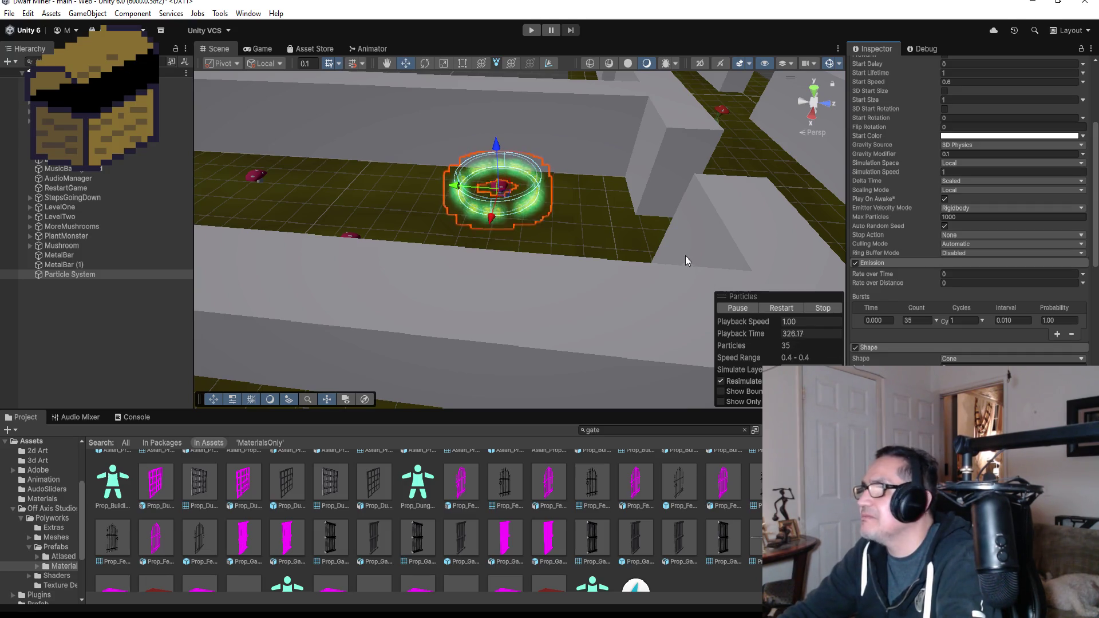
pyautogui.click(963, 358)
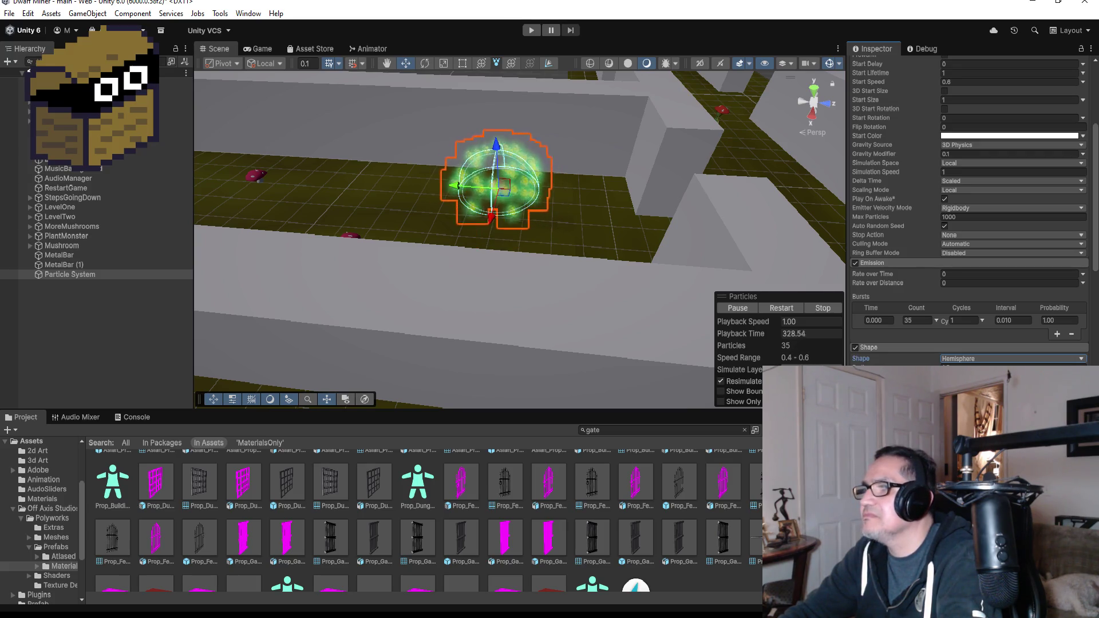
pyautogui.press('f')
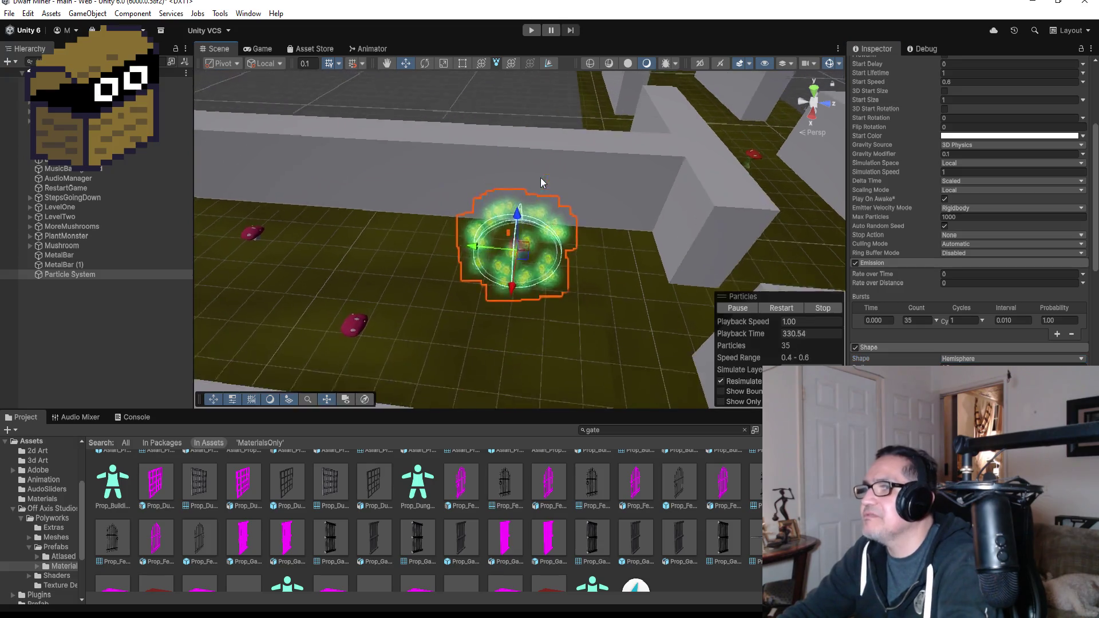
pyautogui.scroll(5, 582, 291)
pyautogui.moveTo(624, 317)
pyautogui.mouseDown()
pyautogui.moveTo(650, 271)
pyautogui.moveTo(412, 108)
pyautogui.moveTo(473, 185)
pyautogui.mouseUp()
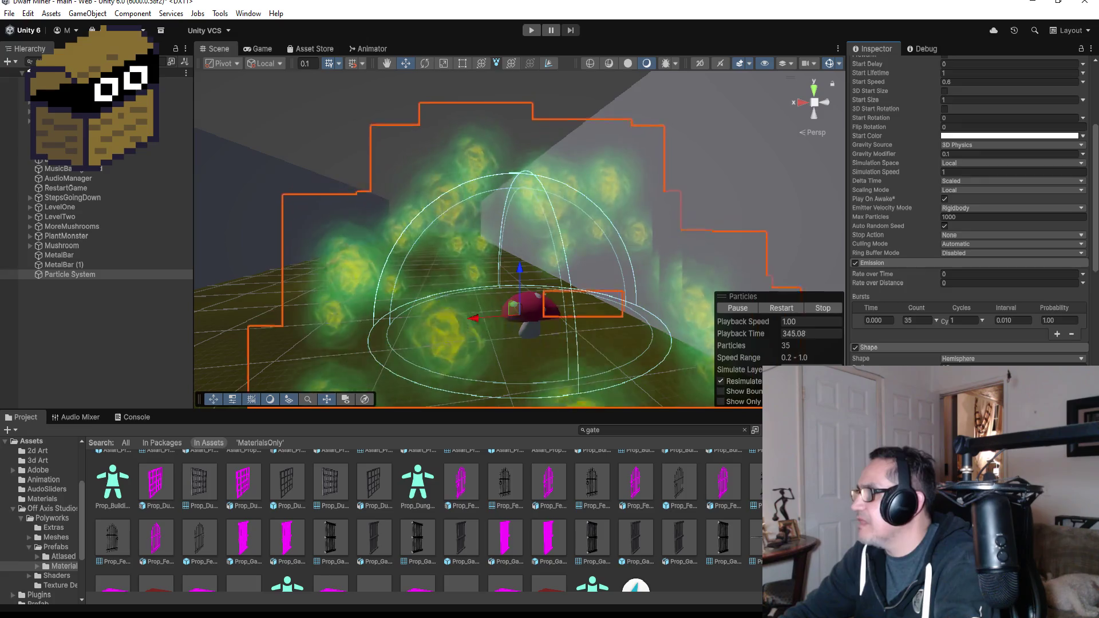
# Start the game to test the hemisphere gas effect
pyautogui.scroll(-2, 967, 212)
pyautogui.scroll(-3, 572, 307)
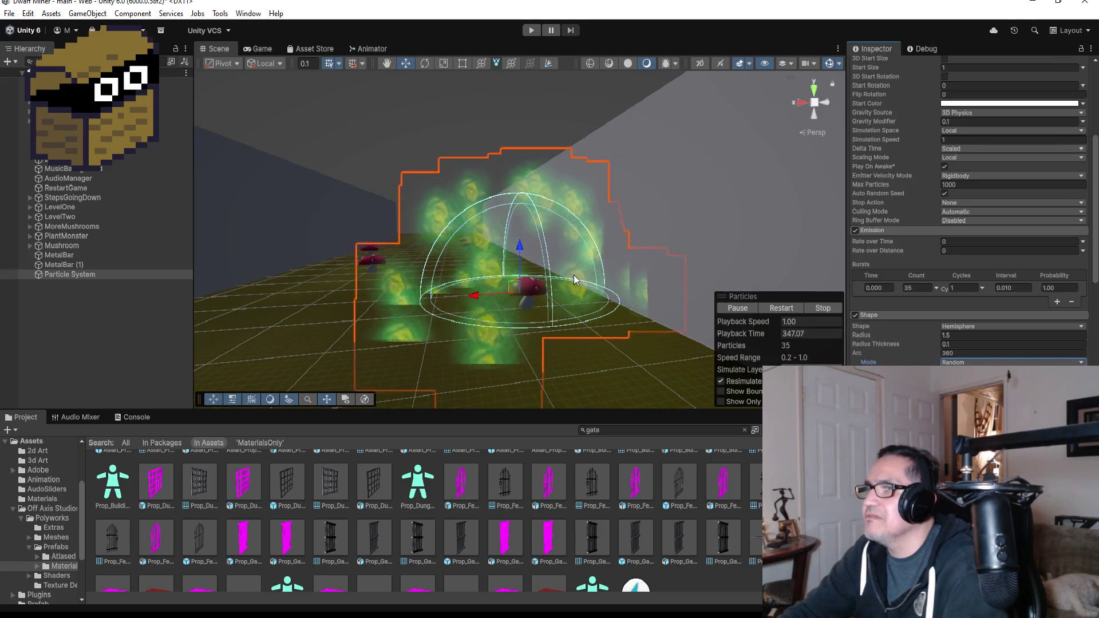
pyautogui.click(530, 30)
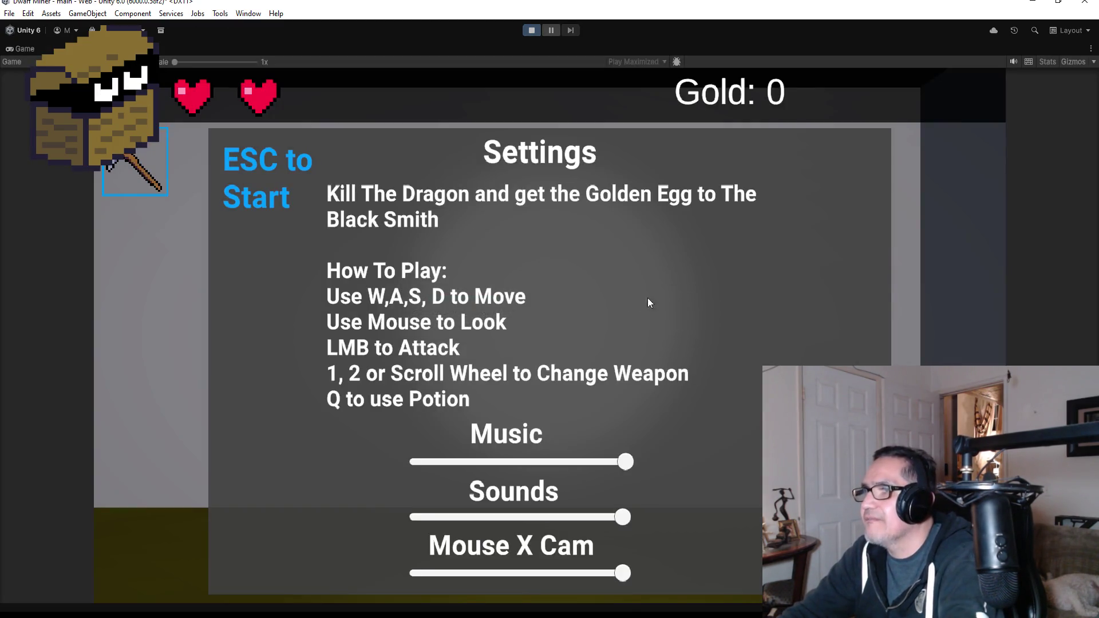
# Walk the miner into the mushroom room to see the gas cloud, then stop Play mode
pyautogui.press('Escape')
pyautogui.press('Left')
pyautogui.press('Left')
pyautogui.press('Left')
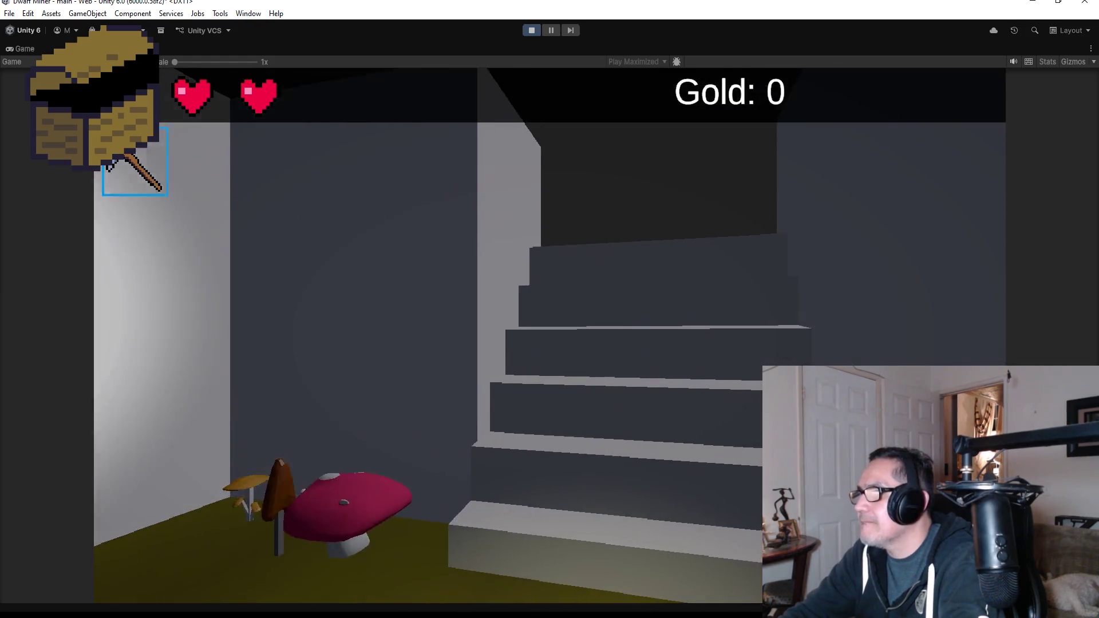
pyautogui.press('Left')
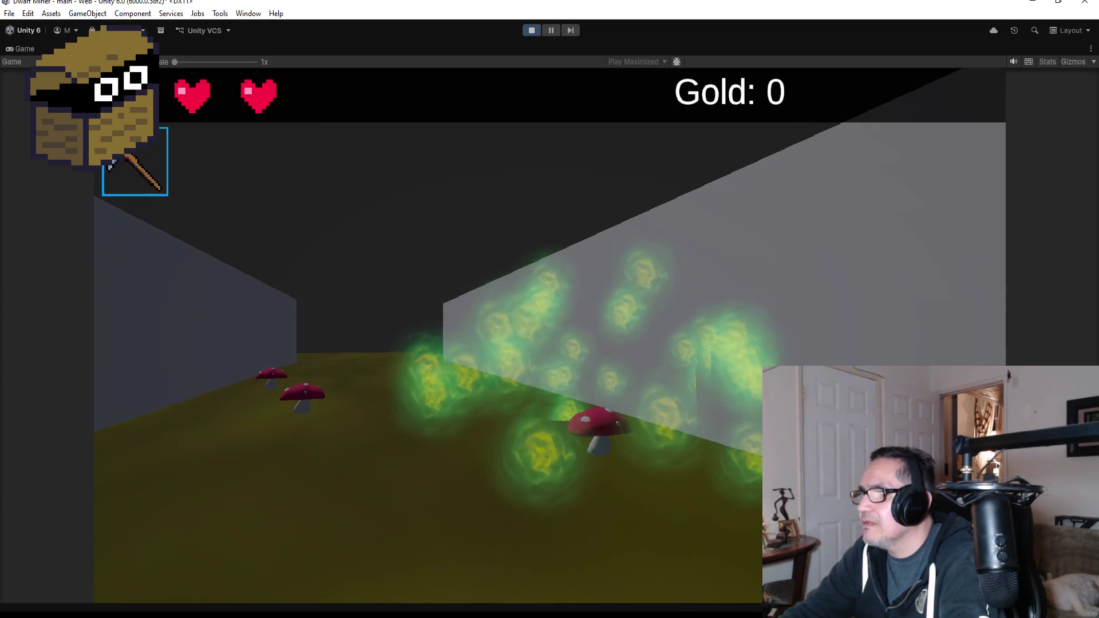
pyautogui.press('Up')
pyautogui.press('Up')
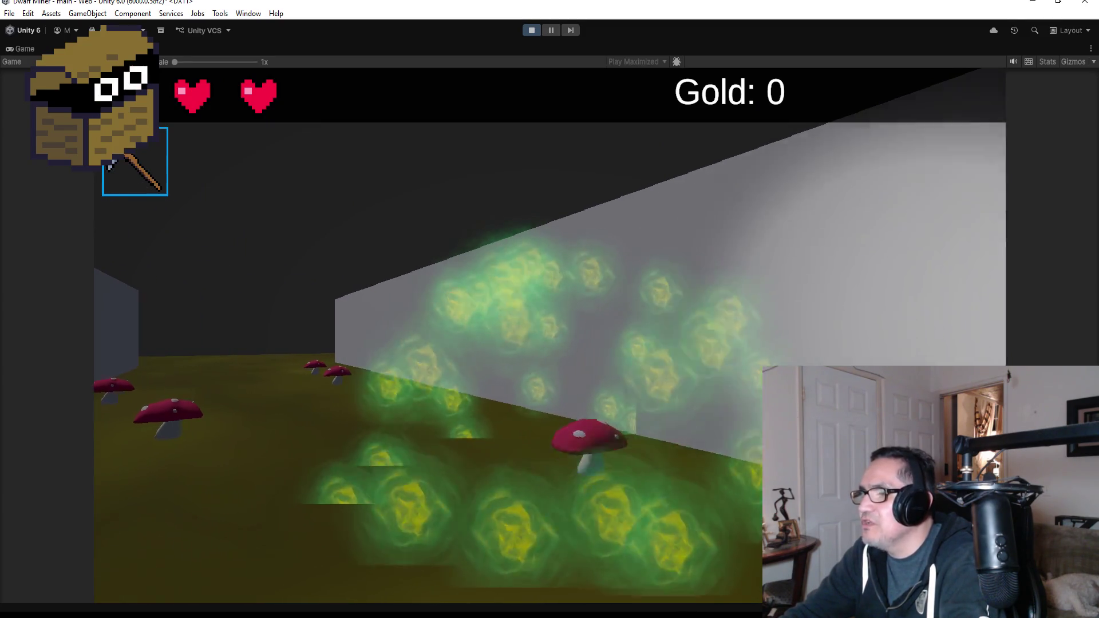
pyautogui.press('Left')
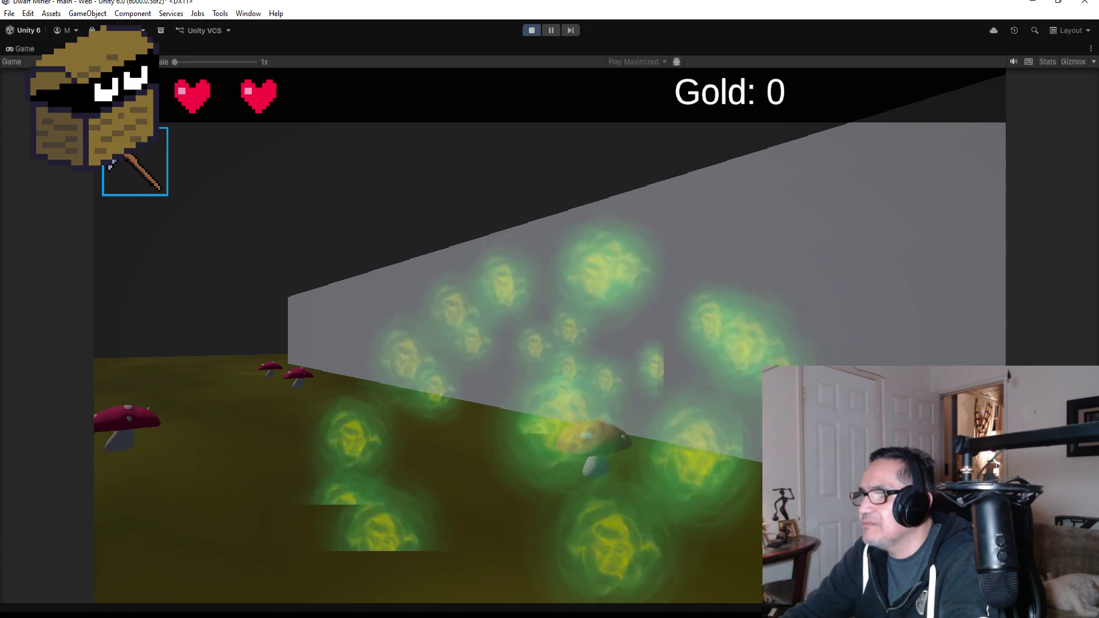
pyautogui.press('Down')
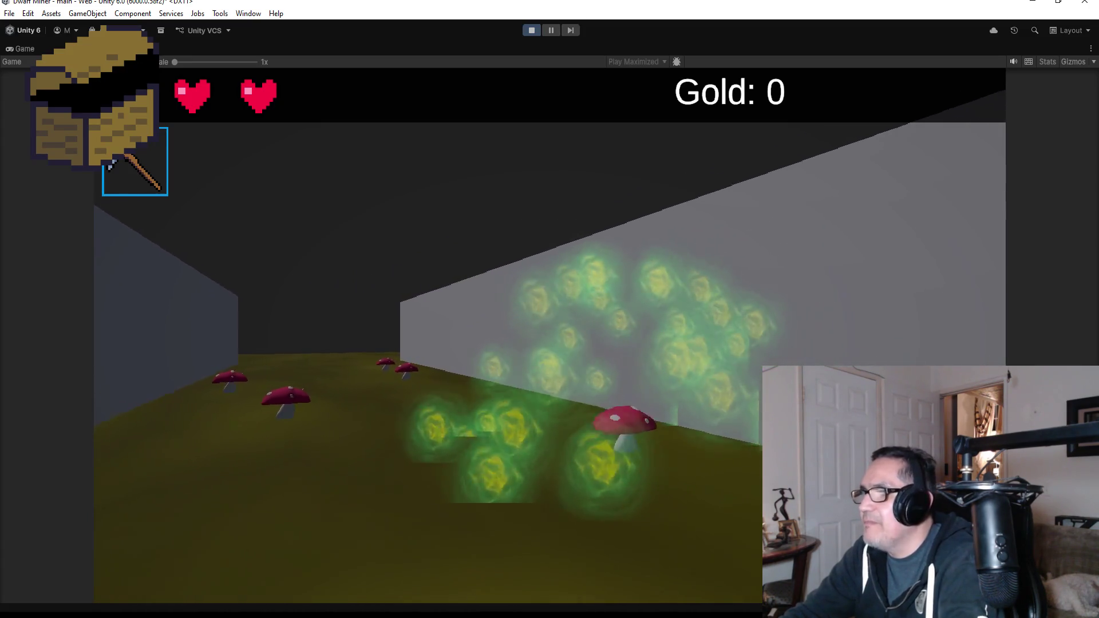
pyautogui.press('Left')
pyautogui.press('Escape')
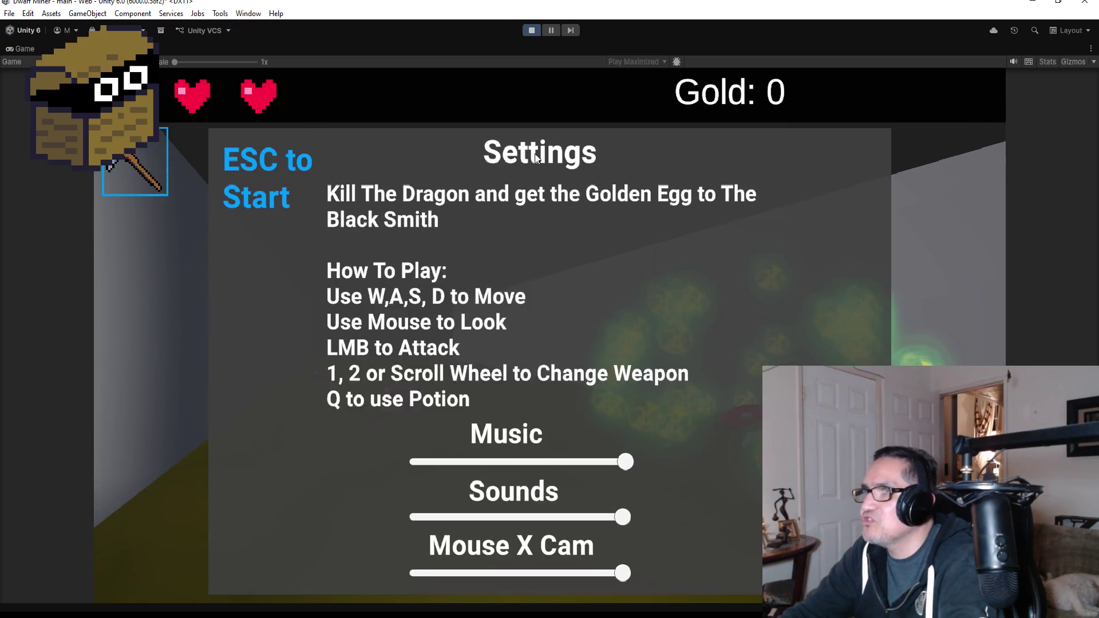
pyautogui.click(530, 30)
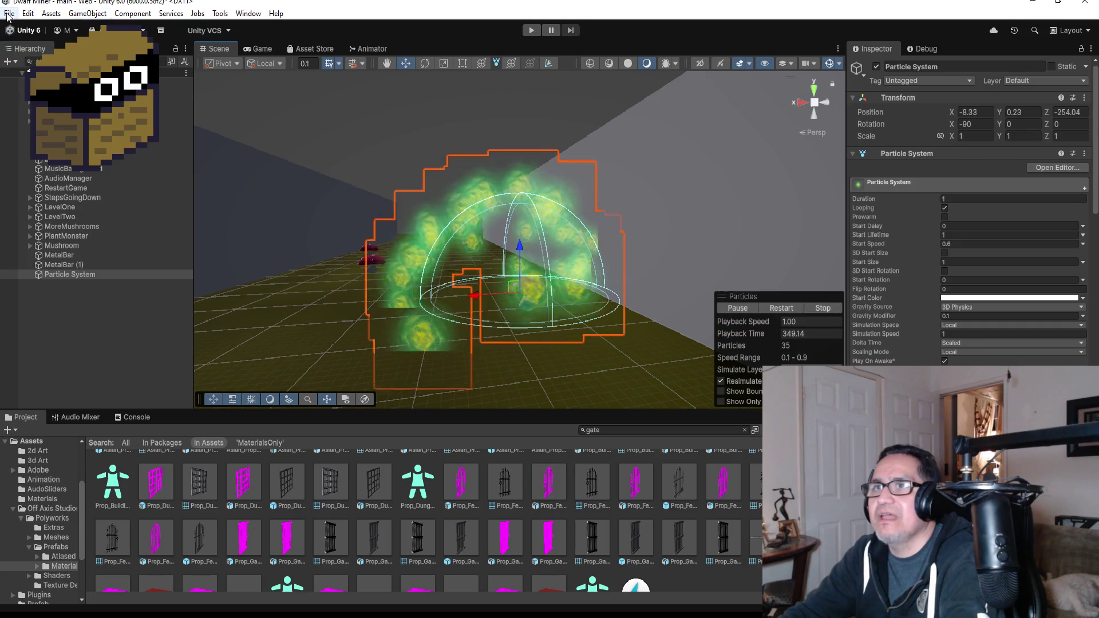
# Save the scene and clear the Project's 'gate' search
pyautogui.click(9, 14)
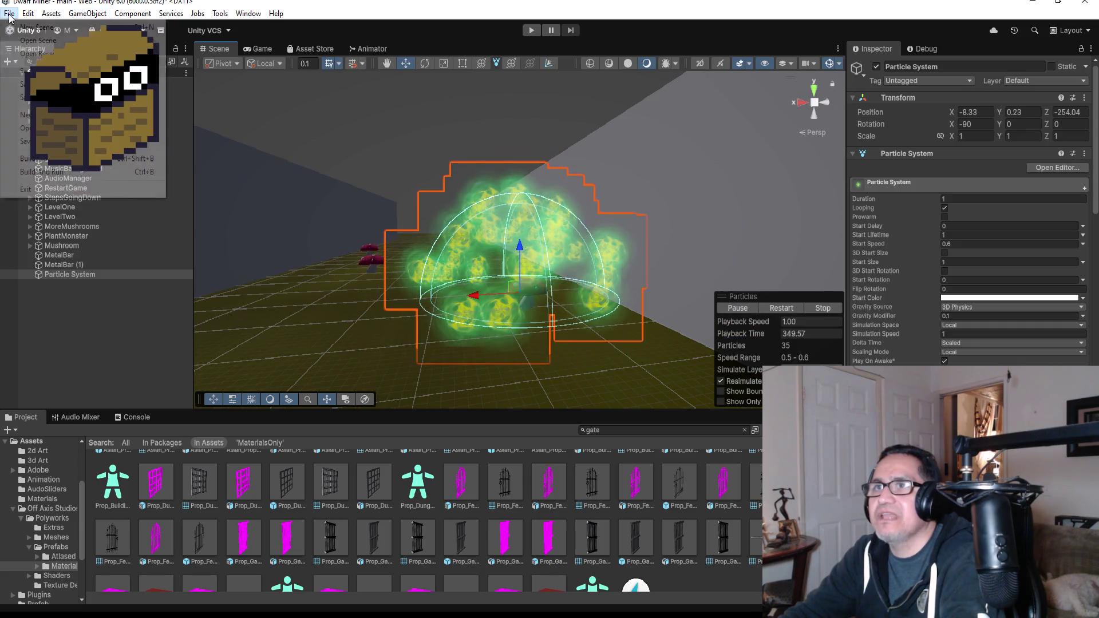
pyautogui.click(26, 70)
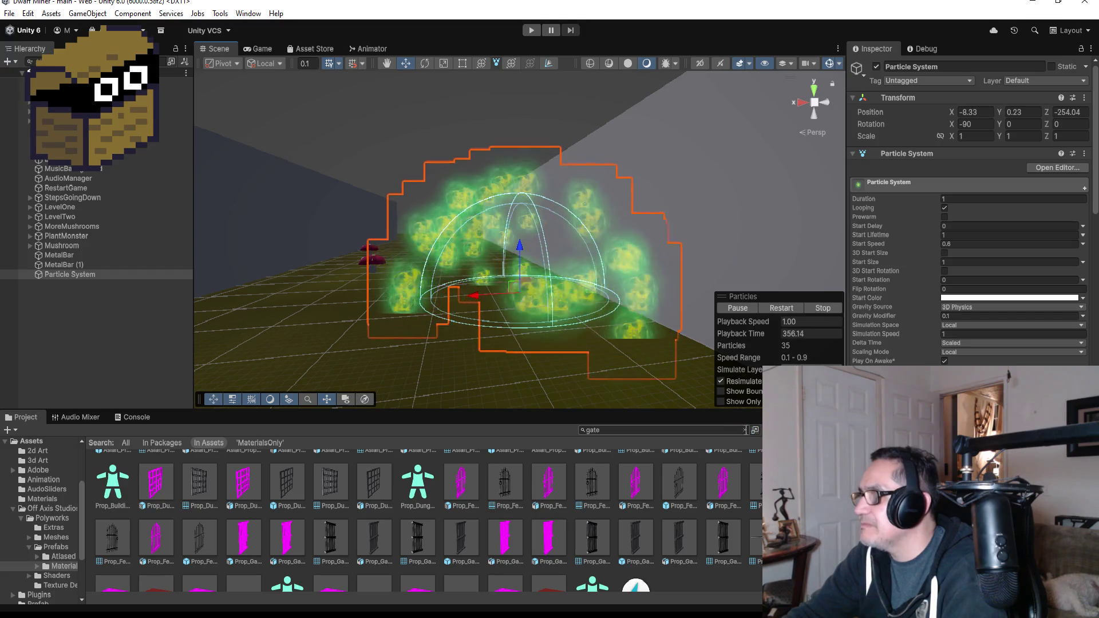
pyautogui.click(744, 429)
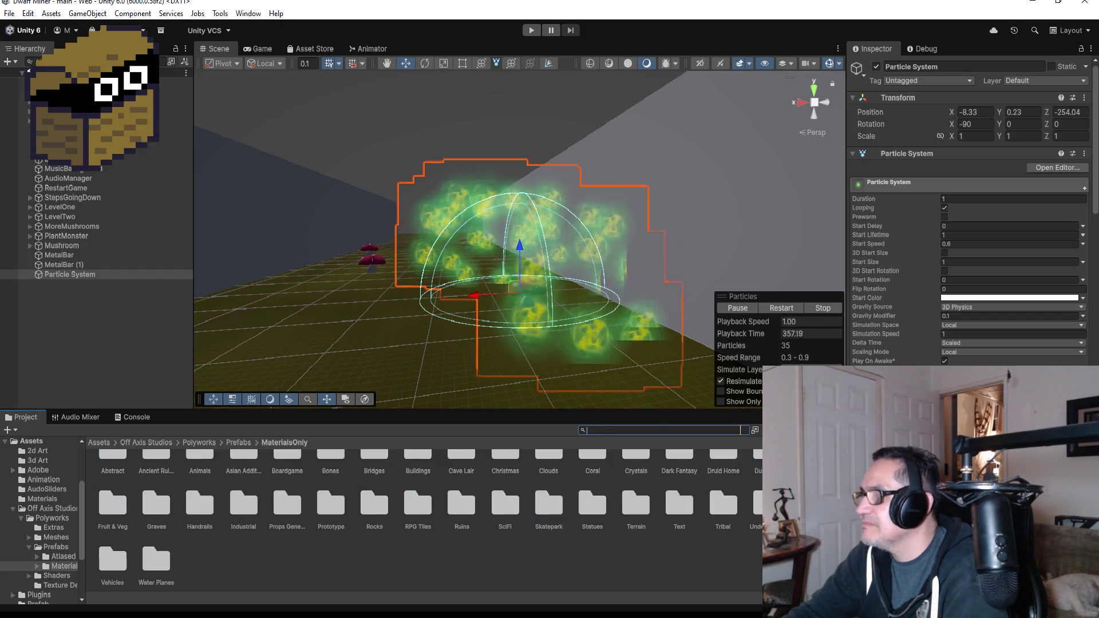
# Turn off Looping on the Particle System and preview its single burst
pyautogui.click(74, 274)
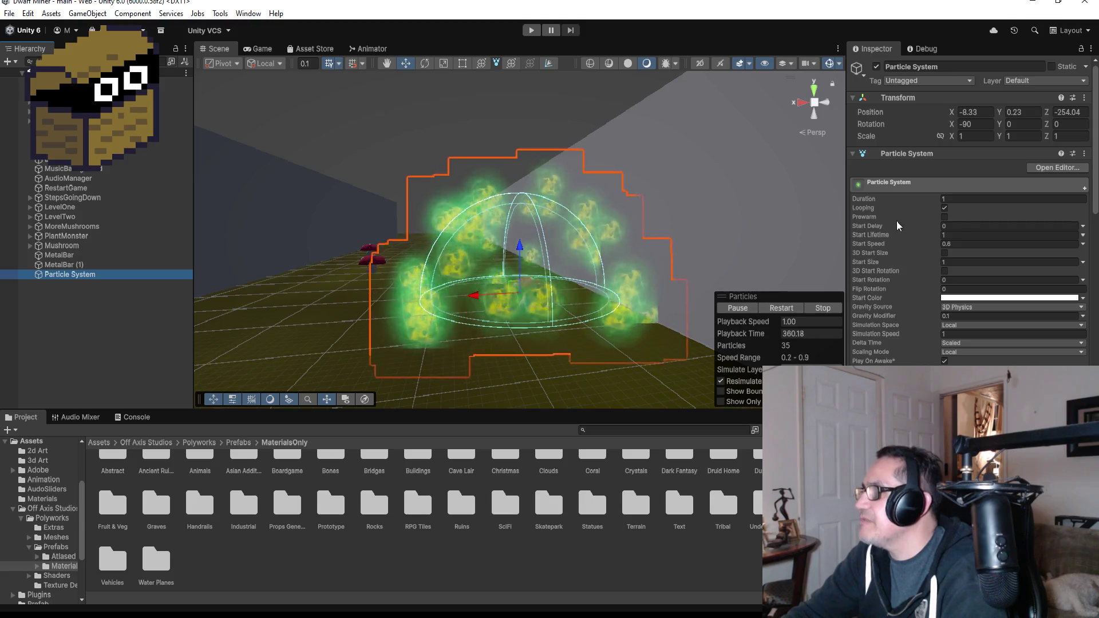
pyautogui.click(945, 208)
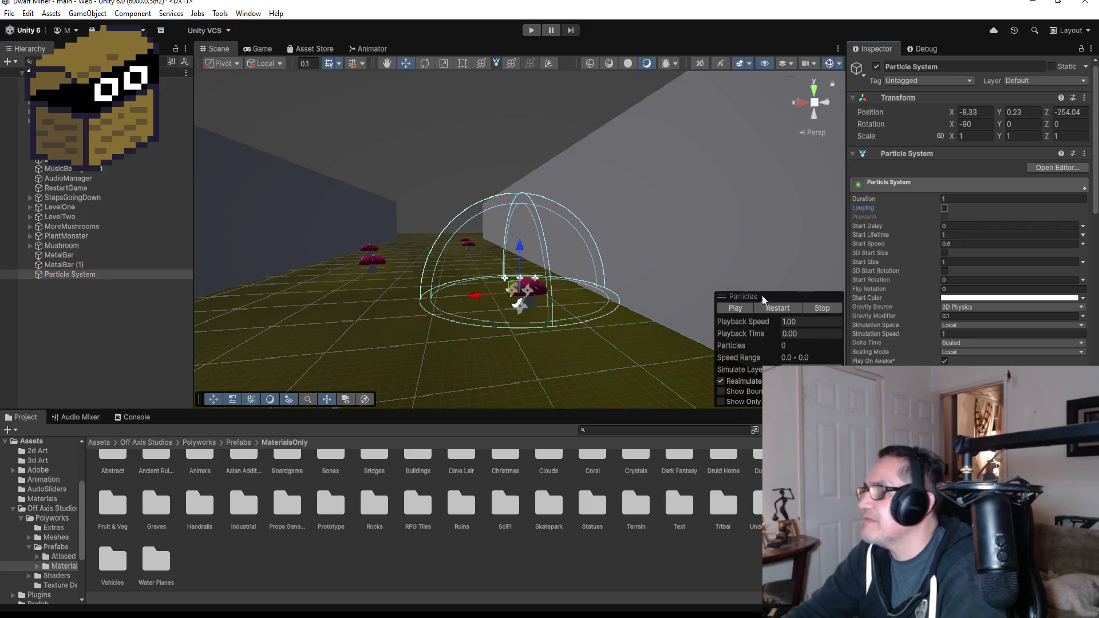
pyautogui.click(733, 310)
pyautogui.click(733, 310)
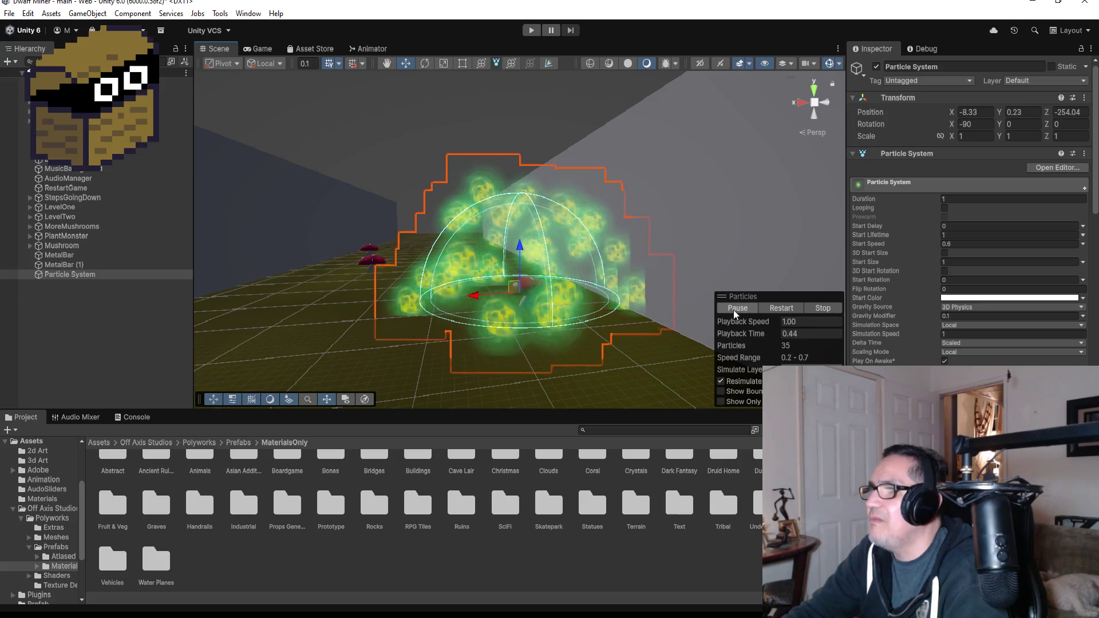
pyautogui.click(81, 315)
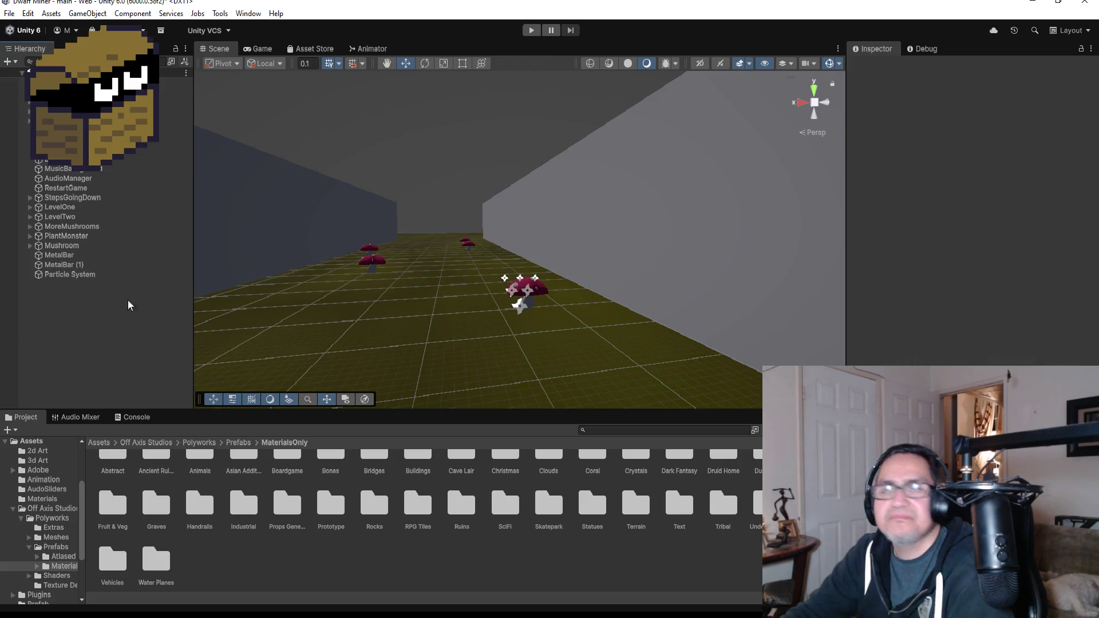
# Switch the Scene to Top view and inspect the player, MoreMushrooms and MetalBar objects
pyautogui.click(813, 91)
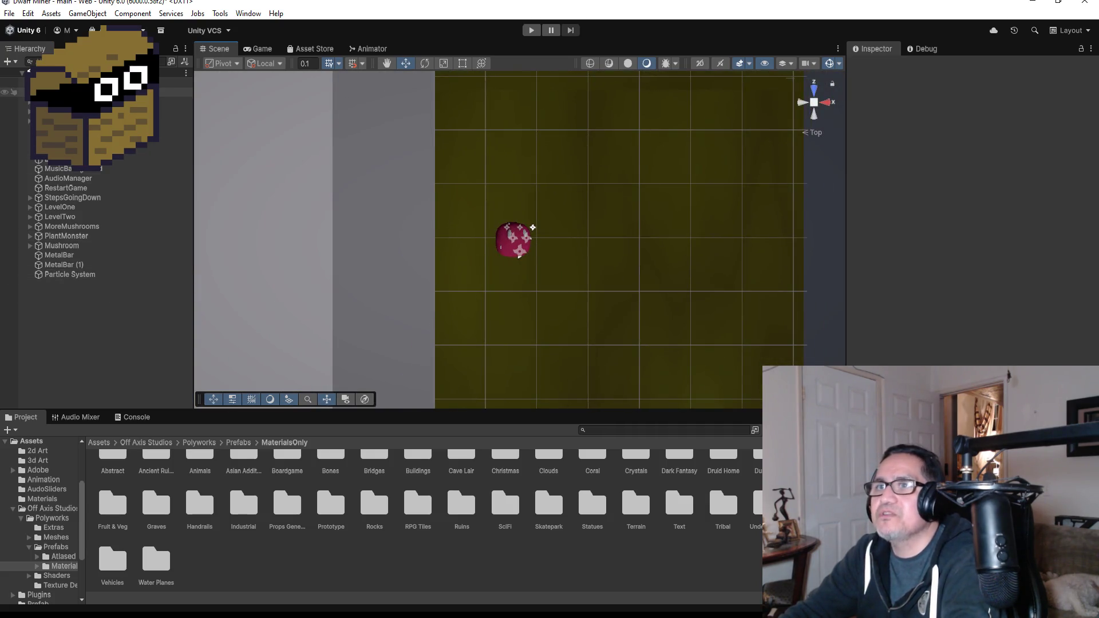
pyautogui.click(92, 101)
pyautogui.scroll(-5, 973, 228)
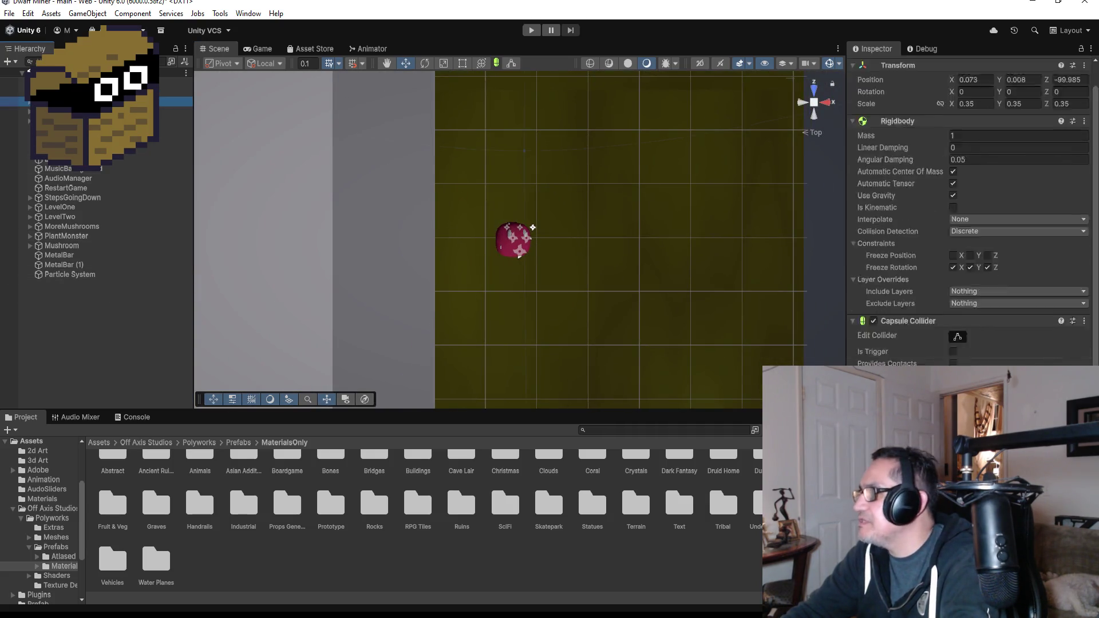
pyautogui.scroll(-1, 972, 228)
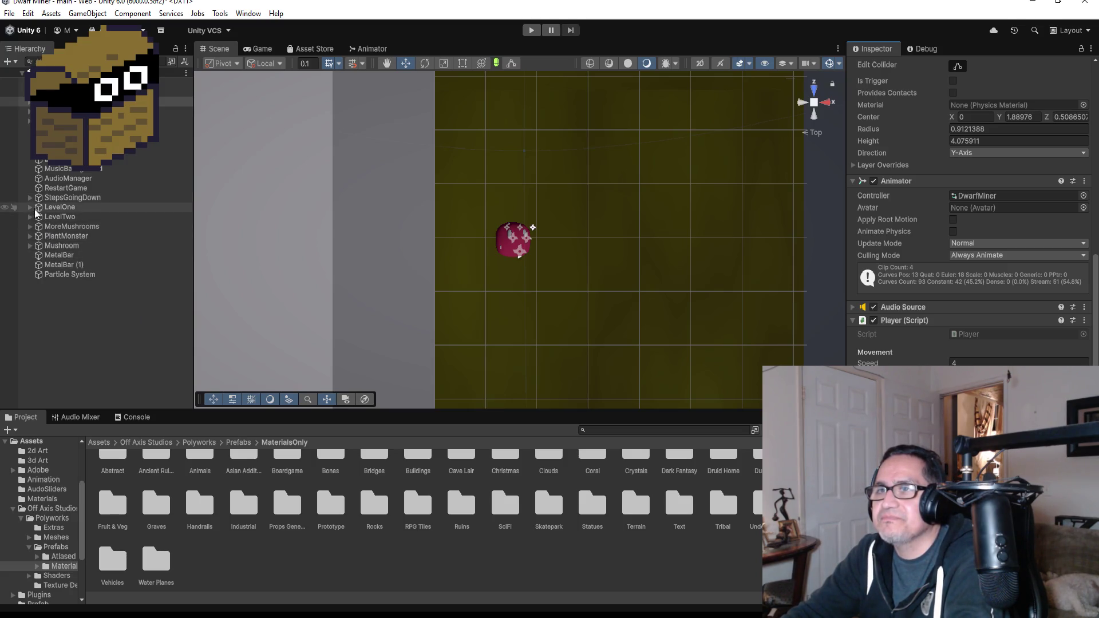
pyautogui.click(60, 226)
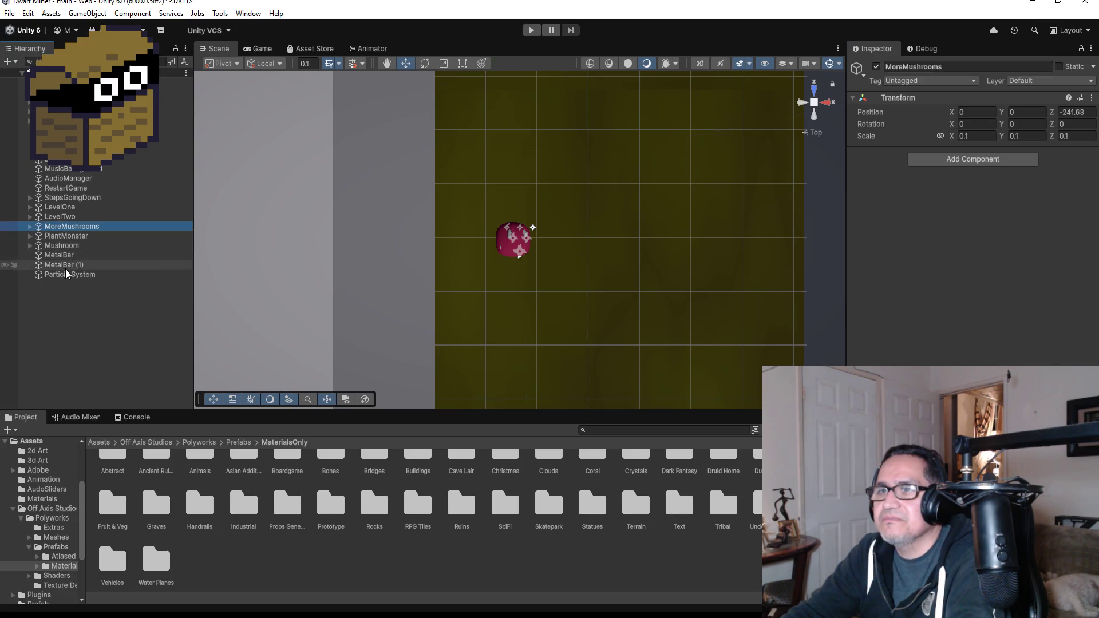
pyautogui.click(57, 255)
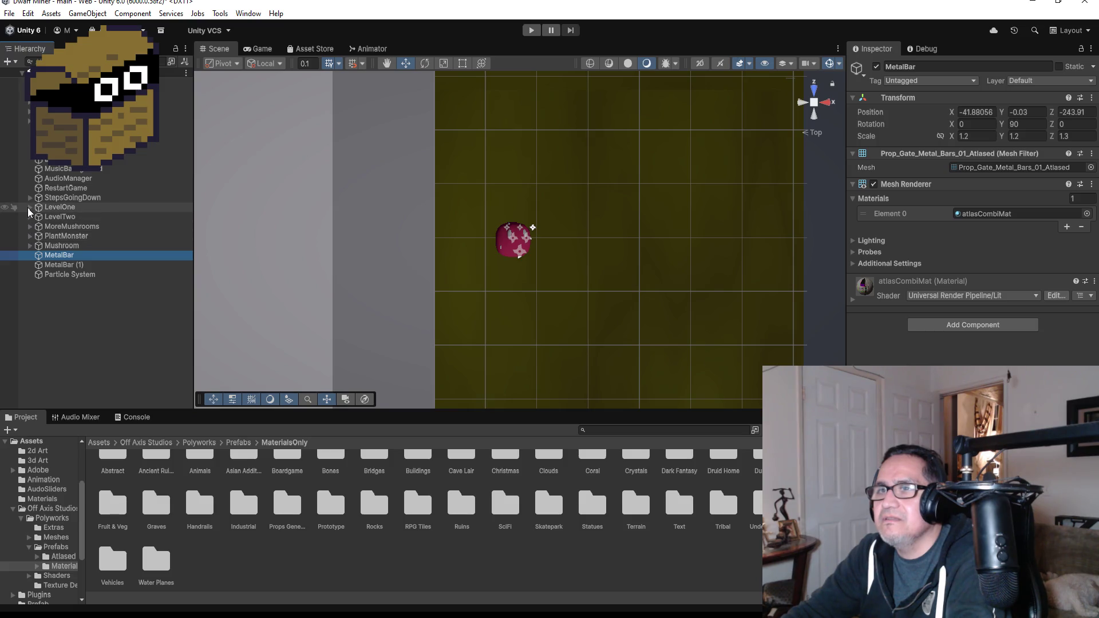
# Expand LevelOne and GroupMimics in the Hierarchy to reveal the mimic chests
pyautogui.click(30, 207)
pyautogui.click(33, 239)
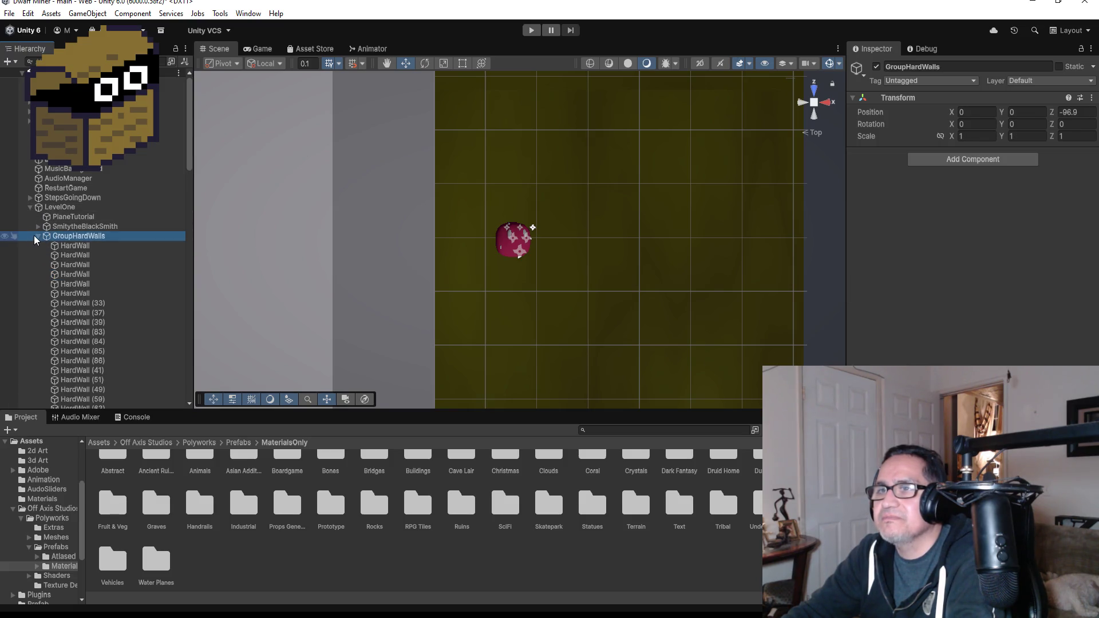
pyautogui.click(37, 235)
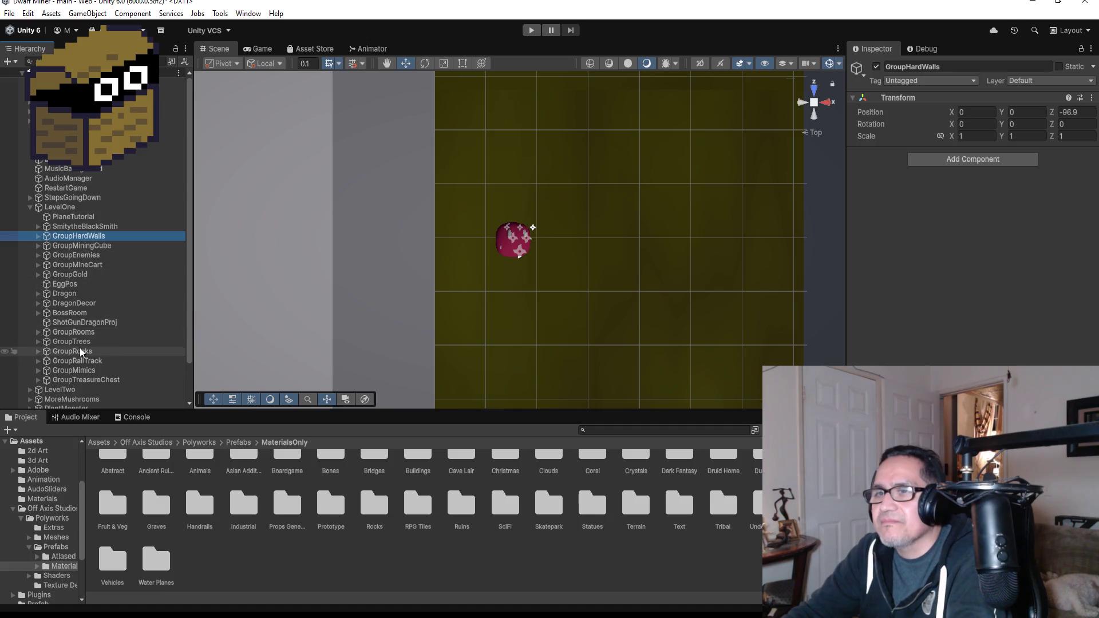
pyautogui.scroll(-2, 83, 352)
pyautogui.click(43, 326)
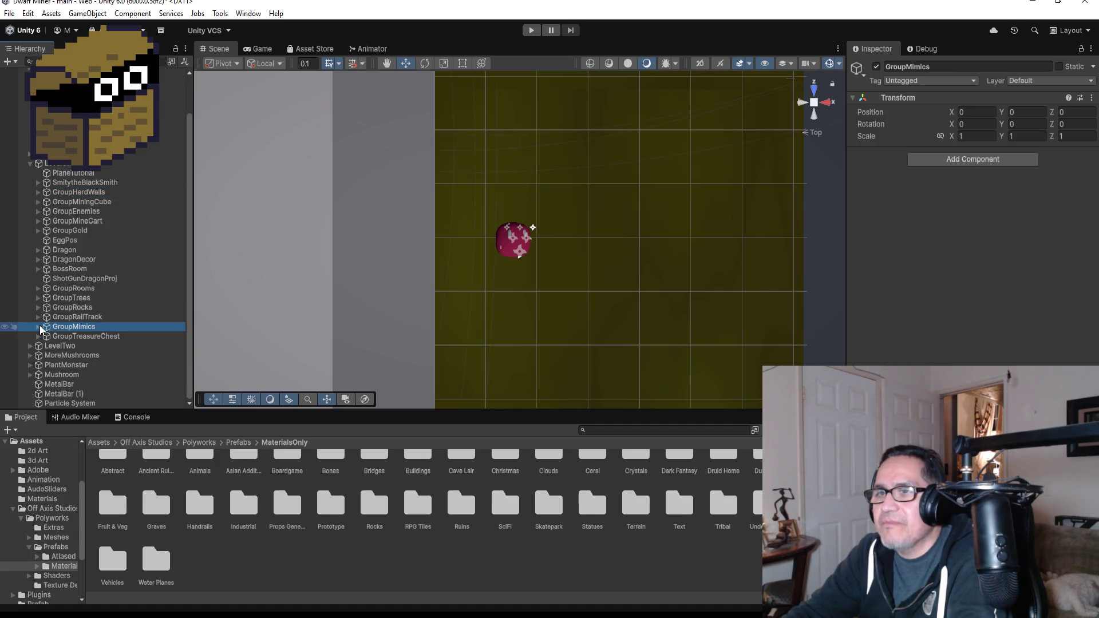
pyautogui.click(38, 327)
pyautogui.click(92, 337)
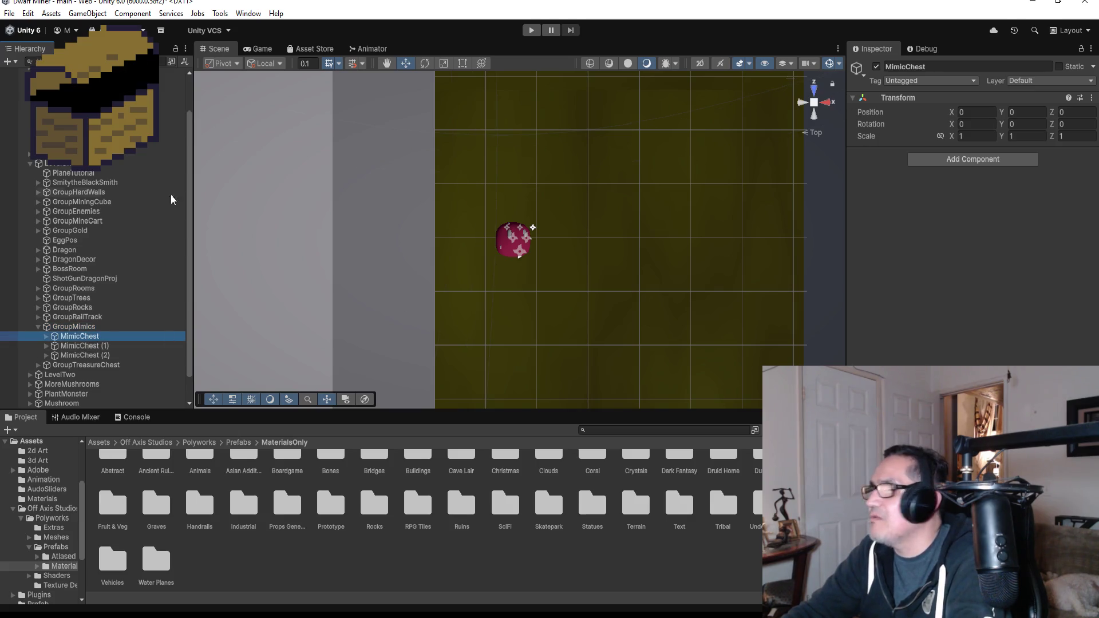
pyautogui.click(79, 326)
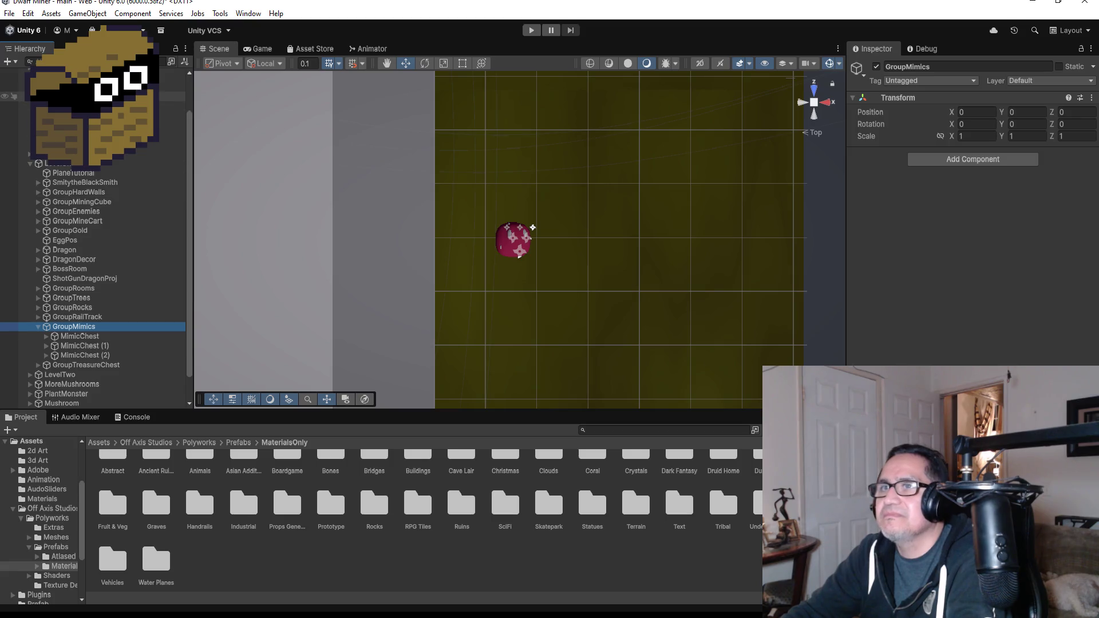
pyautogui.scroll(2, 94, 286)
# Frame the DwarfMiner, then the first MimicChest, in the Scene view
pyautogui.doubleClick(172, 102)
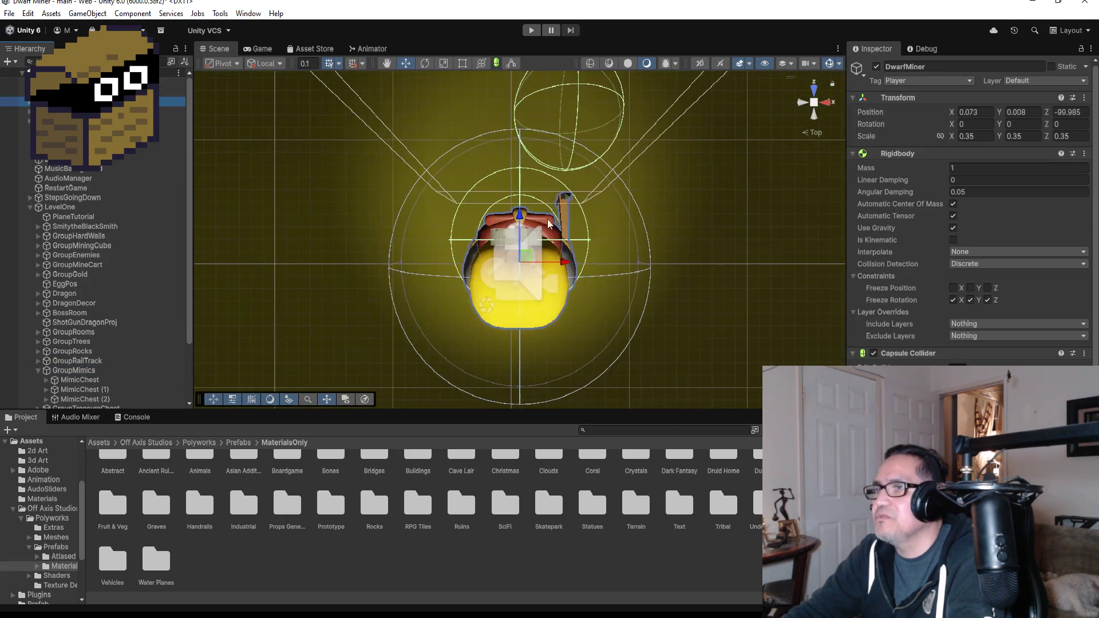
pyautogui.scroll(-3, 548, 223)
pyautogui.scroll(-3, 95, 320)
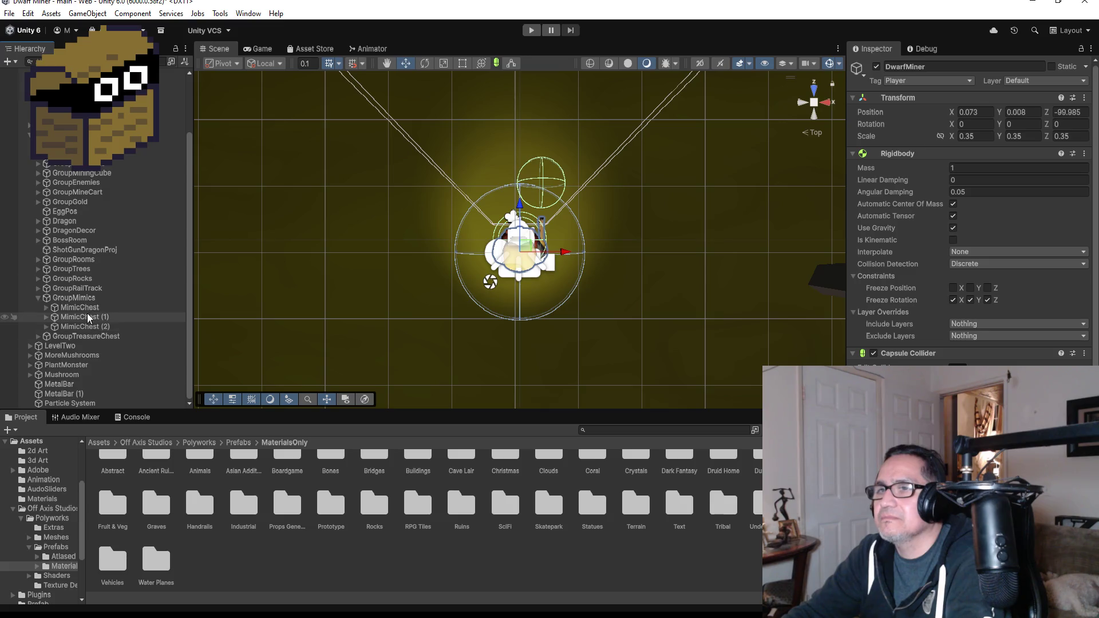
pyautogui.doubleClick(80, 308)
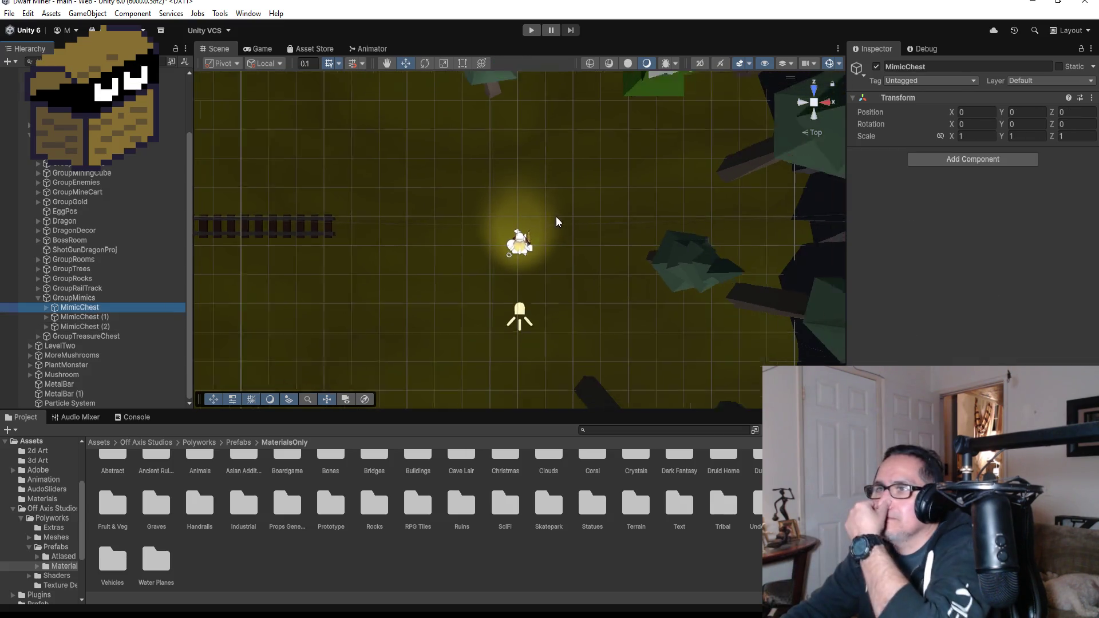
pyautogui.scroll(-10, 555, 218)
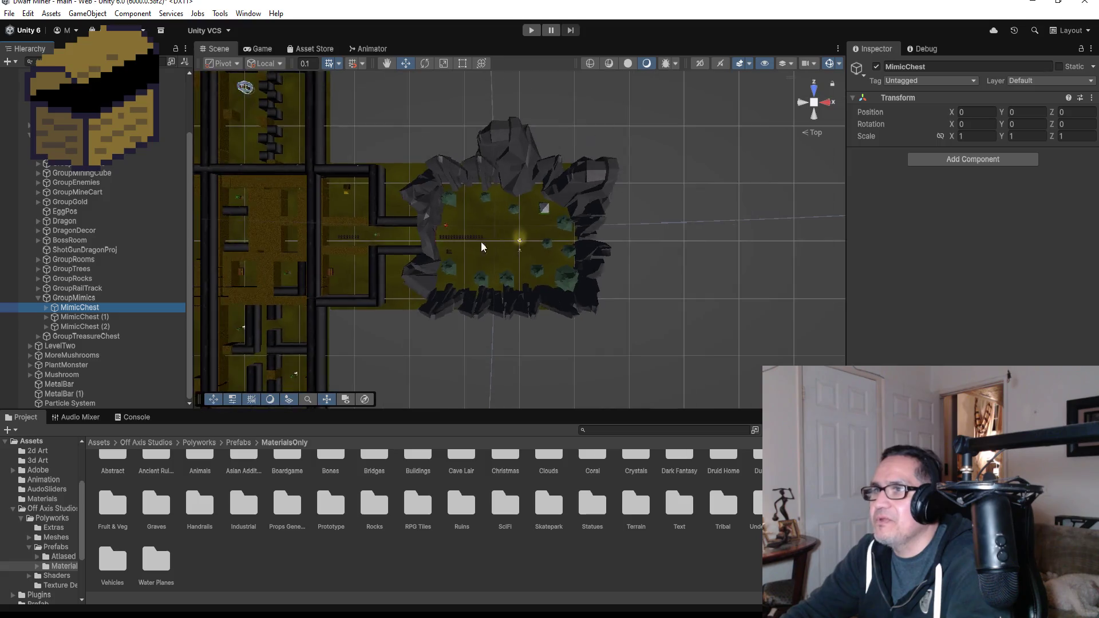
pyautogui.scroll(-5, 481, 242)
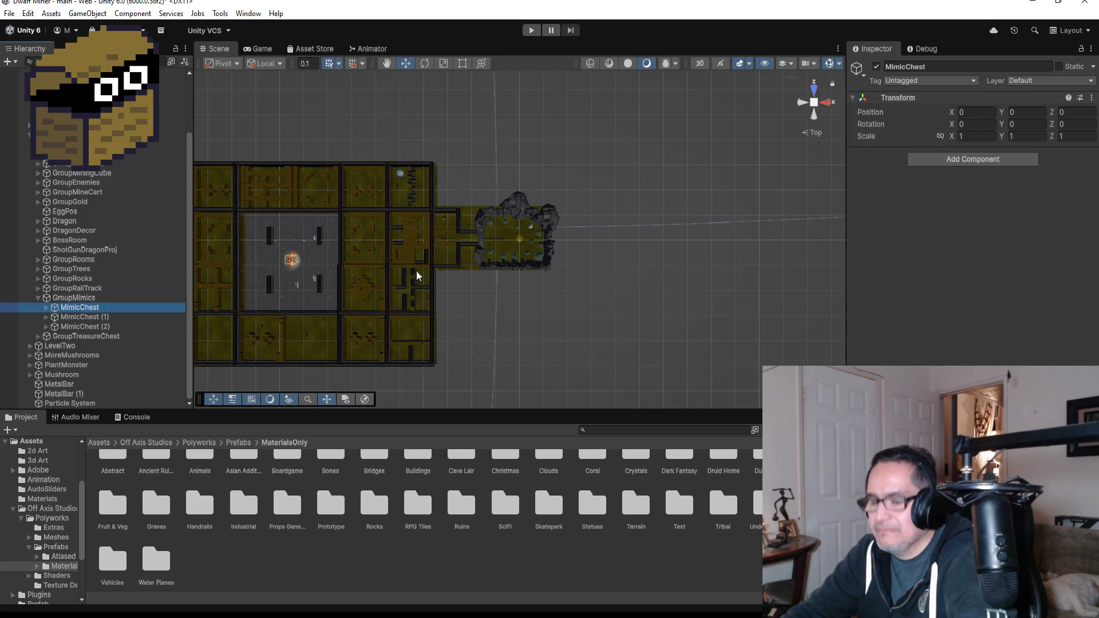
# Duplicate MimicChest into MimicChest (3) and move its parts into the corridor near the start
pyautogui.hotkey('ctrl', 'd')
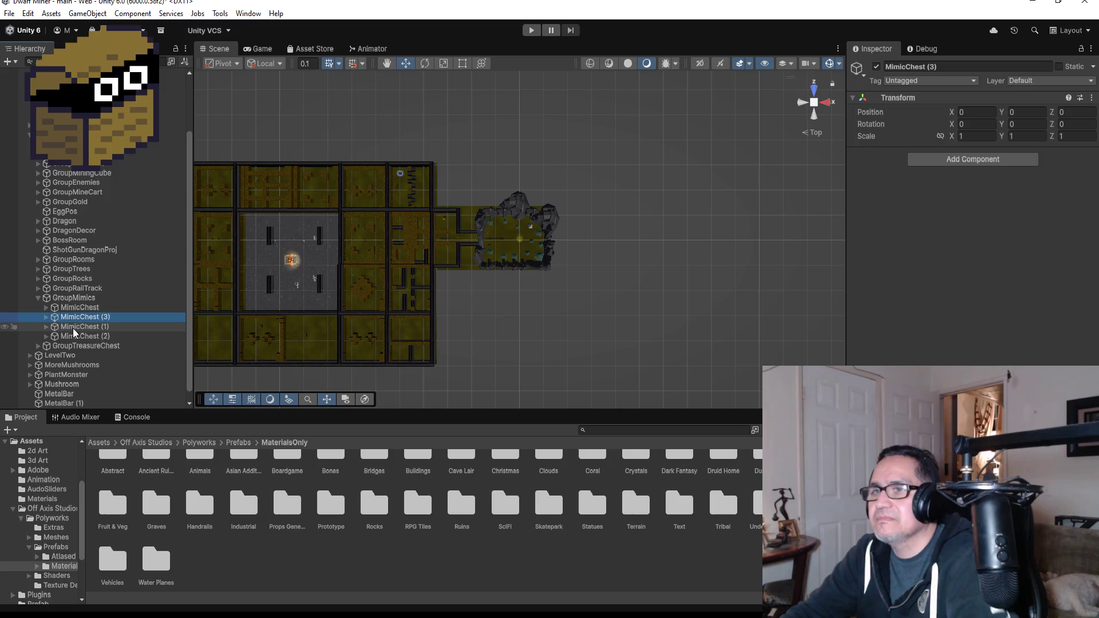
pyautogui.click(46, 316)
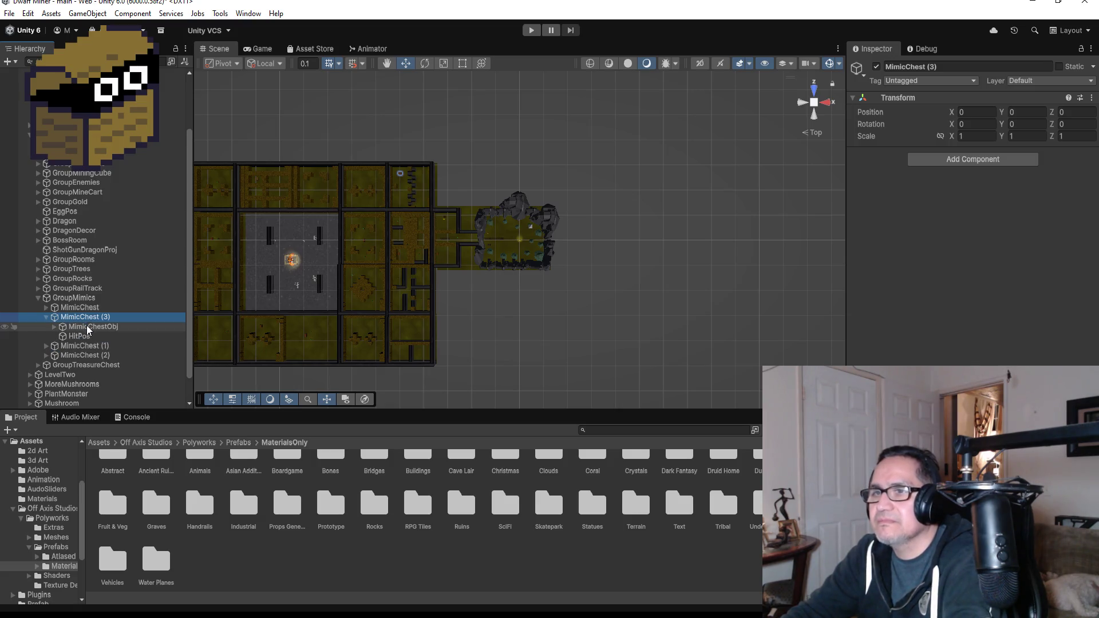
pyautogui.click(80, 326)
pyautogui.keyDown('shift'); pyautogui.click(142, 338); pyautogui.keyUp('shift')
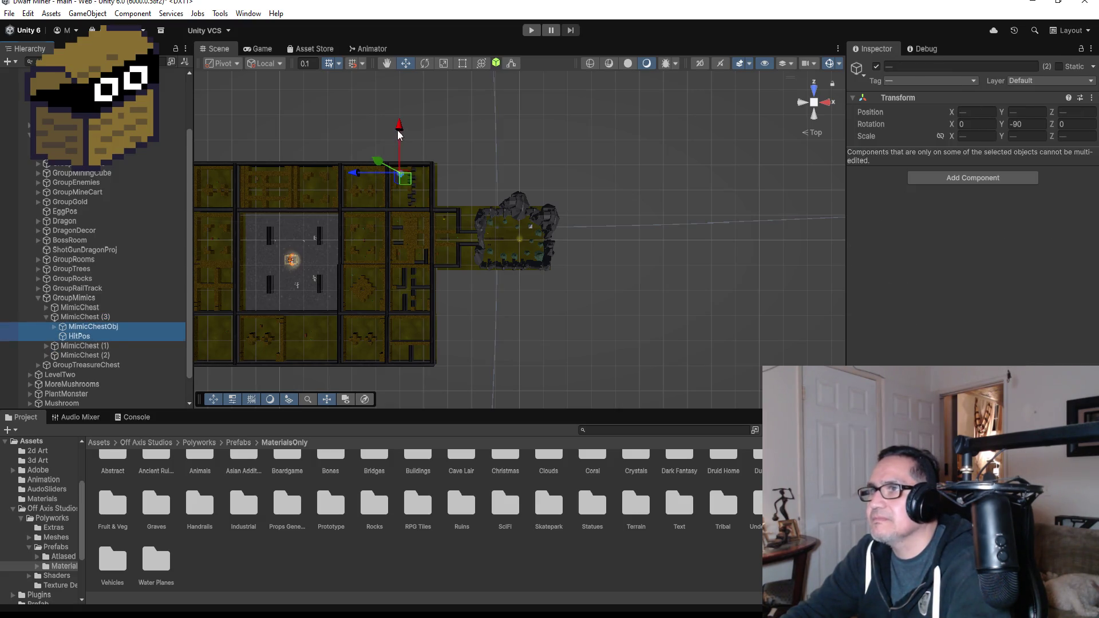
pyautogui.moveTo(399, 134); pyautogui.dragTo(390, 209)
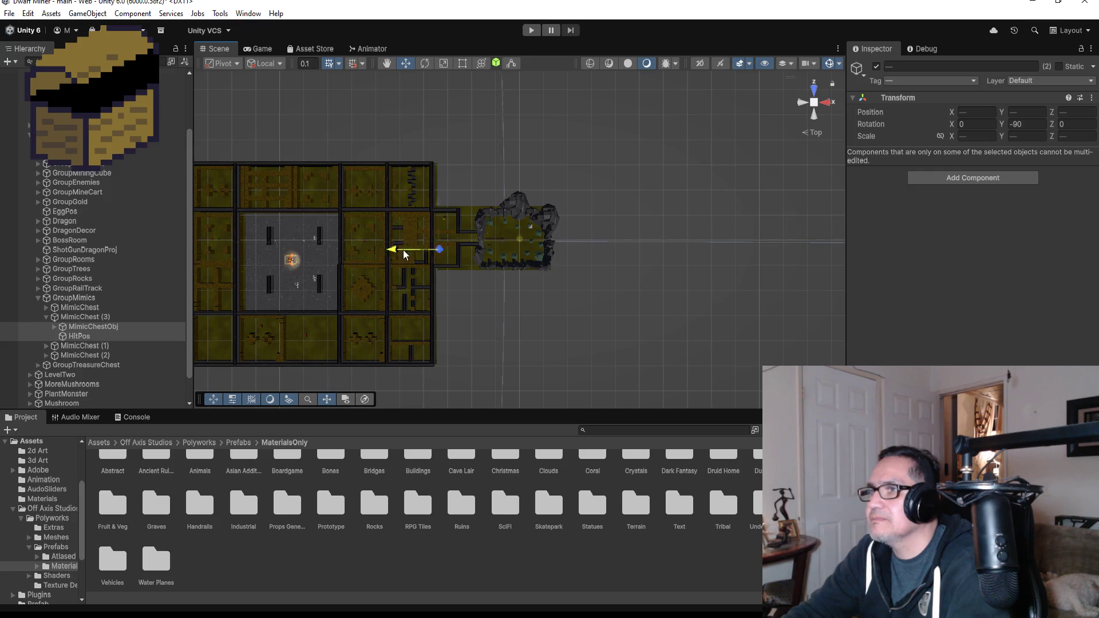
pyautogui.press('f')
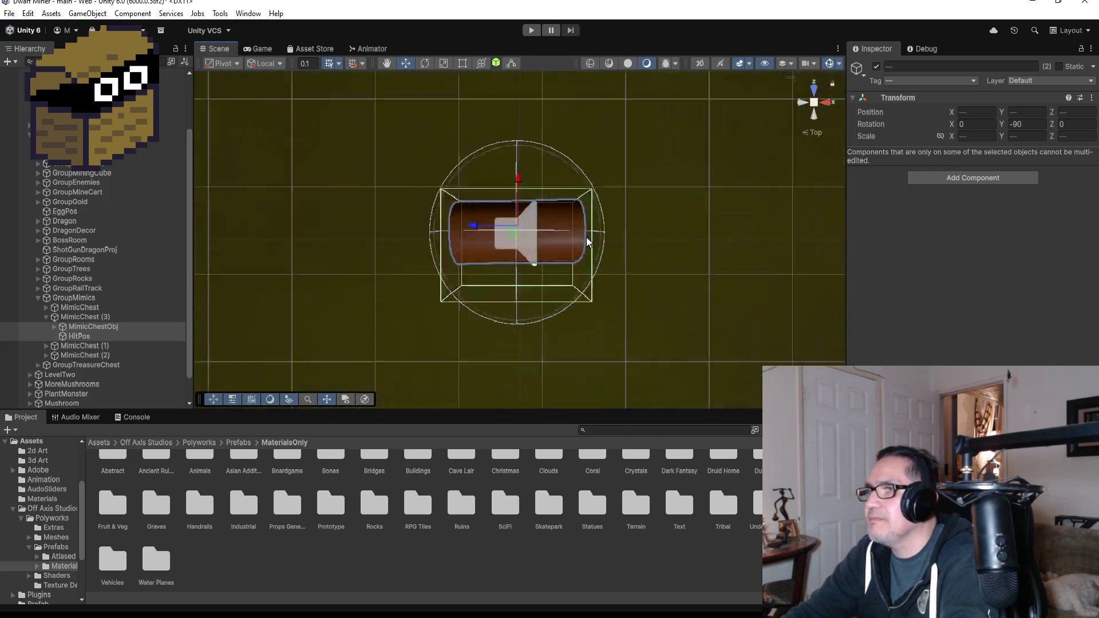
pyautogui.scroll(-10, 621, 206)
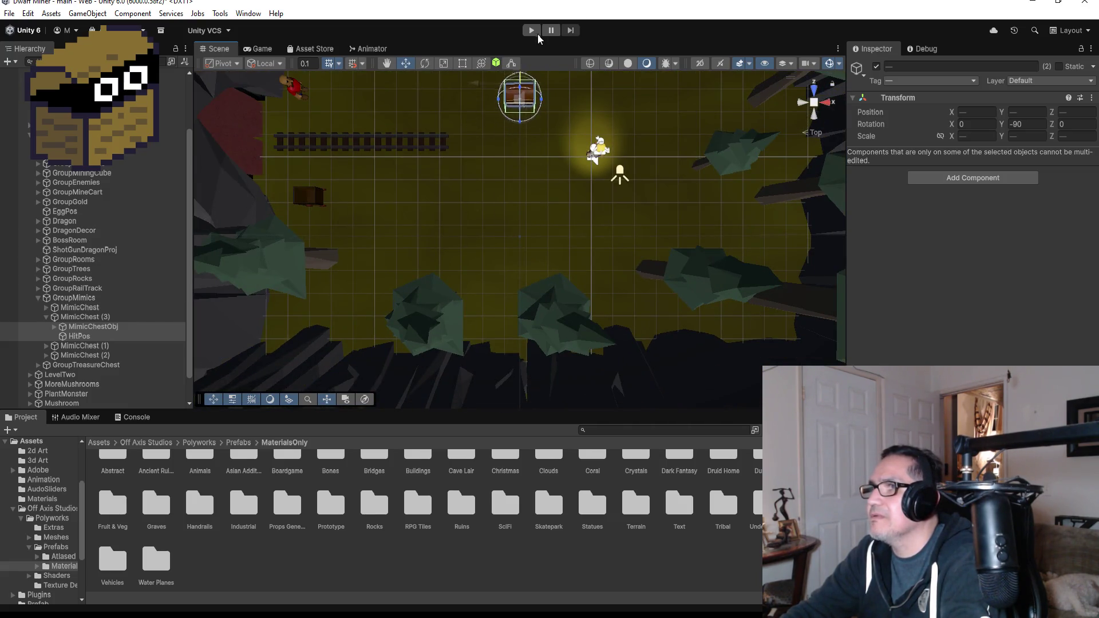
pyautogui.scroll(-1, 577, 105)
pyautogui.scroll(4, 568, 120)
pyautogui.press('f')
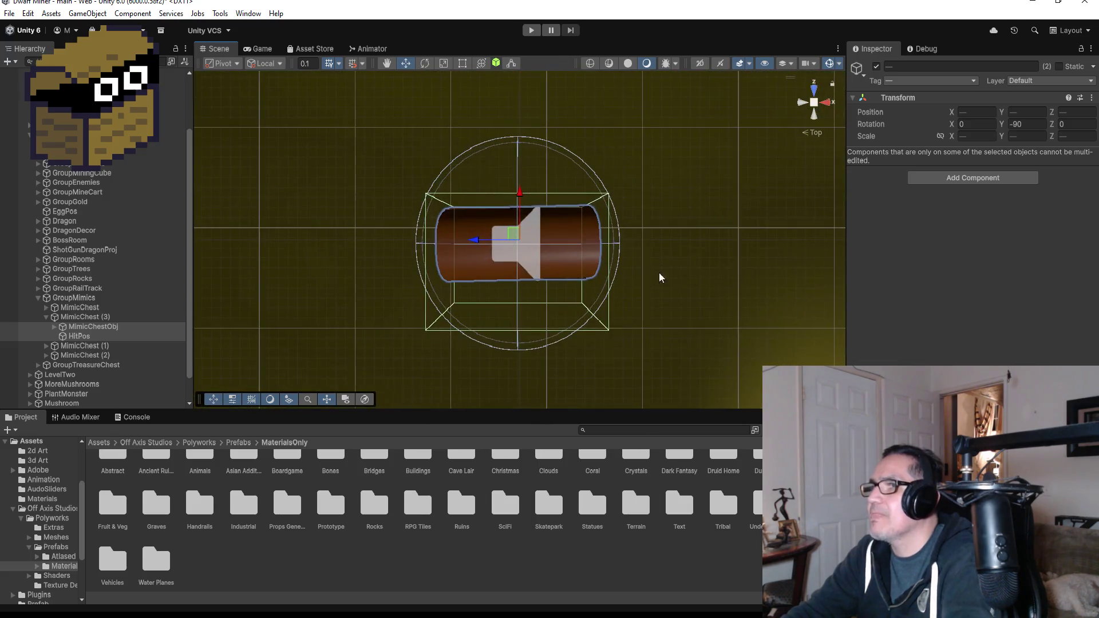
pyautogui.moveTo(658, 275)
pyautogui.keyDown('alt'); pyautogui.mouseDown()
pyautogui.moveTo(655, 172)
pyautogui.moveTo(647, 297)
pyautogui.mouseUp(); pyautogui.keyUp('alt')
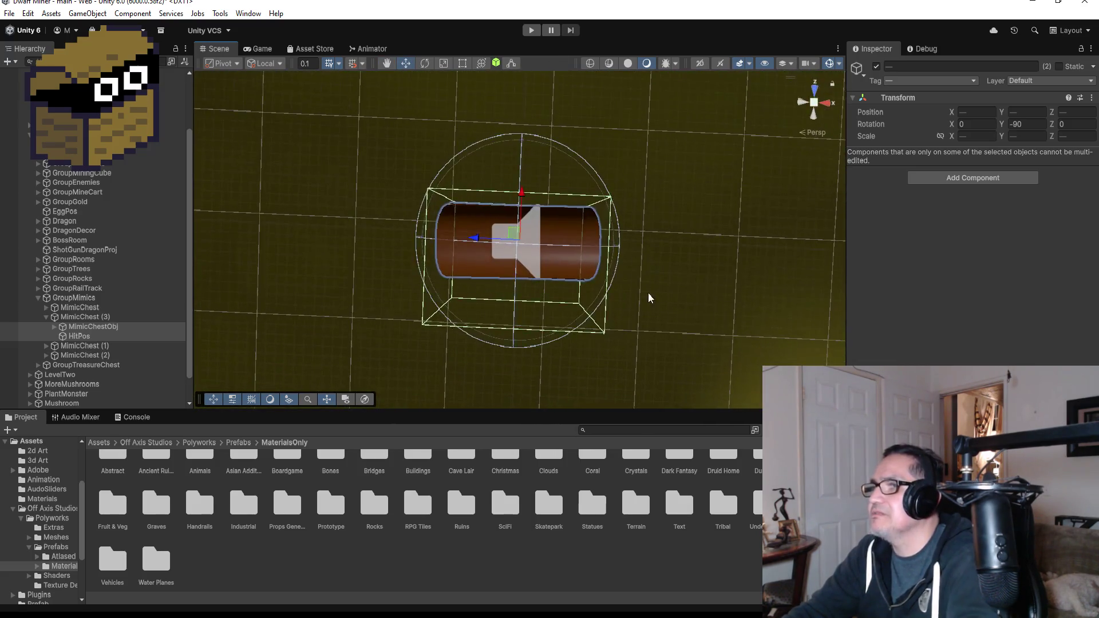
# Collapse GroupMimics in the Hierarchy and select the group
pyautogui.scroll(-5, 665, 304)
pyautogui.scroll(-1, 602, 308)
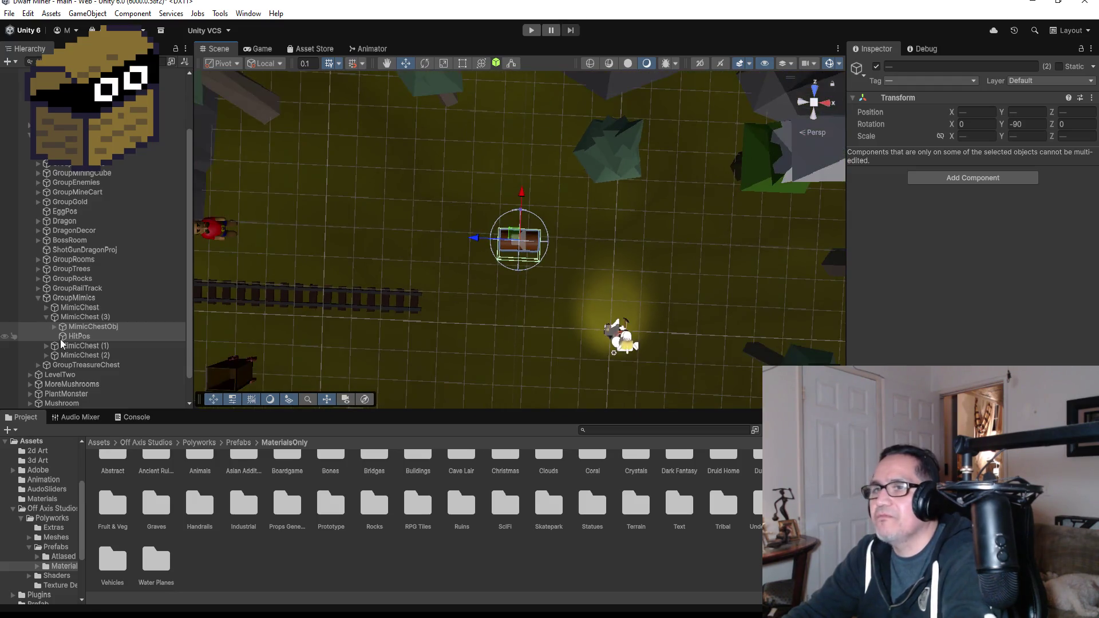
pyautogui.click(48, 315)
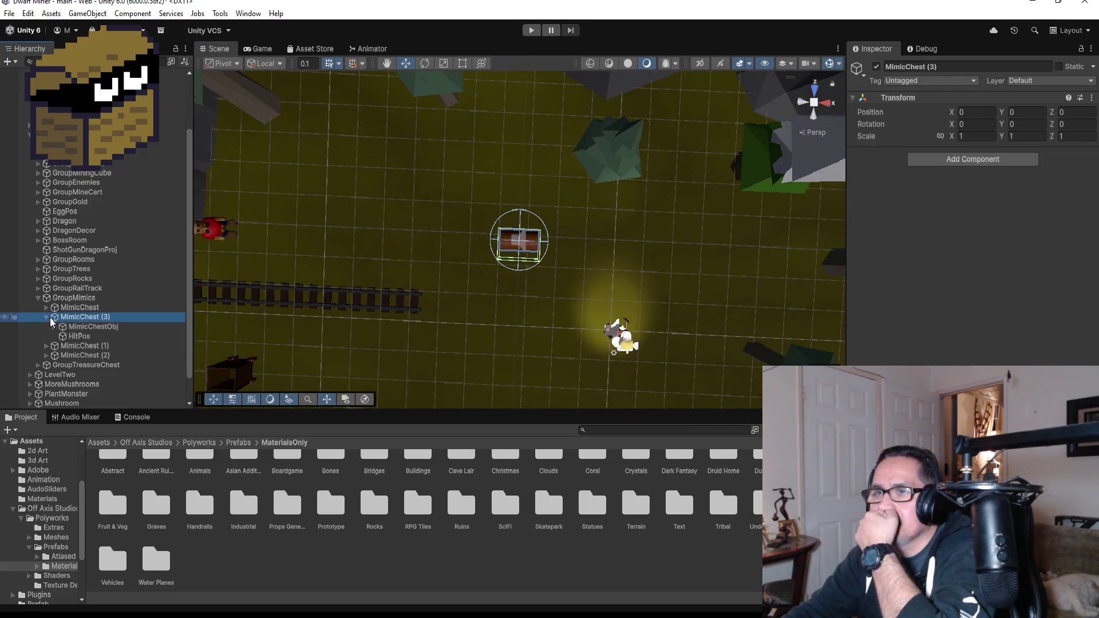
pyautogui.click(38, 297)
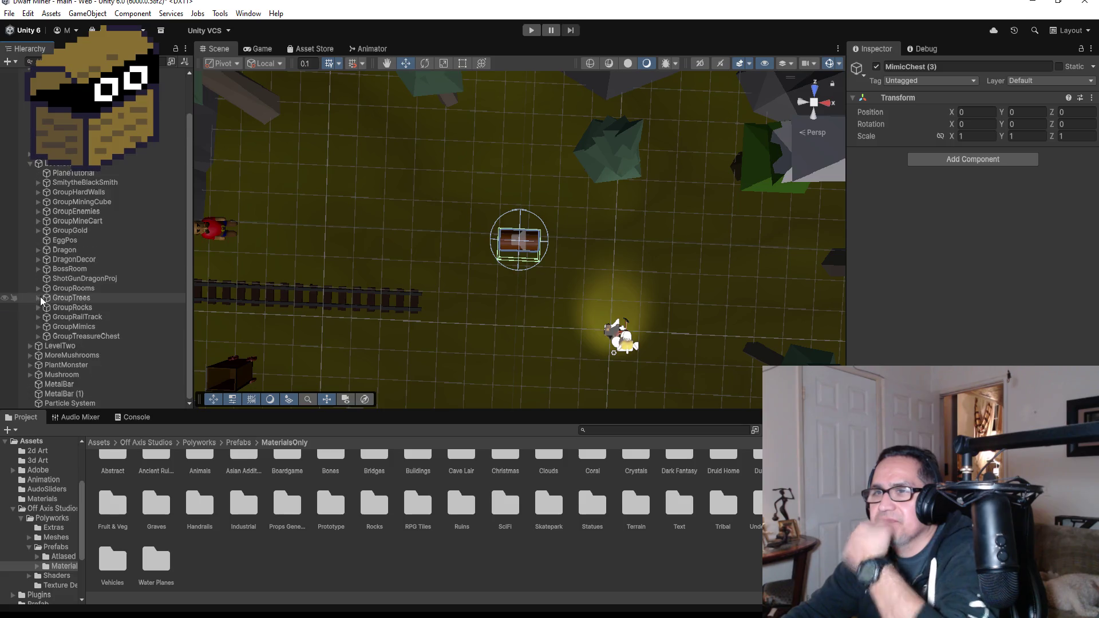
pyautogui.click(73, 327)
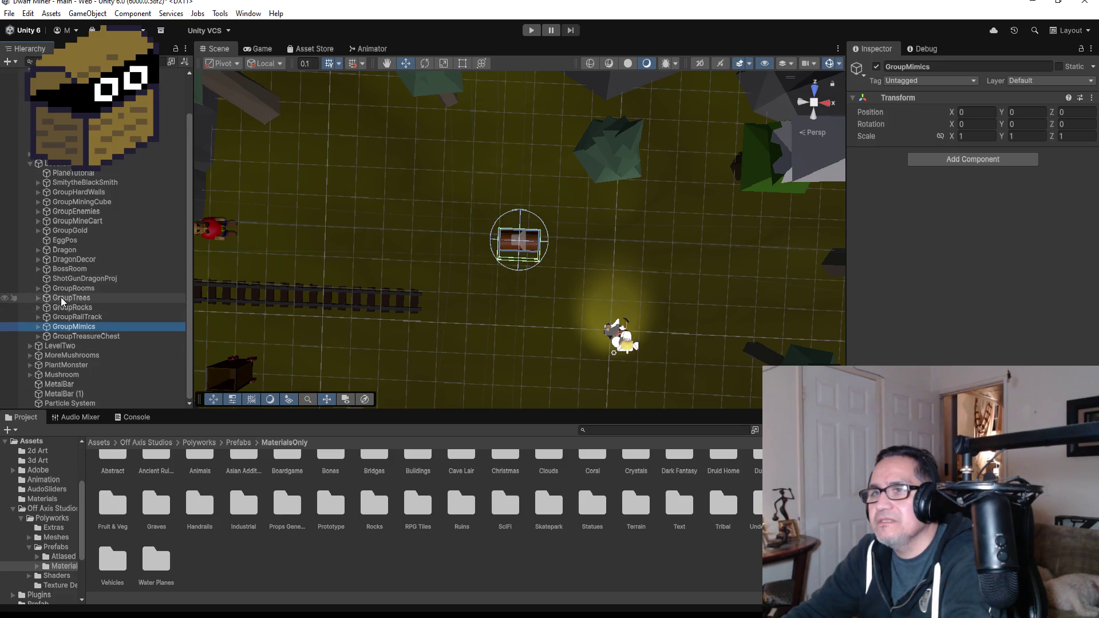
# Duplicate TreasureChest to the start area (X -3.21, Z -103), rotate it 90° on Y, and Play
pyautogui.click(36, 336)
pyautogui.click(84, 346)
pyautogui.scroll(-10, 515, 297)
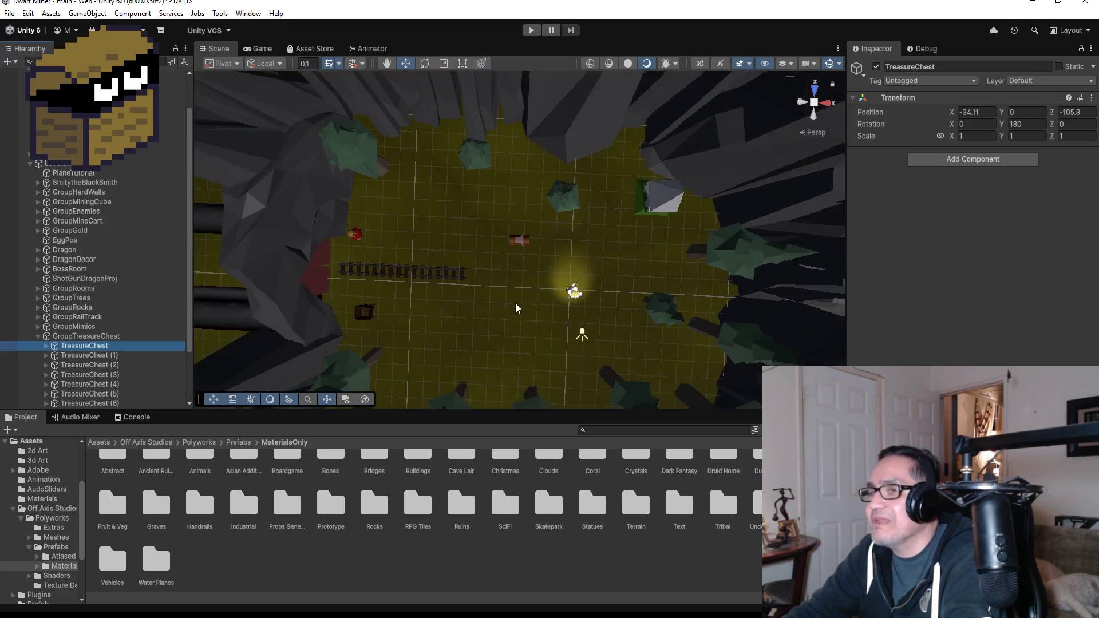
pyautogui.scroll(-3, 173, 330)
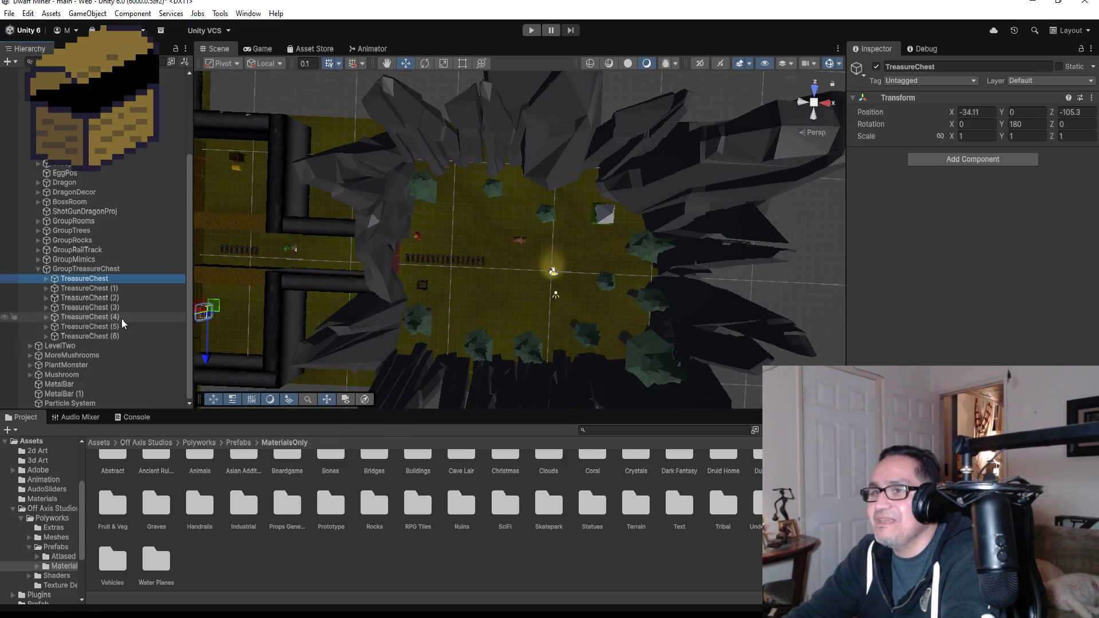
pyautogui.hotkey('ctrl', 'd')
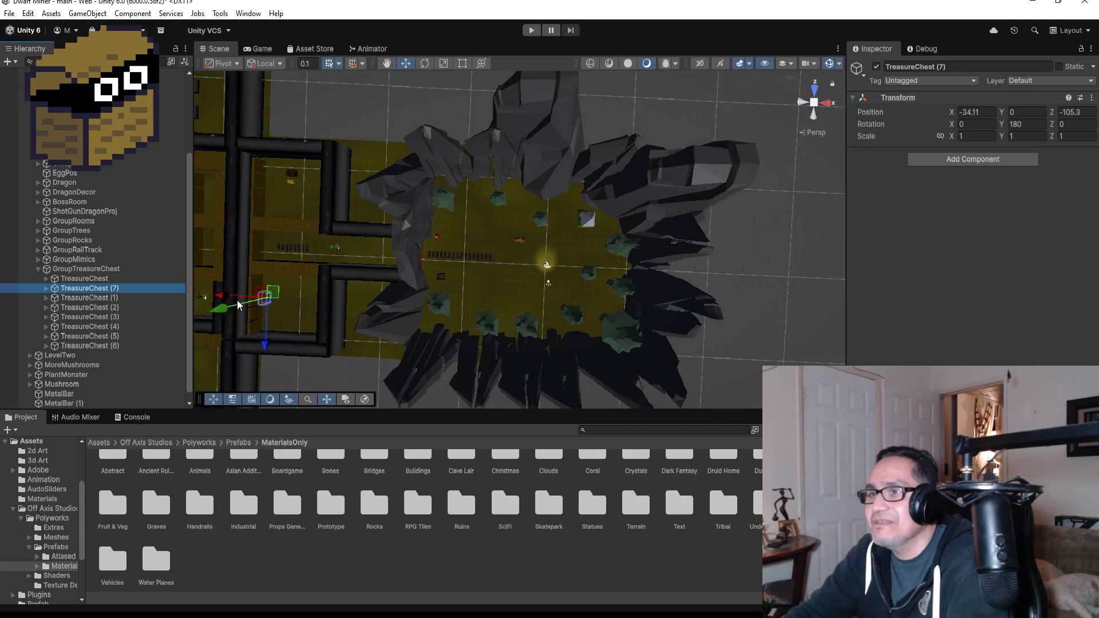
pyautogui.moveTo(217, 298); pyautogui.dragTo(257, 302)
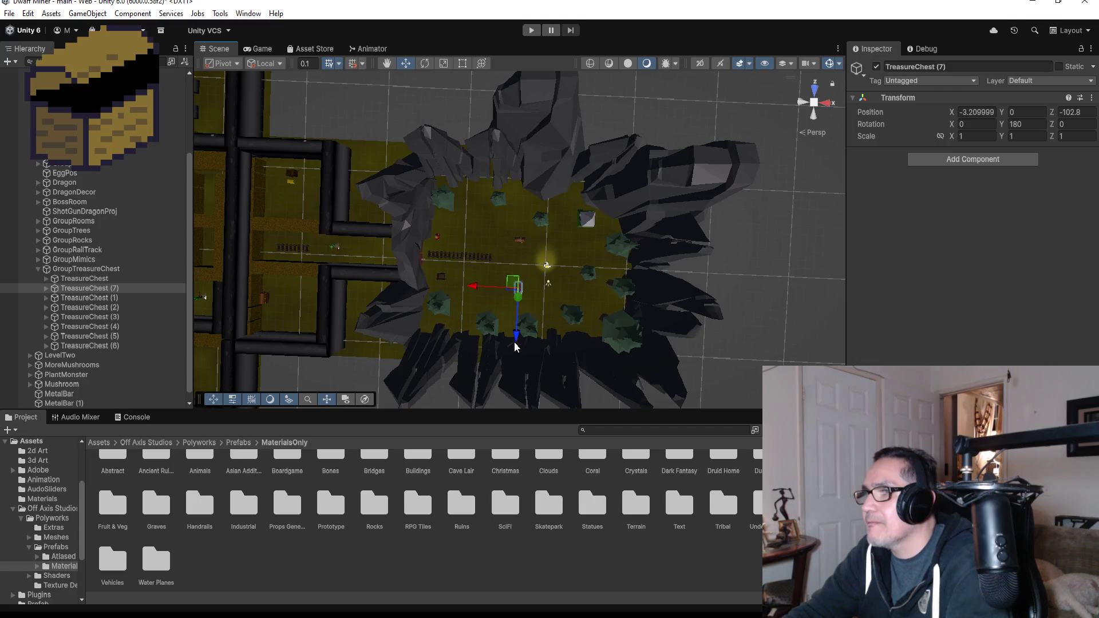
pyautogui.moveTo(514, 342); pyautogui.dragTo(516, 337)
pyautogui.press('f')
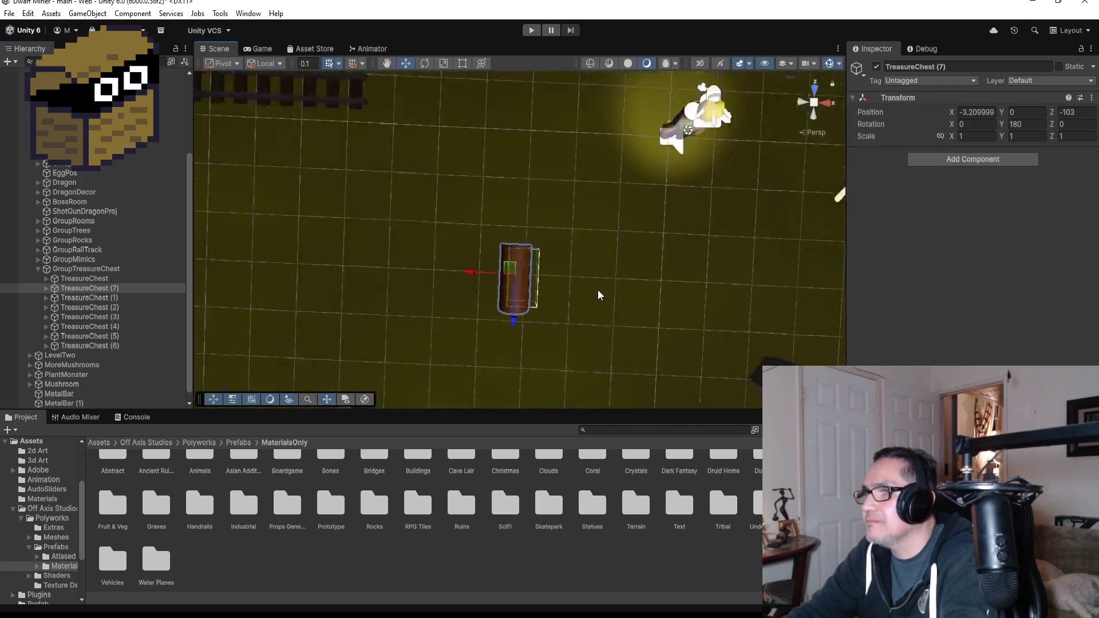
pyautogui.scroll(-3, 601, 283)
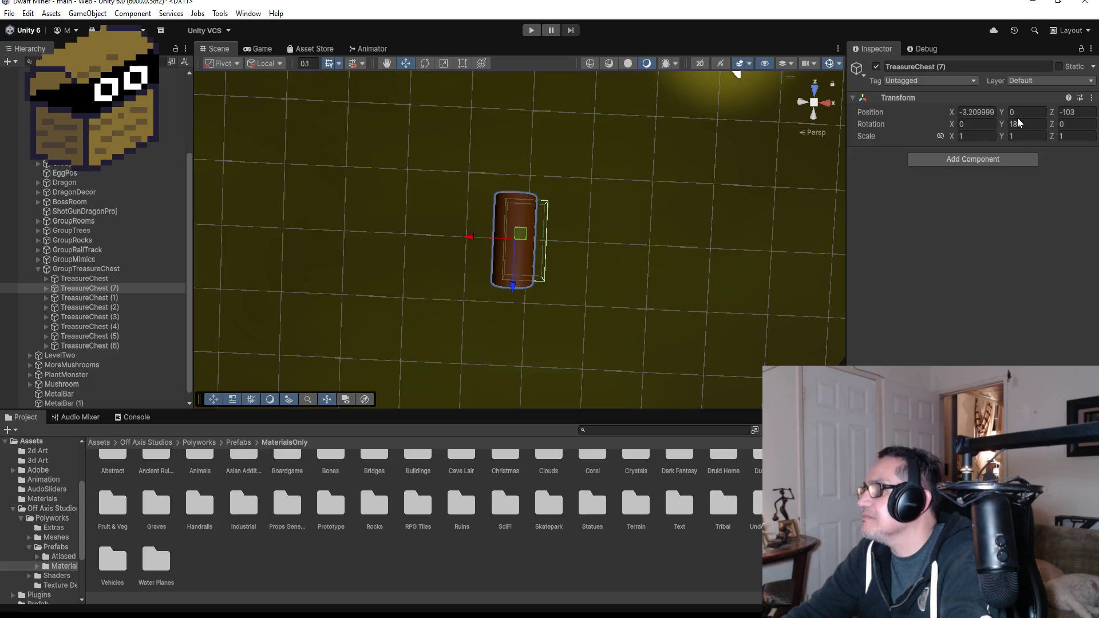
pyautogui.write('0')
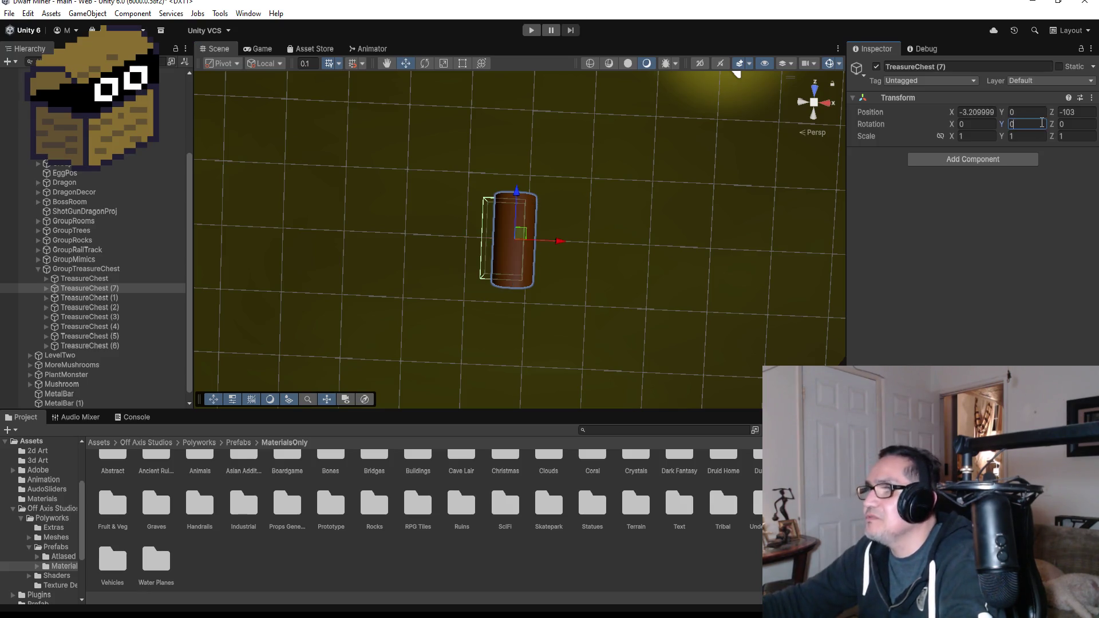
pyautogui.write('90')
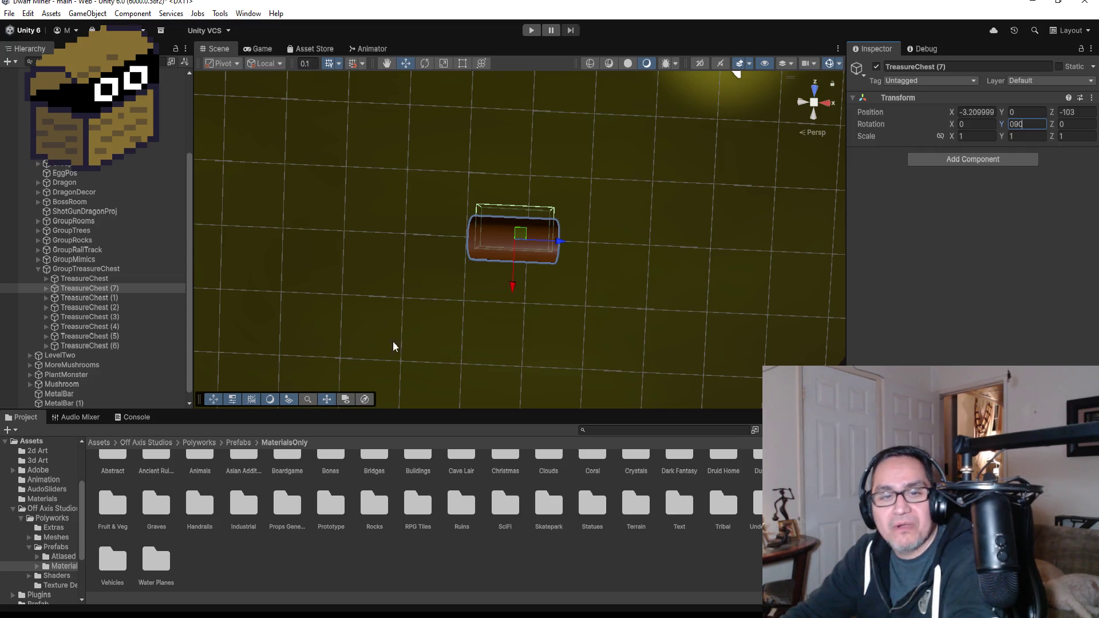
pyautogui.click(530, 29)
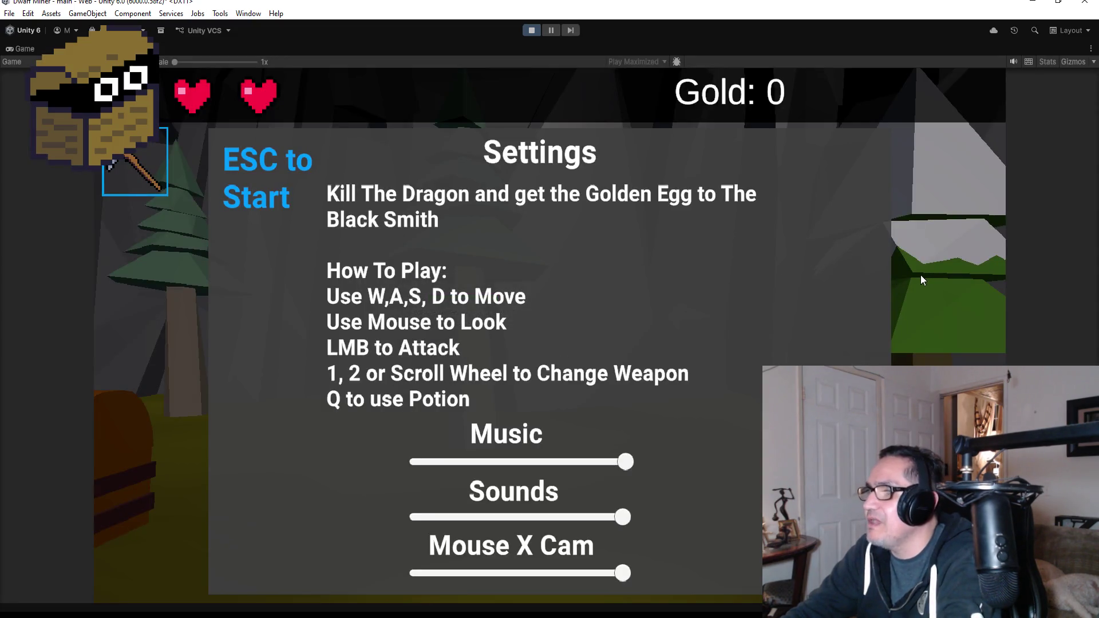
# Play the level, opening the new chest to reveal a purple item, then reopen Settings
pyautogui.press('Escape')
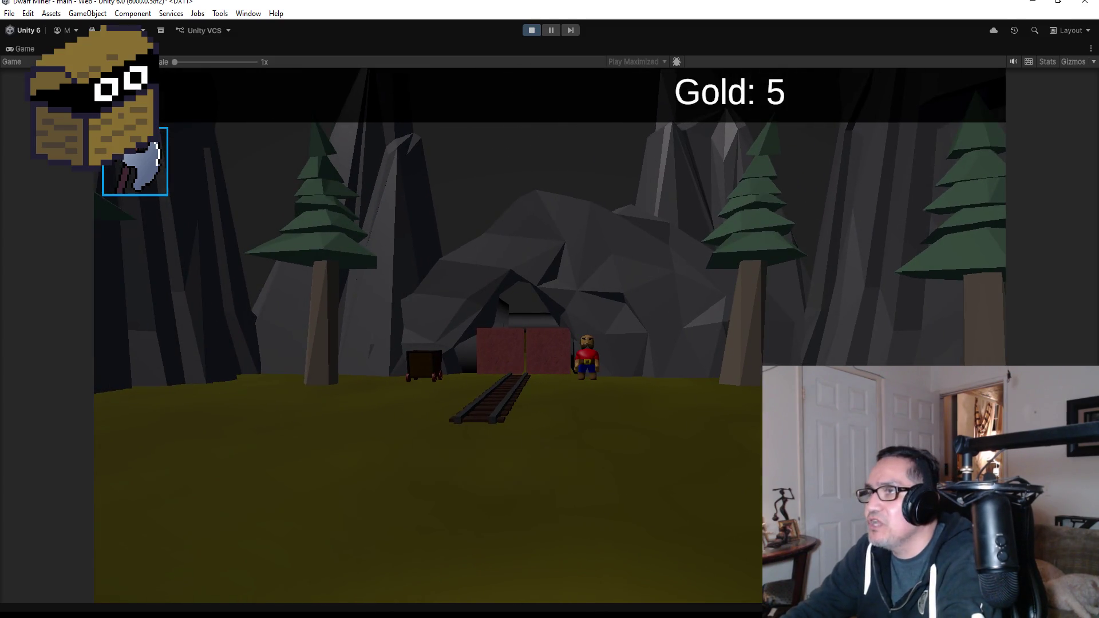
pyautogui.press('Escape')
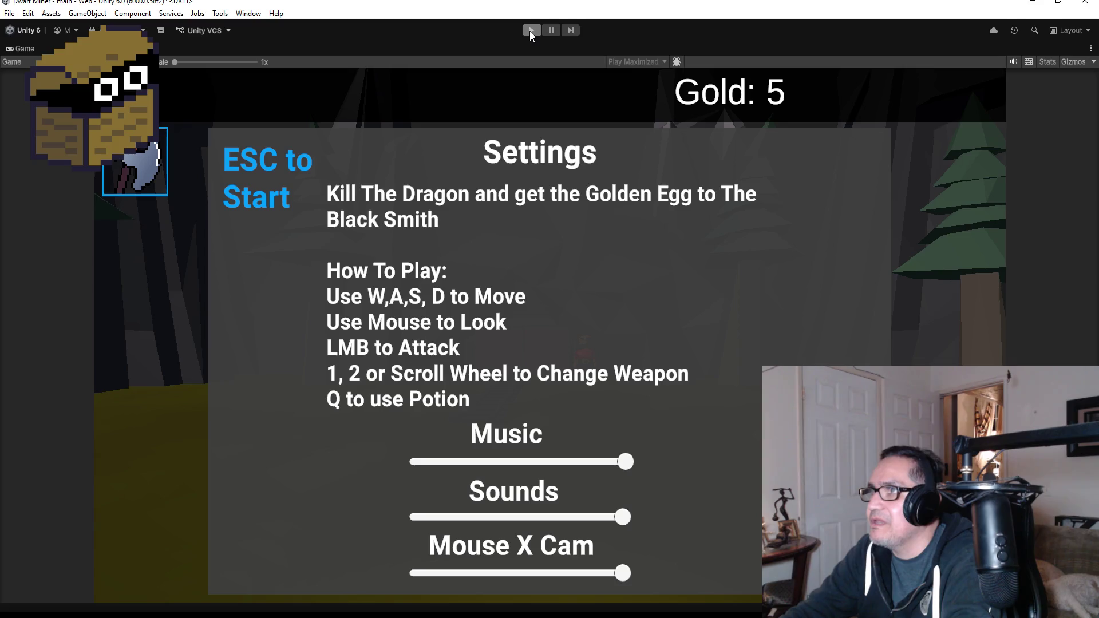
# Restart Play mode and dismiss the Settings overlay to begin playing
pyautogui.click(530, 30)
pyautogui.click(530, 31)
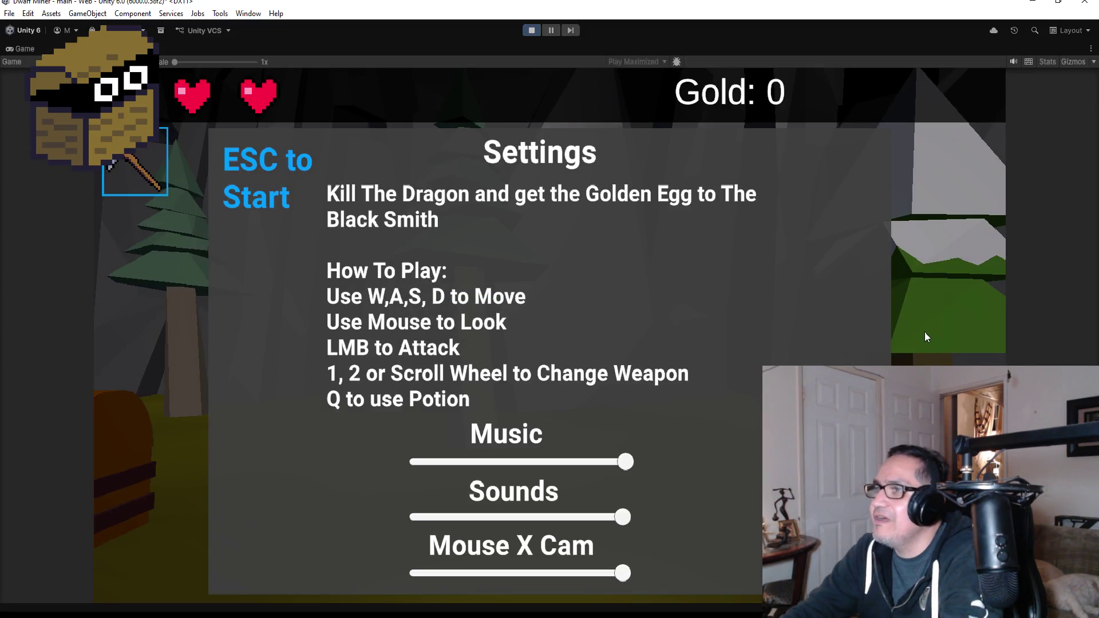
pyautogui.press('Escape')
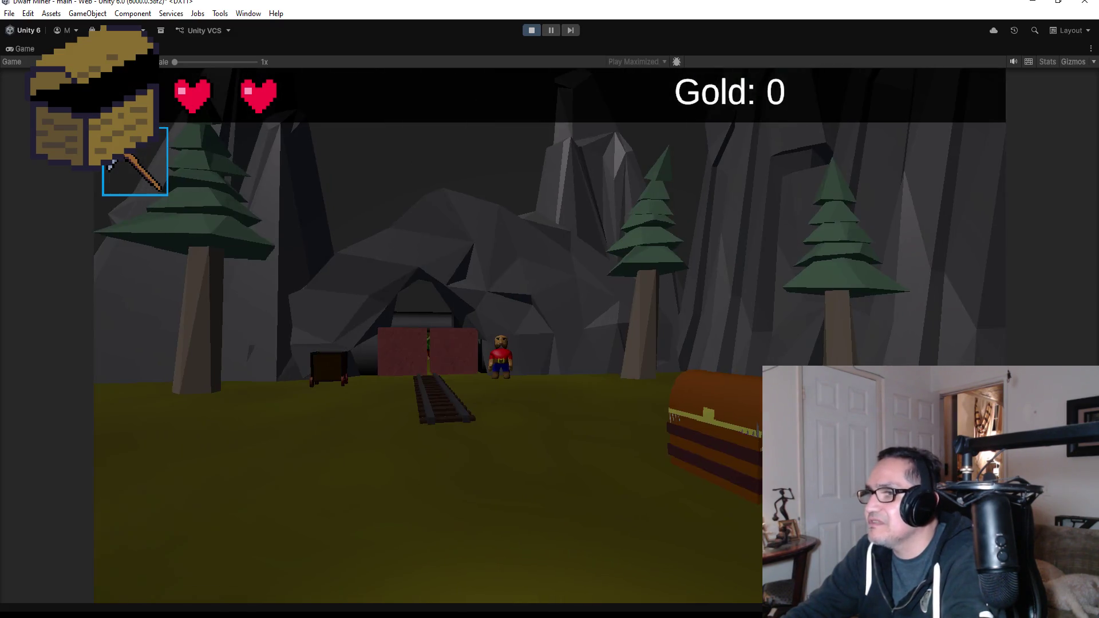
pyautogui.scroll(-1, 550, 286)
# Walk to the chest near the start, attack the mimic, and back away
pyautogui.press('w')
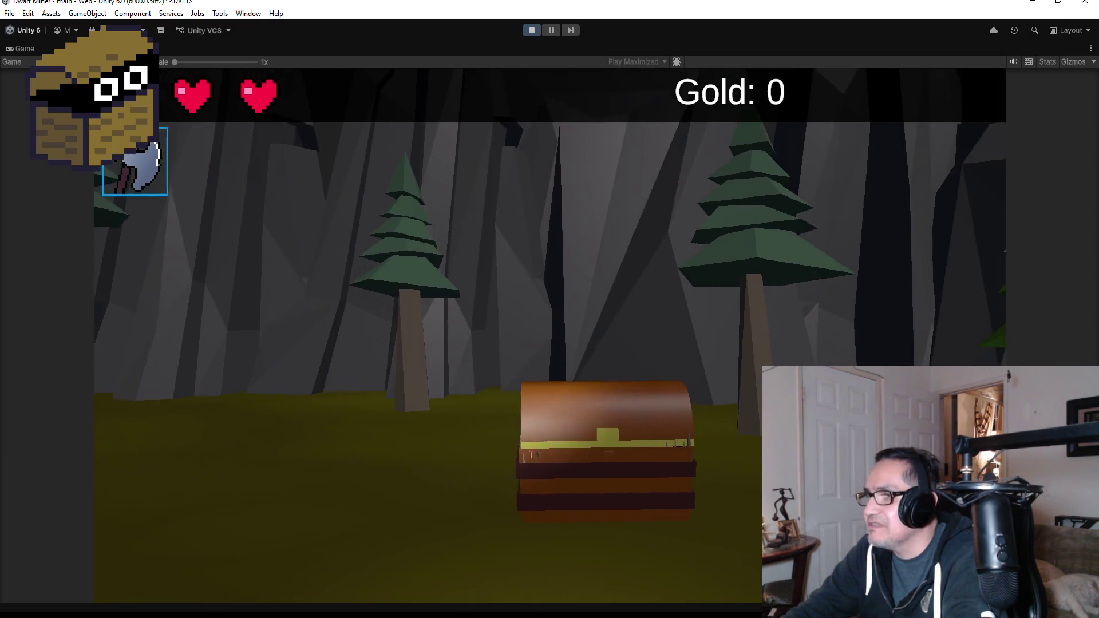
pyautogui.press('e')
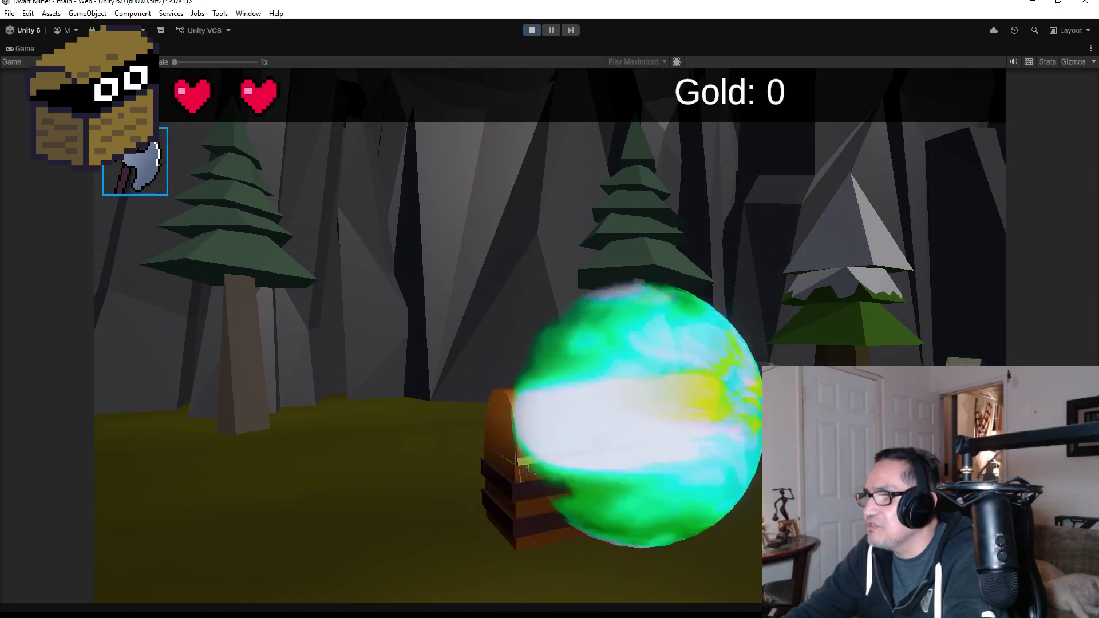
pyautogui.press('s')
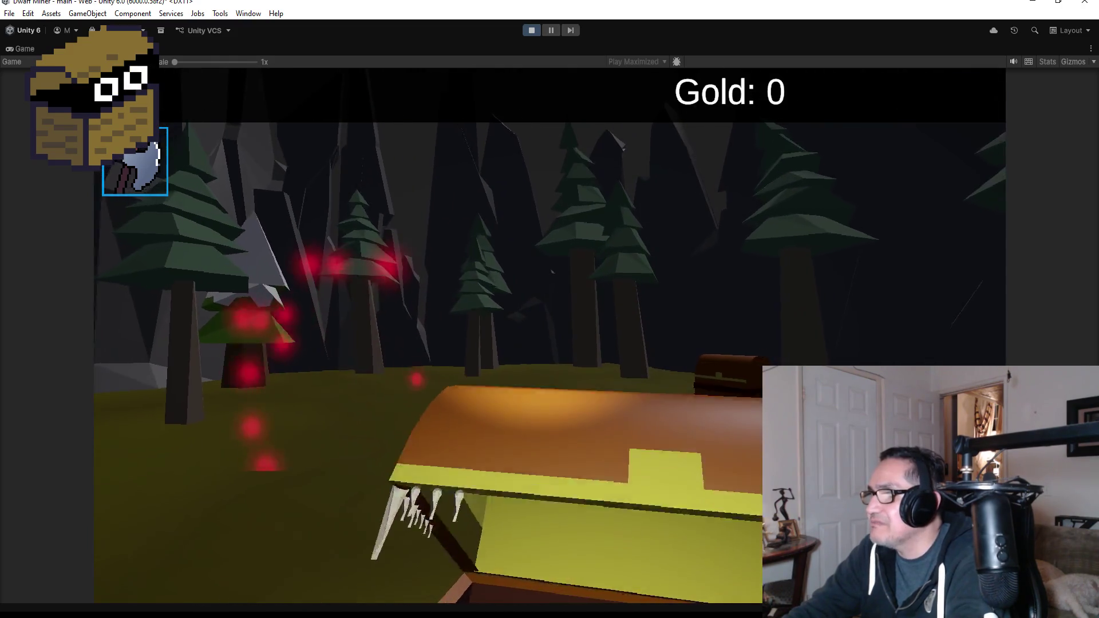
# Return to the closed chest, open it and collect the gold, raising Gold to 5
pyautogui.press('w')
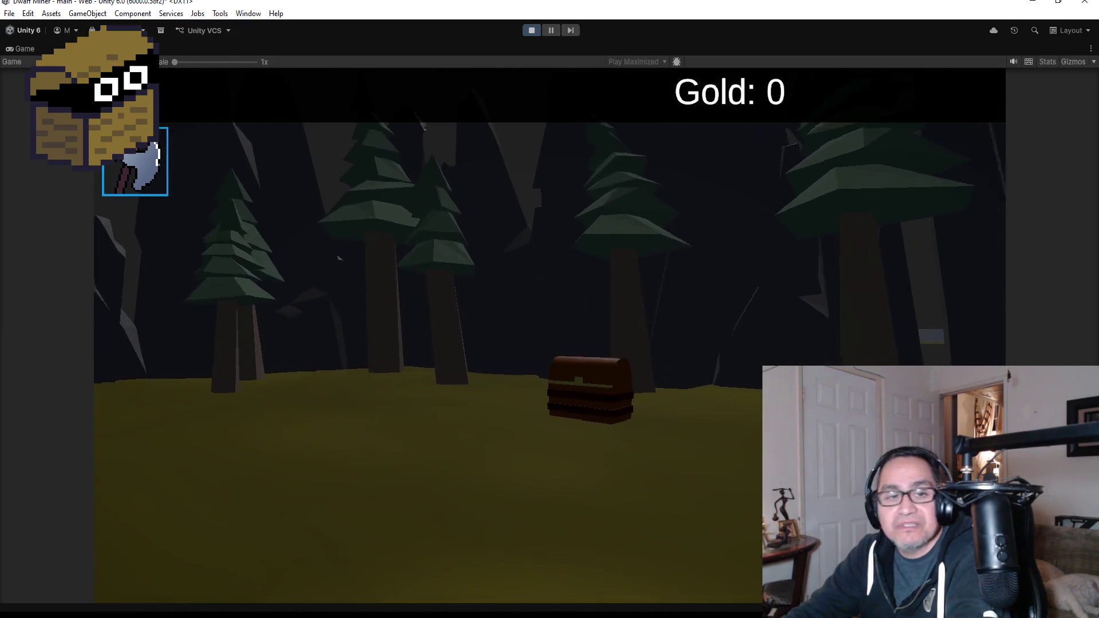
pyautogui.press('w')
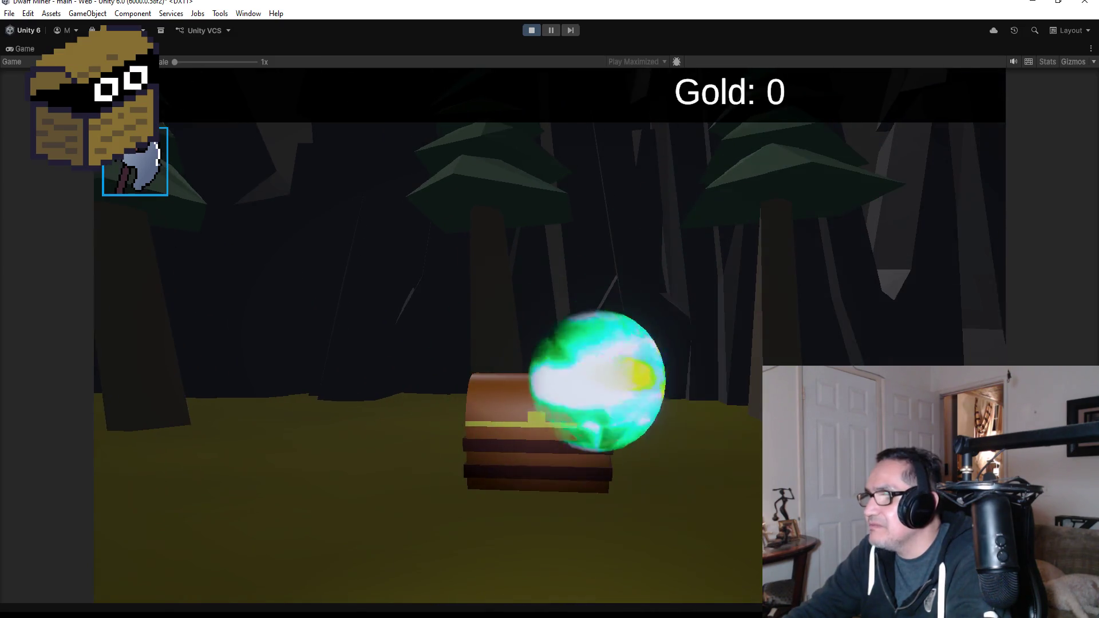
pyautogui.press('w')
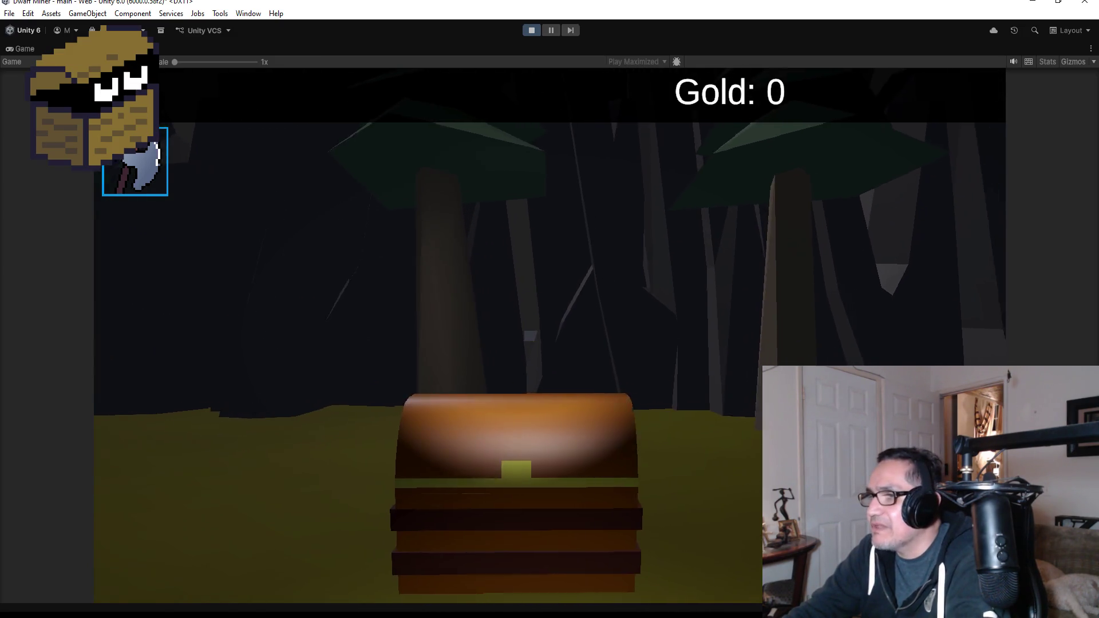
pyautogui.press('w')
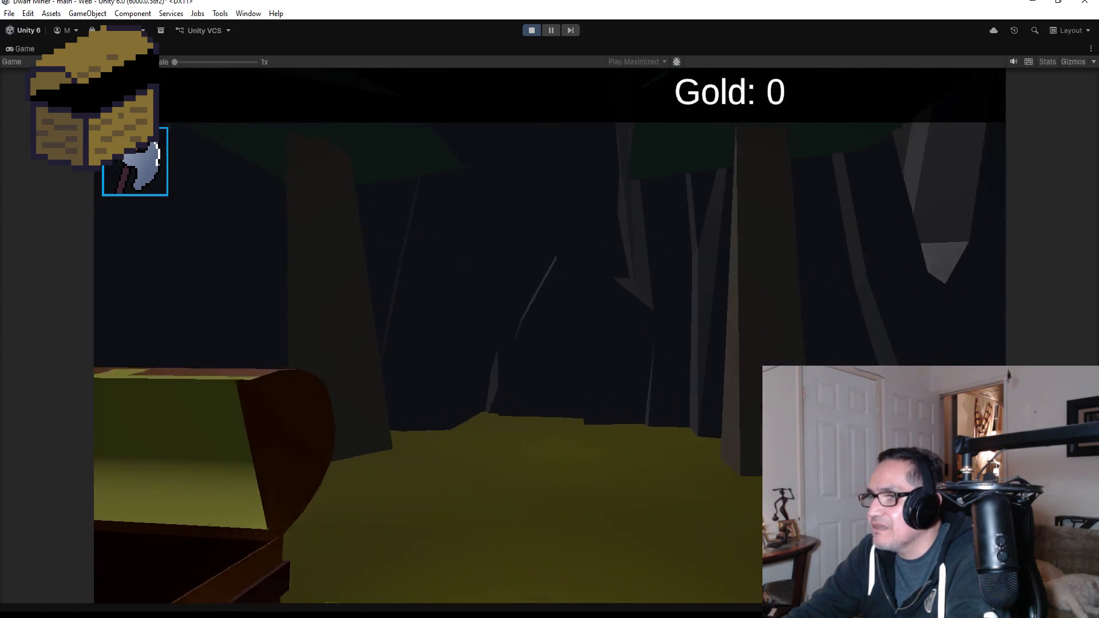
# Move around the opened chest, then head back toward the mine entrance
pyautogui.press('d')
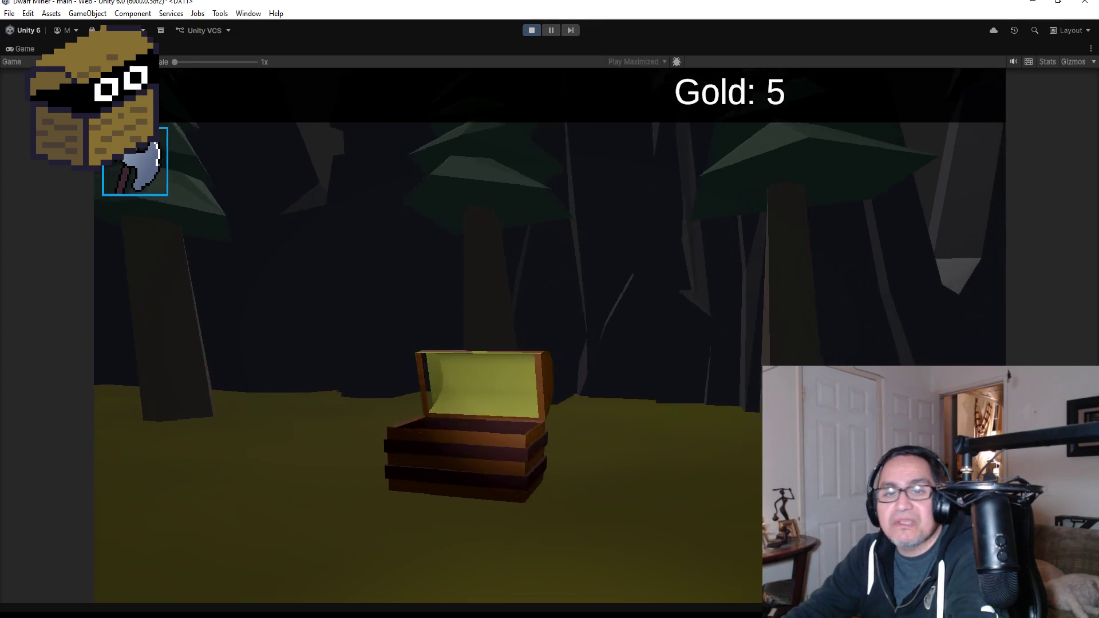
pyautogui.press('a')
pyautogui.press('w')
pyautogui.press('s')
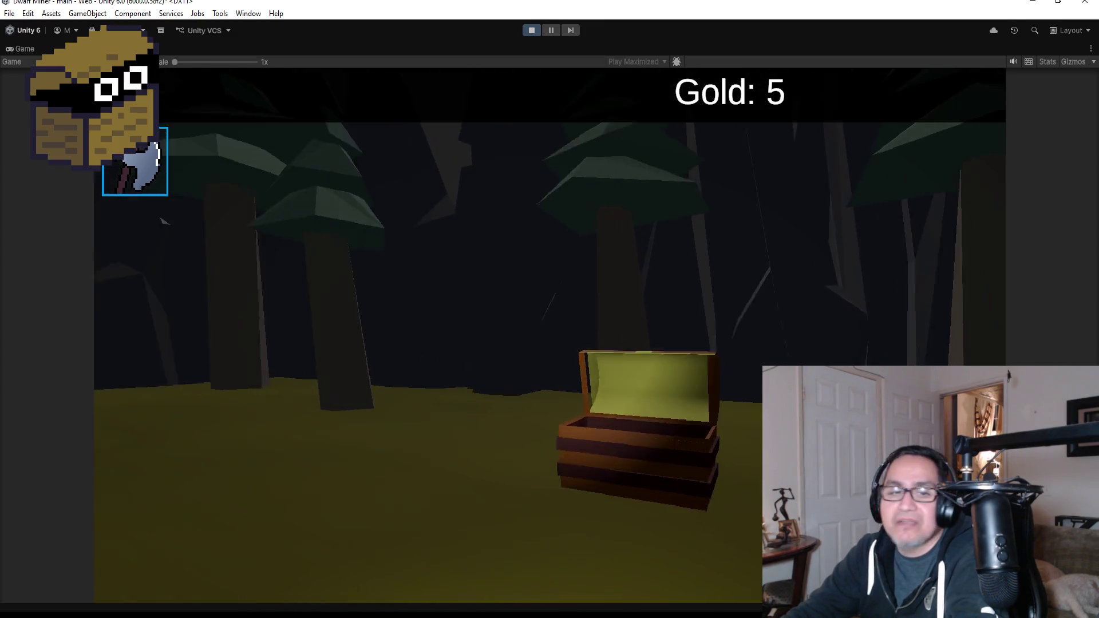
pyautogui.press('s')
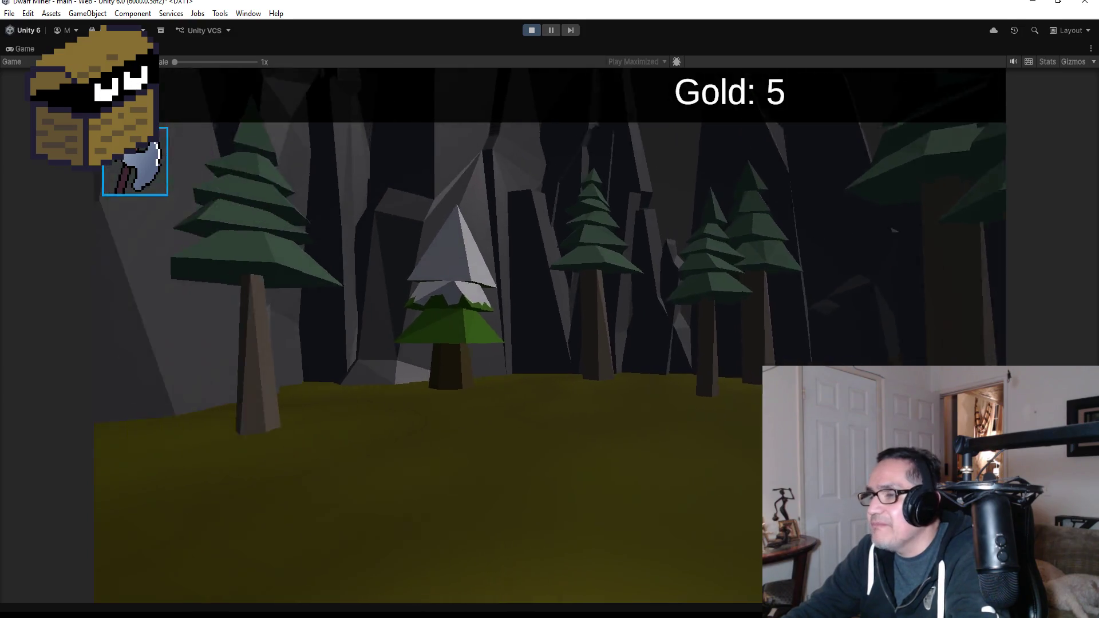
pyautogui.press('a')
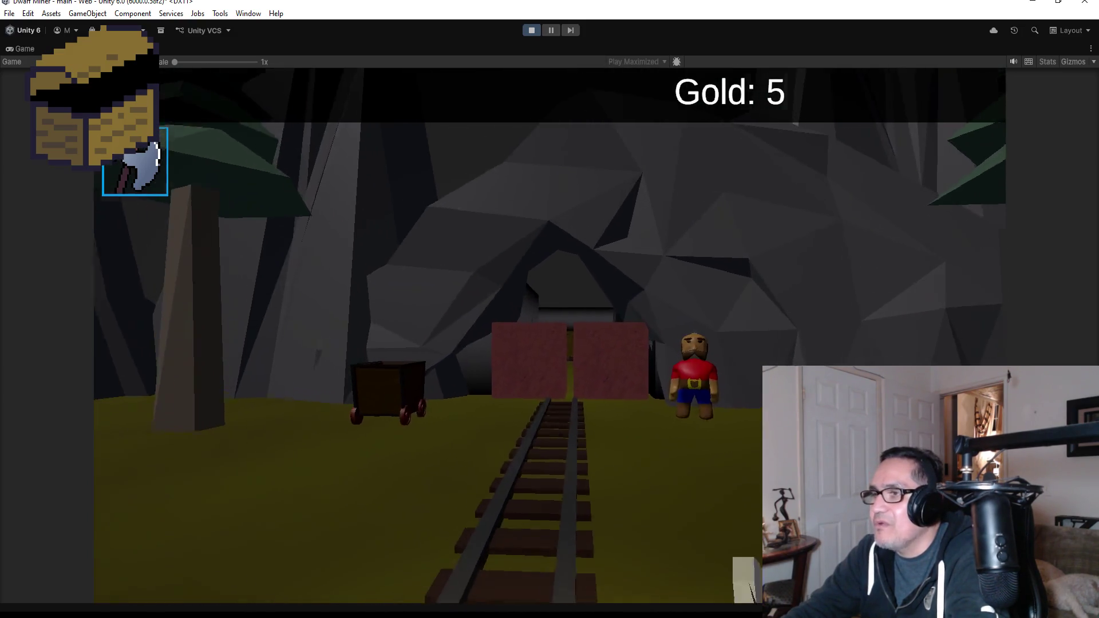